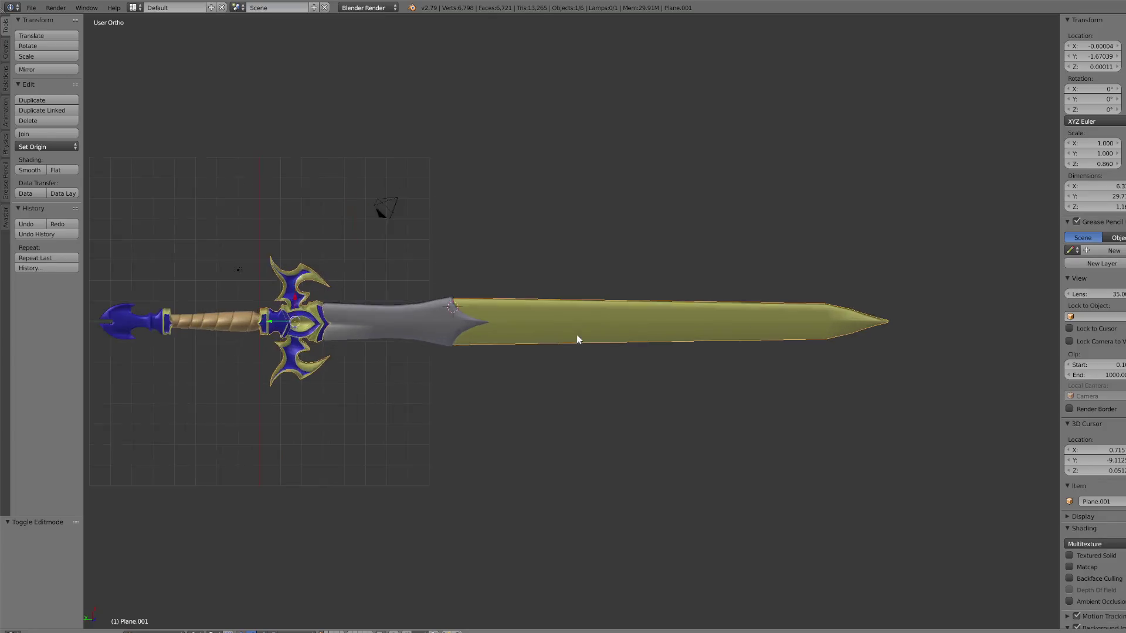
Step: Put the sword into Edit Mode and show it in wireframe
scroll(648, 332, "down", 4)
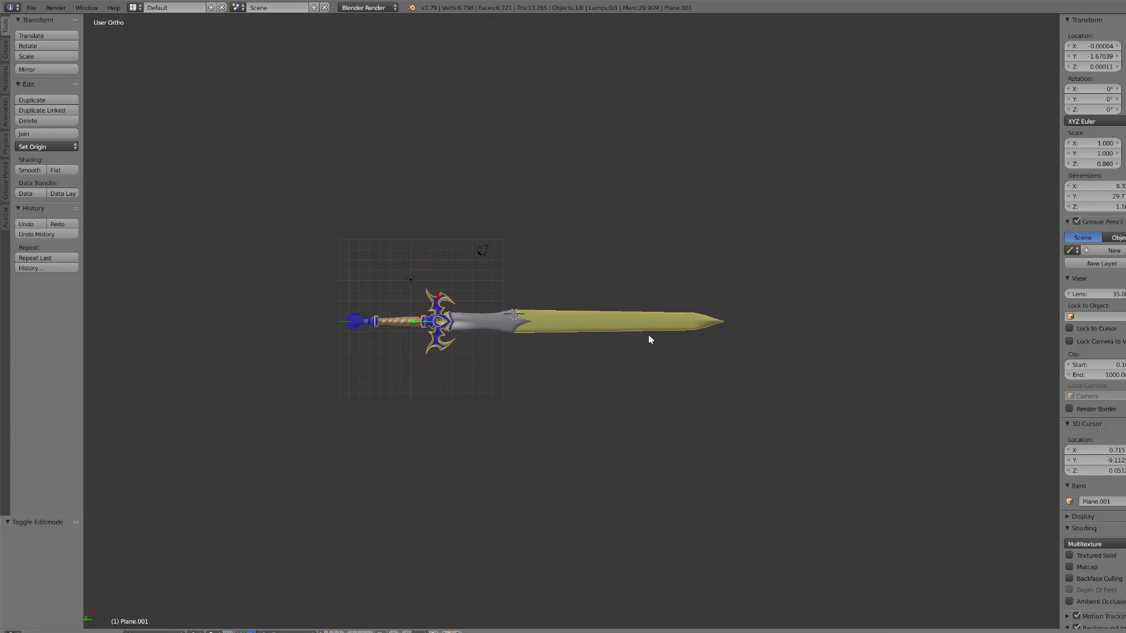
scroll(648, 334, "up", 2)
left_click(157, 631)
left_click(160, 618)
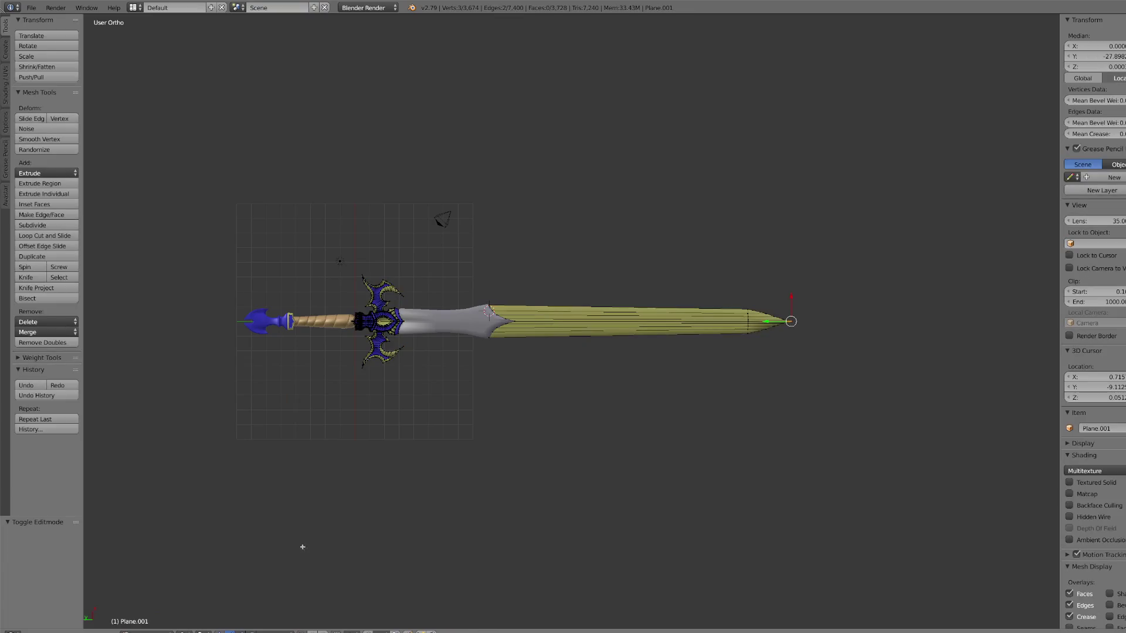
left_click(185, 631)
left_click(213, 611)
Step: Circle-select the blade tip vertices and move them 1.311 units along Y
key("c")
left_click(762, 321)
key("Escape")
key("g")
key("y")
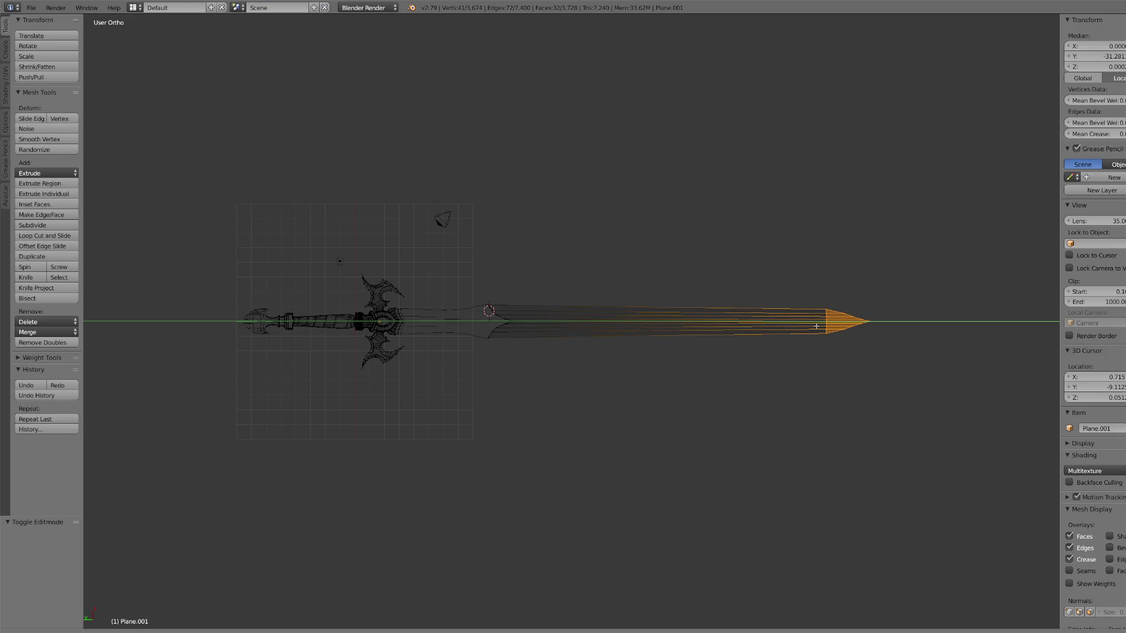
left_click(816, 326)
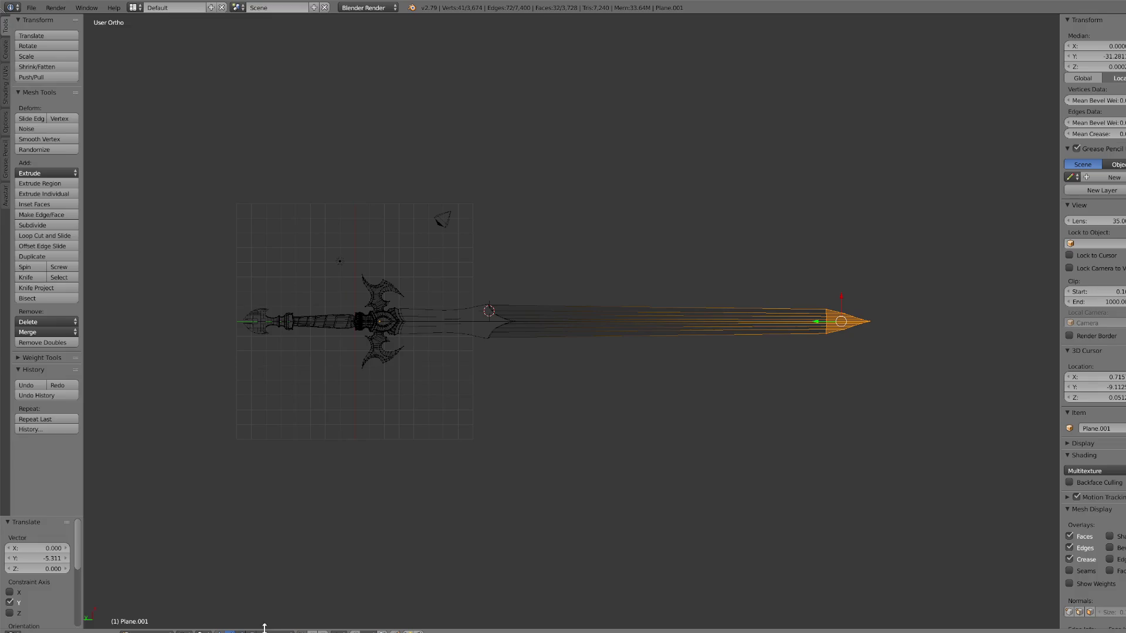
Step: Return to solid shading and loop-cut a new edge loop across the blade
left_click(186, 632)
left_click(214, 605)
scroll(305, 577, "up", 2)
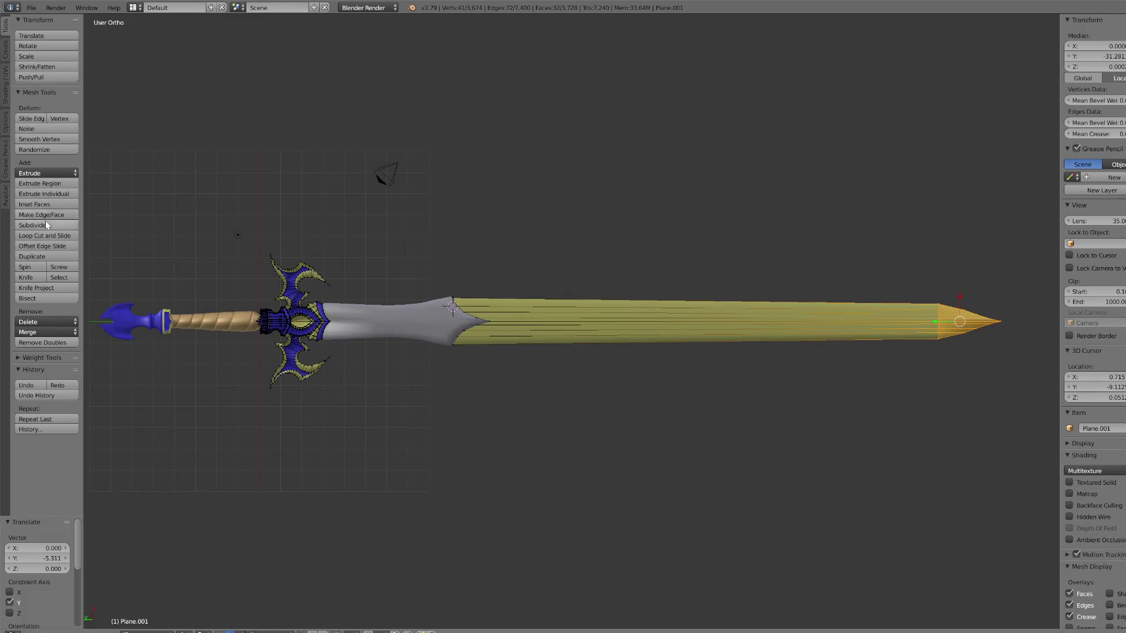
left_click(51, 236)
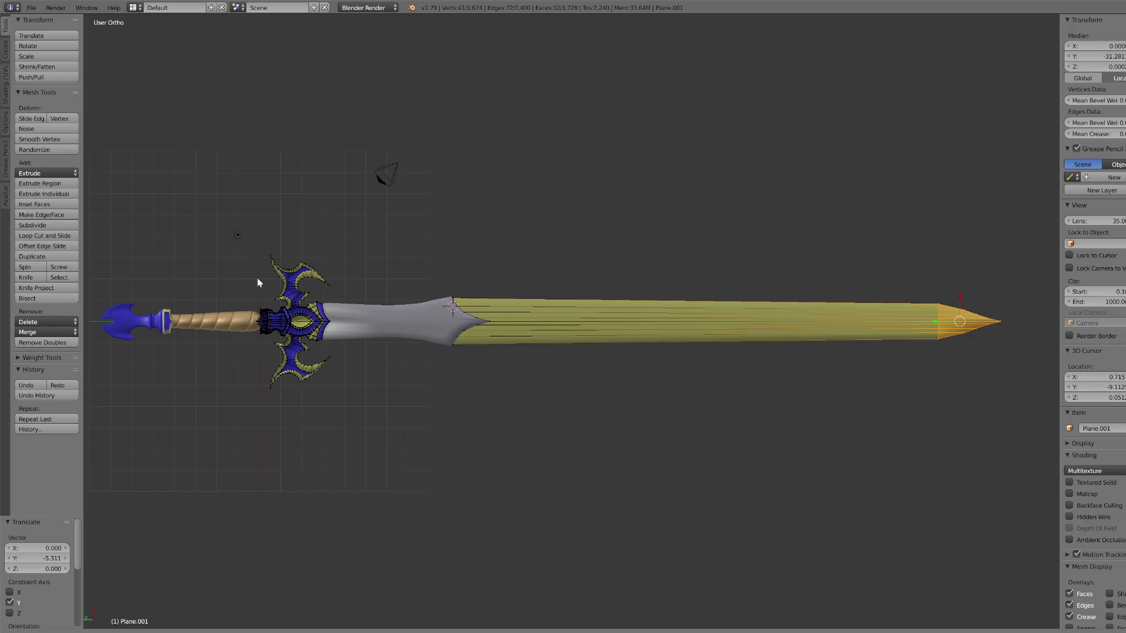
left_click(509, 319)
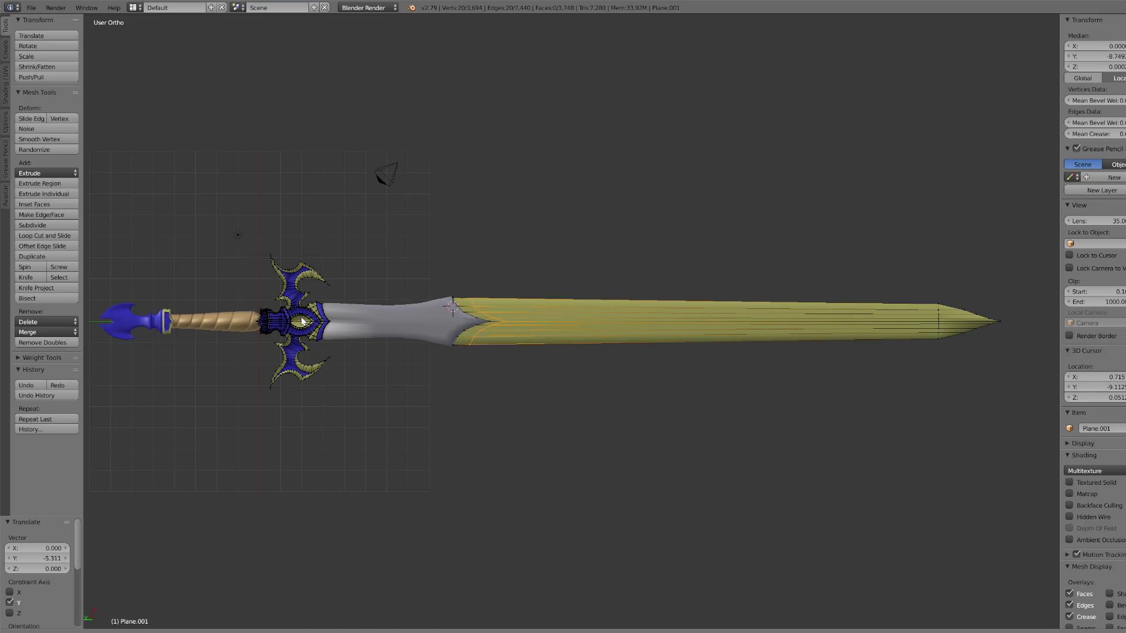
Step: Confirm the new edge loop and frame an angled view of the blade
left_click(302, 320)
key("KP_Decimal")
scroll(675, 326, "down", 5)
mouse_move(686, 327)
middle_mouse_down()
mouse_move(599, 360)
mouse_move(792, 453)
middle_mouse_up()
scroll(793, 453, "up", 3)
scroll(548, 536, "up", 1)
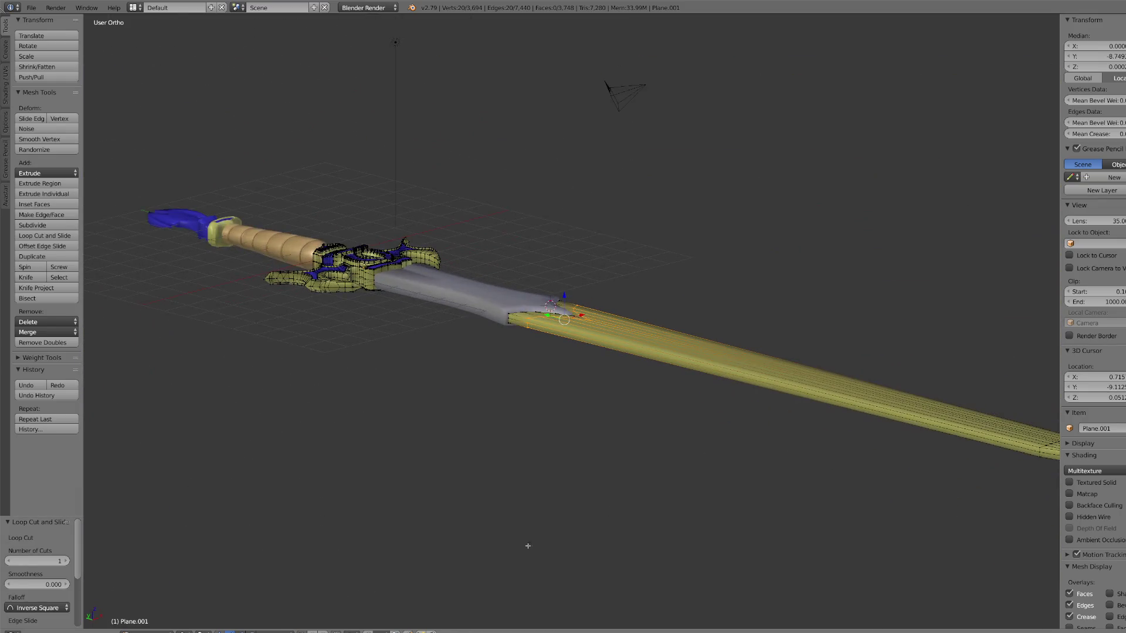
scroll(804, 422, "down", 4)
scroll(794, 410, "up", 10)
scroll(746, 402, "down", 5)
scroll(746, 402, "down", 2)
Step: Edge-slide a long lengthwise blade edge fully onto its neighbouring edge
right_click(750, 414)
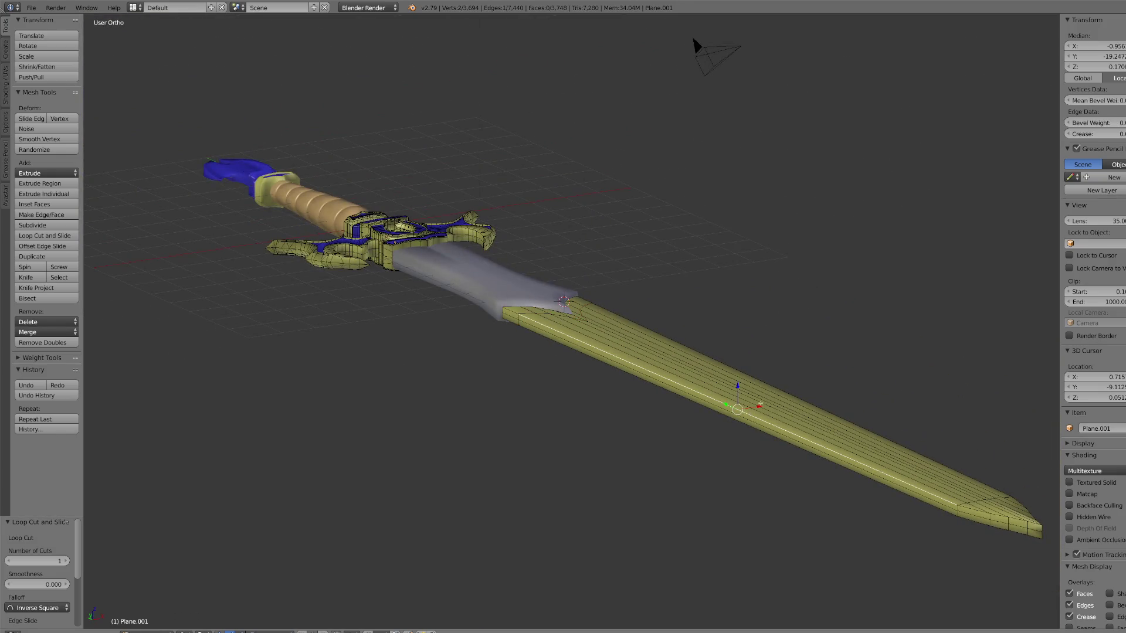
key("g")
key("g")
left_click(783, 430)
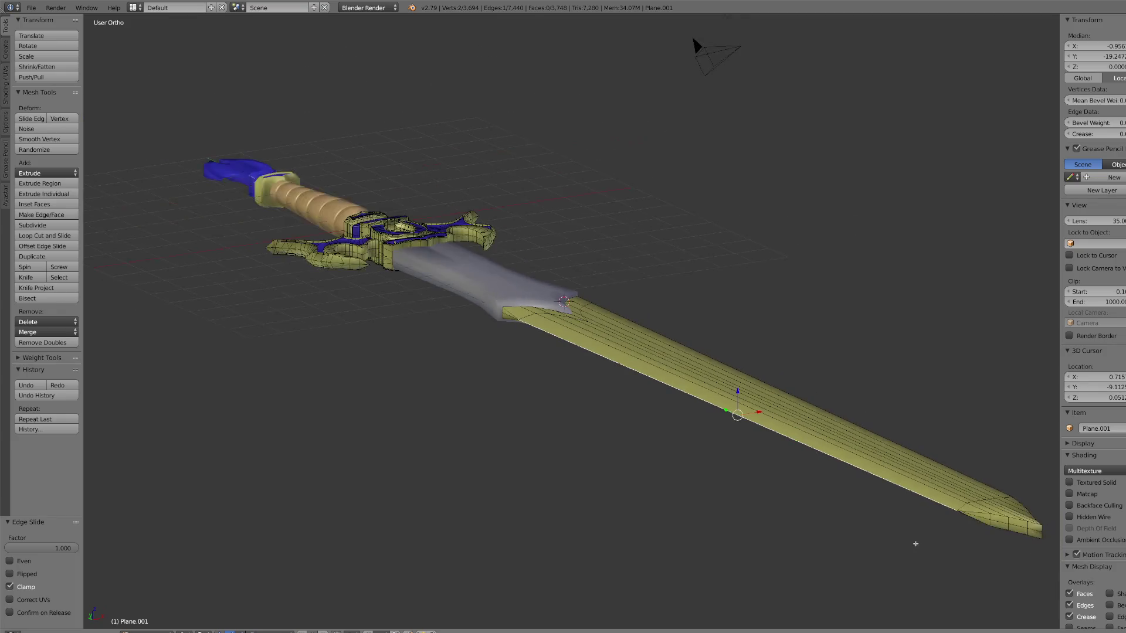
mouse_move(982, 526)
middle_mouse_down()
mouse_move(944, 478)
mouse_move(860, 483)
middle_mouse_up()
Step: Edge-slide an edge near the blade tip up onto the top edge
key("KP_Decimal")
middle_click_drag(686, 418, 731, 396)
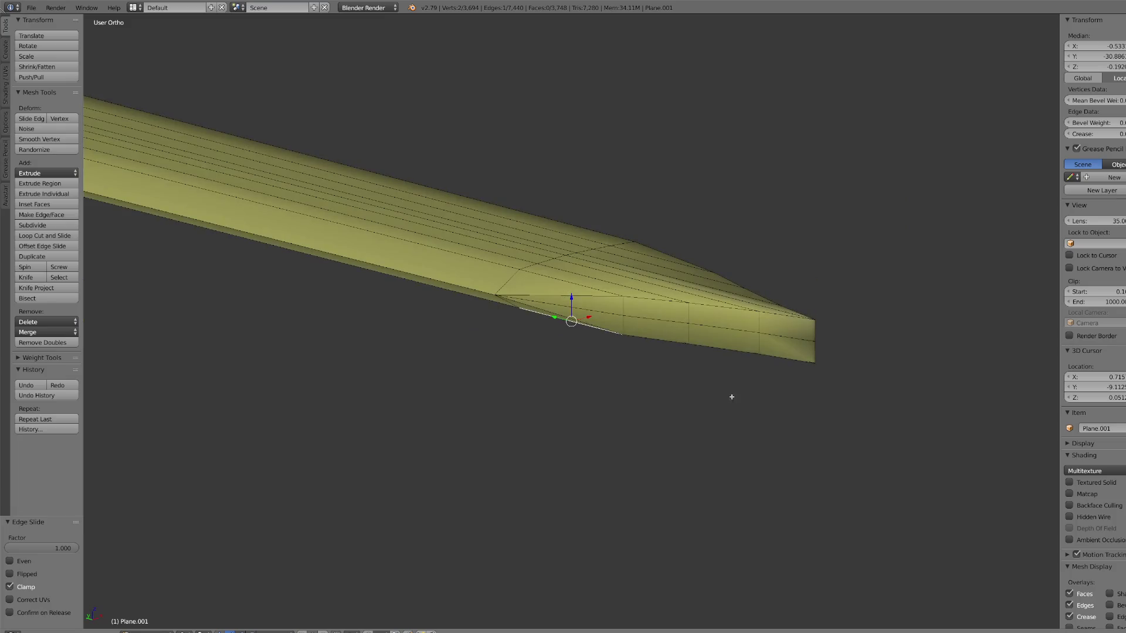
right_click(775, 363, "ctrl")
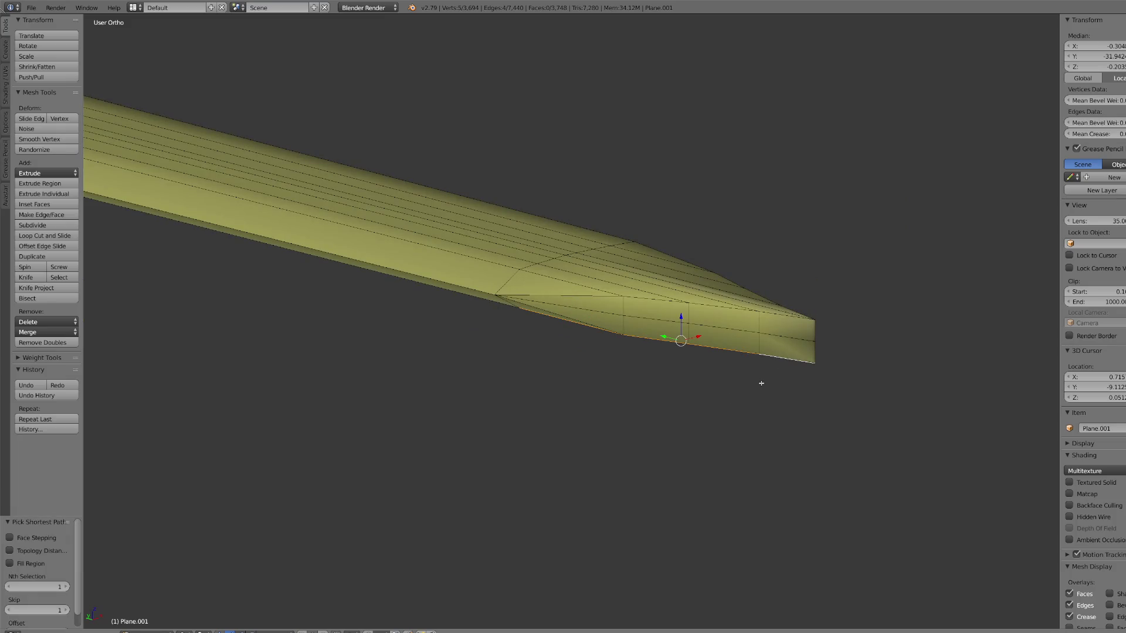
scroll(733, 378, "up", 3)
key("ctrl+space")
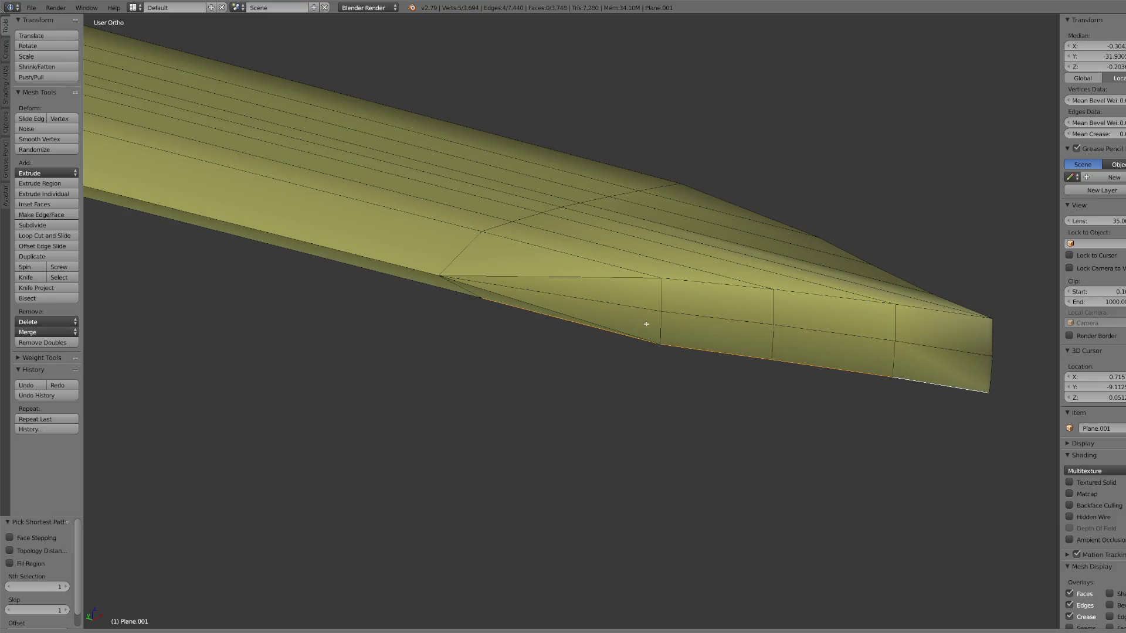
key("ctrl+space")
mouse_move(686, 314)
middle_mouse_down()
mouse_move(679, 332)
mouse_move(678, 308)
middle_mouse_up()
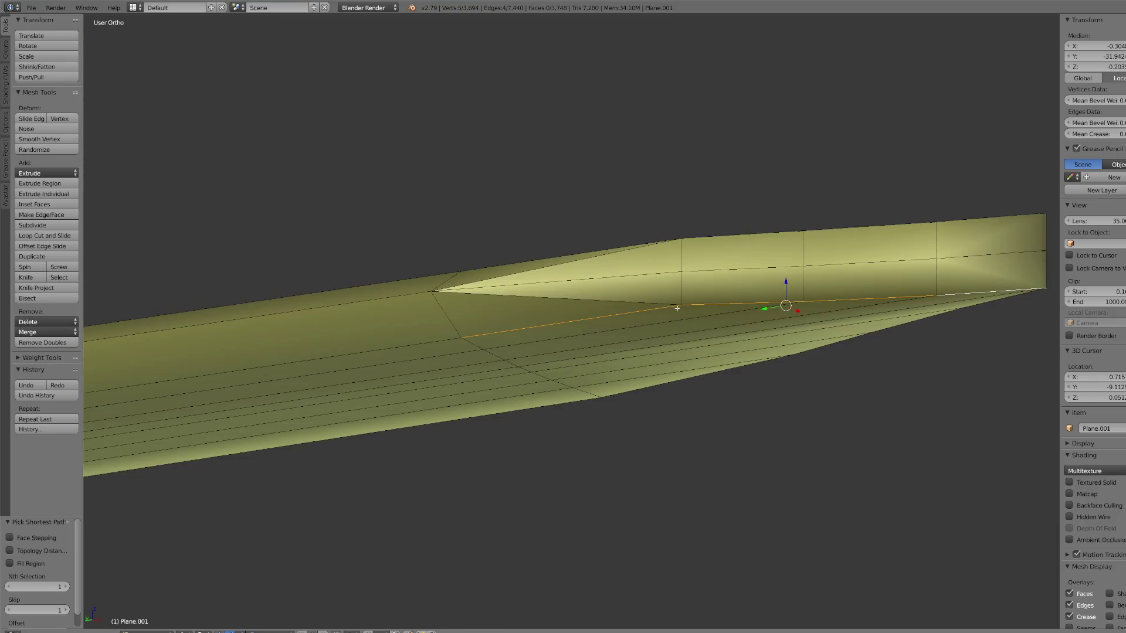
right_click(606, 300)
key("g")
key("g")
left_click(825, 623)
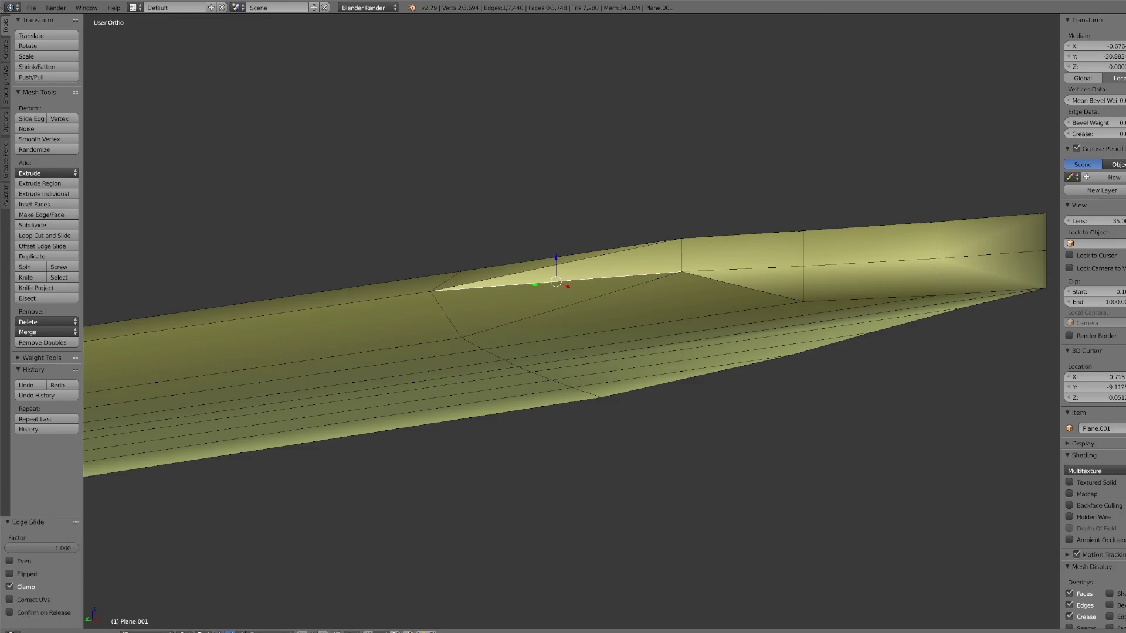
Step: Edge-slide the next bevel edges along the tip so they lie flat
right_click(733, 281)
key("g")
key("g")
key("Return")
right_click(854, 278)
right_click(1003, 273)
key("g")
key("g")
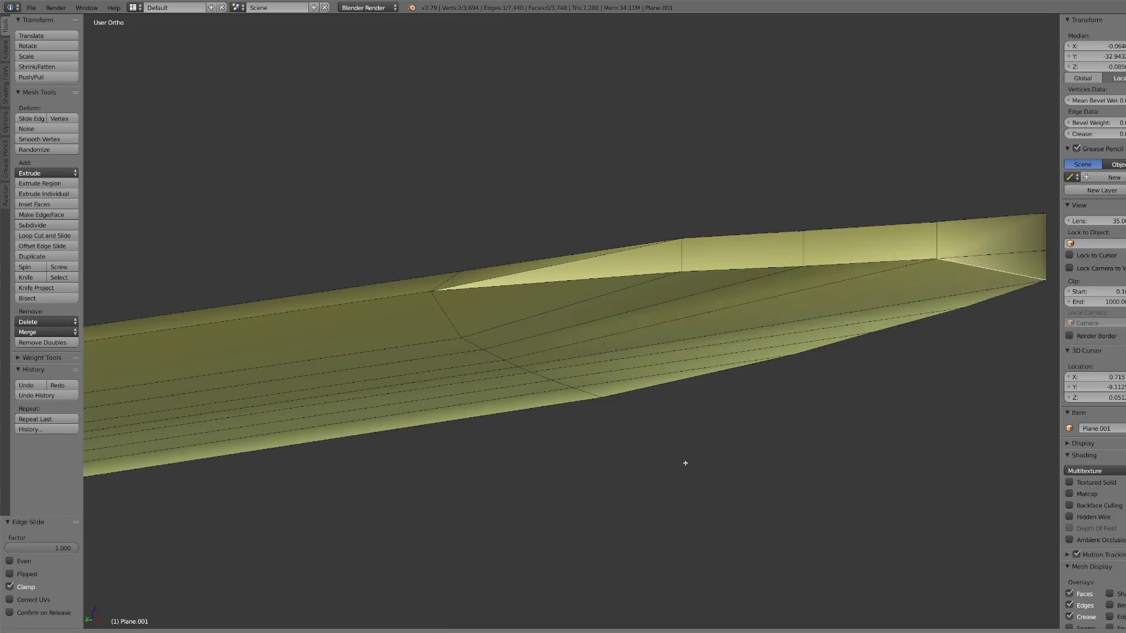
left_click(794, 345)
Step: Select a diagonal blade edge from below and slide it up to the top edge
scroll(651, 393, "down", 3)
mouse_move(651, 392)
middle_mouse_down()
mouse_move(632, 417)
mouse_move(645, 404)
middle_mouse_up()
scroll(503, 398, "up", 3)
middle_click_drag(503, 399, 512, 260)
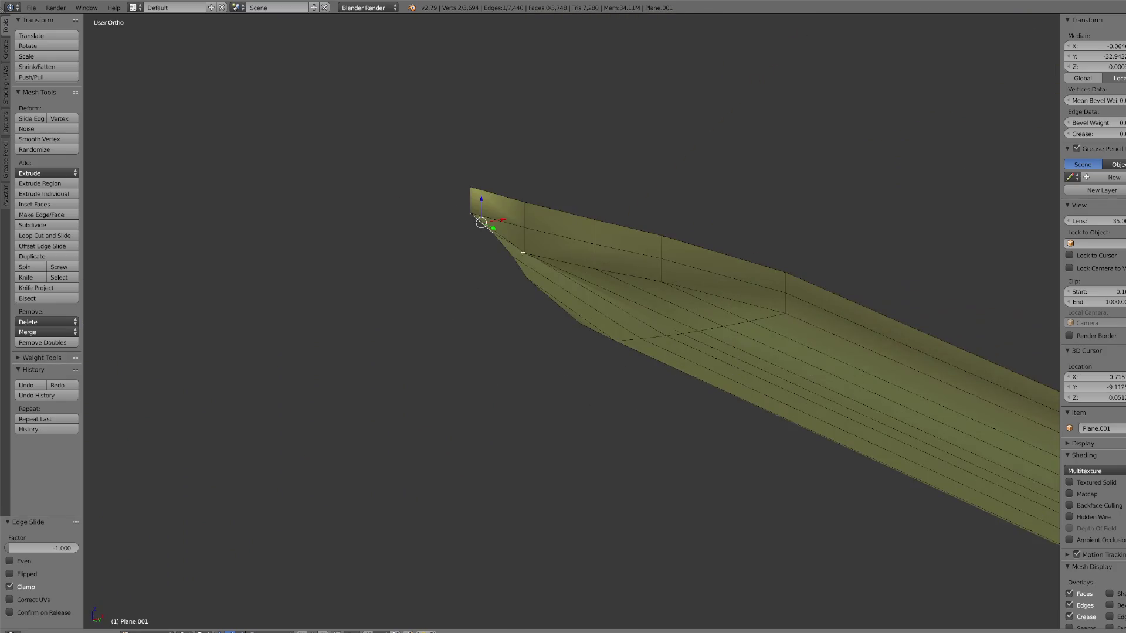
right_click(515, 239)
right_click(578, 241)
key("ctrl+z")
key("ctrl+z")
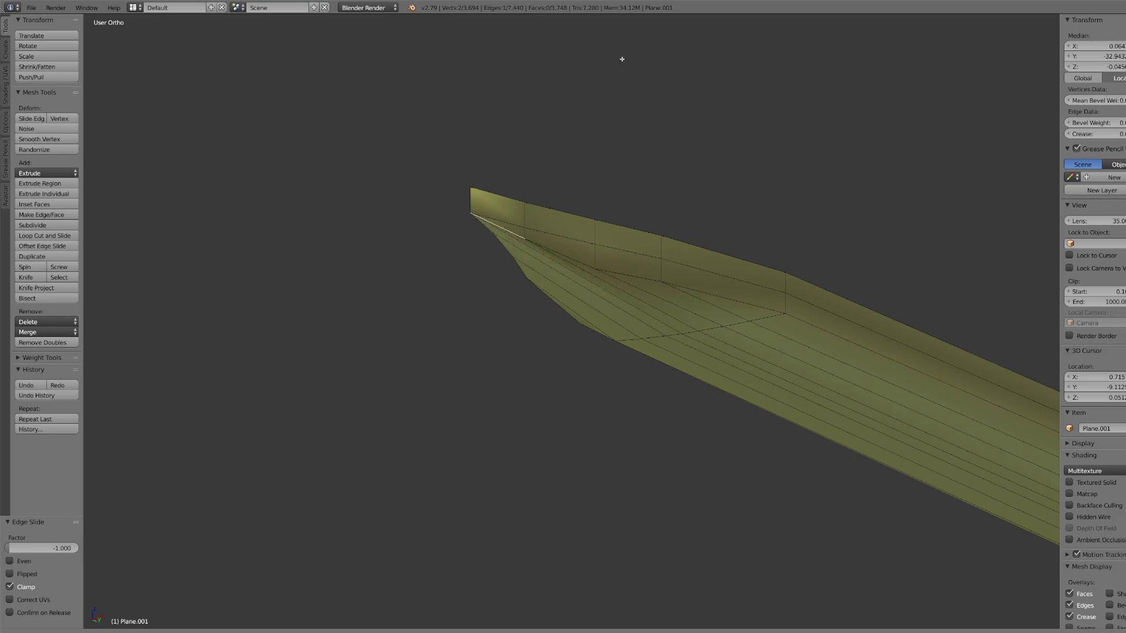
right_click(616, 269)
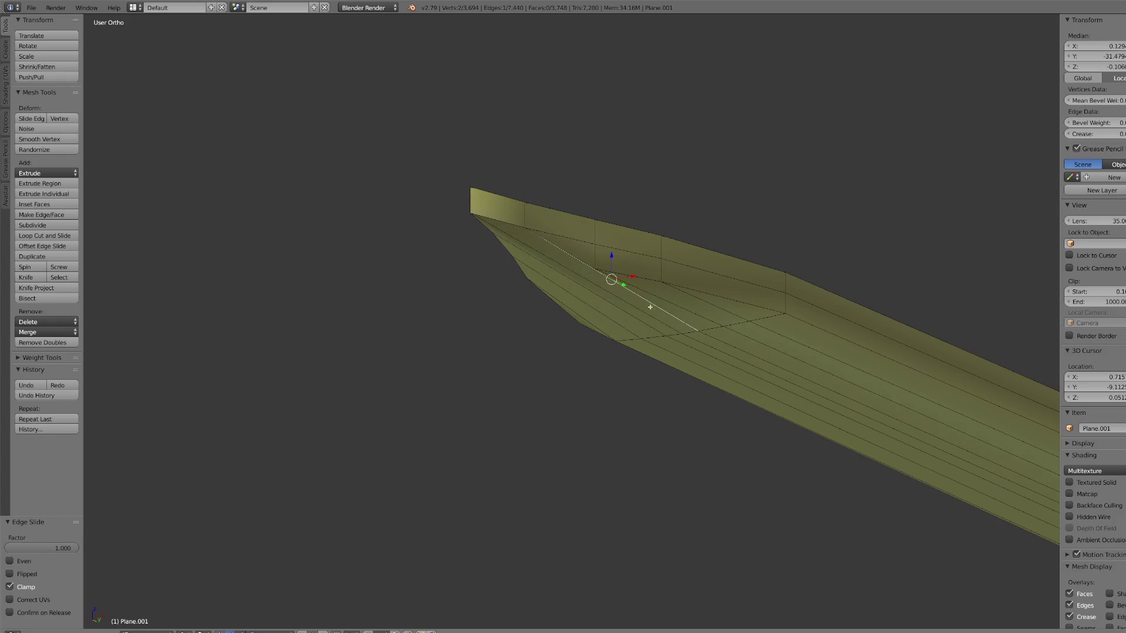
mouse_move(591, 252)
middle_mouse_down()
mouse_move(528, 316)
mouse_move(492, 334)
middle_mouse_up()
right_click(571, 306)
key("g")
key("g")
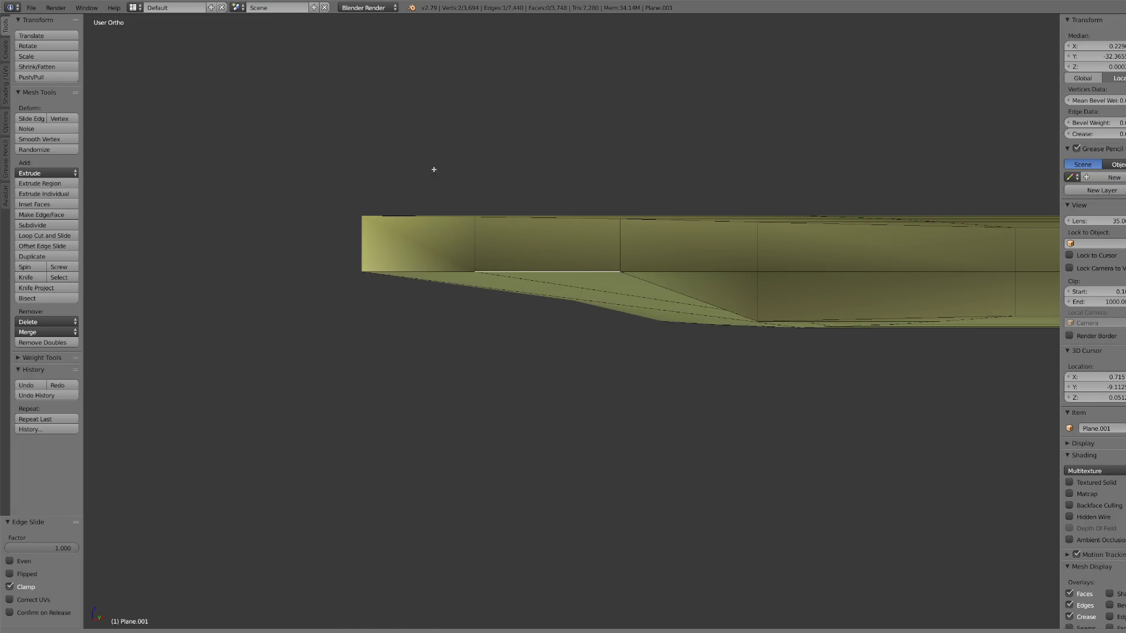
Step: Slide two more diagonal edges to the top edge, flatten them, and check from the side
right_click(701, 302)
key("g")
key("g")
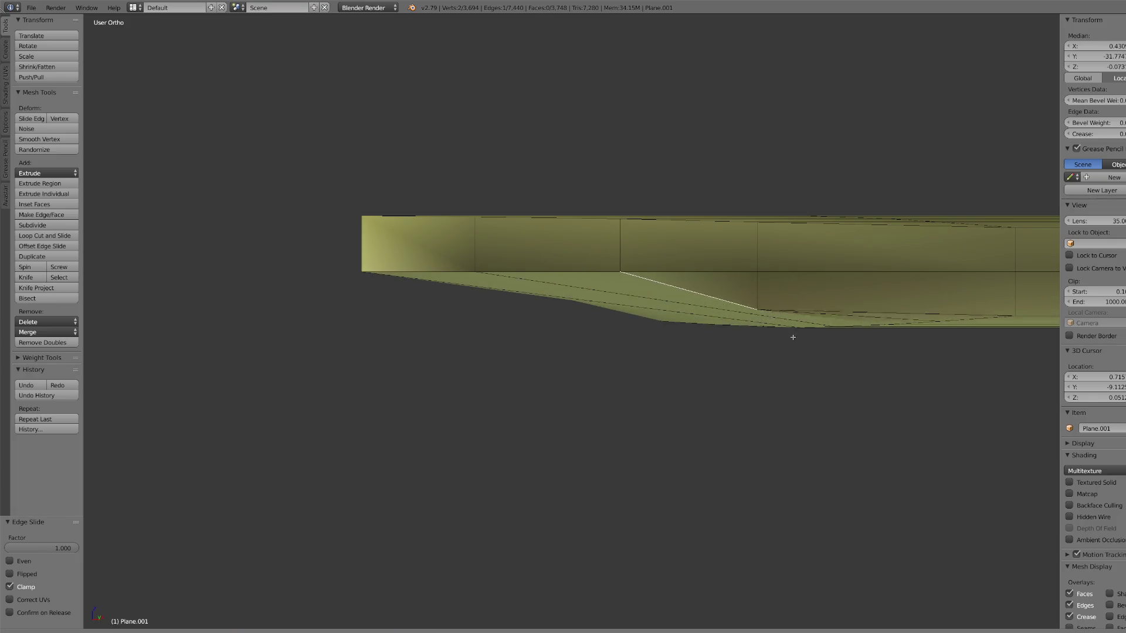
left_click(587, 186)
mouse_move(587, 185)
middle_mouse_down()
mouse_move(837, 259)
mouse_move(788, 304)
middle_mouse_up()
right_click(763, 304)
key("g")
key("z")
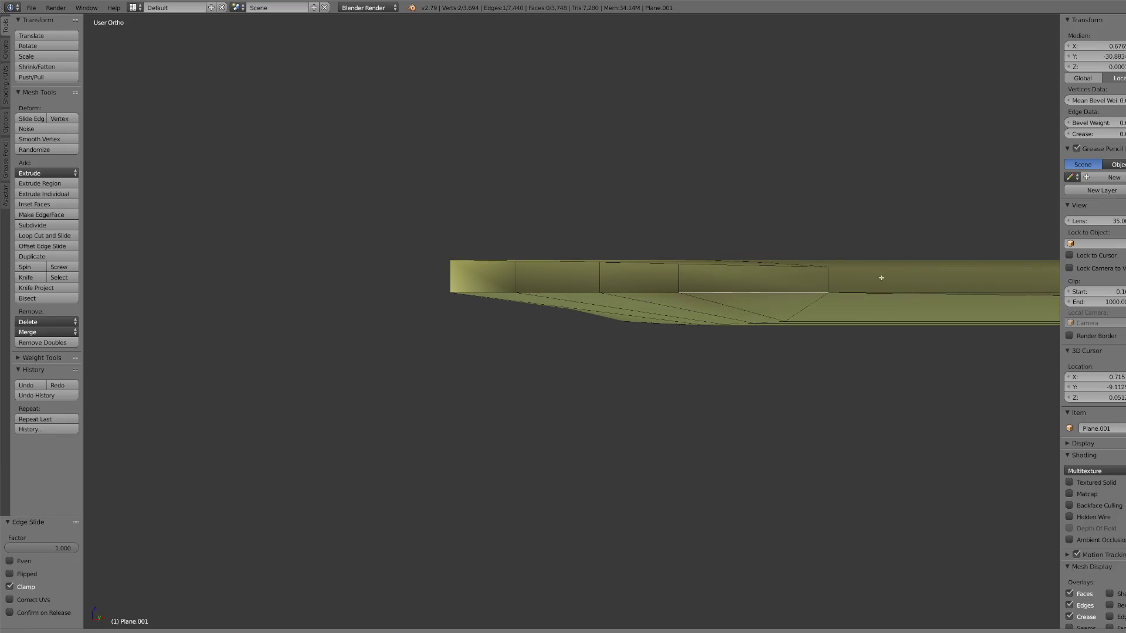
left_click(922, 261)
mouse_move(923, 261)
middle_mouse_down()
mouse_move(779, 322)
mouse_move(736, 428)
mouse_move(860, 401)
mouse_move(900, 357)
mouse_move(859, 377)
middle_mouse_up()
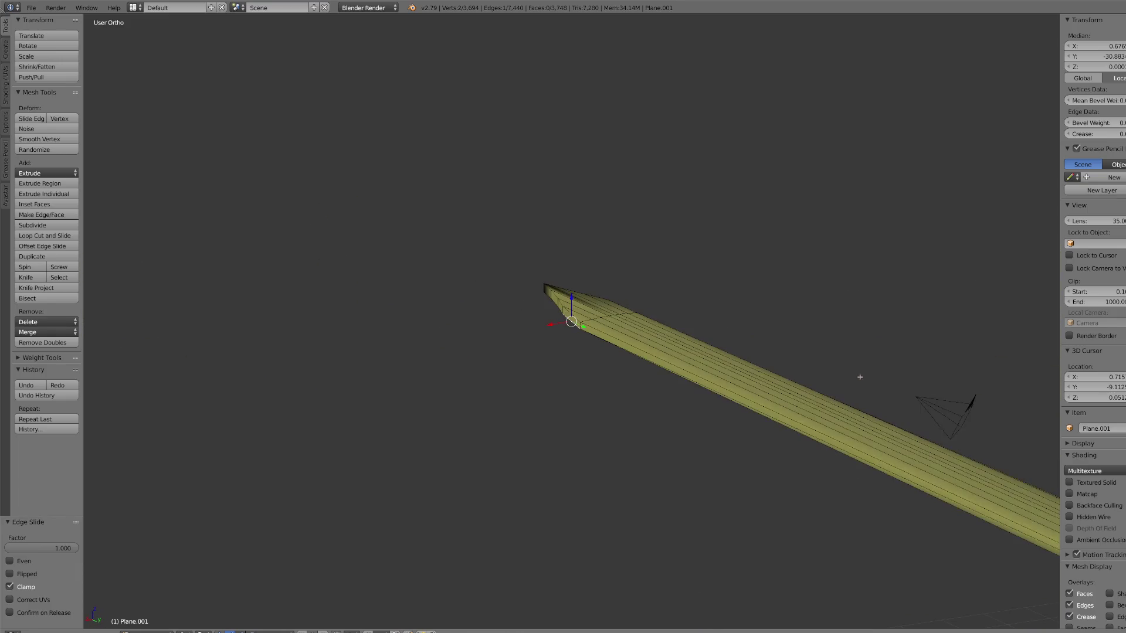
mouse_move(812, 417)
middle_mouse_down()
mouse_move(759, 417)
mouse_move(731, 369)
mouse_move(763, 340)
mouse_move(515, 344)
mouse_move(605, 303)
middle_mouse_up()
mouse_move(519, 320)
middle_mouse_down()
mouse_move(523, 335)
mouse_move(555, 344)
mouse_move(530, 372)
mouse_move(484, 324)
mouse_move(495, 346)
middle_mouse_up()
Step: Lower an edge along Z and slide its vertex along the lower edge
key("g")
key("z")
left_click(550, 470)
key("g")
key("g")
left_click(614, 561)
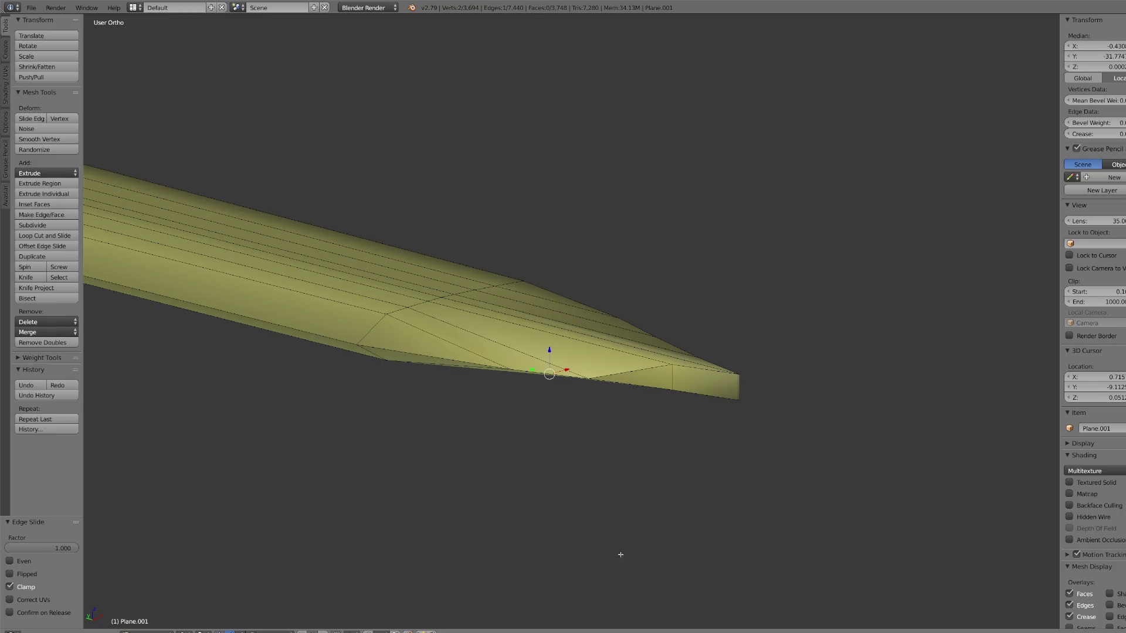
left_click(645, 378)
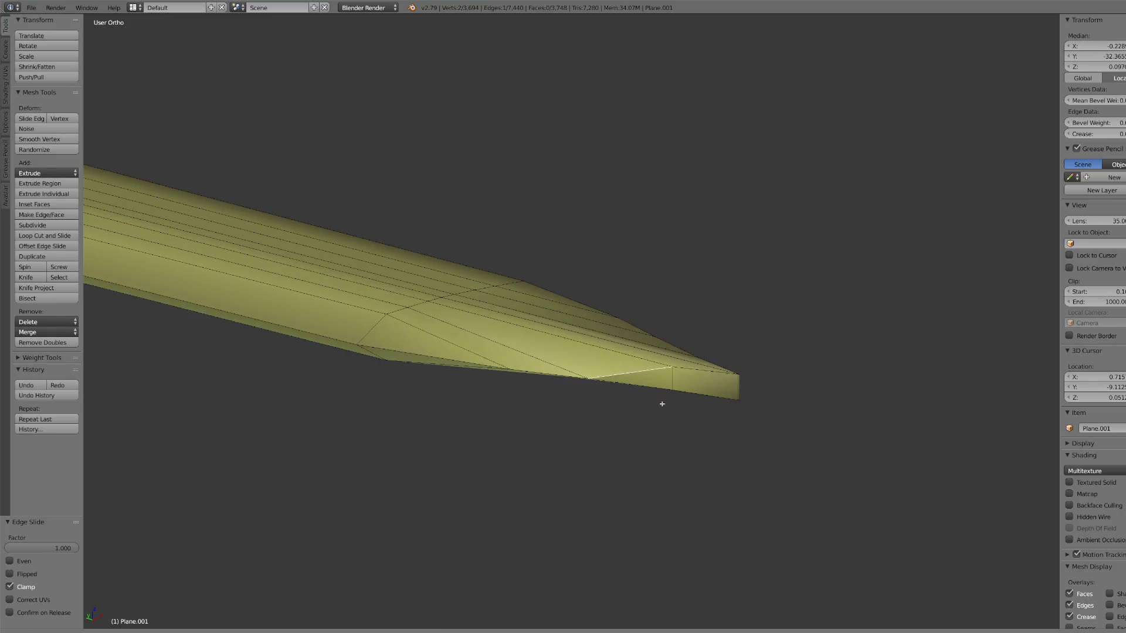
left_click(255, 553)
key("g")
key("g")
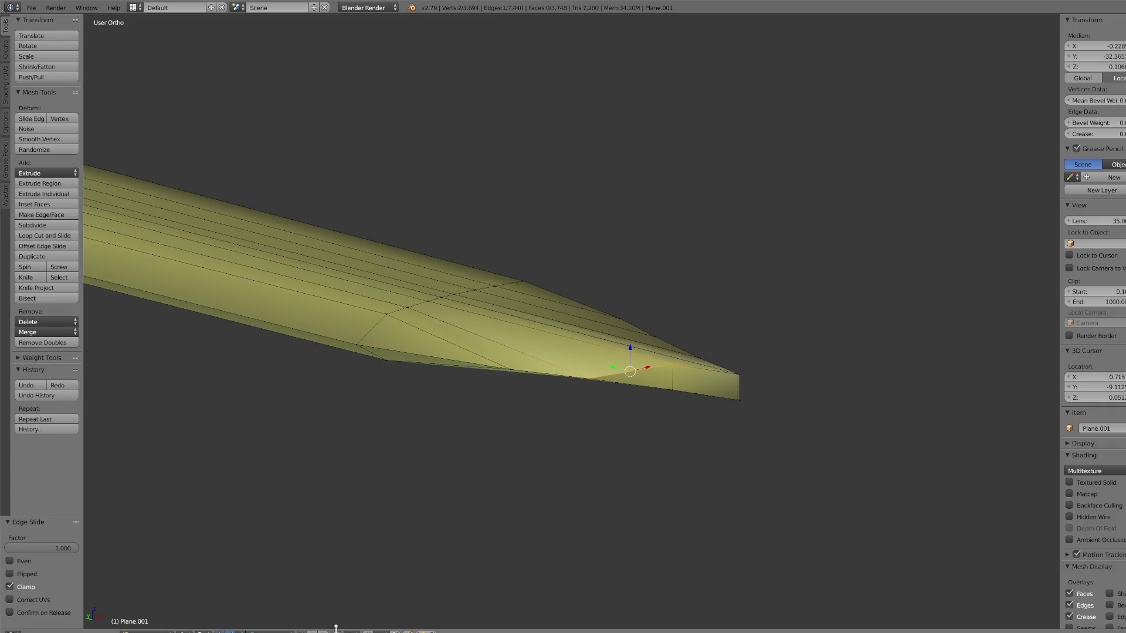
Step: Vertex-slide the tip vertex further along its edge in several passes
right_click(681, 373)
key("g")
key("g")
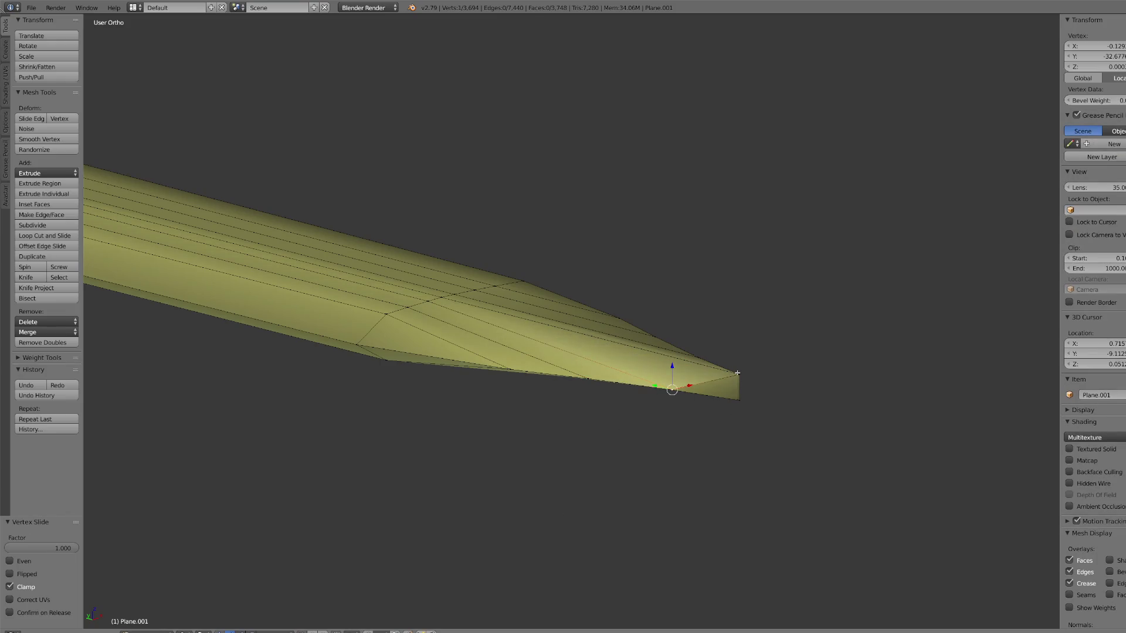
left_click(744, 416)
mouse_move(744, 416)
middle_mouse_down()
mouse_move(706, 399)
mouse_move(603, 452)
mouse_move(389, 347)
middle_mouse_up()
key("g")
key("g")
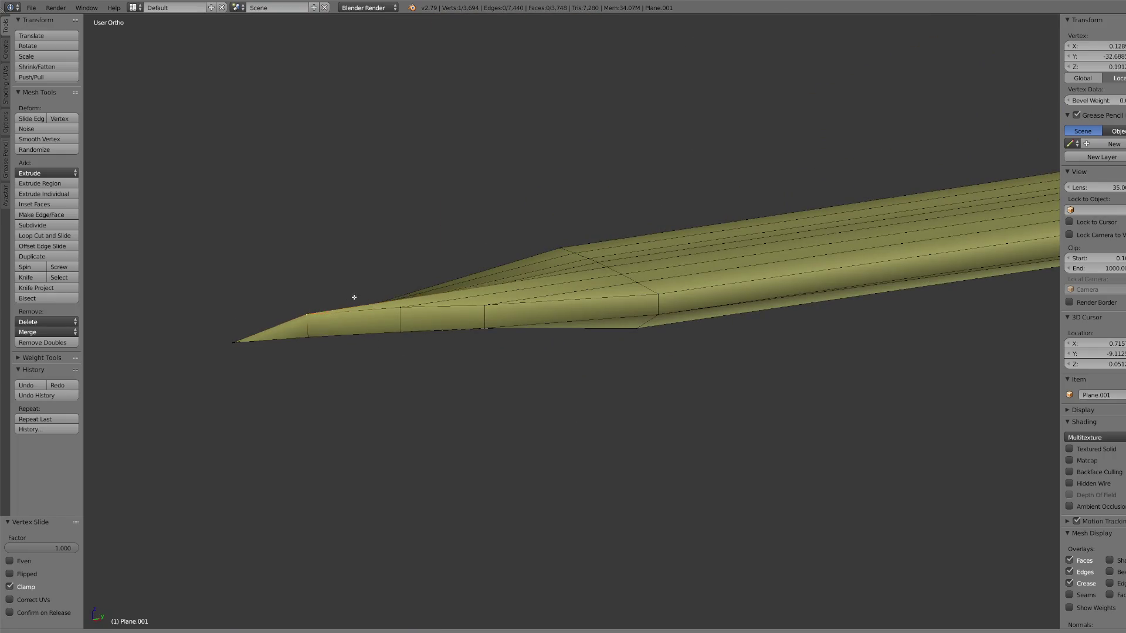
left_click(403, 310)
key("g")
key("g")
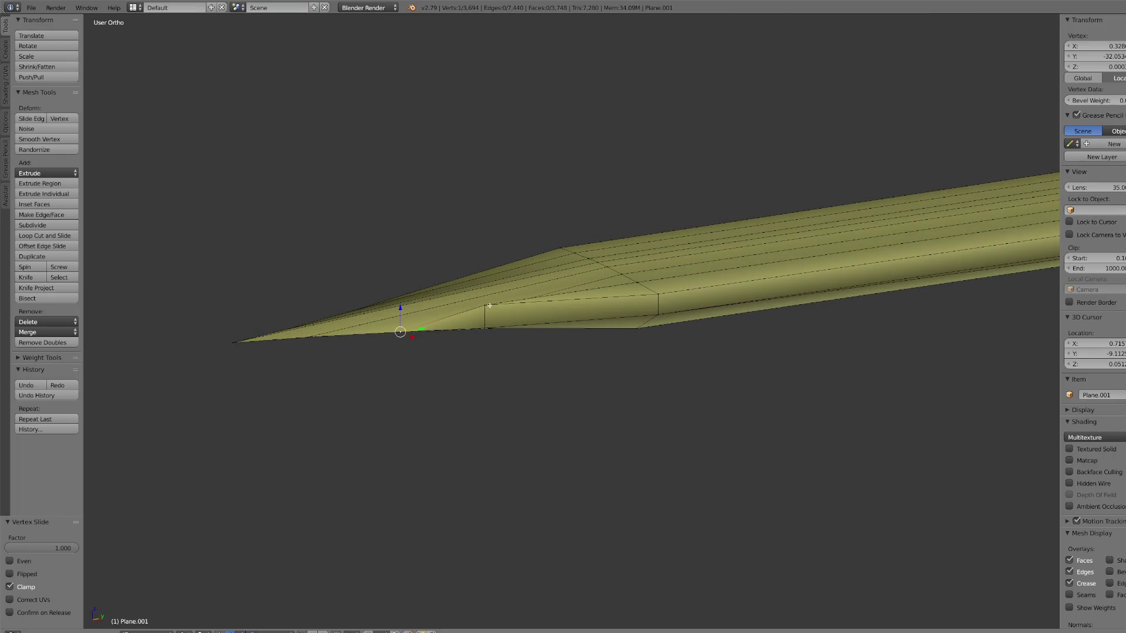
left_click(652, 307)
key("g")
key("g")
left_click(655, 312)
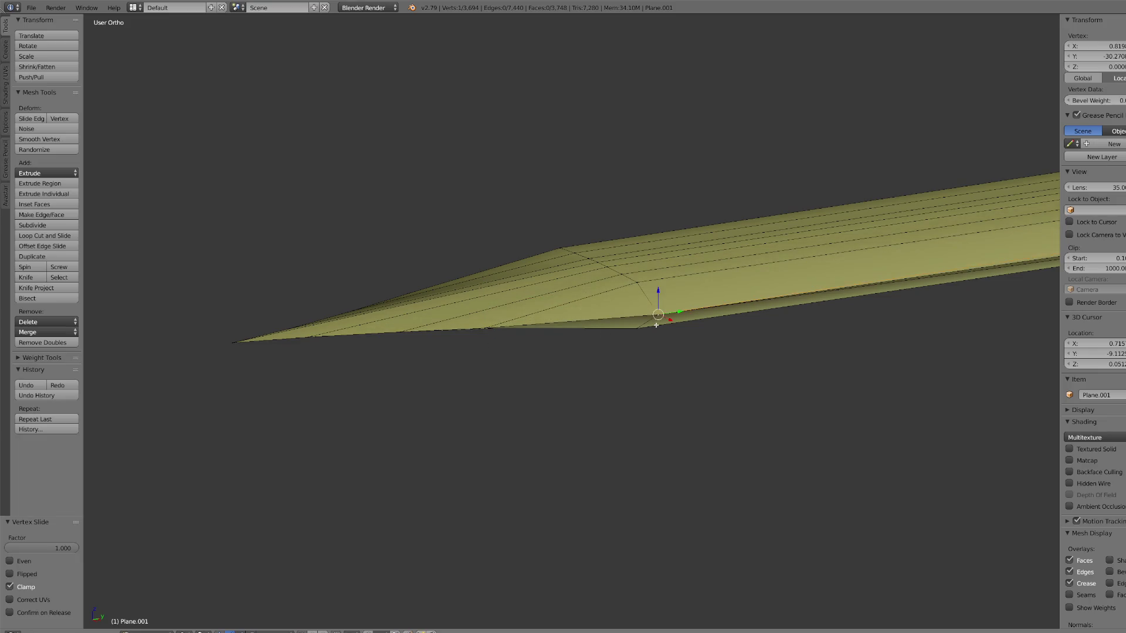
Step: Zoom out, then select and frame the vertex where the blade meets the grey section
scroll(739, 320, "down", 4)
scroll(618, 344, "up", 4)
scroll(704, 328, "down", 3)
scroll(791, 314, "down", 2)
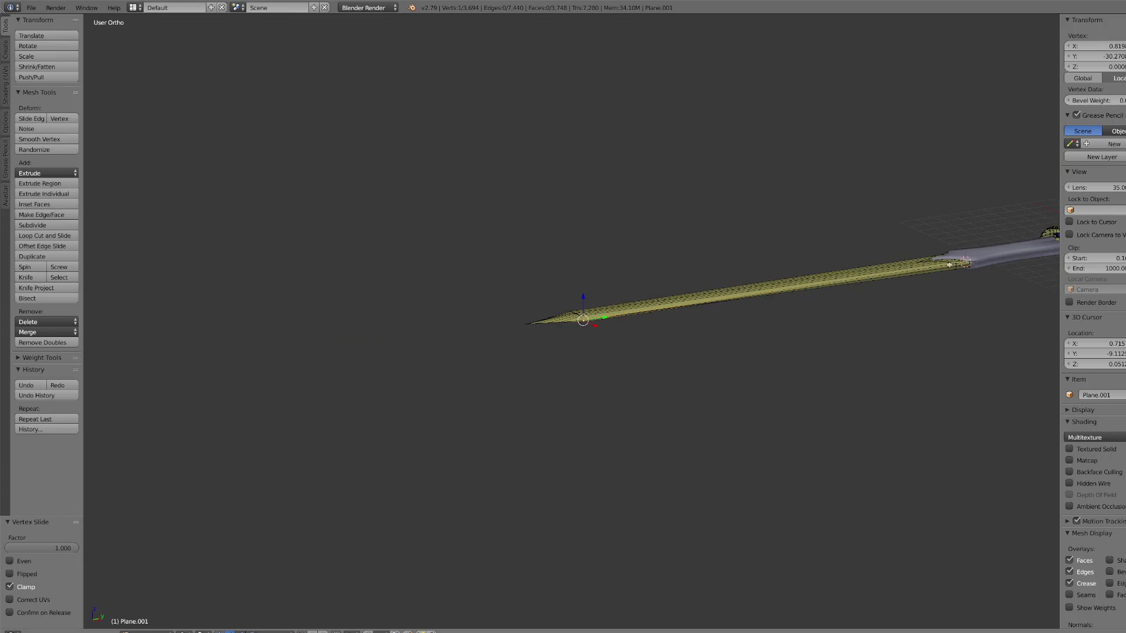
right_click(957, 268)
key("KP_Decimal")
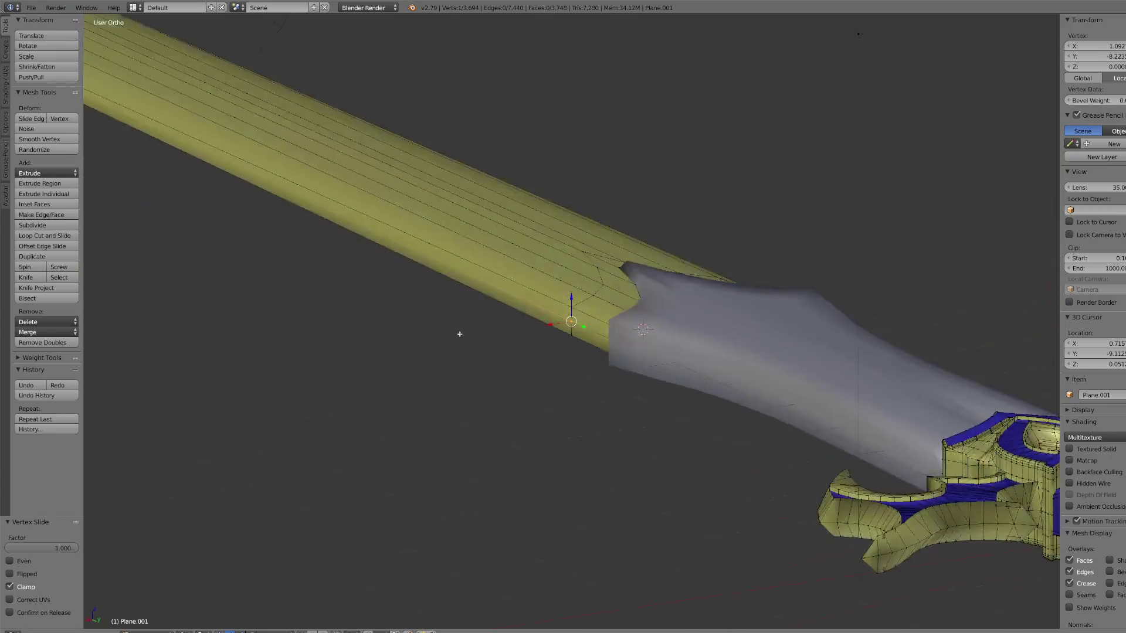
Step: Slide the blade–grey junction vertex into place, flat at Z 0
middle_click_drag(567, 296, 562, 352)
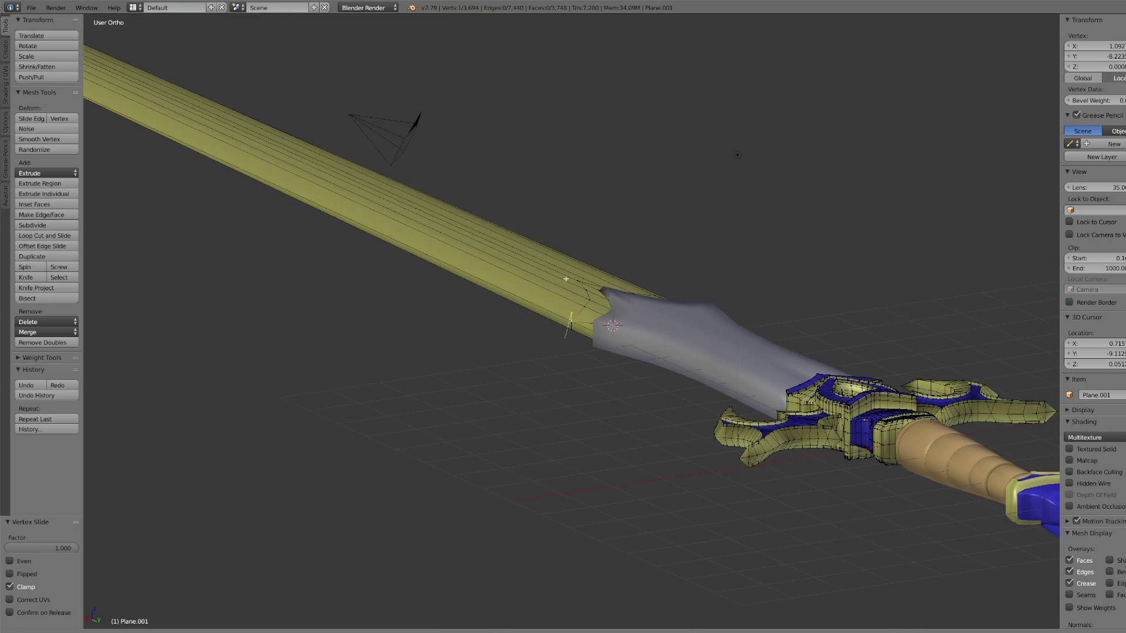
scroll(448, 244, "down", 3)
scroll(473, 315, "up", 4)
mouse_move(540, 377)
middle_mouse_down()
mouse_move(579, 344)
mouse_move(560, 366)
middle_mouse_up()
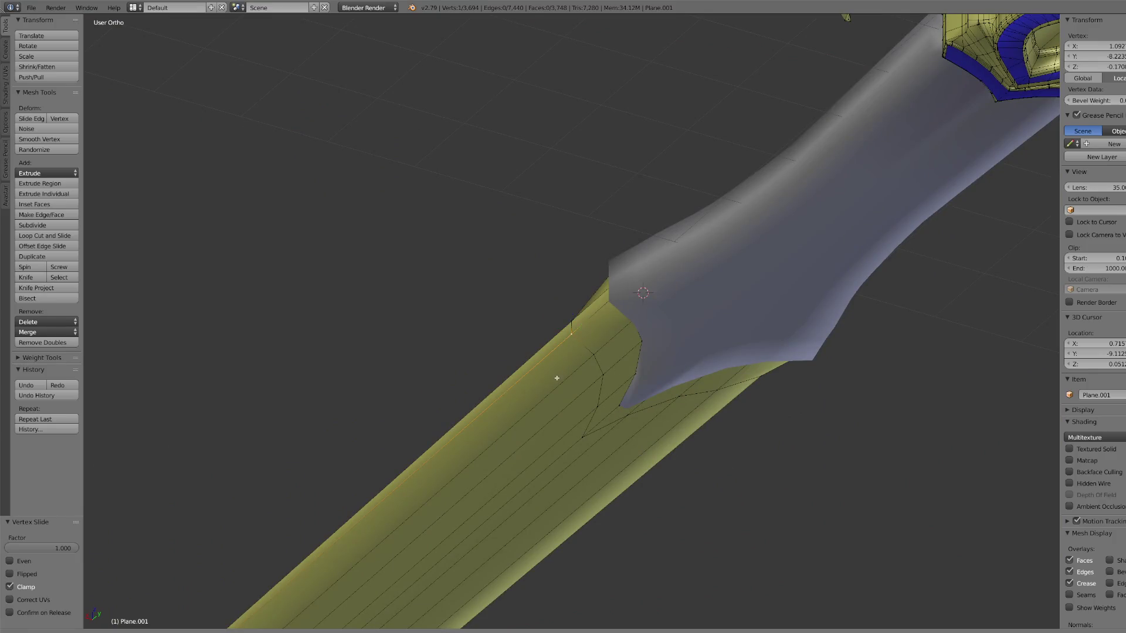
left_click(557, 282)
scroll(475, 304, "down", 5)
mouse_move(475, 304)
middle_mouse_down()
mouse_move(483, 276)
mouse_move(534, 424)
middle_mouse_up()
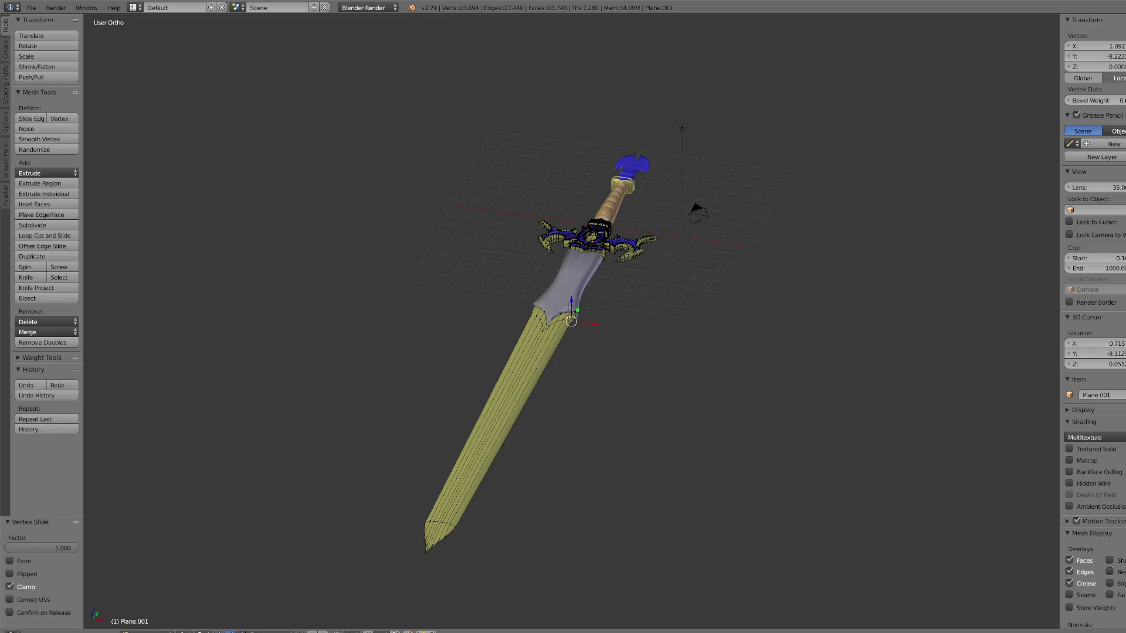
Step: Orbit around the junction, then select and frame a vertex near the blade tip
mouse_move(658, 575)
middle_mouse_down()
mouse_move(614, 449)
mouse_move(596, 450)
mouse_move(485, 347)
mouse_move(502, 315)
mouse_move(393, 309)
mouse_move(336, 327)
middle_mouse_up()
scroll(494, 355, "up", 5)
scroll(485, 346, "down", 5)
right_click(223, 304)
key("KP_Decimal")
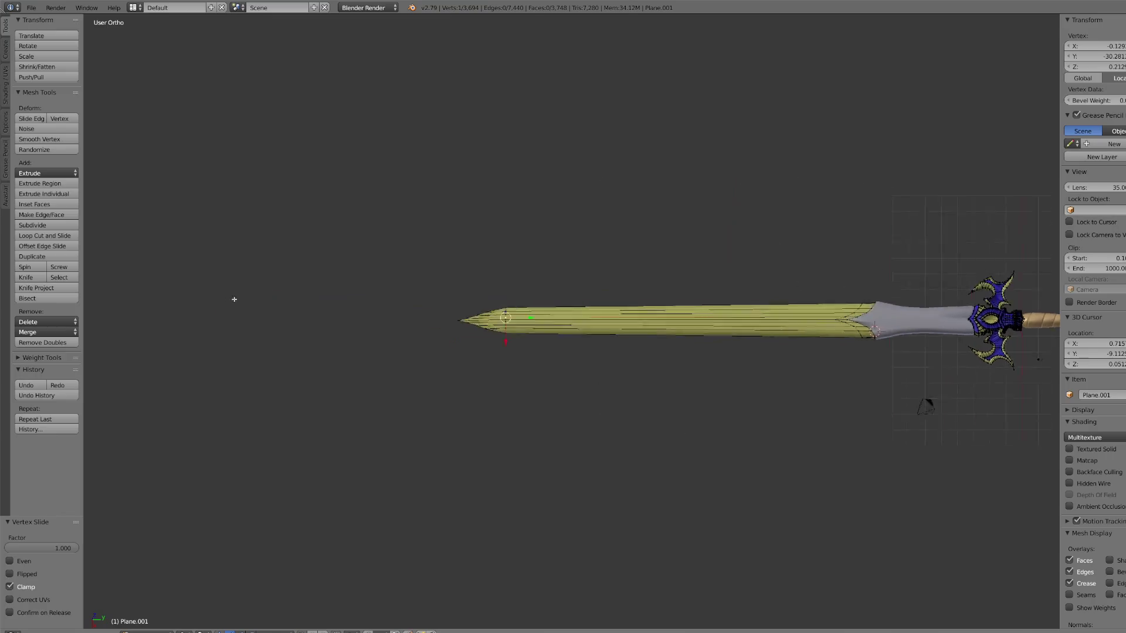
Step: Connect two vertices near the tip with J, then undo the connection
mouse_move(540, 353)
middle_mouse_down()
mouse_move(621, 348)
mouse_move(641, 322)
mouse_move(583, 328)
mouse_move(553, 390)
mouse_move(575, 358)
middle_mouse_up()
right_click(548, 327)
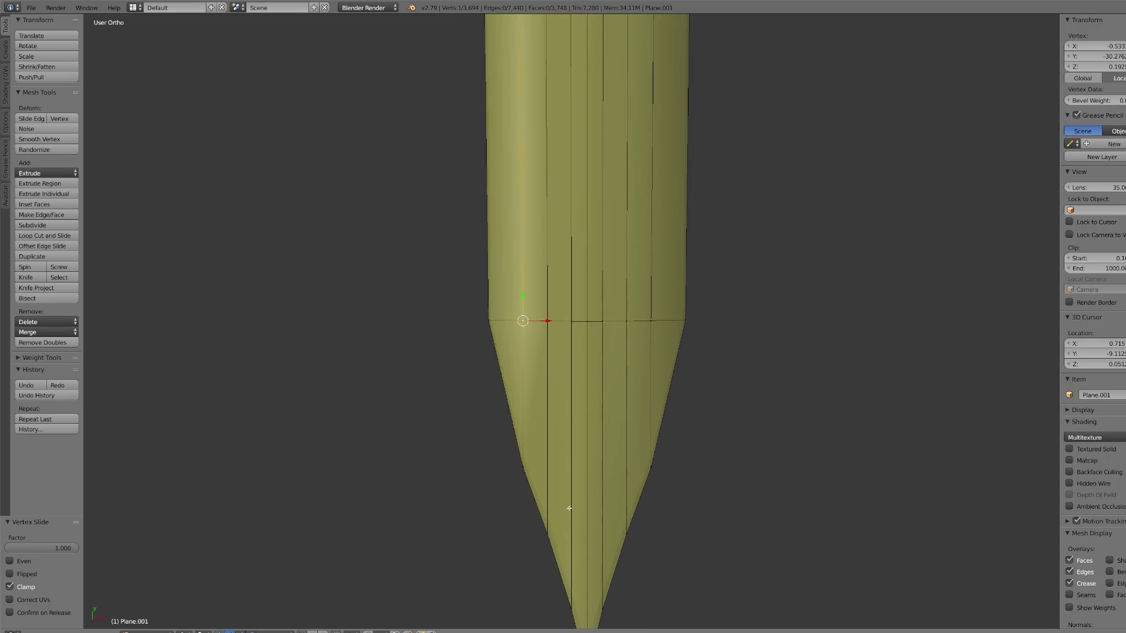
middle_click_drag(572, 487, 570, 491)
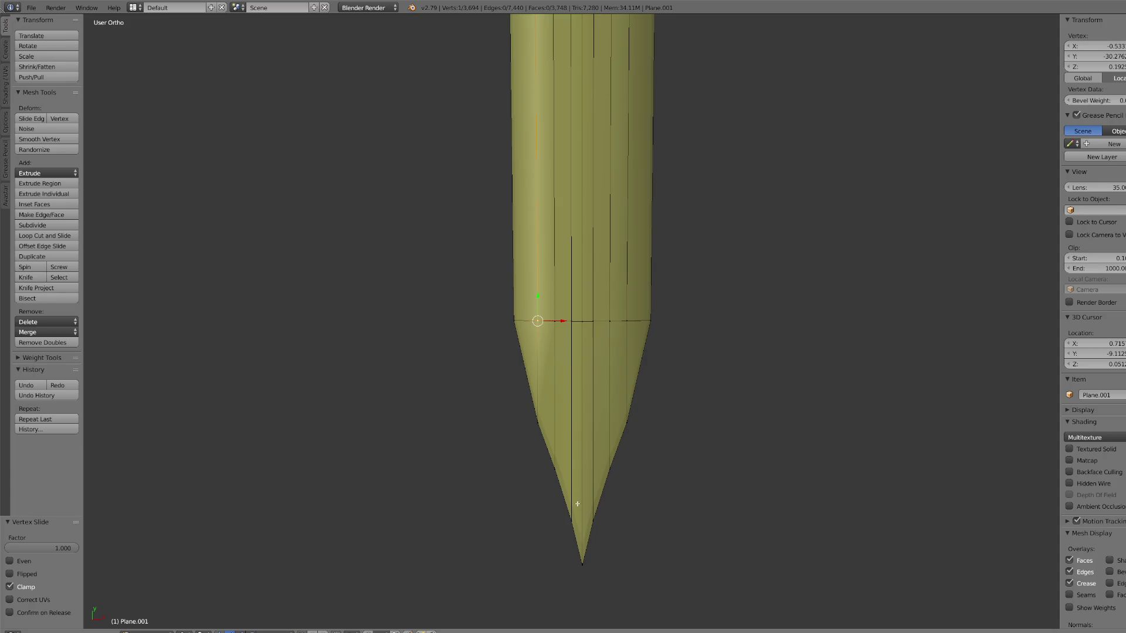
right_click(574, 518)
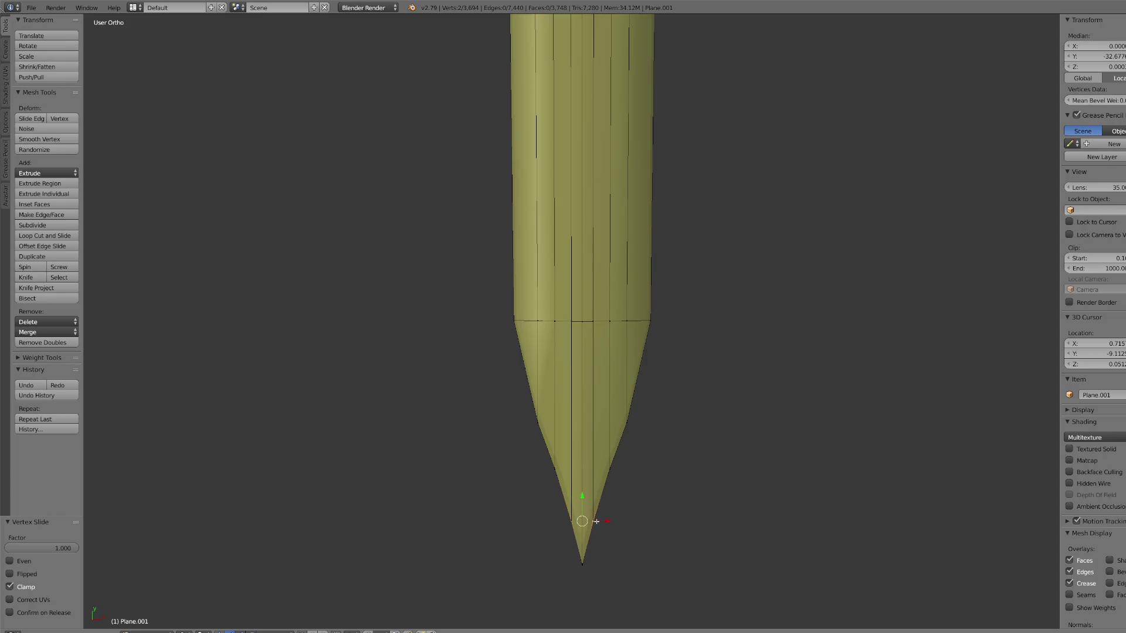
key("j")
middle_click_drag(616, 526, 621, 529)
key("KP_Decimal")
key("ctrl+z")
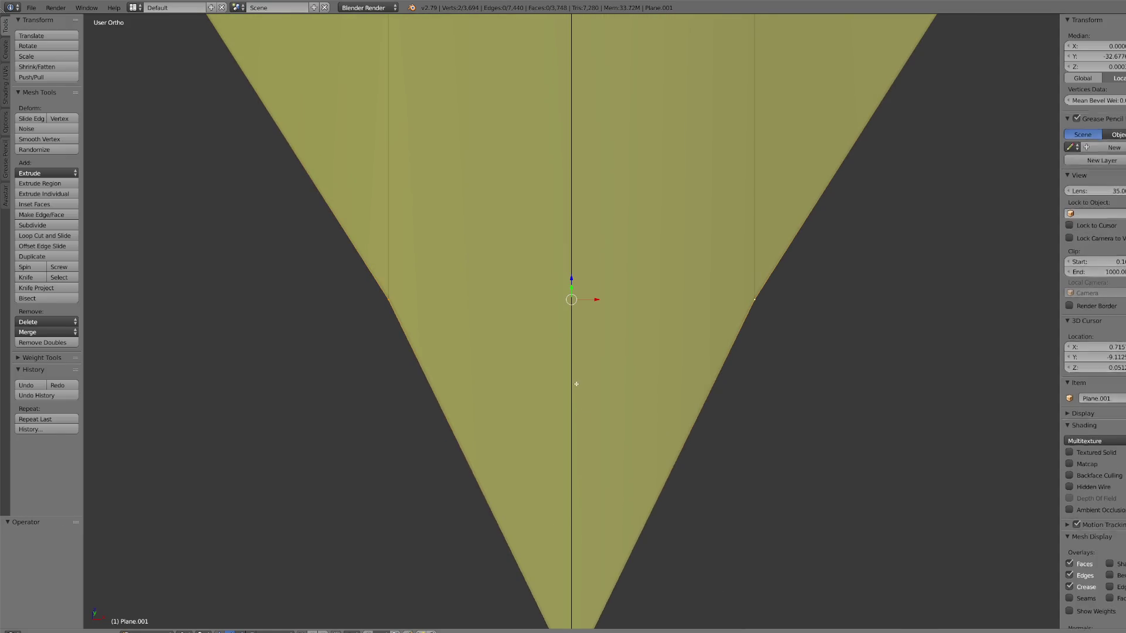
Step: Select the whole mesh and Remove Doubles, leaving 3,640 vertices
right_click(417, 299)
key("g")
right_click(389, 306)
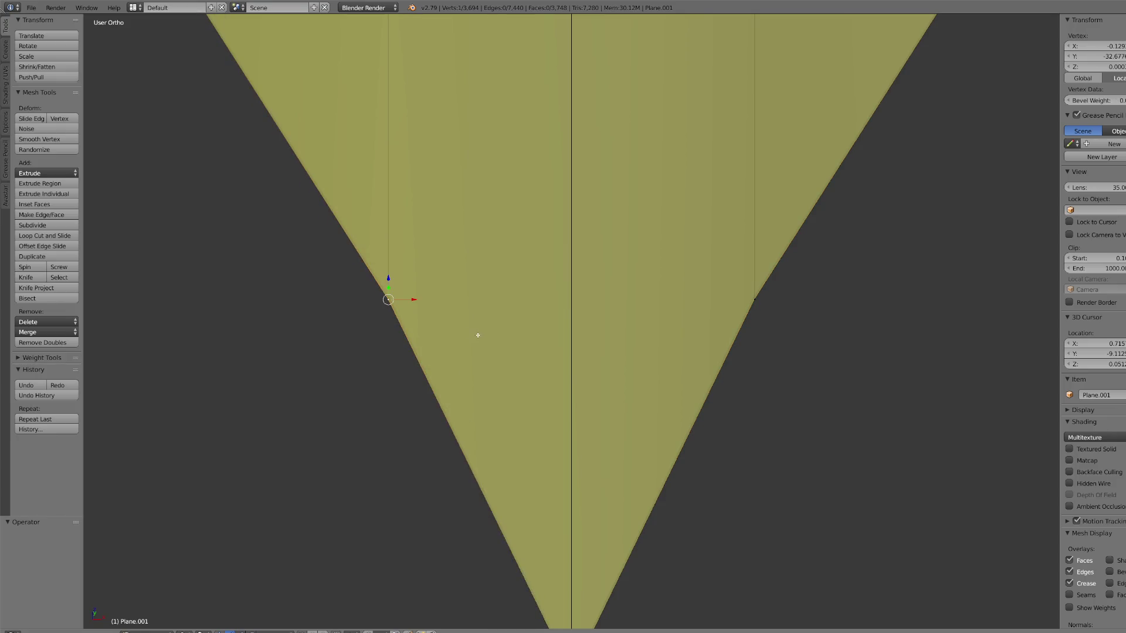
right_click(748, 290, "shift")
key("a")
key("a")
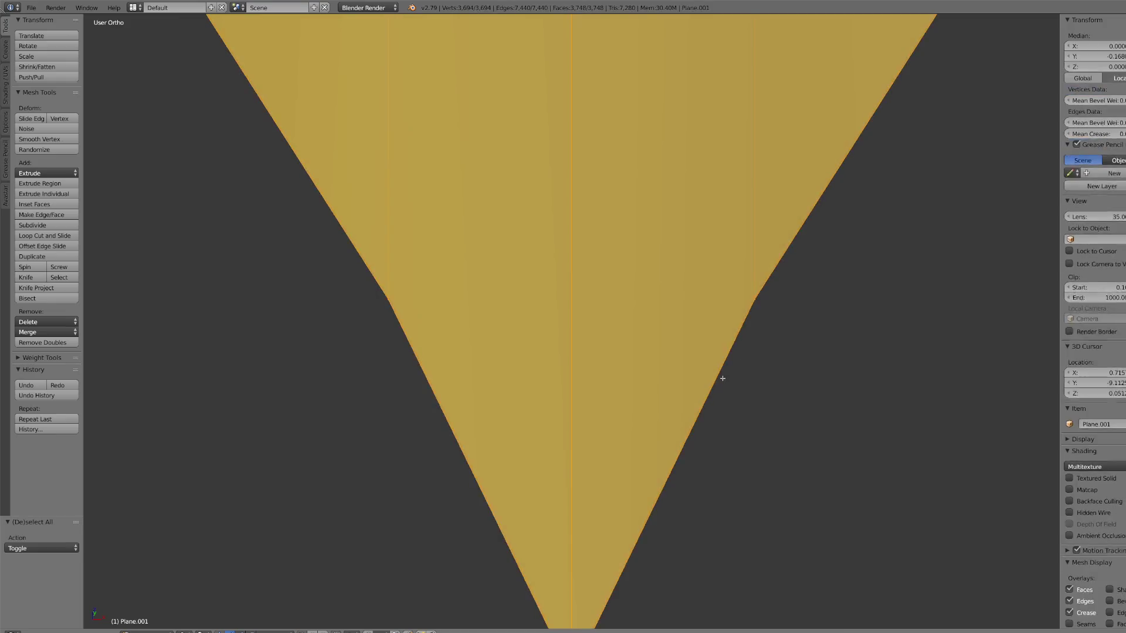
left_click(69, 343)
Step: Join the tip's two side vertices with an edge, inspect it, then undo
right_click(388, 297)
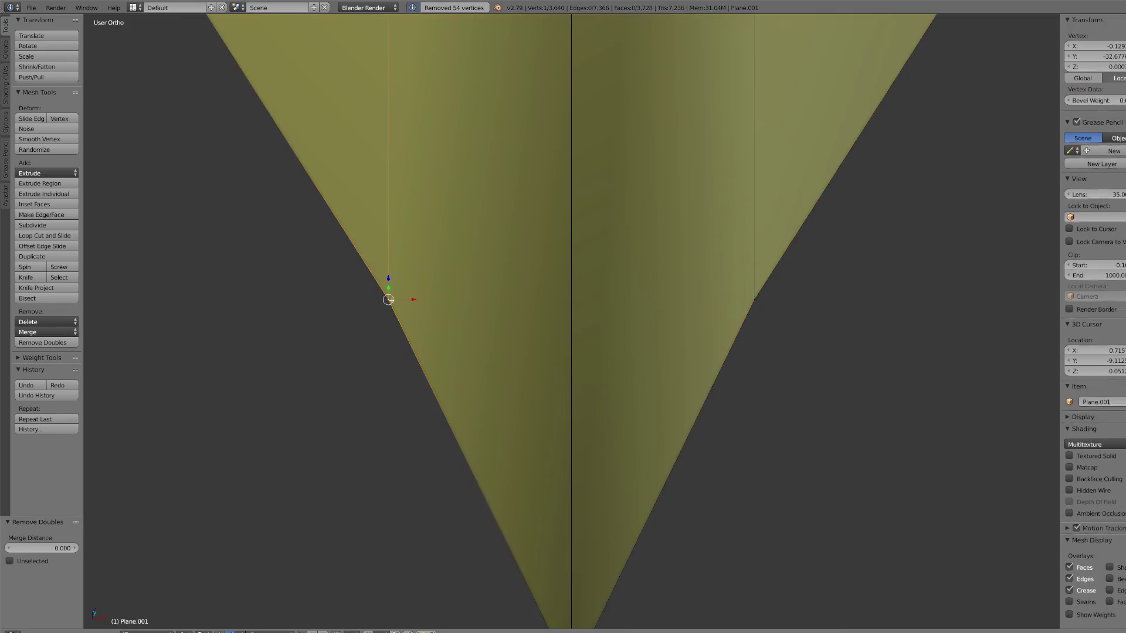
right_click(742, 295, "shift")
key("j")
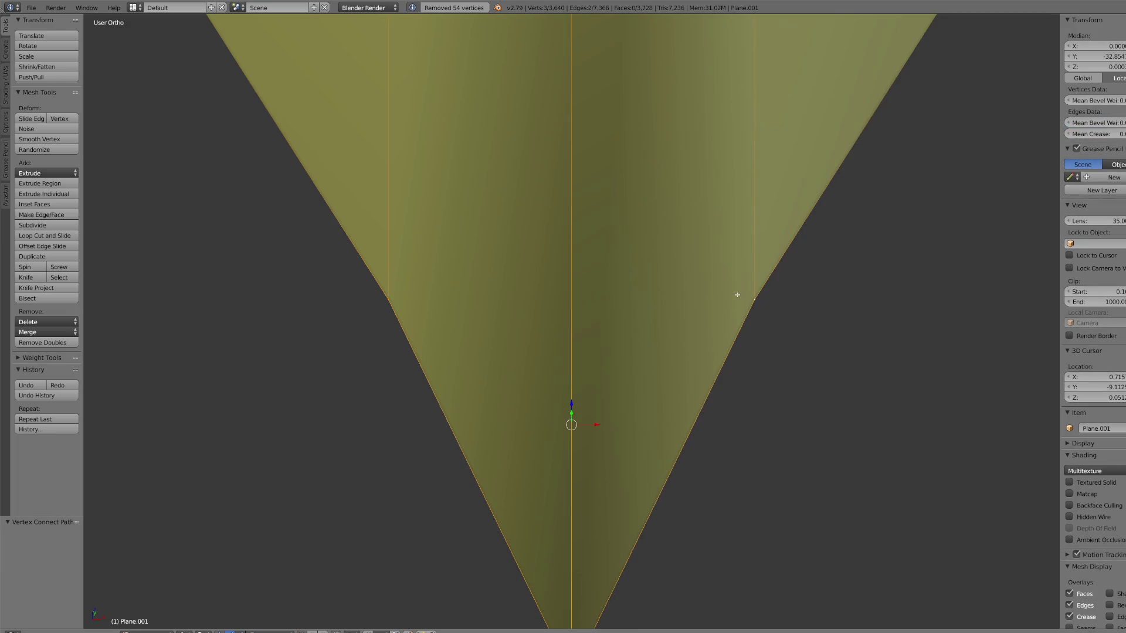
mouse_move(736, 296)
middle_mouse_down()
mouse_move(722, 304)
mouse_move(706, 290)
mouse_move(591, 369)
mouse_move(570, 360)
middle_mouse_up()
key("ctrl+z")
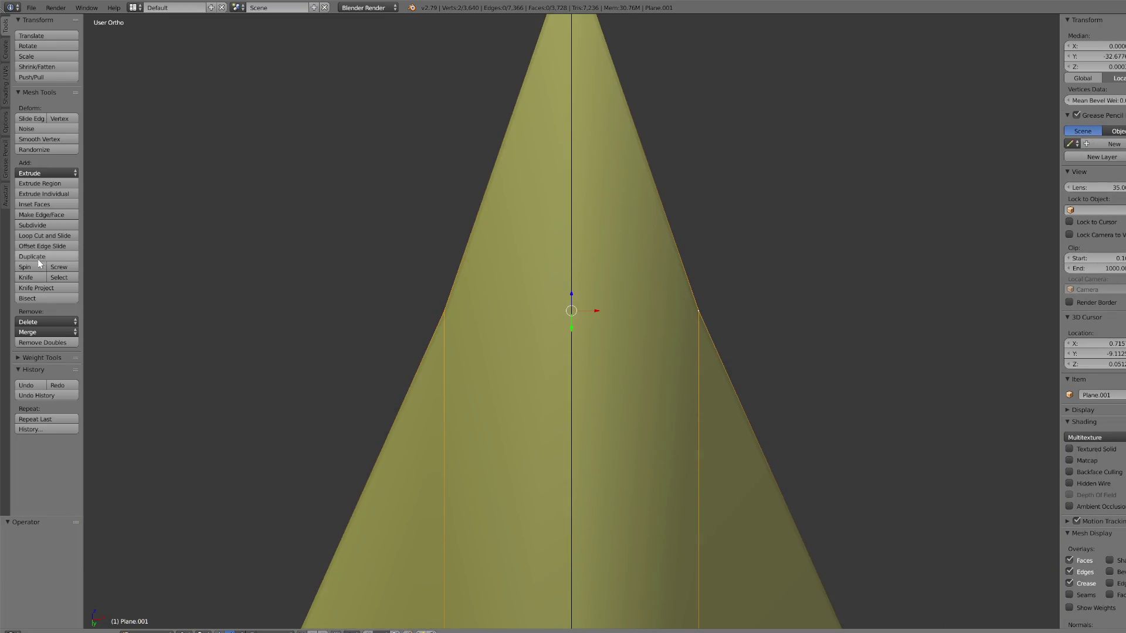
Step: Knife-cut across the blade tip to the right side vertex
left_click(33, 276)
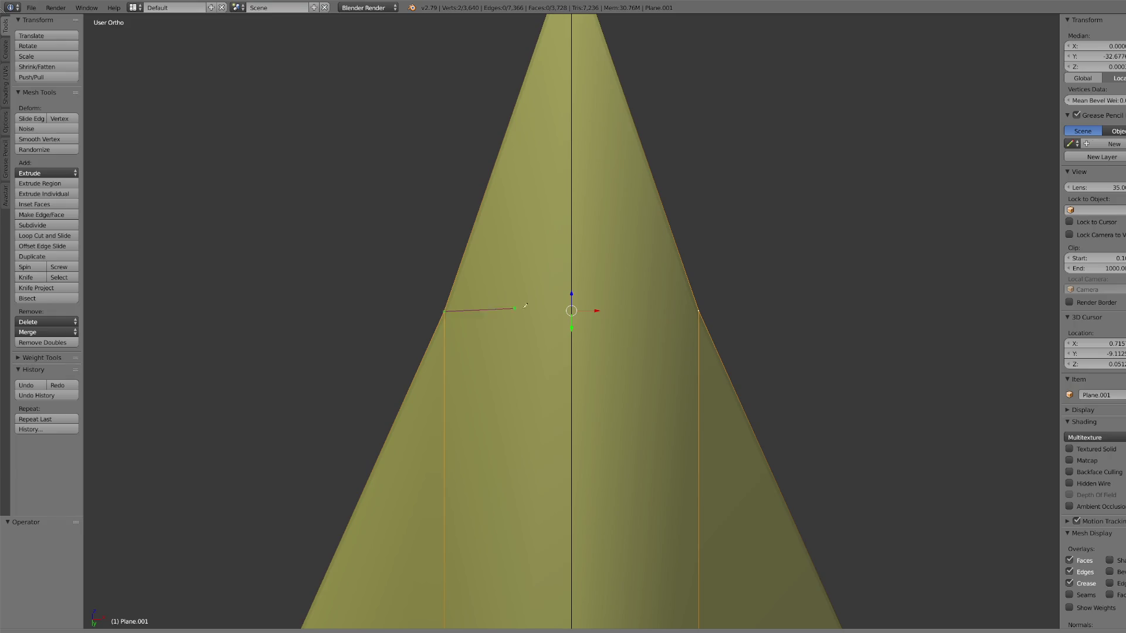
left_click(699, 310)
key("Return")
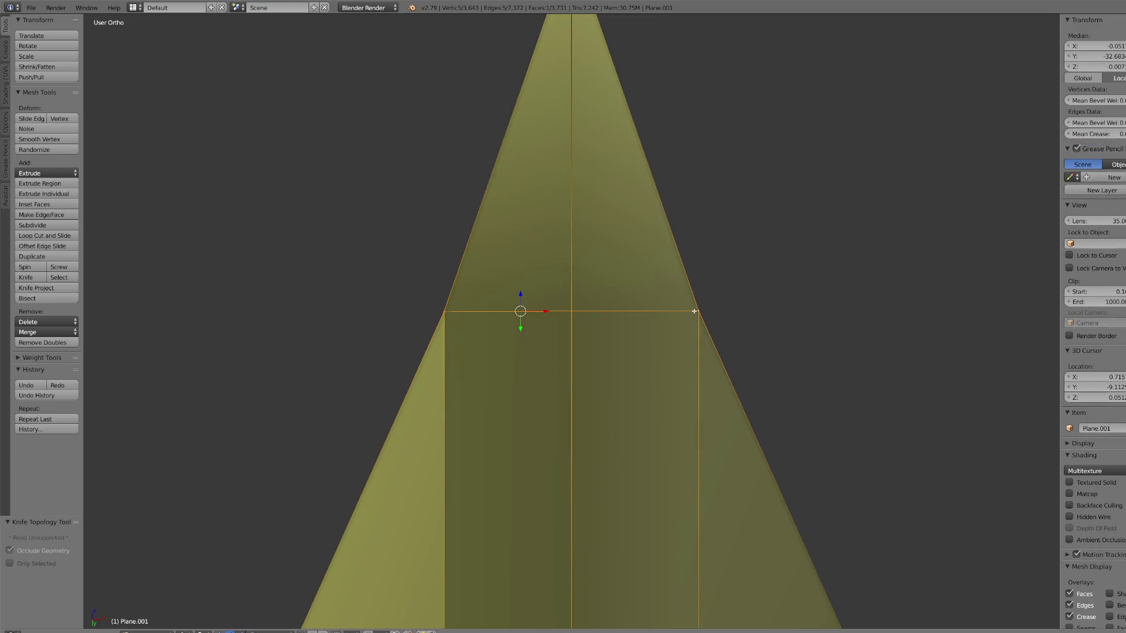
scroll(676, 309, "down", 3)
mouse_move(677, 309)
middle_mouse_down()
mouse_move(619, 296)
mouse_move(567, 334)
mouse_move(523, 331)
middle_mouse_up()
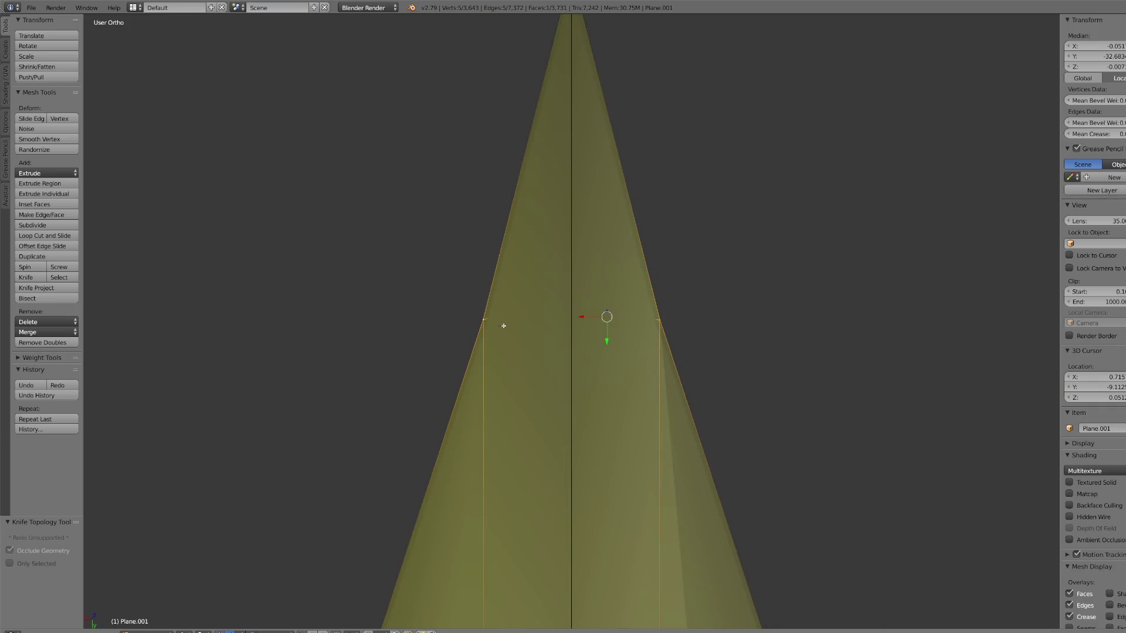
Step: Make a second knife cut across the tip and check it from Top Ortho
left_click(26, 277)
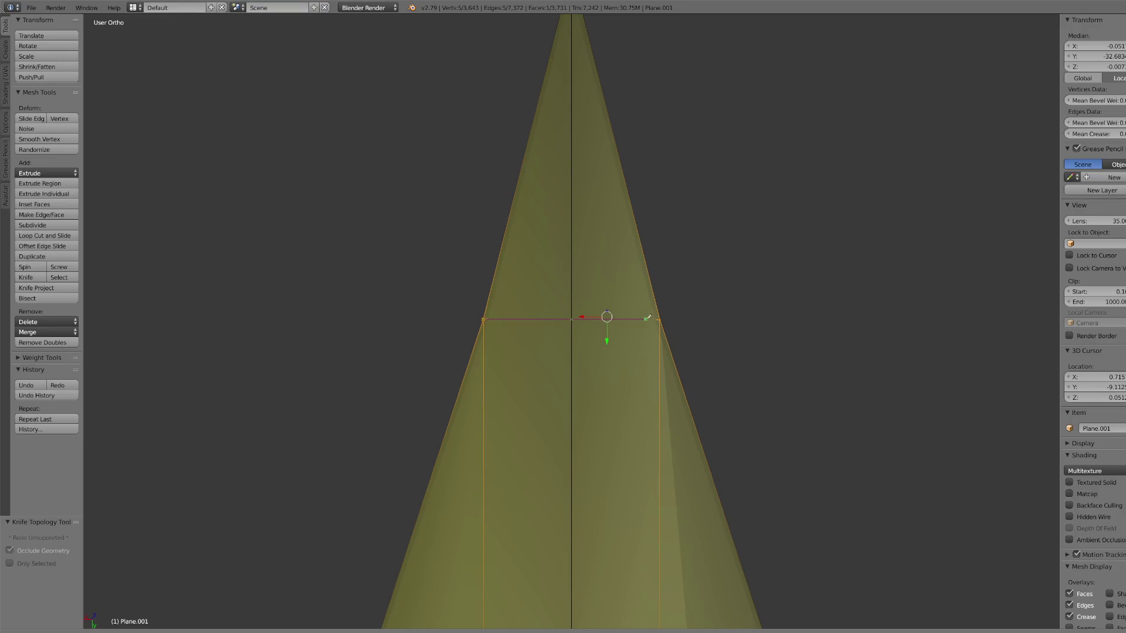
key("Return")
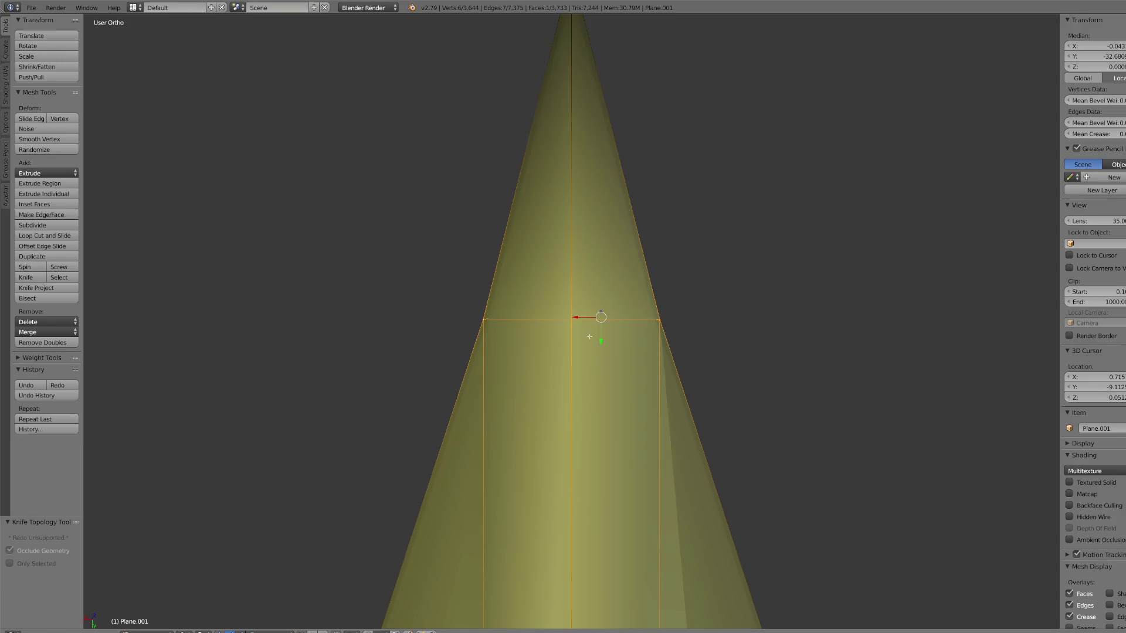
scroll(594, 339, "down", 3)
mouse_move(628, 342)
middle_mouse_down()
mouse_move(626, 327)
mouse_move(597, 315)
mouse_move(648, 319)
middle_mouse_up()
key("KP_7")
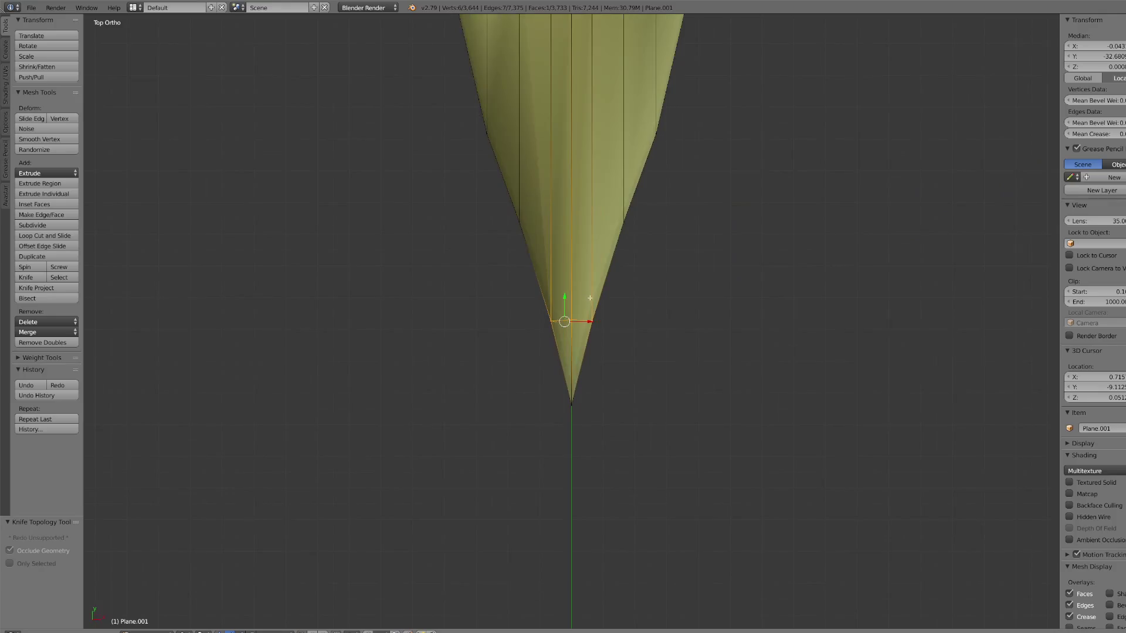
scroll(573, 270, "down", 2)
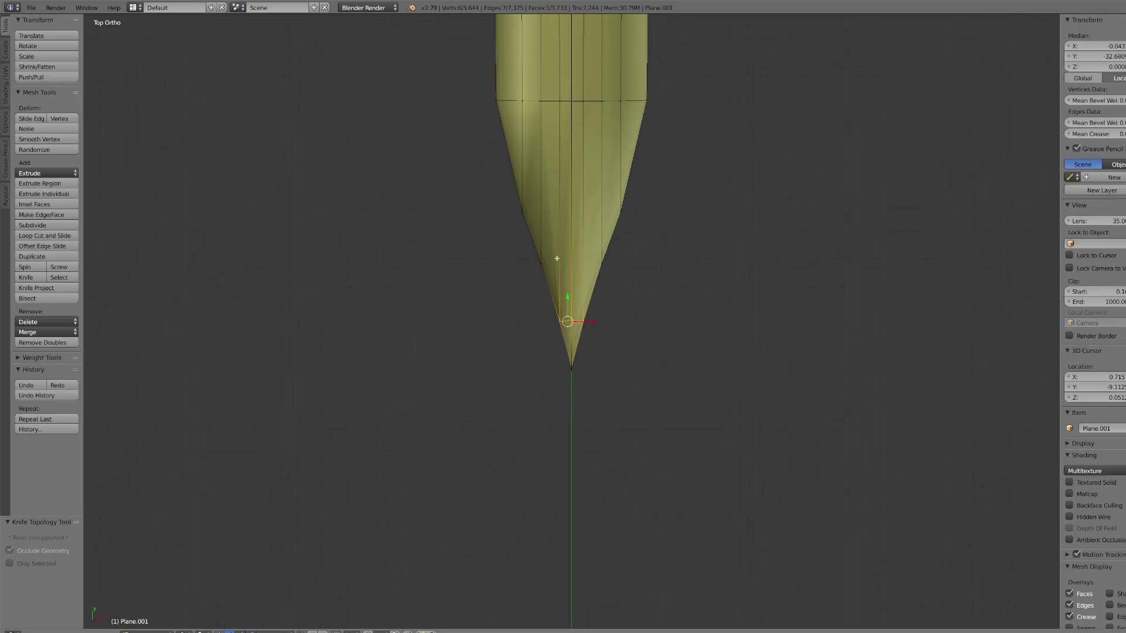
left_click(36, 279)
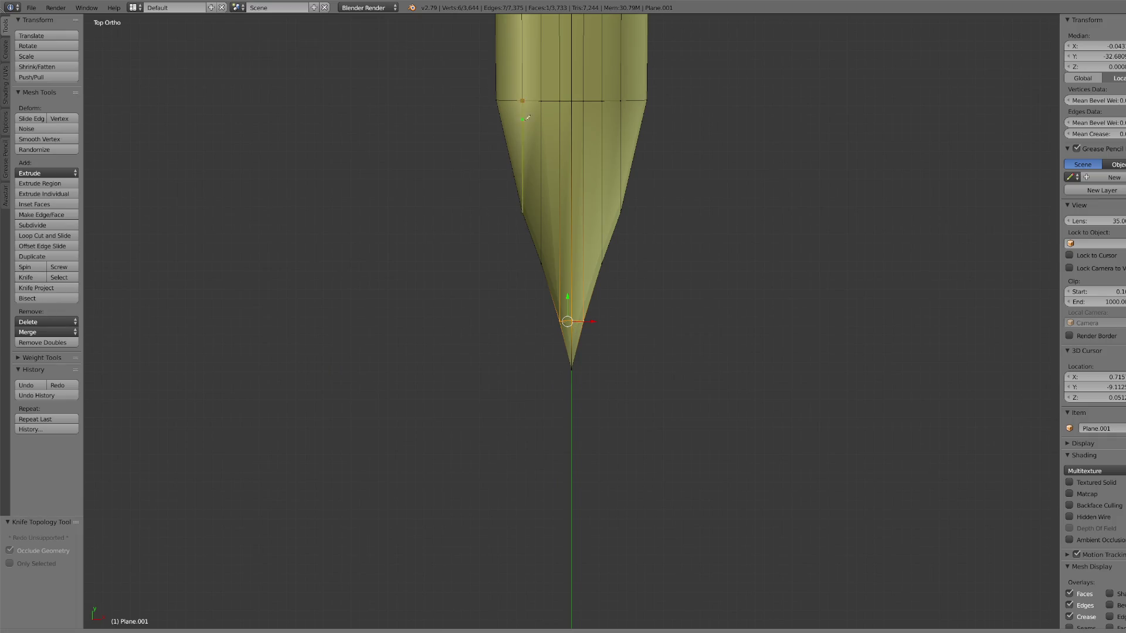
key("space")
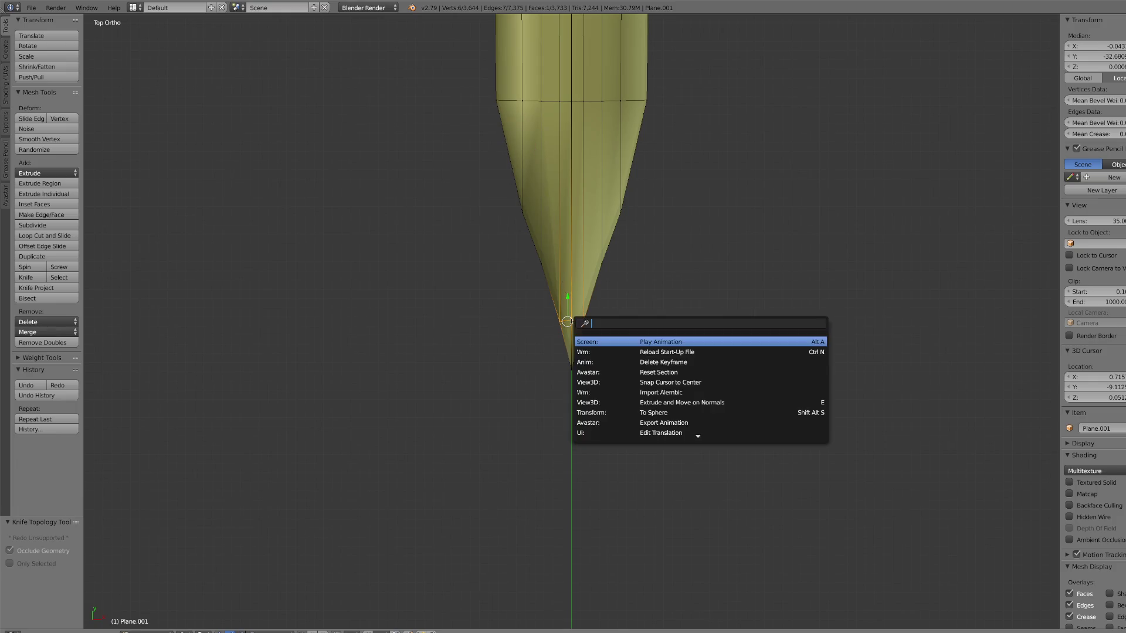
Step: Knife a cut from the upper-left vertex of the tip down to the blade's point
key("Escape")
key("a")
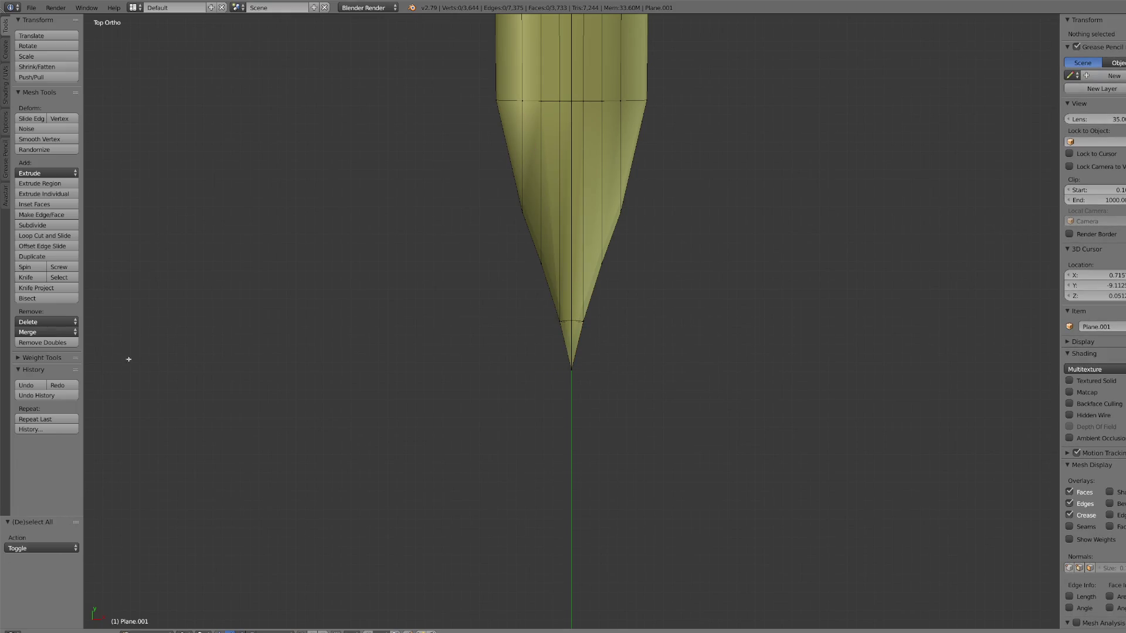
left_click(42, 280)
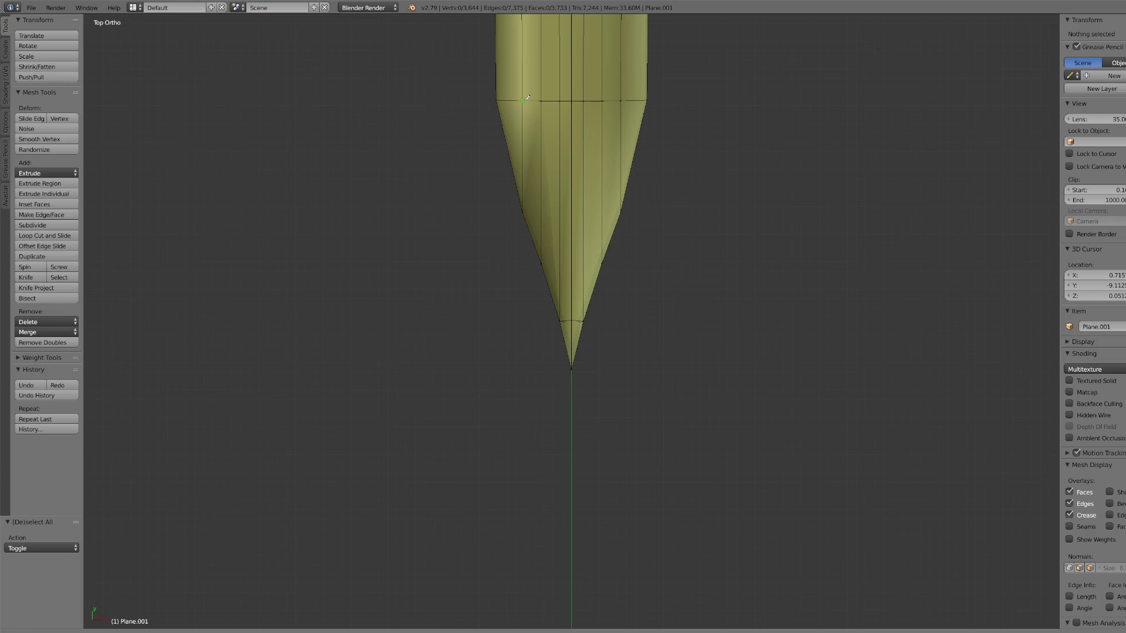
key("Escape")
right_click(544, 107)
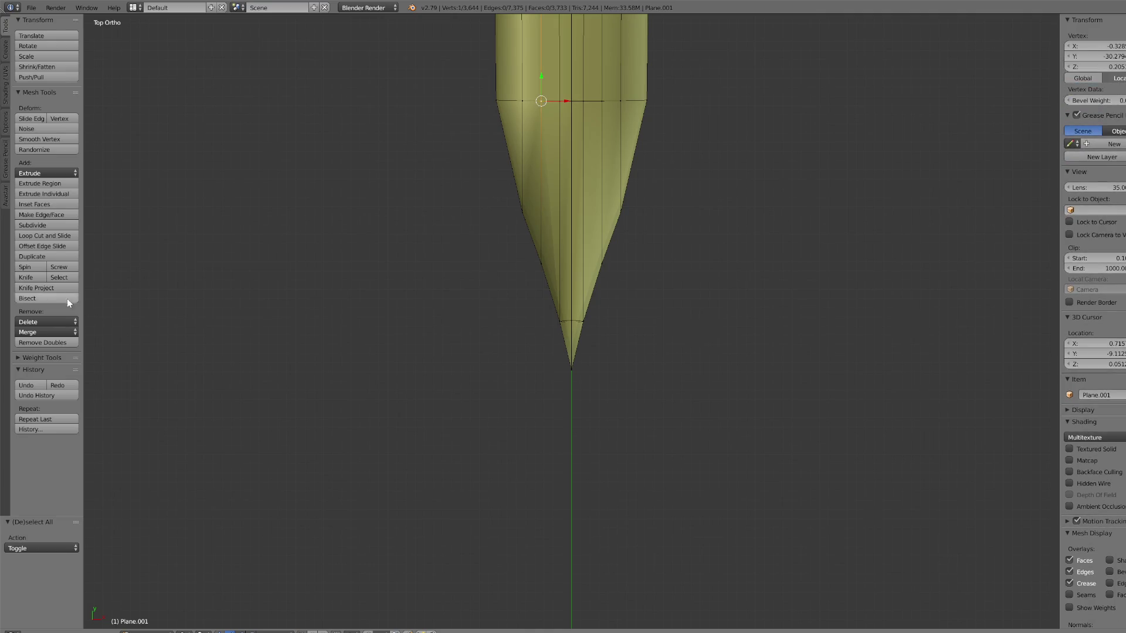
left_click(35, 278)
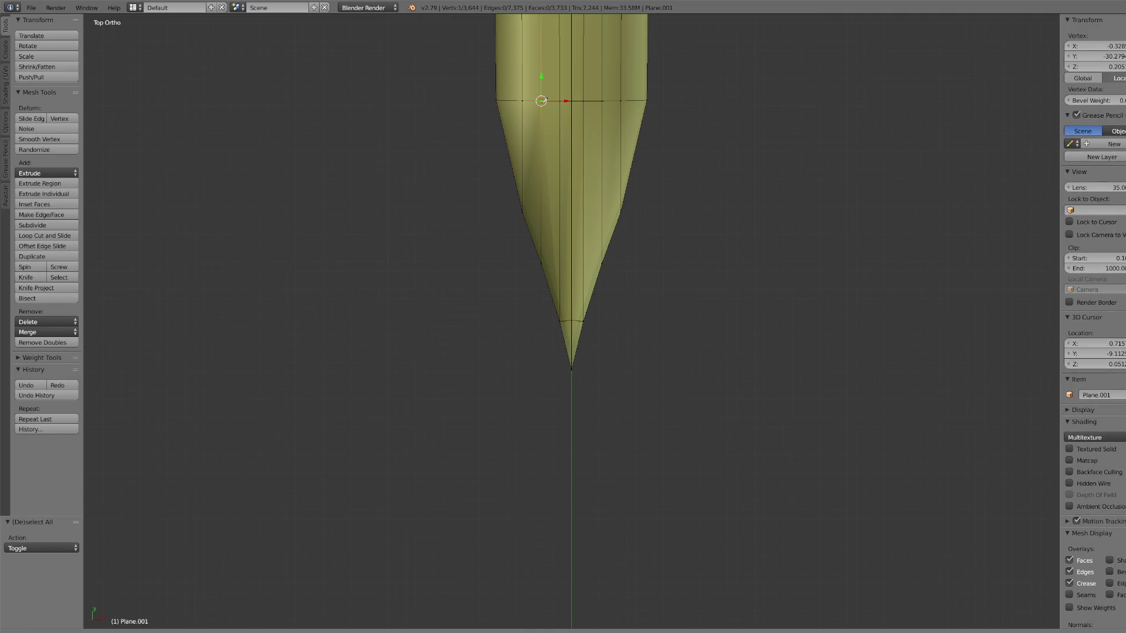
left_click(542, 101)
left_click(573, 319)
key("Return")
scroll(569, 241, "down", 3)
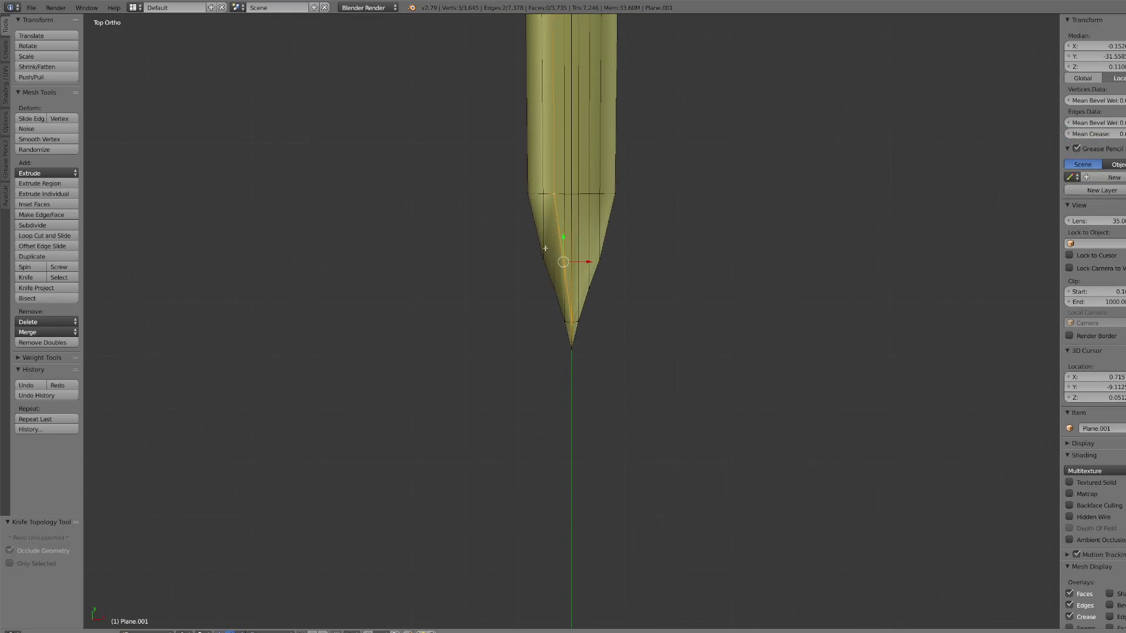
Step: Knife a second cut from the vertex above the tip down to the point, then inspect it
left_click(27, 280)
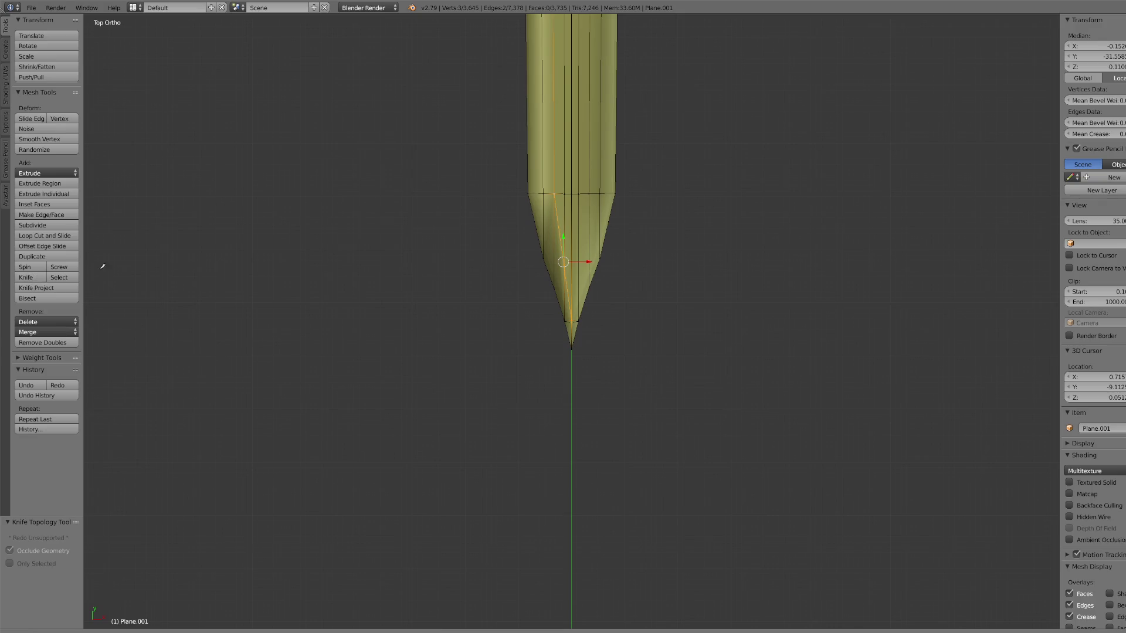
left_click(590, 193)
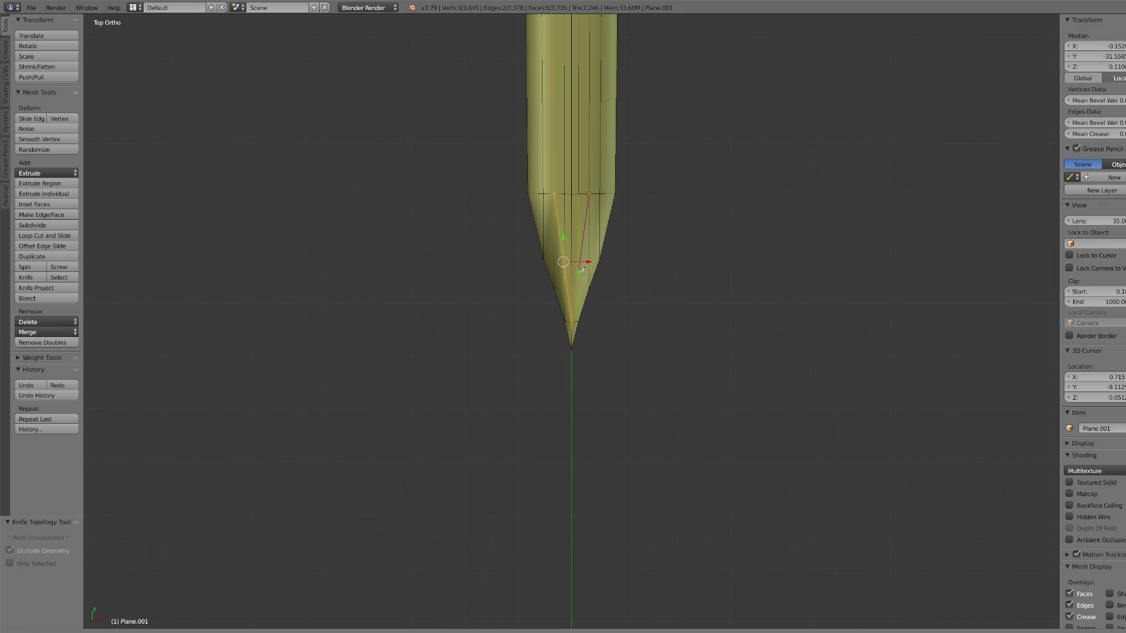
left_click(573, 320)
key("Return")
scroll(573, 309, "down", 2)
mouse_move(574, 309)
middle_mouse_down()
mouse_move(613, 309)
mouse_move(603, 407)
mouse_move(588, 397)
mouse_move(531, 512)
middle_mouse_up()
scroll(620, 297, "up", 3)
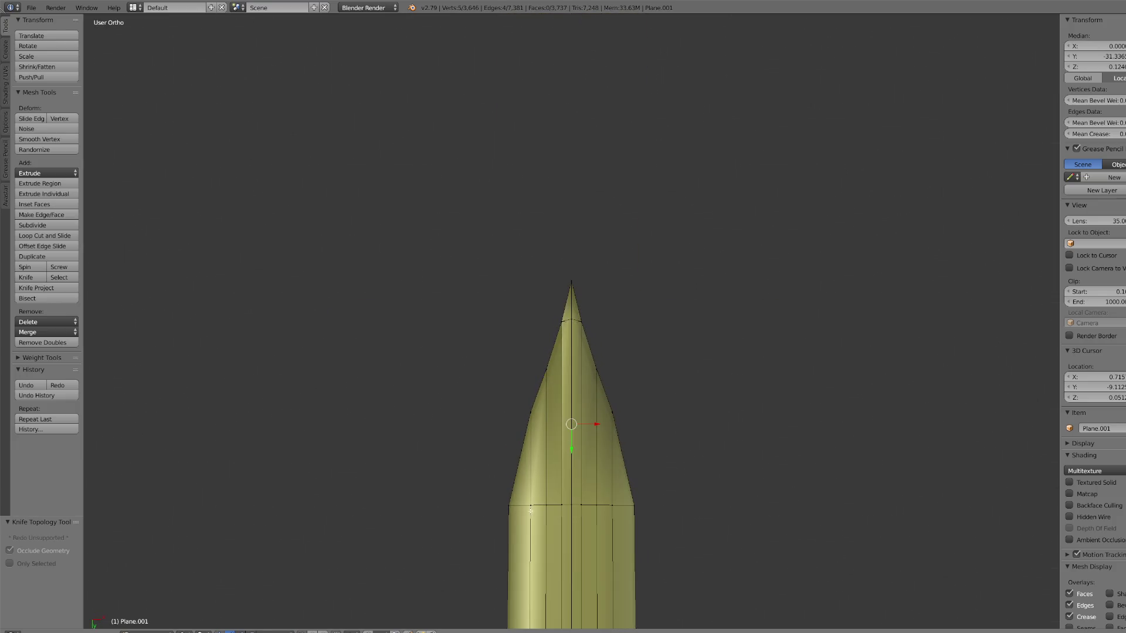
Step: Knife two cuts from the blade tip down to points on the lower edge
left_click(35, 277)
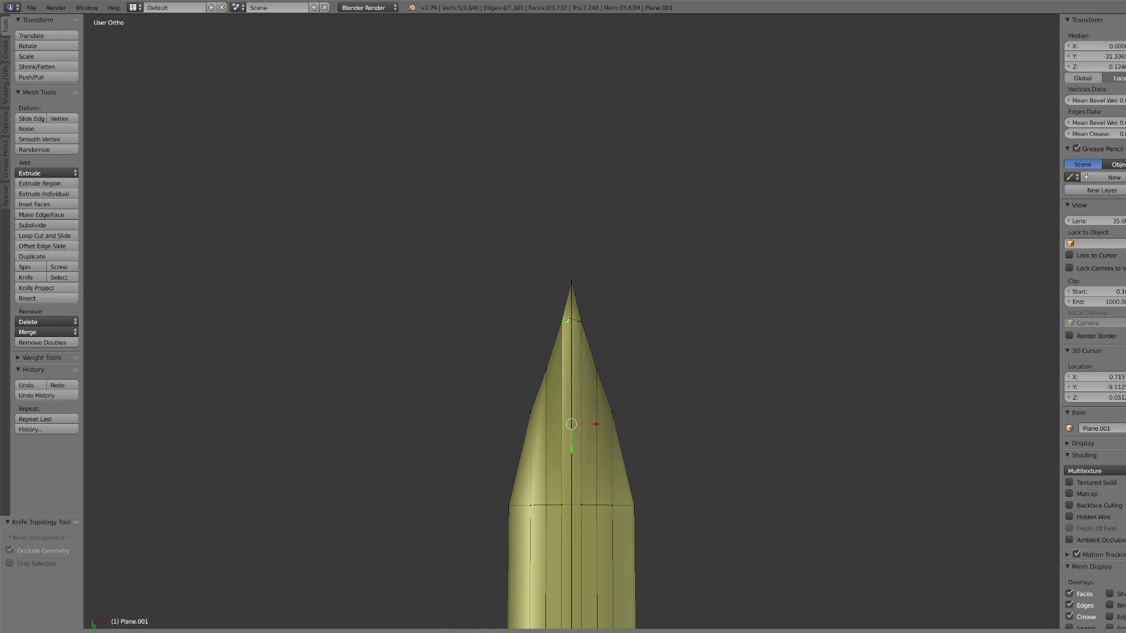
left_click(572, 319)
left_click(548, 504)
key("Return")
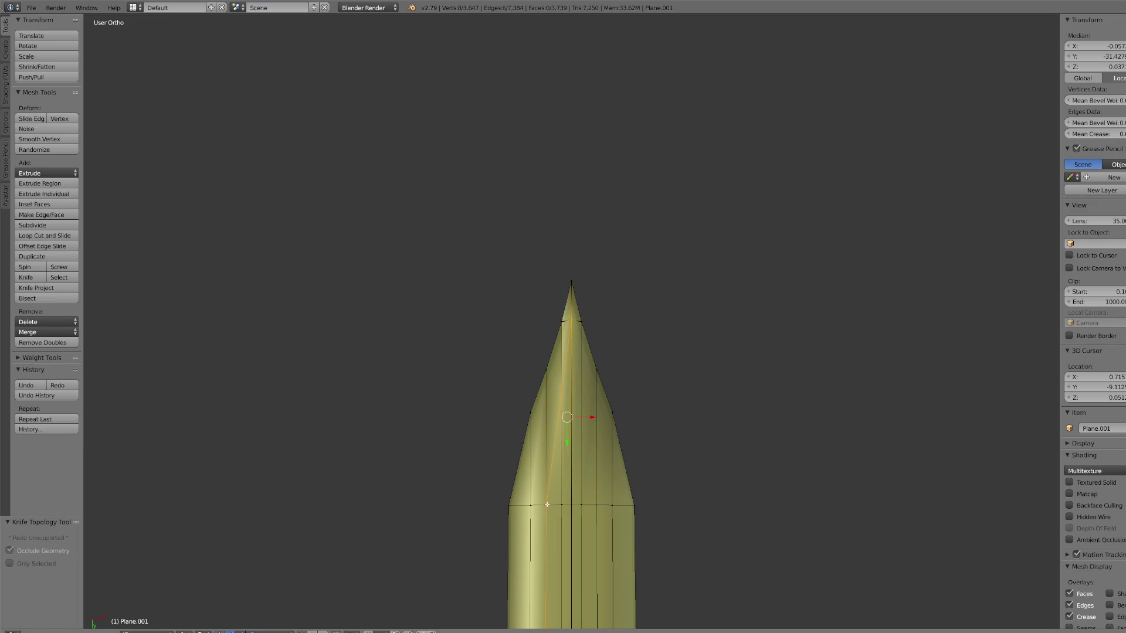
left_click(26, 277)
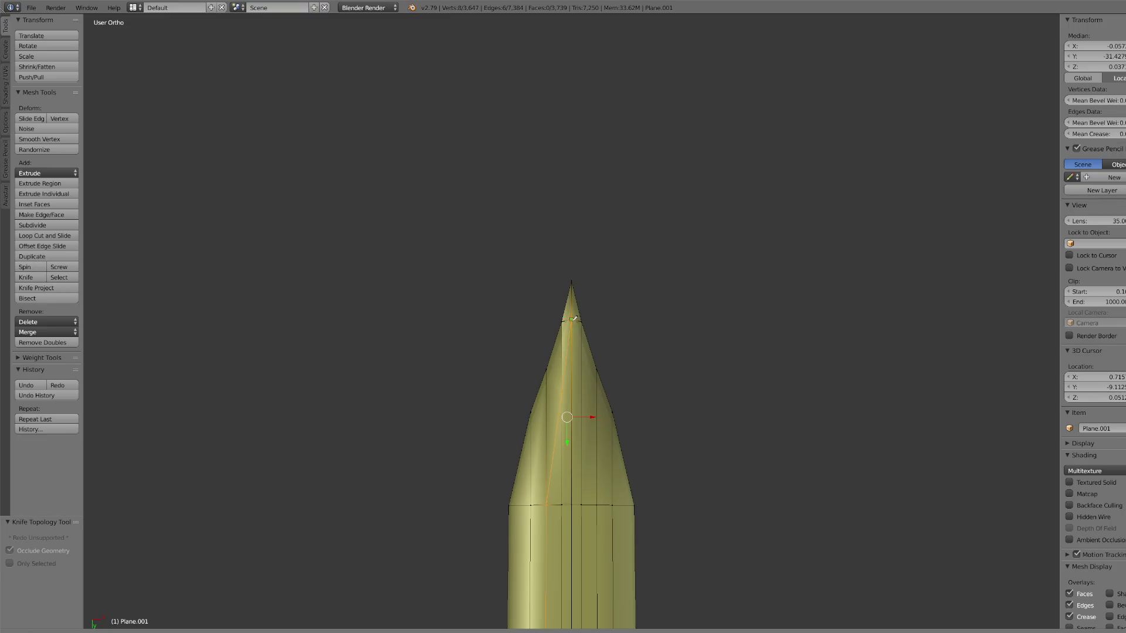
left_click(598, 503)
key("Return")
scroll(598, 466, "down", 6)
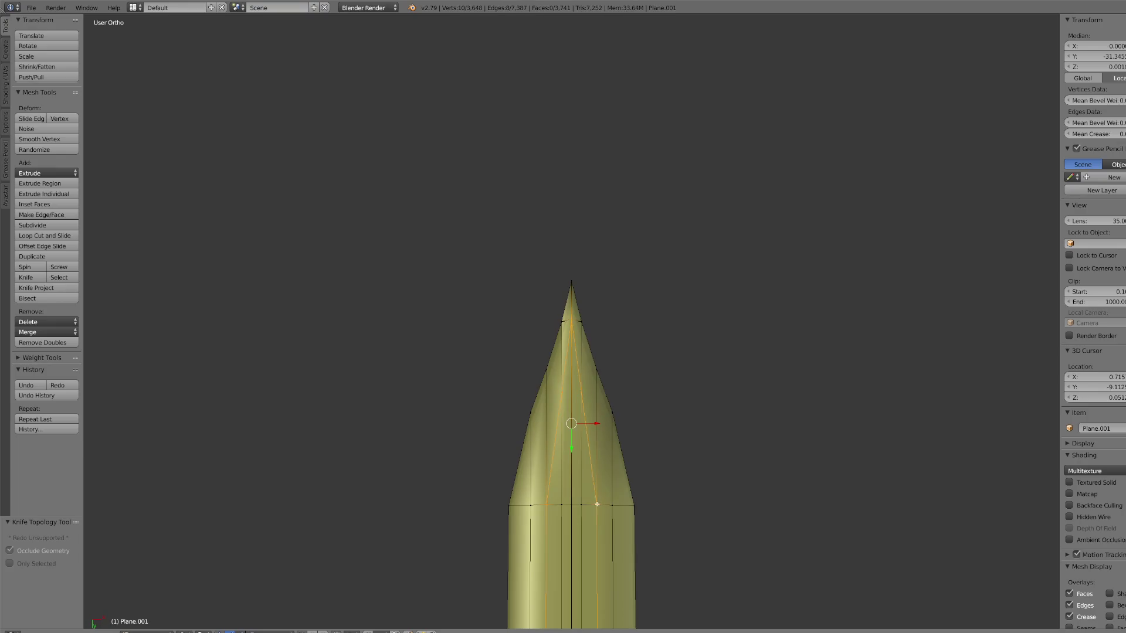
scroll(599, 465, "up", 8)
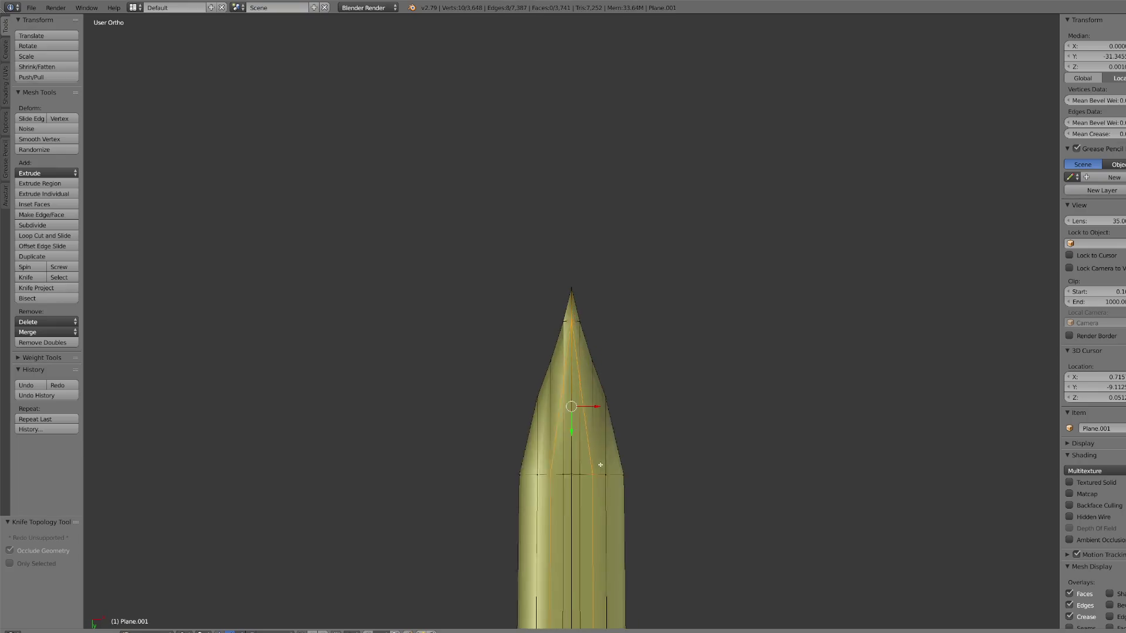
Step: Slide the top cut vertex near the tip along its edge by factor 0.152 in top view
right_click(571, 322)
mouse_move(572, 321)
middle_mouse_down()
mouse_move(647, 357)
mouse_move(654, 297)
mouse_move(598, 312)
mouse_move(581, 333)
middle_mouse_up()
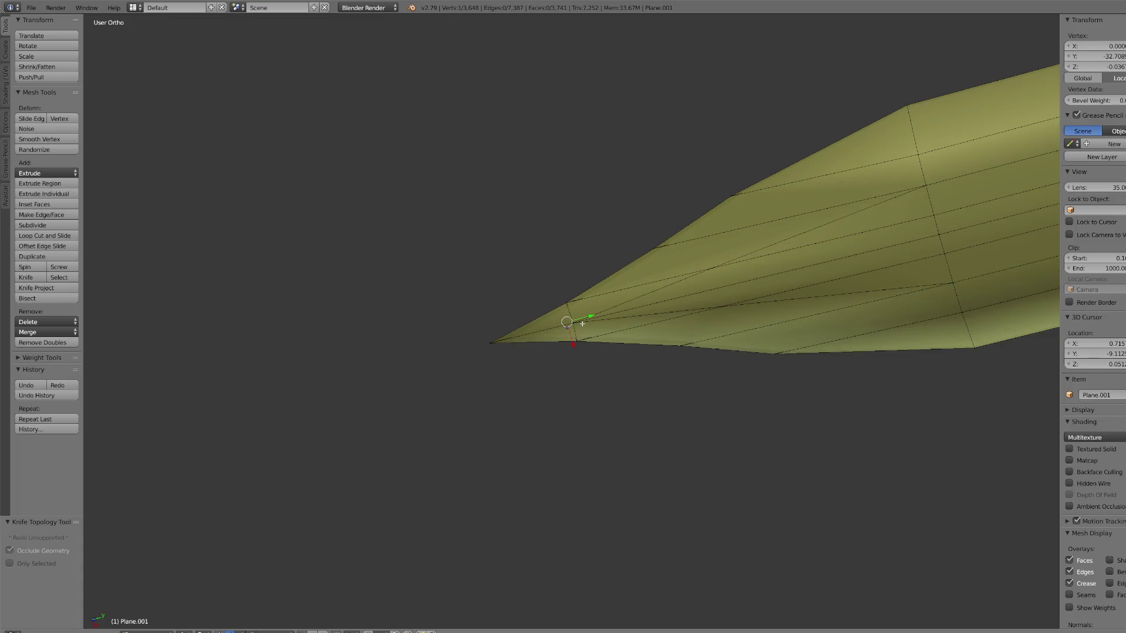
key("KP_7")
key("g")
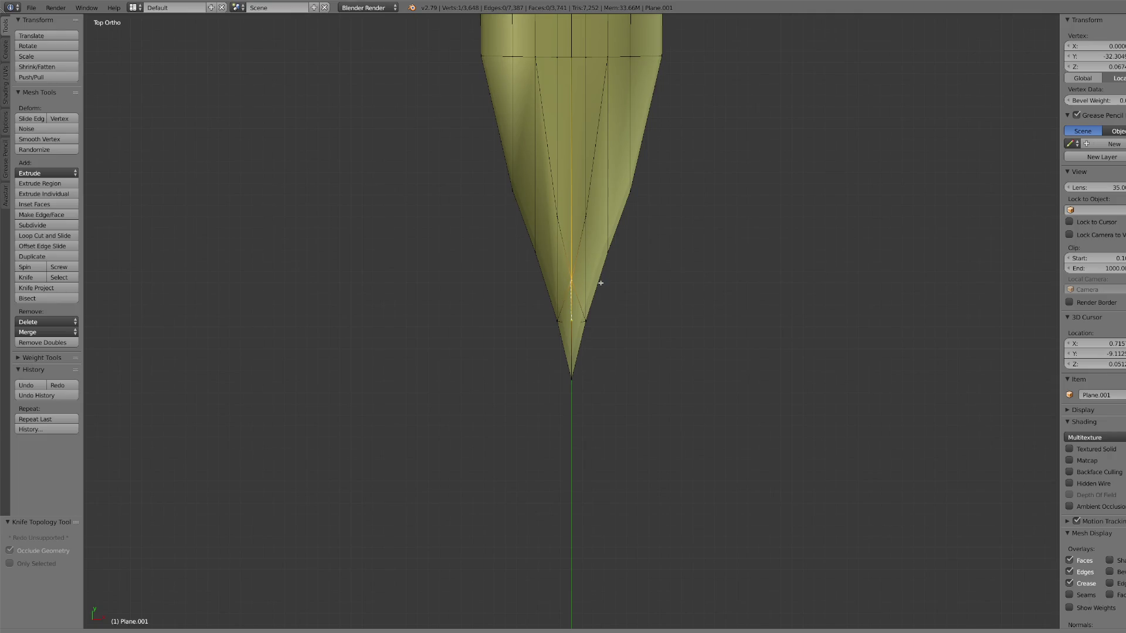
left_click(601, 282)
mouse_move(600, 302)
middle_mouse_down()
mouse_move(589, 414)
mouse_move(571, 387)
mouse_move(572, 332)
mouse_move(594, 377)
middle_mouse_up()
left_click(185, 632)
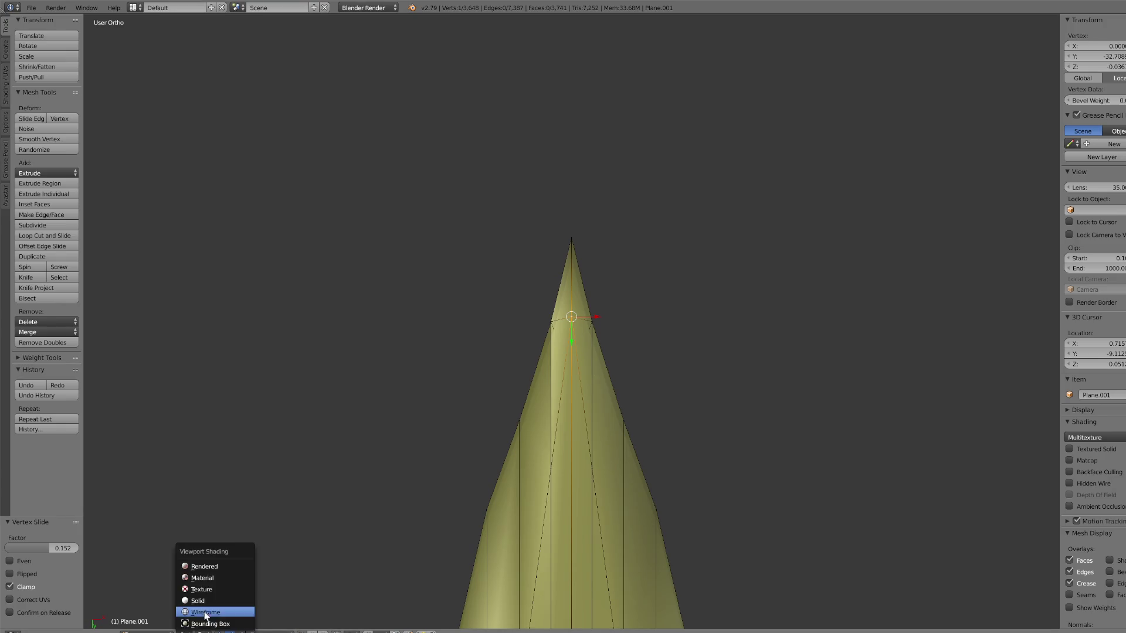
Step: Slide another tip vertex along its edge in wireframe, then return to solid shading
left_click(206, 610)
key("shift+v")
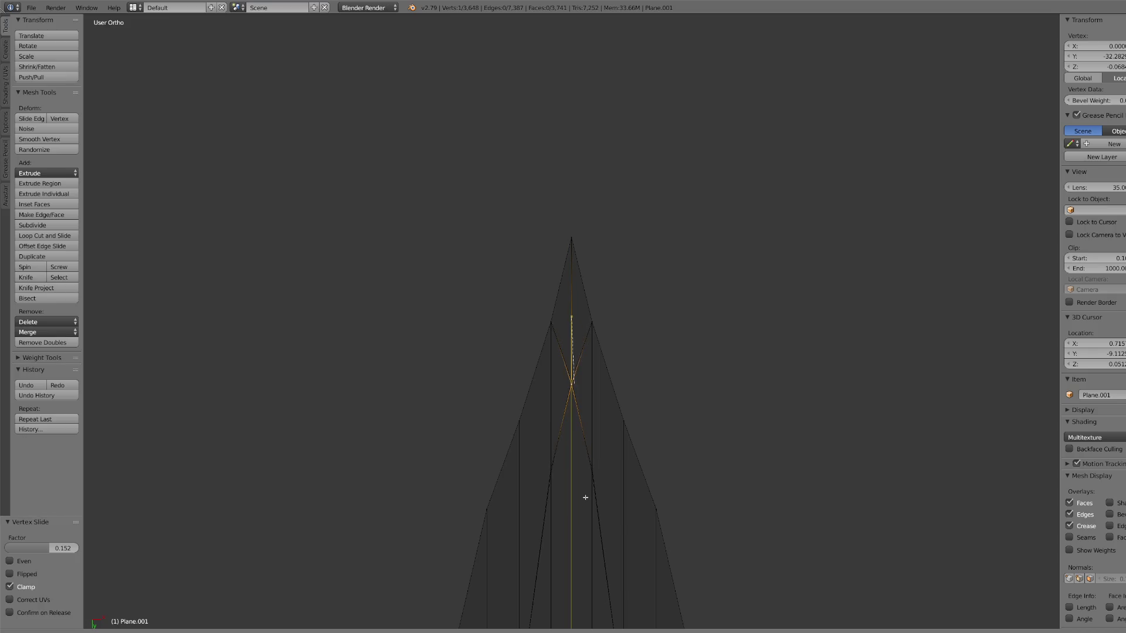
left_click(585, 495)
scroll(588, 414, "down", 2)
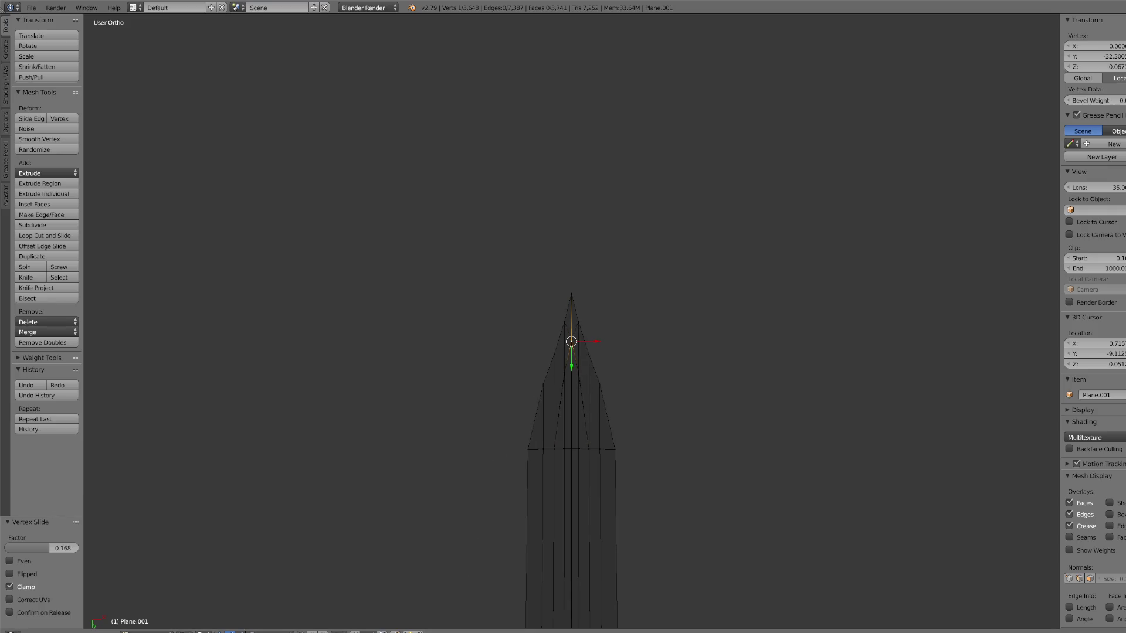
left_click(187, 632)
left_click(198, 602)
scroll(589, 443, "up", 2)
Step: Try joining two tip vertices, undo it, then remove duplicate vertices across the whole mesh
right_click(554, 321)
right_click(589, 321, "shift")
scroll(590, 375, "up", 2)
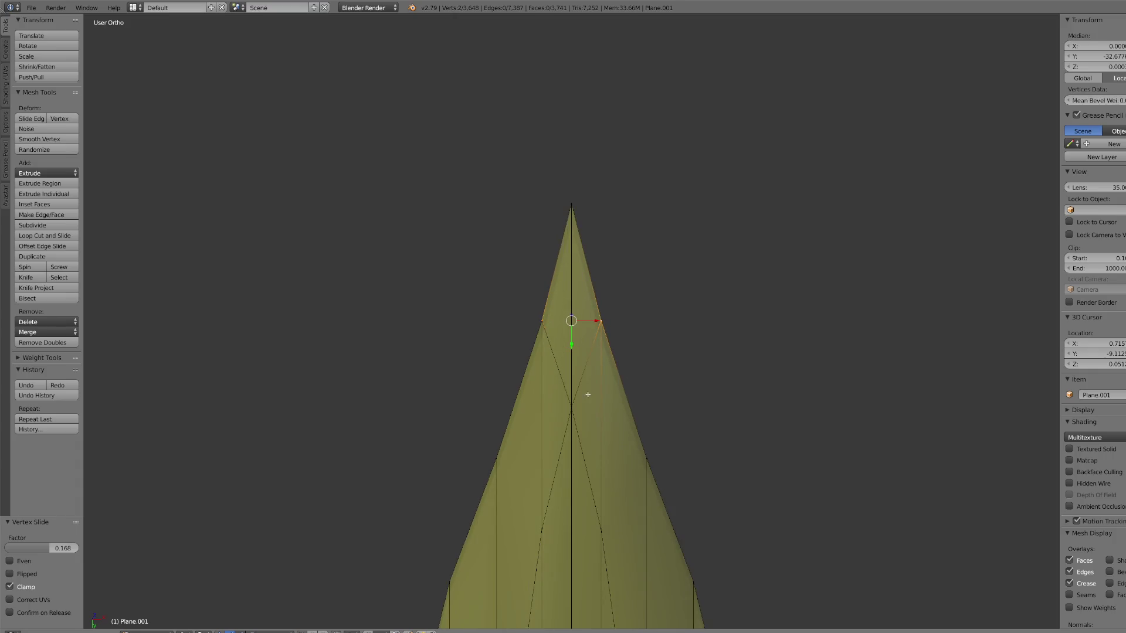
key("j")
key("ctrl+z")
scroll(440, 417, "up", 3)
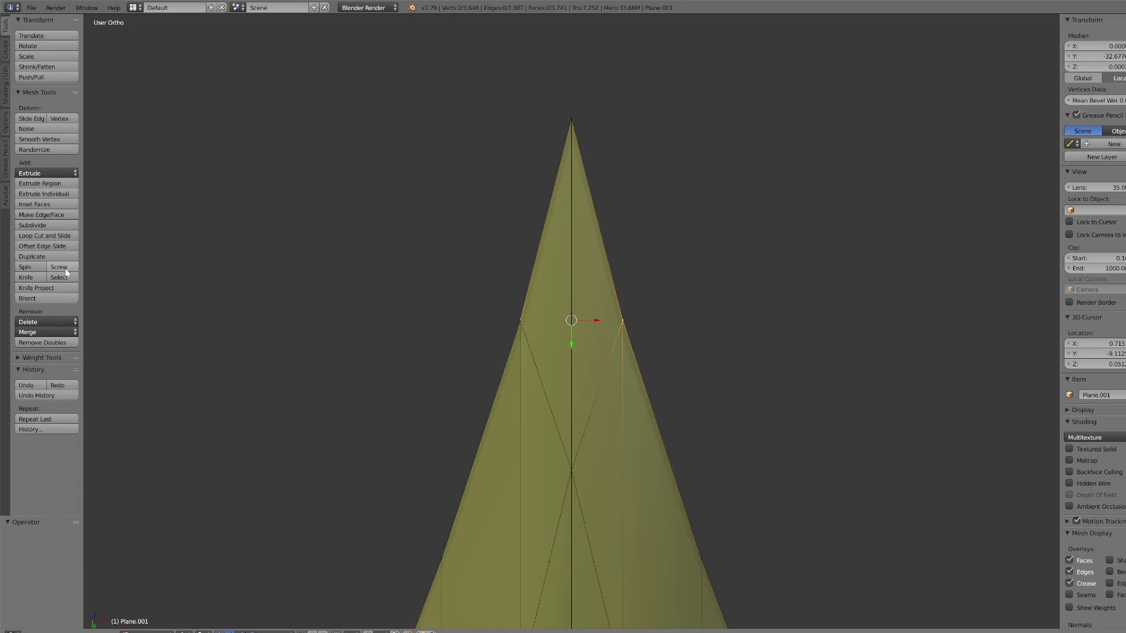
left_click(31, 281)
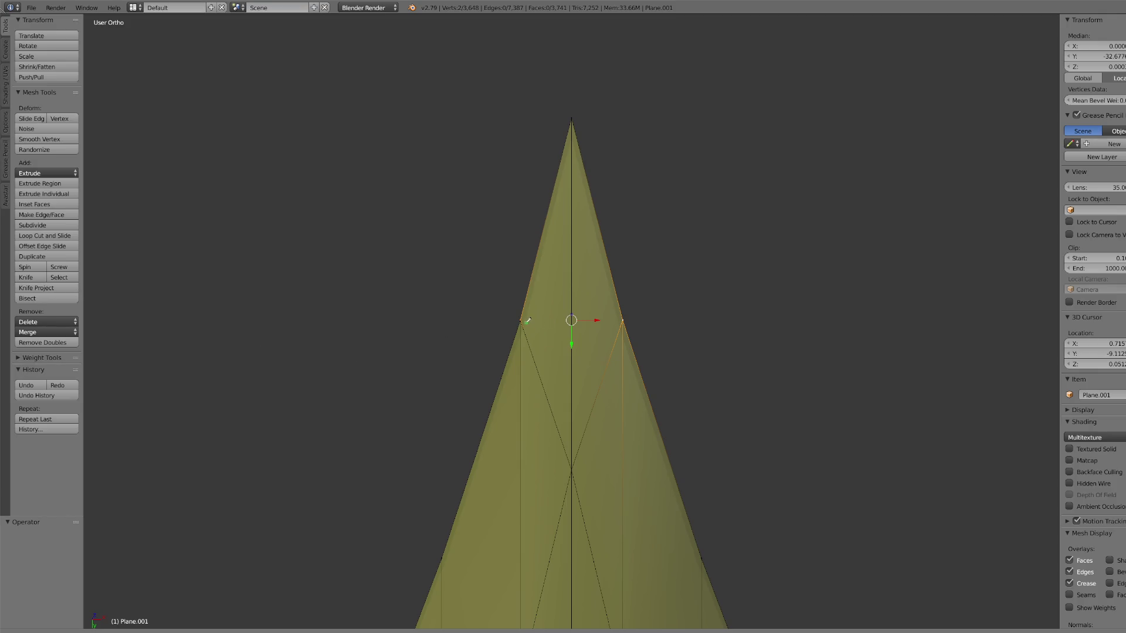
key("Escape")
key("a")
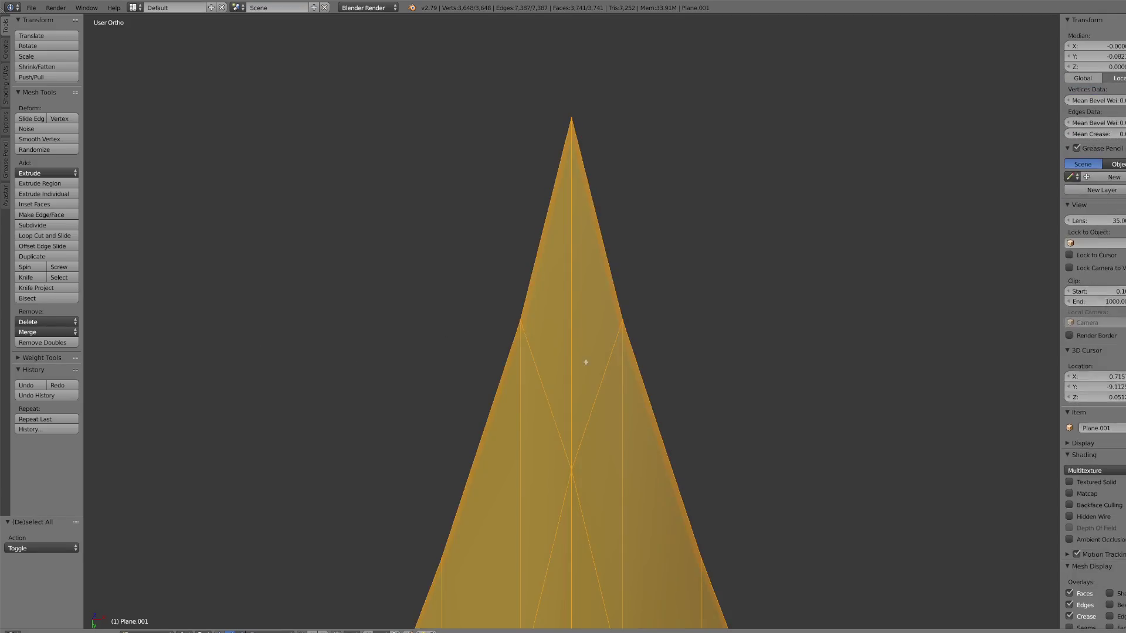
left_click(55, 344)
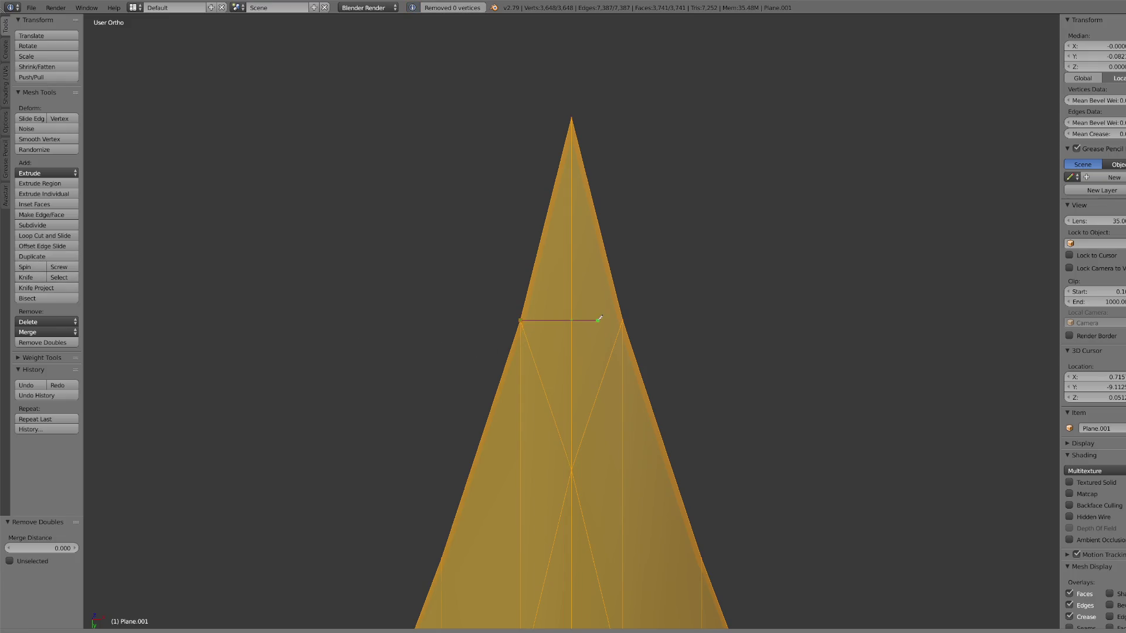
Step: Knife two cuts across the blade where the point begins
key("Return")
mouse_move(624, 319)
middle_mouse_down()
mouse_move(581, 362)
mouse_move(586, 329)
mouse_move(558, 367)
mouse_move(586, 369)
mouse_move(585, 341)
mouse_move(289, 276)
middle_mouse_up()
left_click(48, 278)
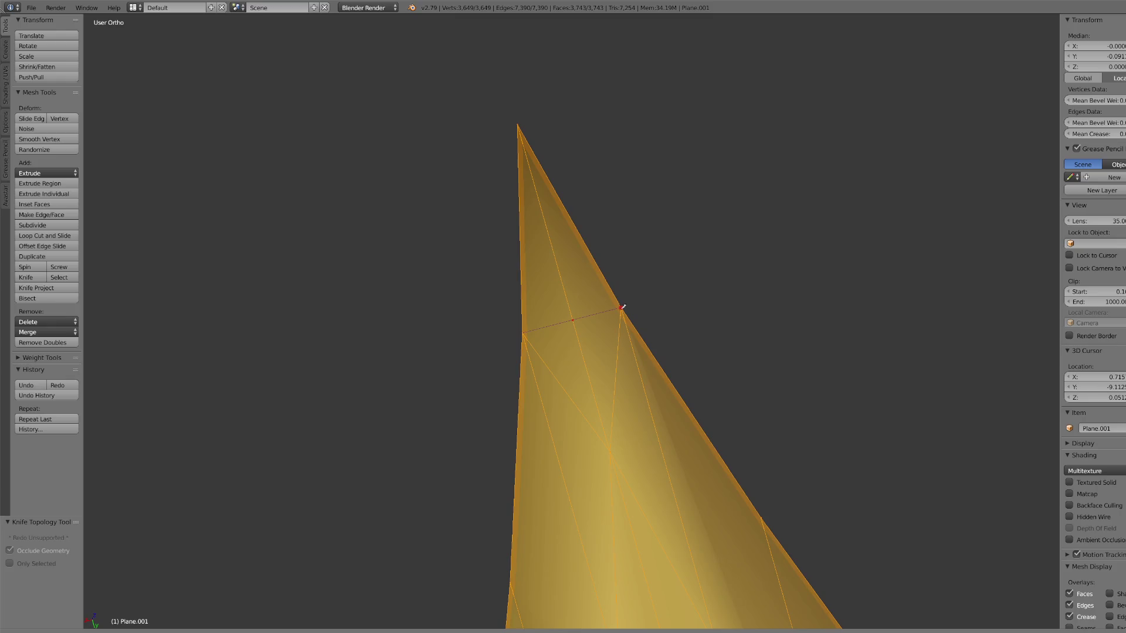
key("Return")
scroll(641, 327, "down", 6)
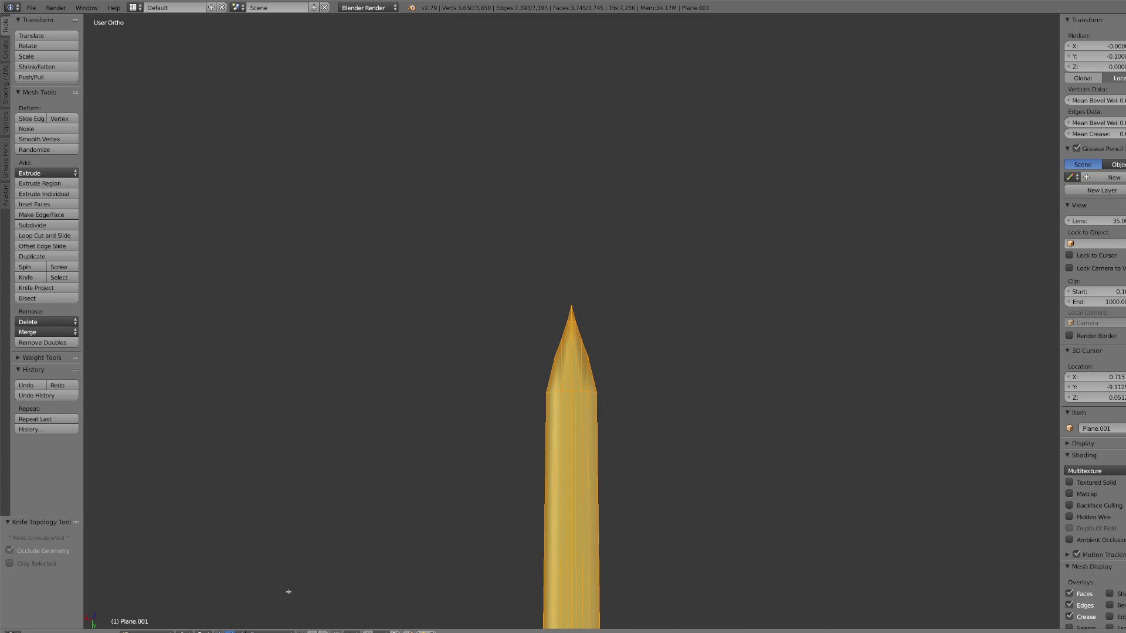
Step: Isolate the blade in local view, seen from the top in wireframe
right_click(604, 403)
key("KP_Divide")
key("KP_7")
scroll(604, 438, "up", 4)
scroll(504, 377, "down", 2)
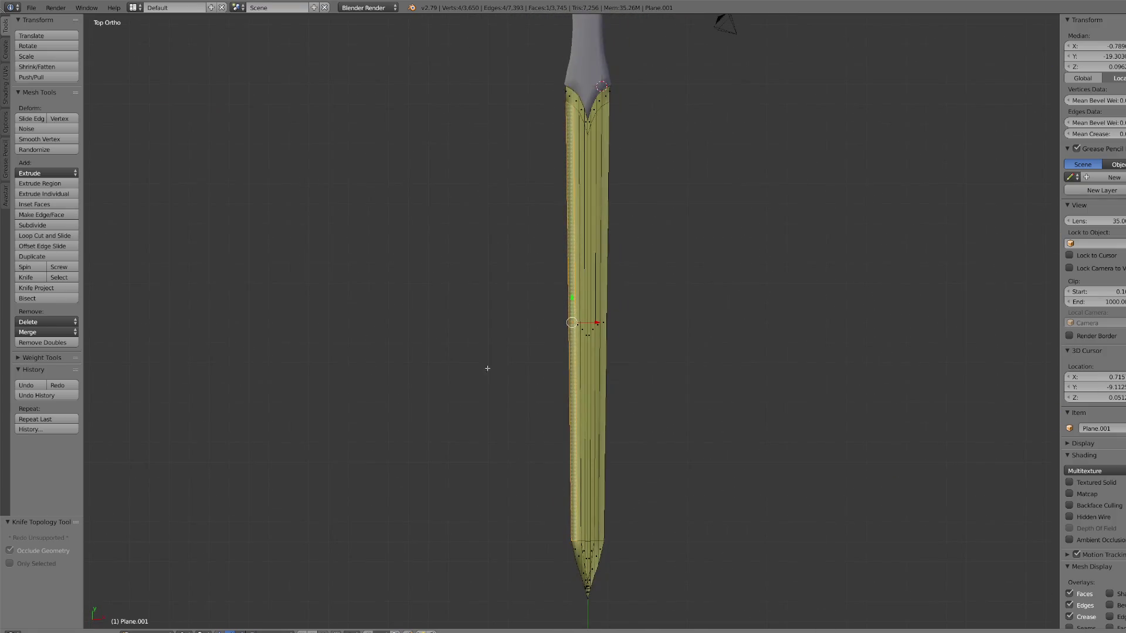
left_click(204, 631)
left_click(206, 609)
Step: Circle-select both long blade edge strips and the tip faces
key("c")
scroll(545, 148, "up", 3)
left_click(548, 322)
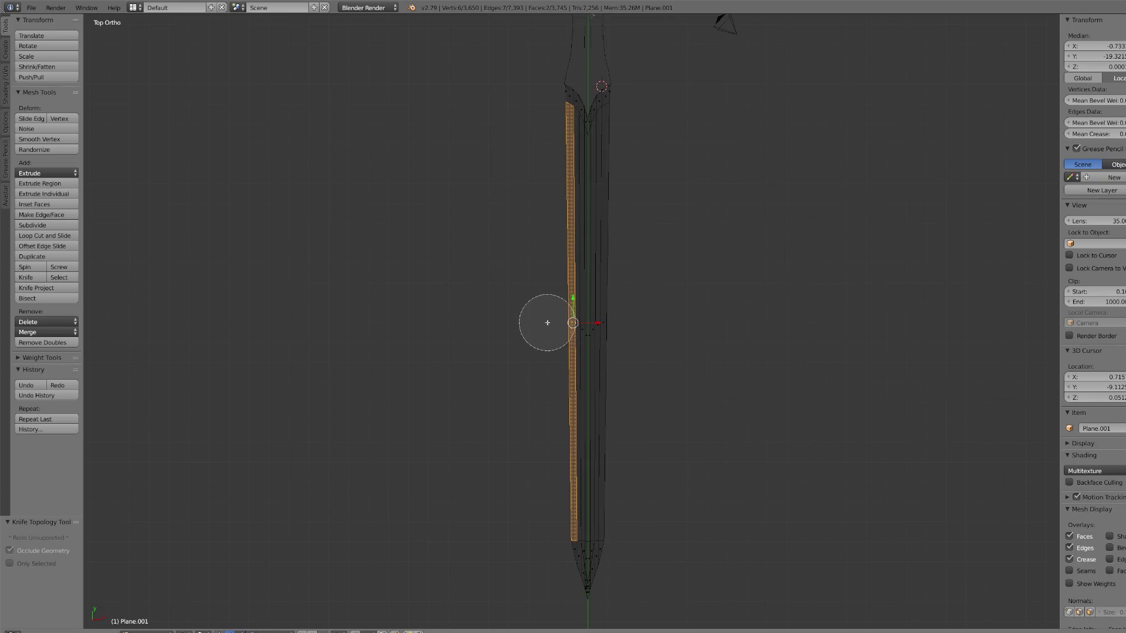
left_click(626, 327)
left_click(560, 555)
mouse_move(560, 554)
left_mouse_down()
mouse_move(569, 588)
mouse_move(616, 576)
mouse_move(610, 540)
mouse_move(605, 596)
left_mouse_up()
left_click(601, 332)
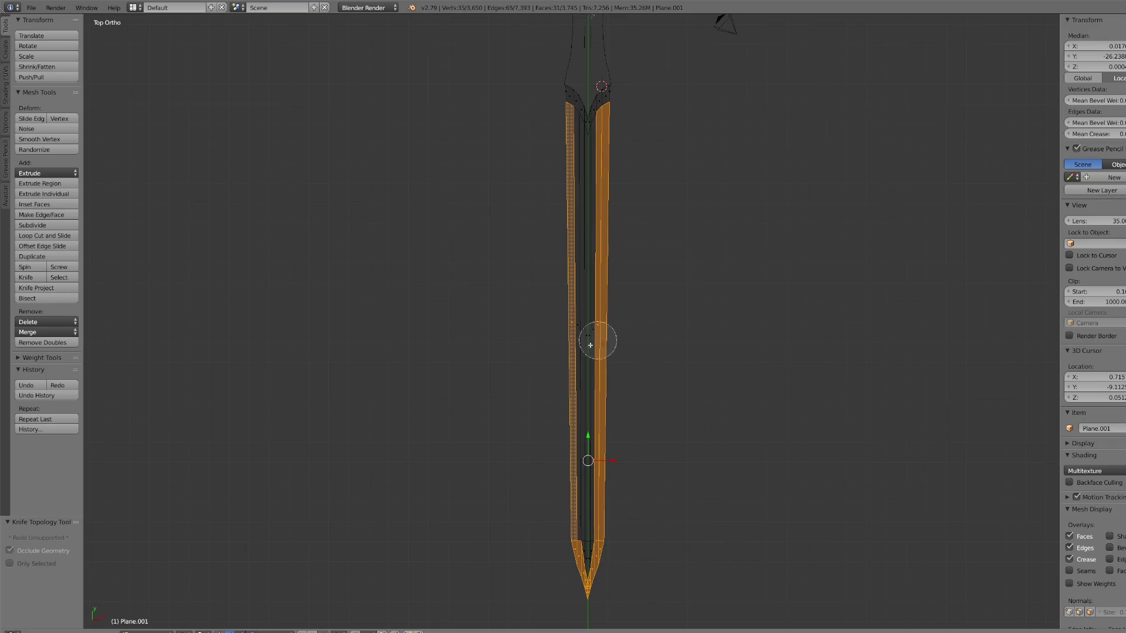
left_click(559, 327)
key("Escape")
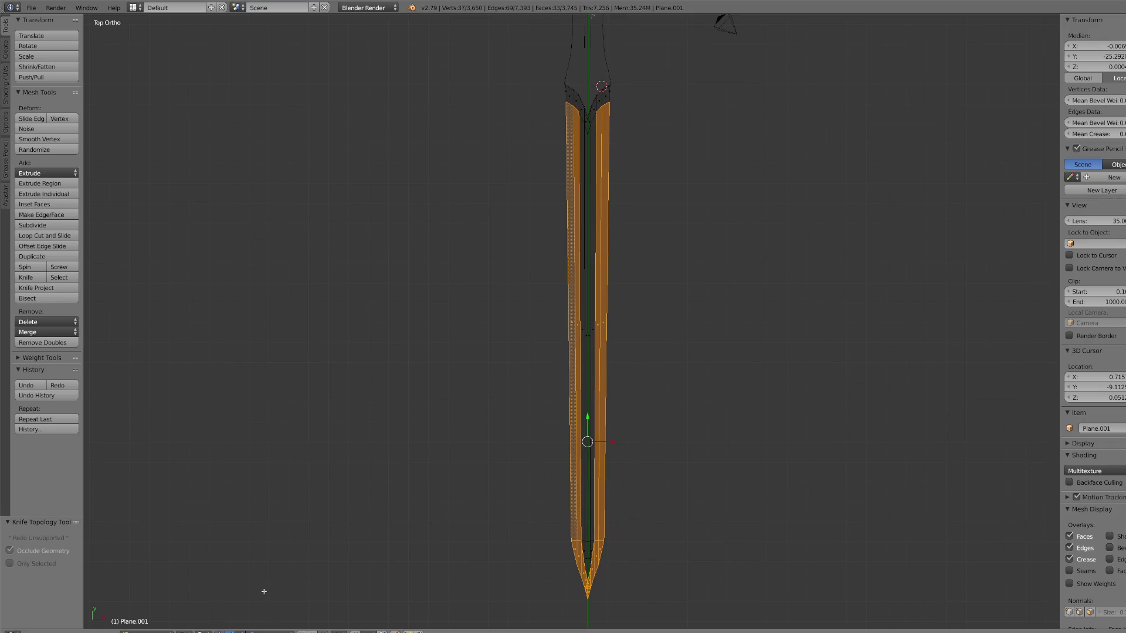
Step: Check the selection in textured front view and separate it into its own object
left_click(206, 632)
left_click(202, 604)
key("KP_1")
mouse_move(411, 418)
middle_mouse_down()
mouse_move(490, 423)
mouse_move(511, 410)
middle_mouse_up()
scroll(596, 382, "down", 5)
scroll(581, 385, "up", 5)
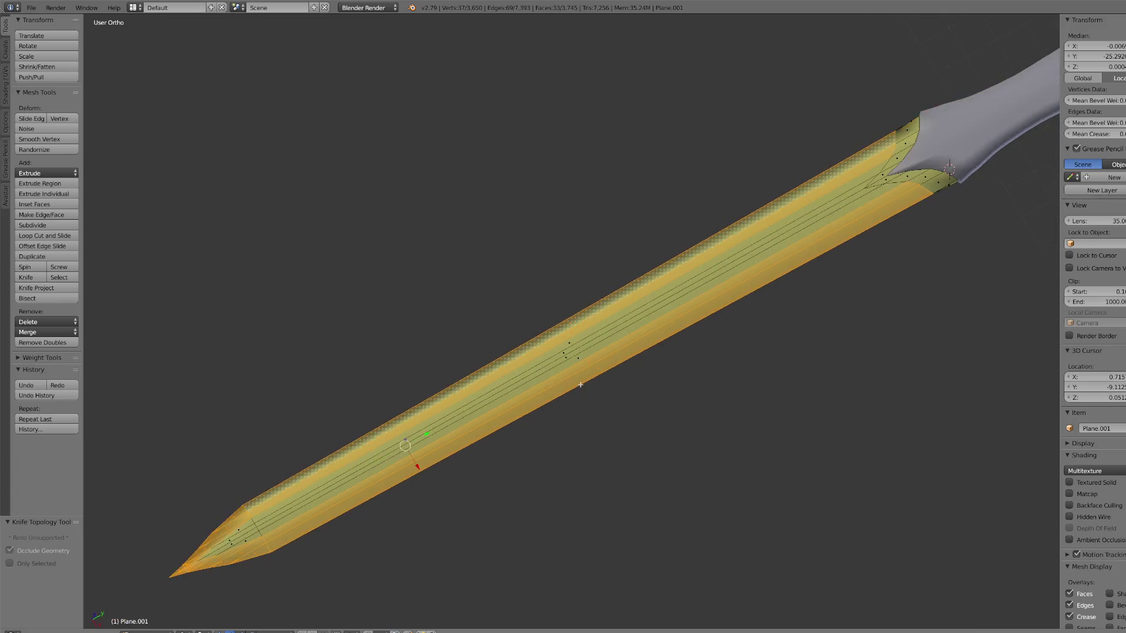
middle_click_drag(581, 385, 685, 309)
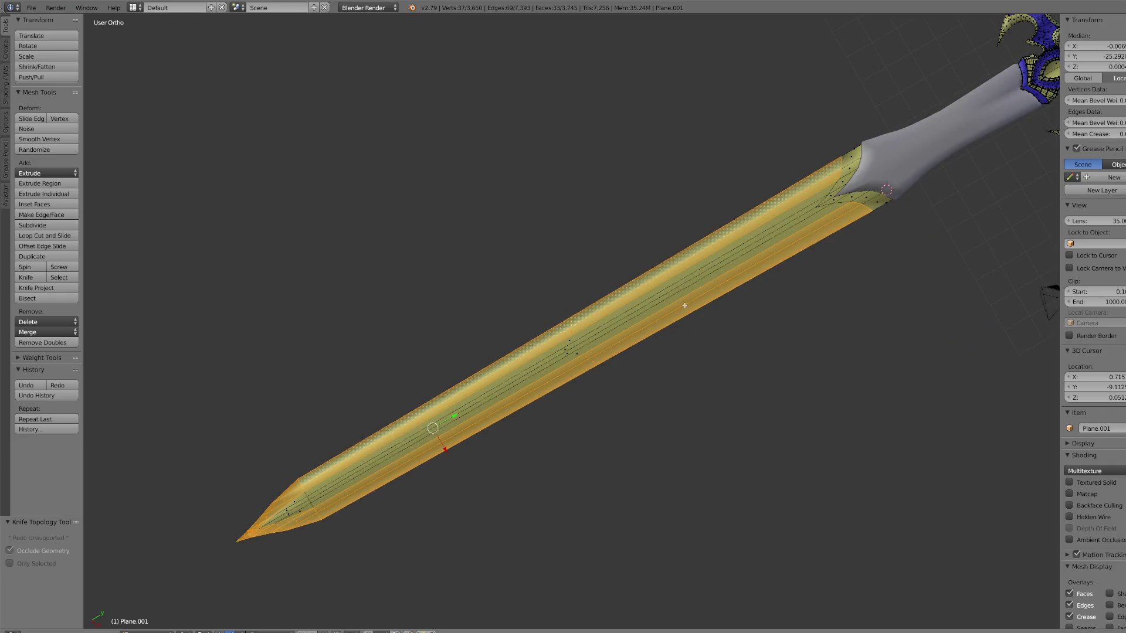
key("alt+m")
left_click(685, 307)
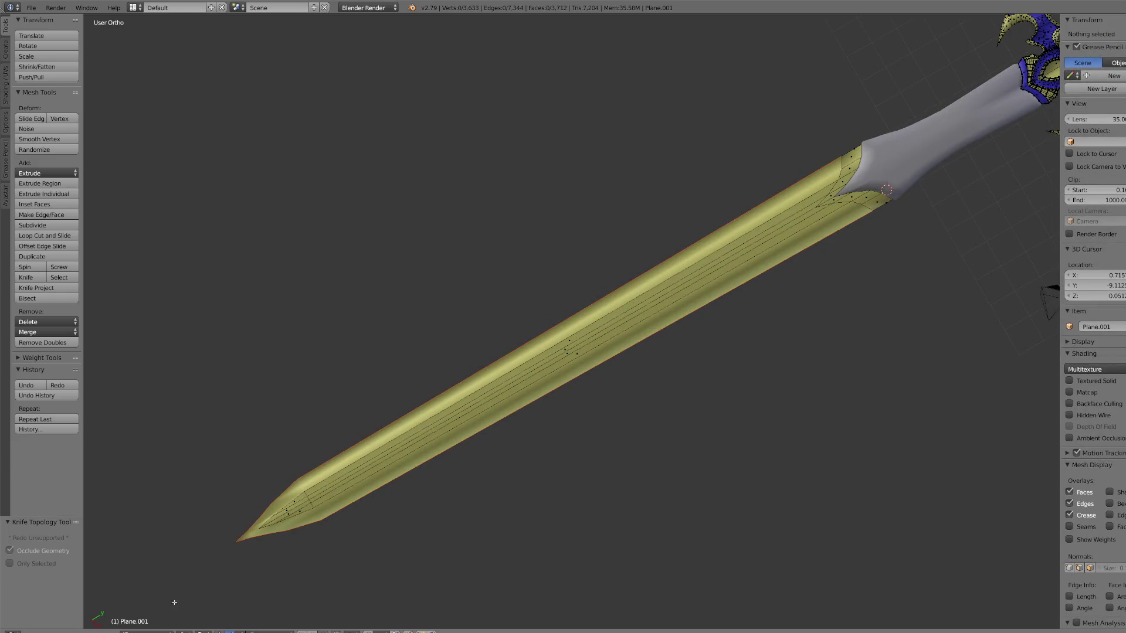
Step: Return to Object Mode and undo the accidental move of the blade pieces
left_click(147, 632)
left_click(150, 619)
scroll(514, 396, "down", 2)
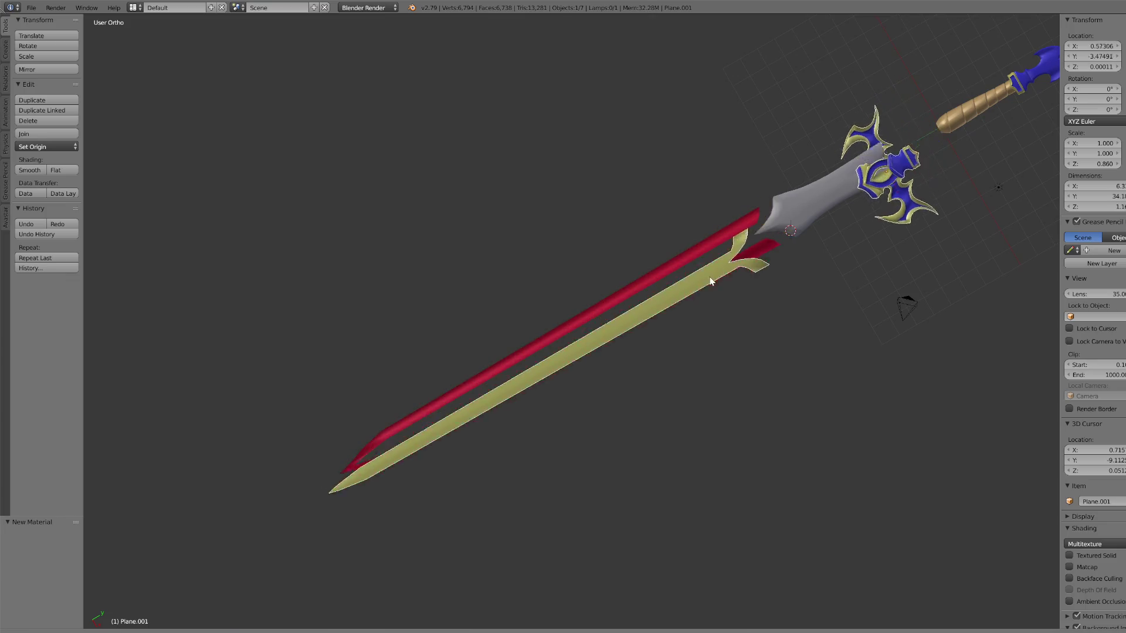
key("ctrl+z")
key("ctrl+z")
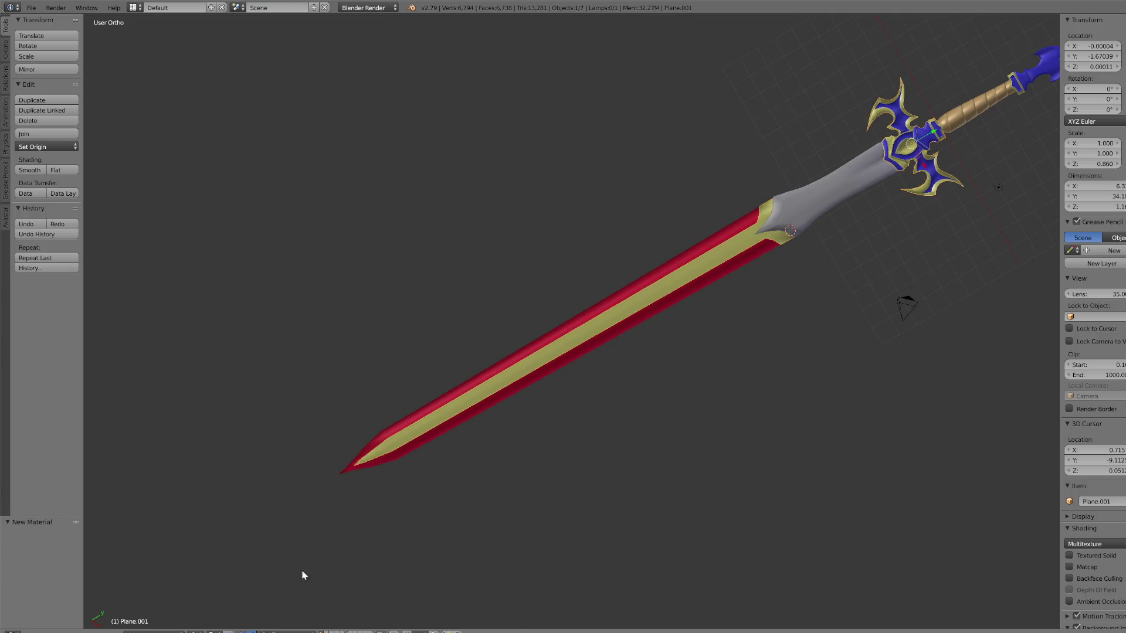
Step: In Edit Mode, circle-select the leftover blade faces in wireframe and delete those vertices
left_click(153, 631)
left_click(161, 615)
left_click(203, 631)
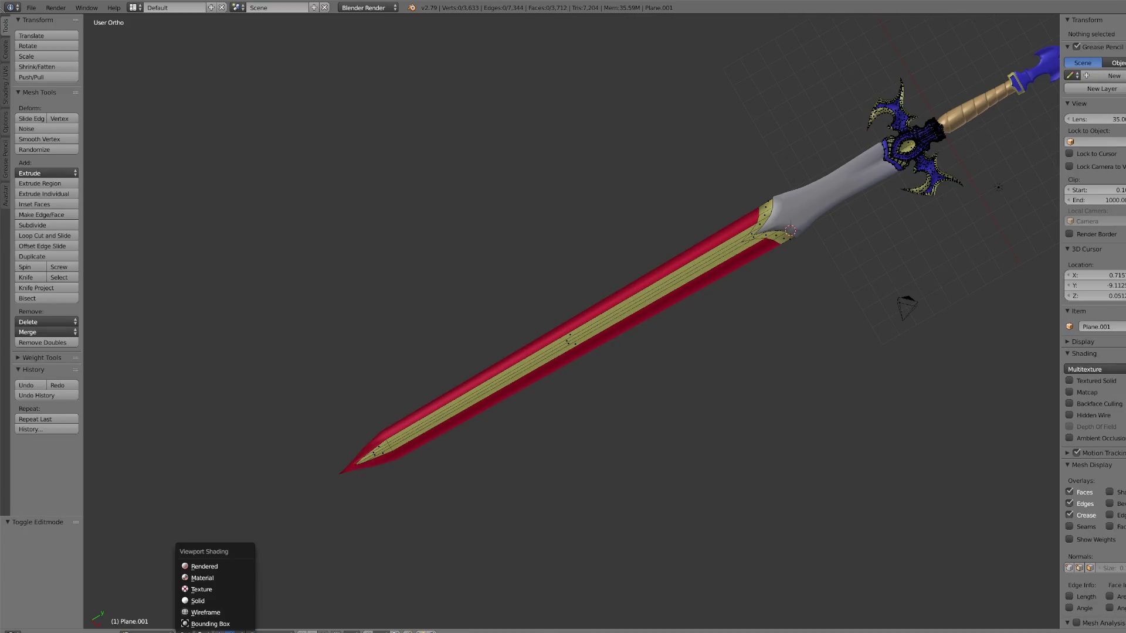
left_click(199, 583)
key("c")
mouse_move(357, 457)
left_mouse_down()
mouse_move(455, 395)
mouse_move(736, 269)
mouse_move(763, 241)
left_mouse_up()
right_click(763, 242)
key("x")
left_click(719, 247)
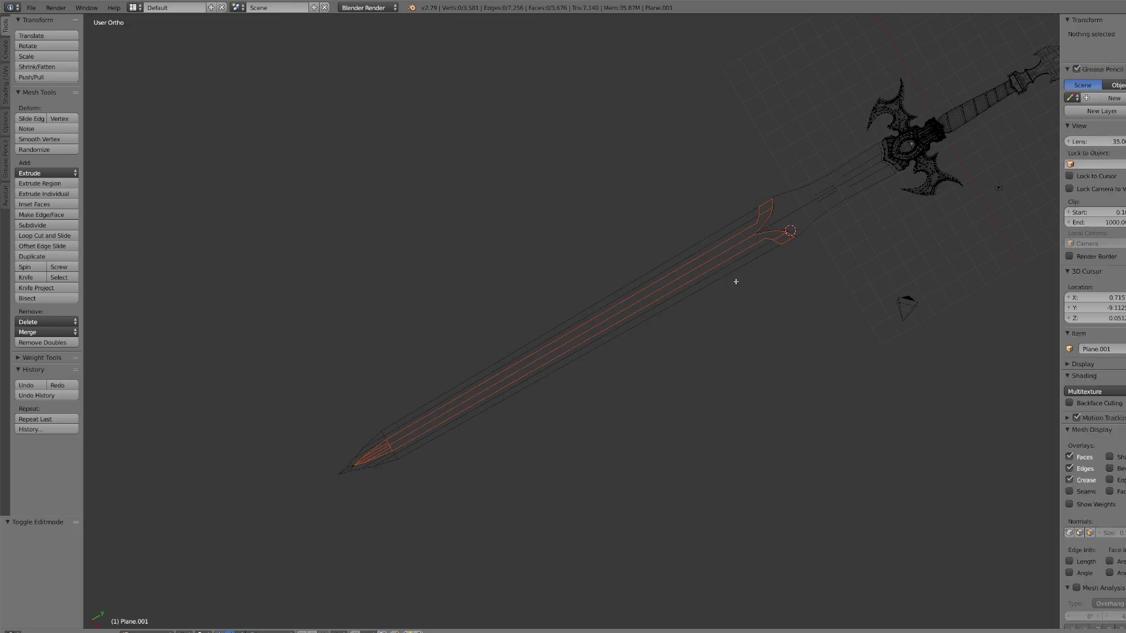
Step: Restore textured shading, return to Object Mode and select the red blade strip
left_click(202, 632)
left_click(197, 606)
left_click(154, 631)
left_click(154, 621)
right_click(436, 435)
Step: Enter Edit Mode and add a lengthwise loop cut along the blade
left_click(153, 631)
left_click(153, 609)
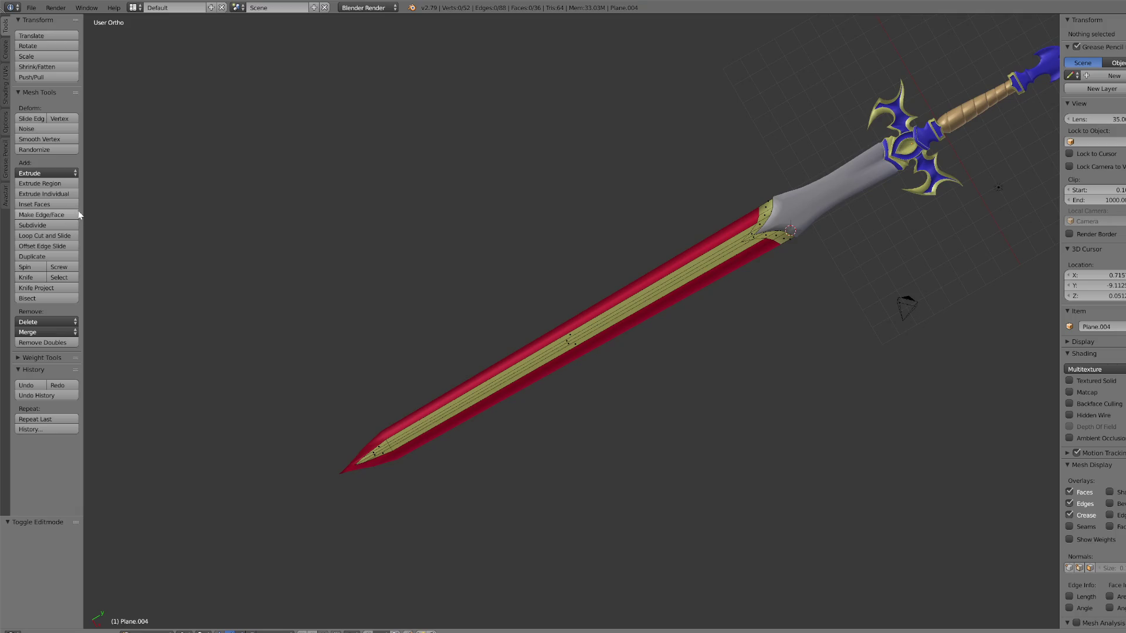
left_click(48, 239)
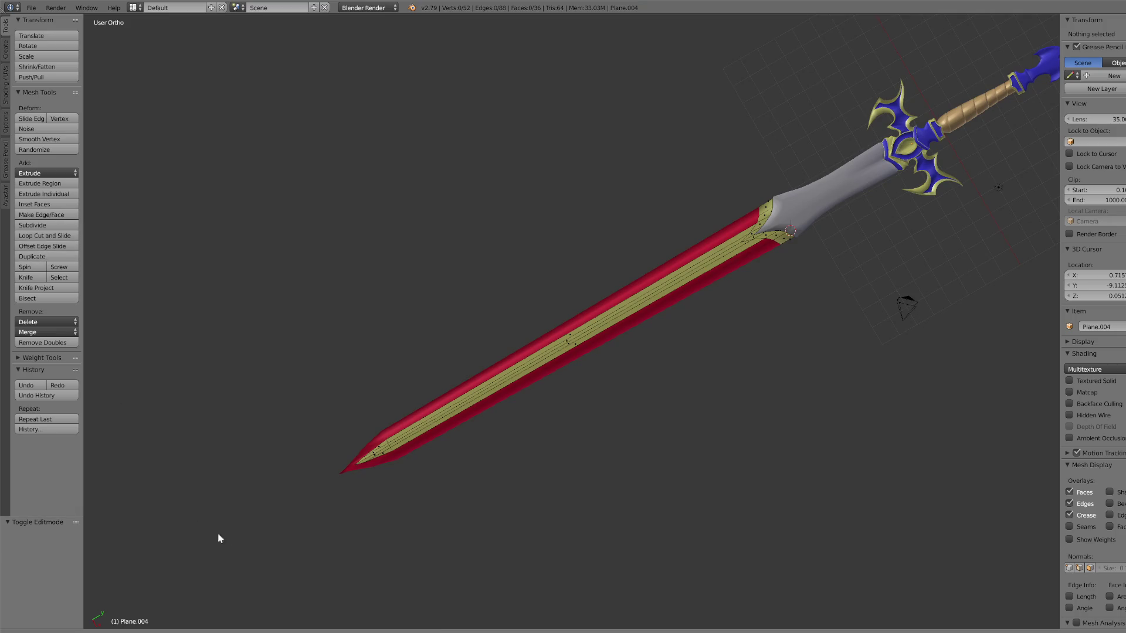
left_click(594, 329)
left_click(593, 329)
mouse_move(593, 329)
middle_mouse_down()
mouse_move(610, 302)
mouse_move(607, 275)
middle_mouse_up()
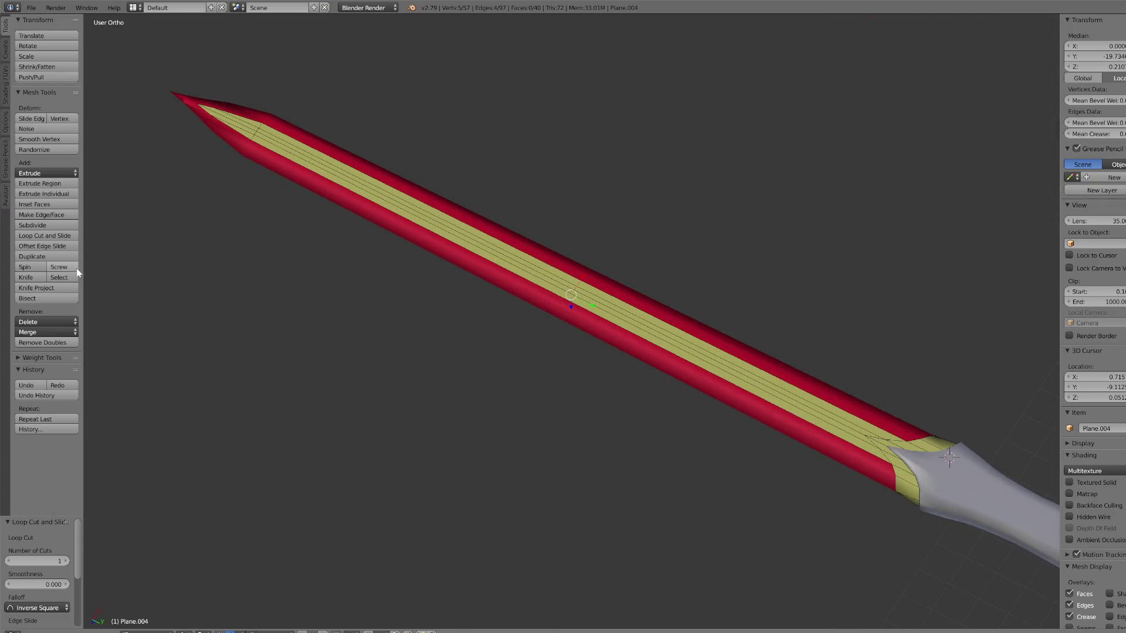
Step: Add a second lengthwise loop cut along the blade core, checking top and front views
left_click(46, 237)
left_click(574, 302)
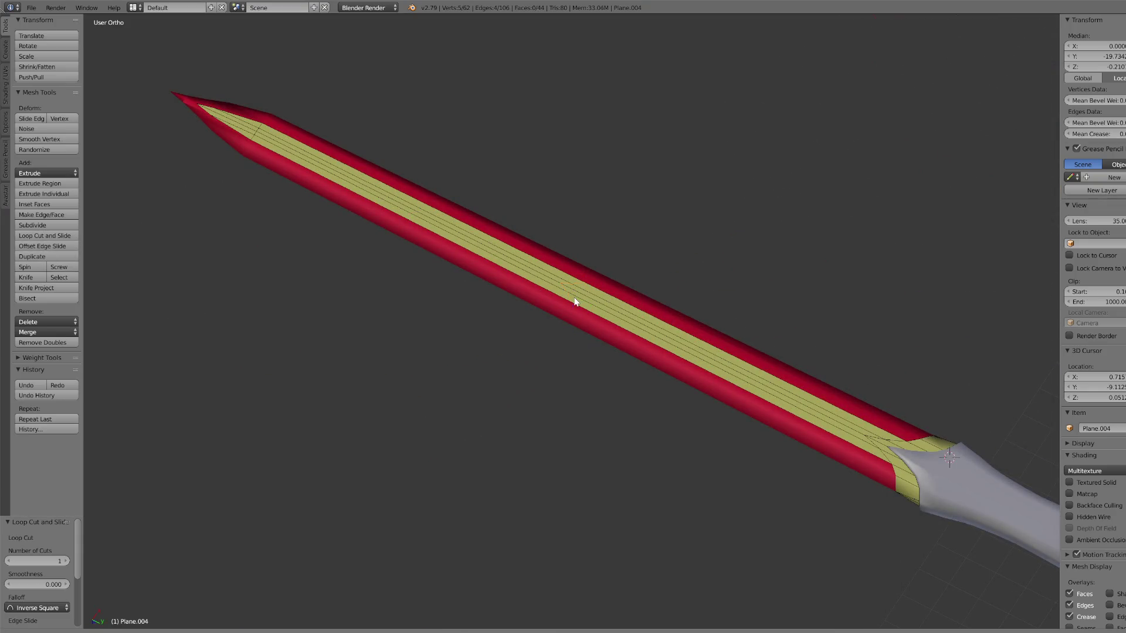
key("KP_7")
key("KP_1")
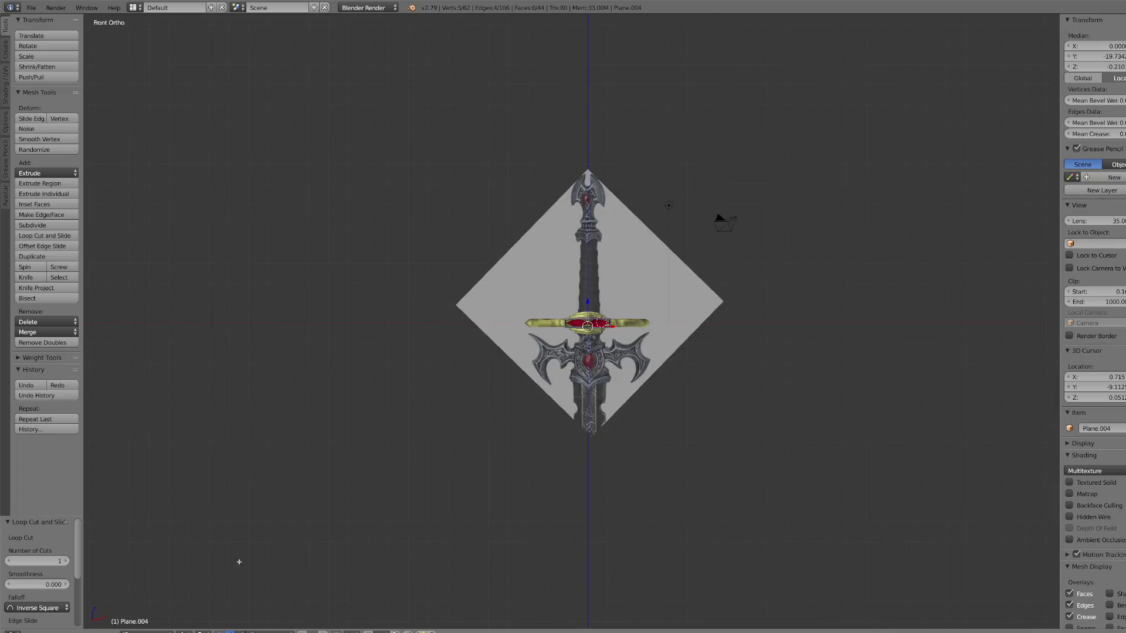
Step: Return to Object Mode, then select and frame the grey section below the crossguard
left_click(171, 628)
left_click(147, 617)
mouse_move(587, 352)
middle_mouse_down()
mouse_move(690, 349)
mouse_move(738, 328)
mouse_move(766, 231)
middle_mouse_up()
right_click(782, 167)
key("KP_Decimal")
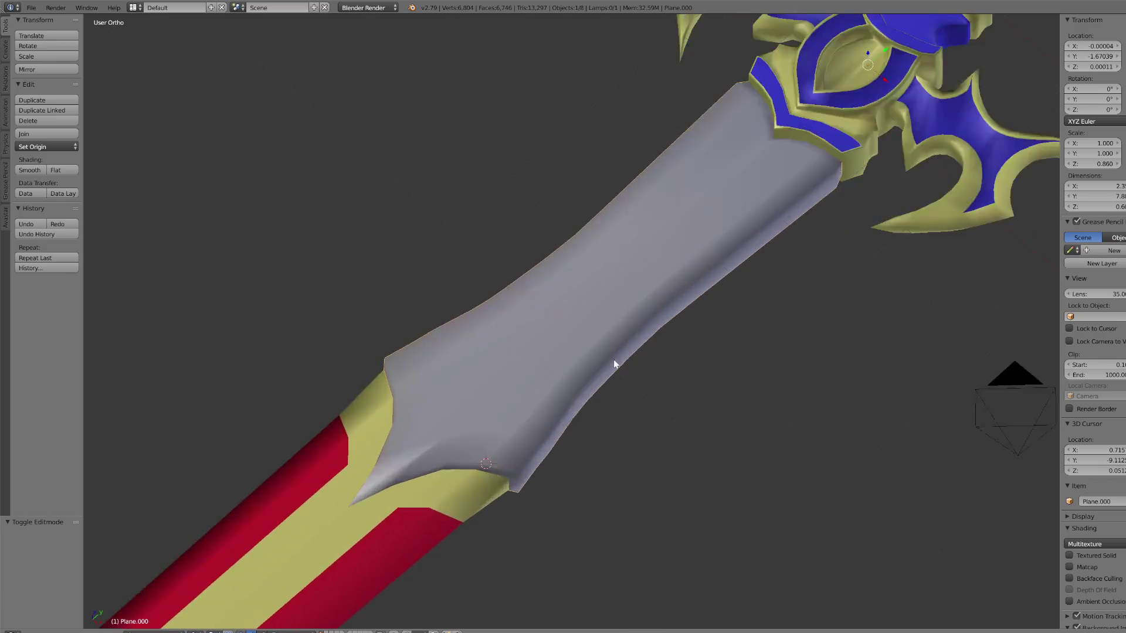
Step: Put the grey grip section into Edit Mode, deselect all and circle-select faces on its lower part
middle_click_drag(455, 417, 256, 569)
left_click(172, 628)
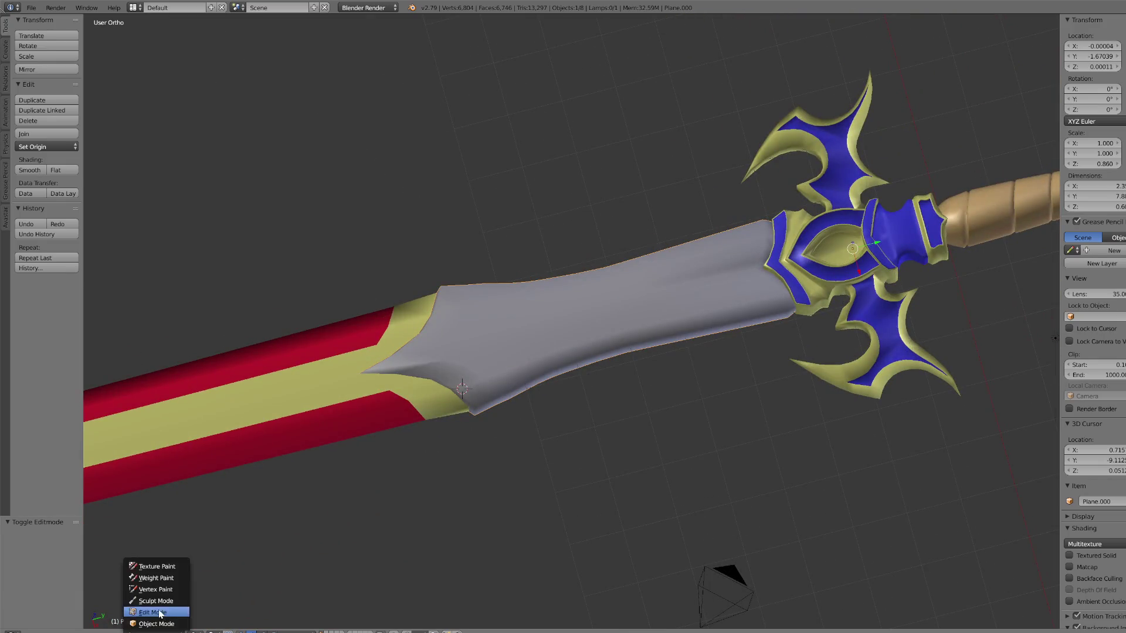
left_click(146, 610)
mouse_move(502, 420)
middle_mouse_down()
mouse_move(561, 390)
mouse_move(564, 421)
middle_mouse_up()
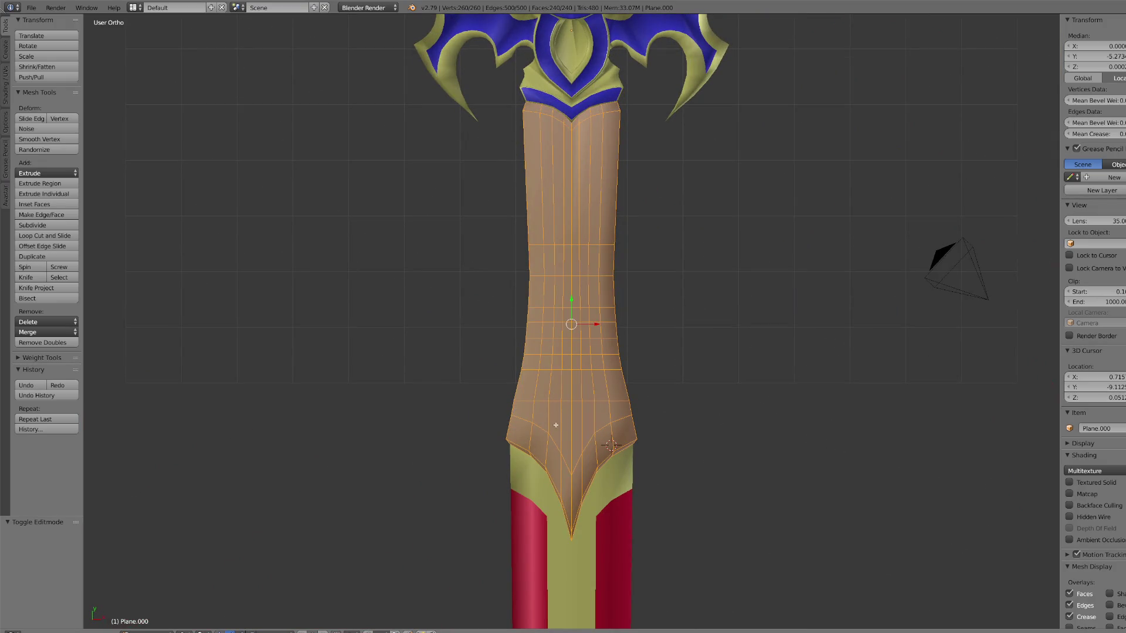
key("a")
key("c")
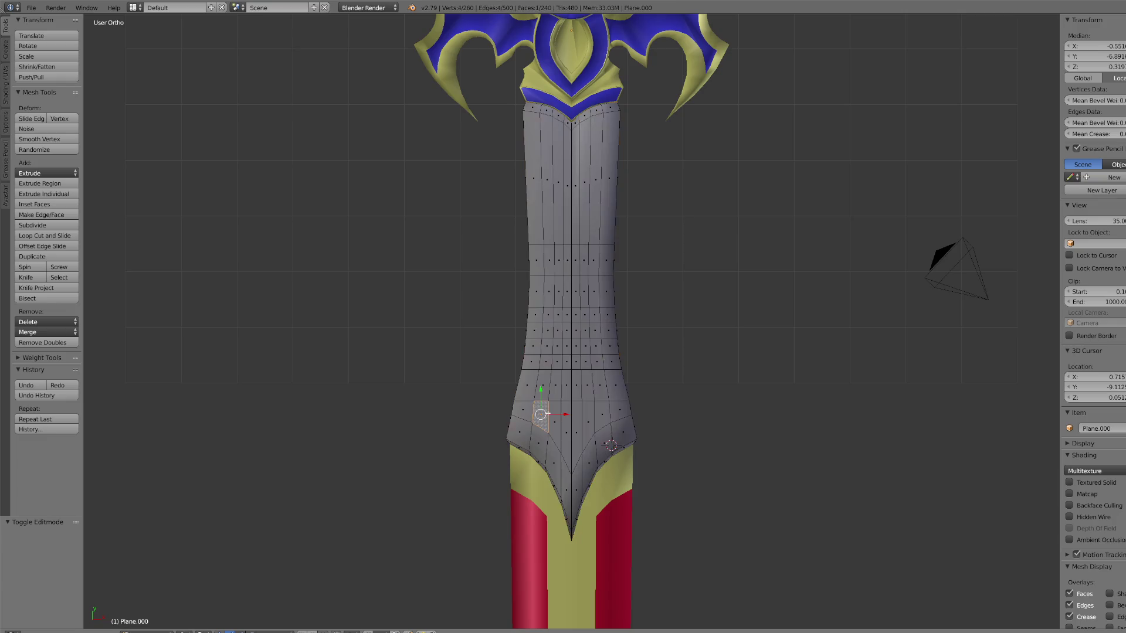
mouse_move(565, 410)
left_mouse_down()
mouse_move(577, 405)
mouse_move(574, 239)
left_mouse_up()
key("Escape")
Step: Extend the selection to a vertical strip of faces up the grip's middle
scroll(576, 263, "down", 4)
mouse_move(576, 276)
middle_mouse_down()
mouse_move(636, 344)
mouse_move(572, 458)
mouse_move(584, 400)
mouse_move(578, 428)
middle_mouse_up()
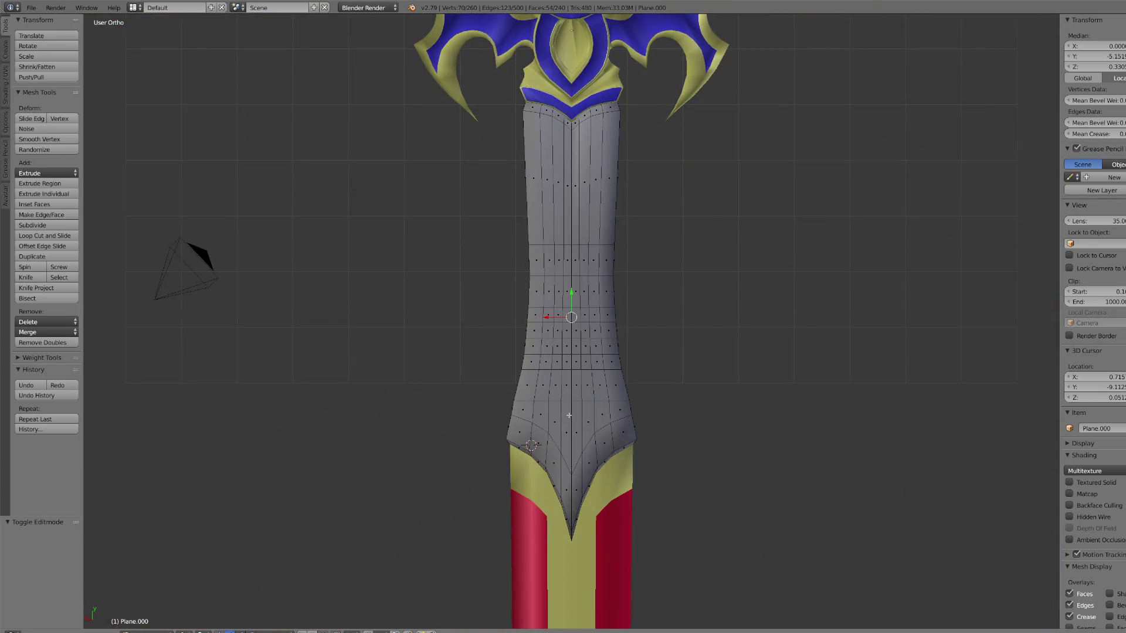
left_click_drag(566, 415, 557, 407)
mouse_move(589, 402)
left_mouse_down()
mouse_move(565, 332)
mouse_move(557, 240)
mouse_move(581, 228)
mouse_move(583, 364)
left_mouse_up()
key("Escape")
scroll(584, 362, "down", 2)
mouse_move(585, 361)
middle_mouse_down()
mouse_move(726, 370)
mouse_move(691, 377)
mouse_move(657, 350)
mouse_move(611, 356)
middle_mouse_up()
Step: Extrude the middle faces in place and sink them vertically into the grey section
key("e")
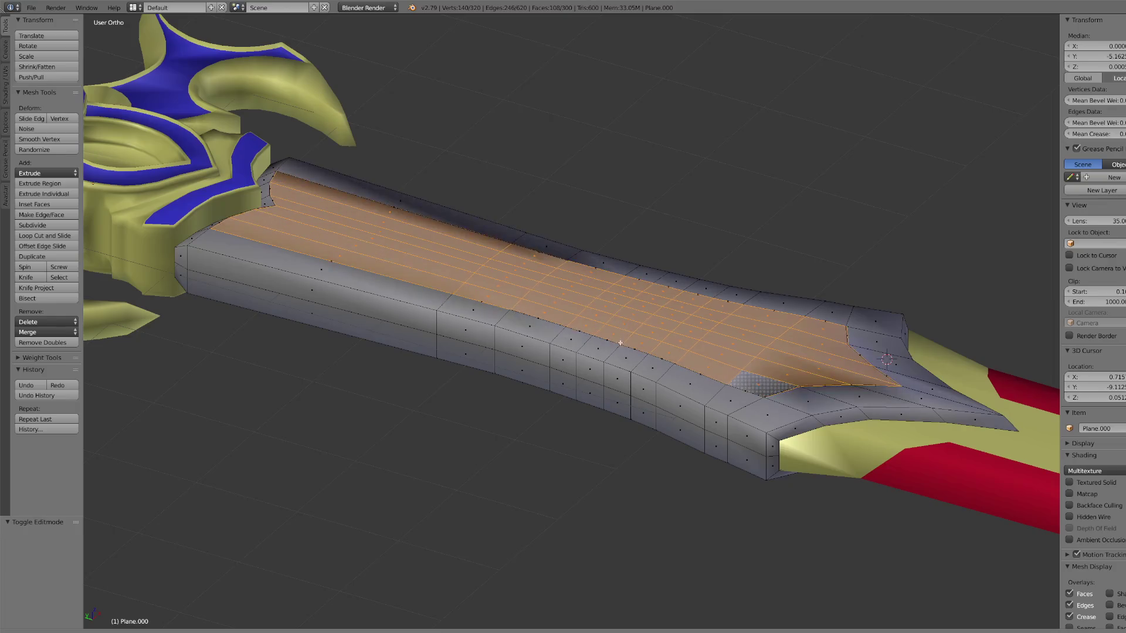
right_click(555, 340)
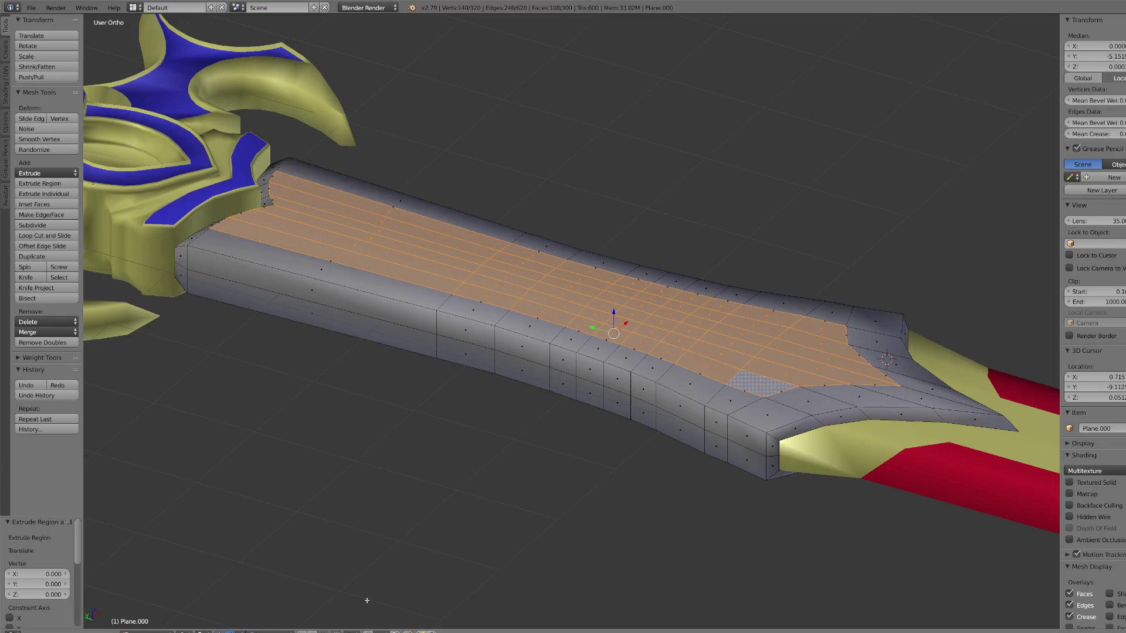
key("g")
key("z")
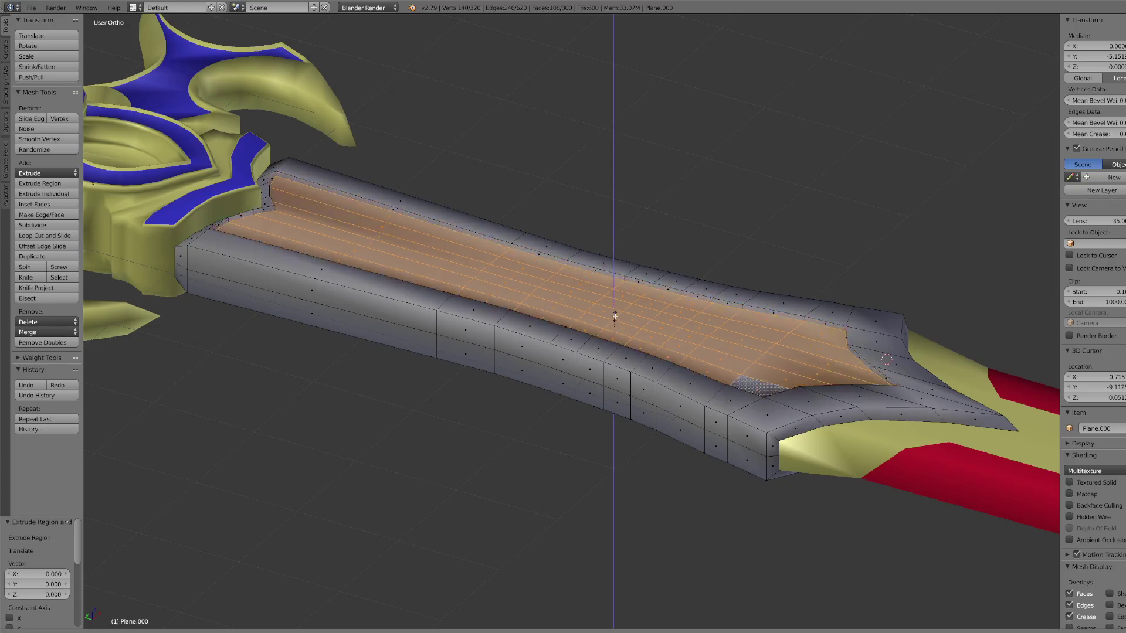
left_click(614, 319)
key("KP_7")
scroll(582, 360, "up", 5)
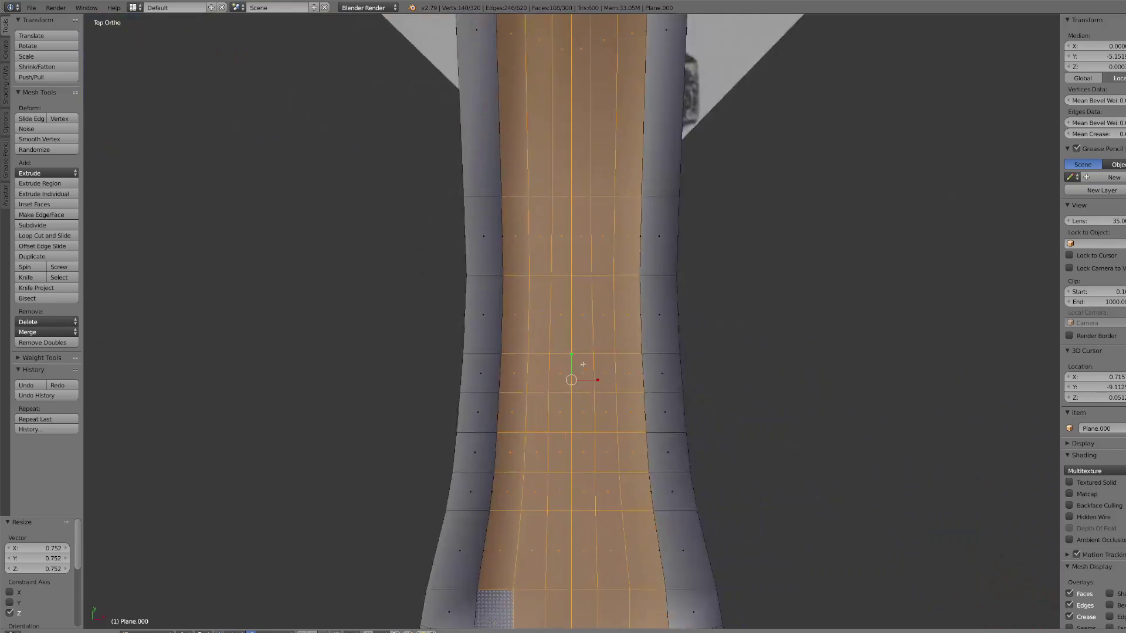
scroll(582, 361, "down", 4)
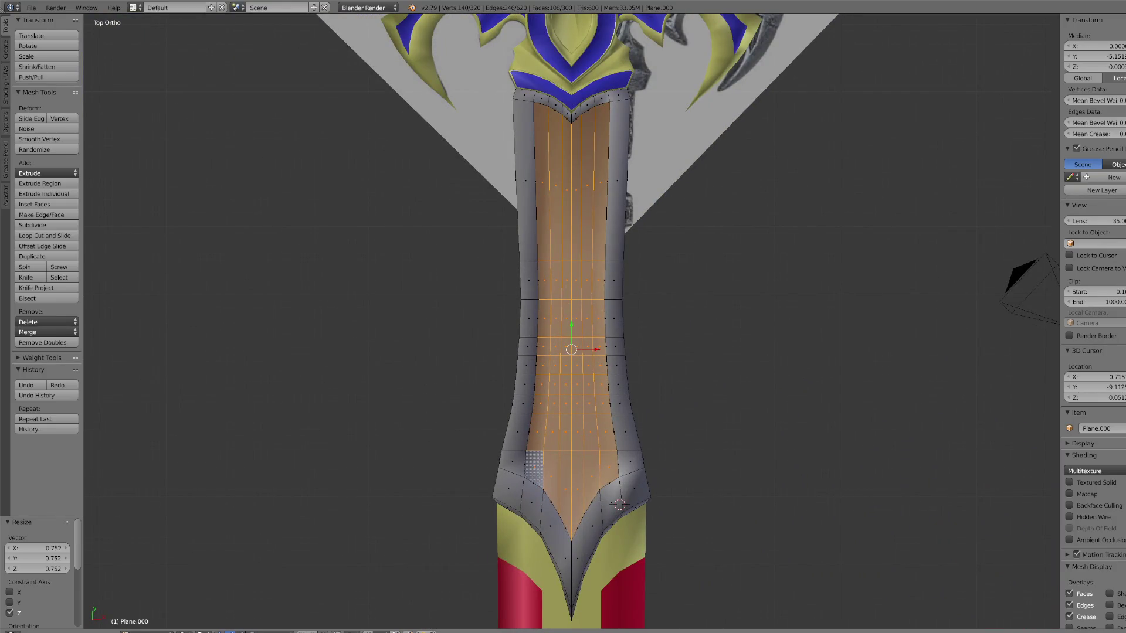
Step: Shift the recessed strip toward the blade and narrow its width along X
key("g")
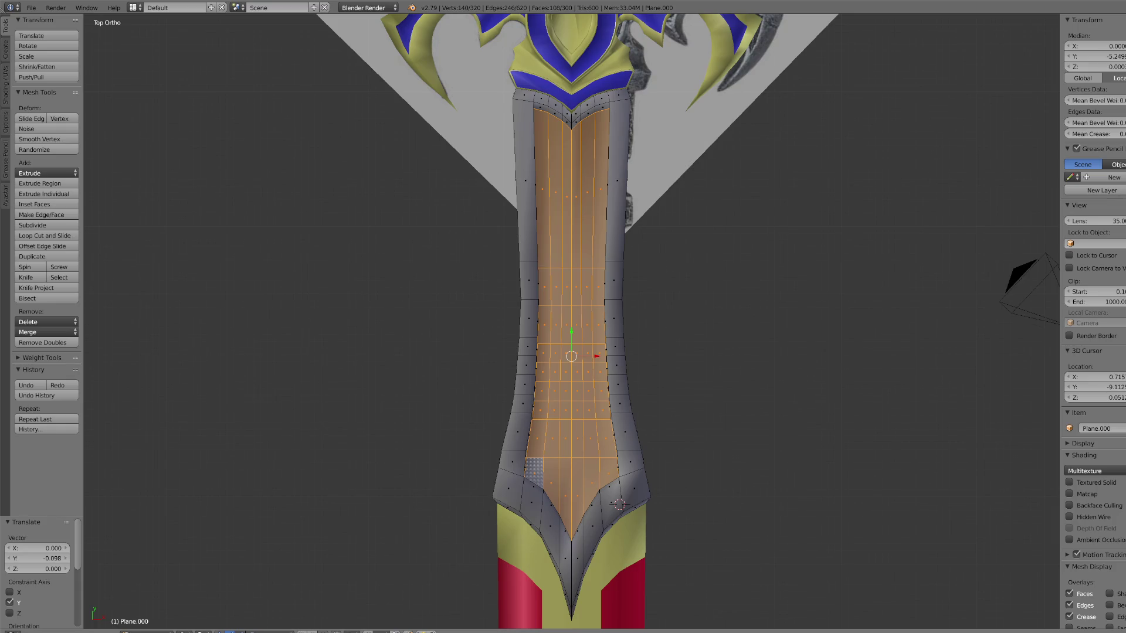
key("s")
key("x")
left_click(594, 357)
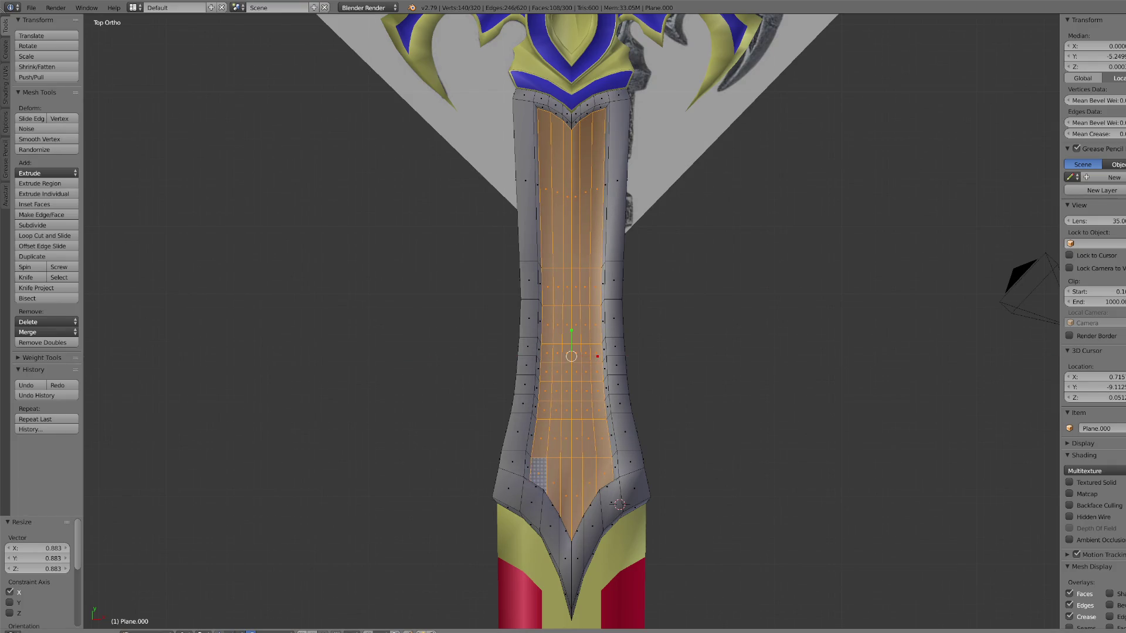
key("s")
key("x")
left_click(595, 357)
Step: Deselect the strip's upper faces and slide the shortened panel up toward the crossguard
left_click(203, 631)
left_click(212, 611)
key("c")
scroll(540, 288, "down", 5)
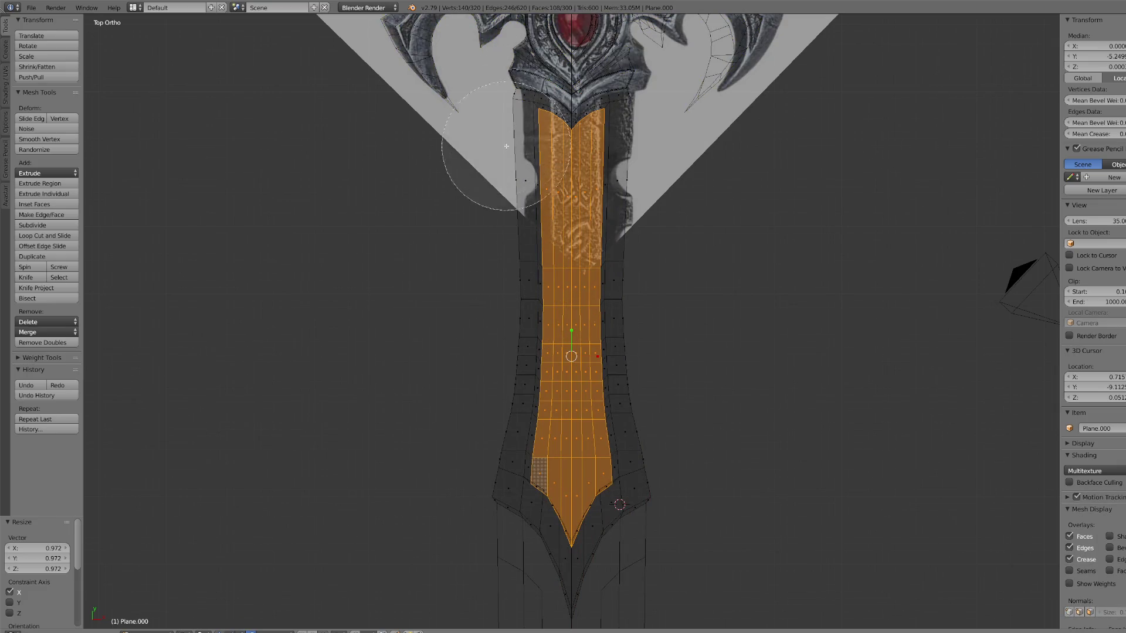
middle_click_drag(507, 141, 641, 151)
key("Escape")
left_click(202, 631)
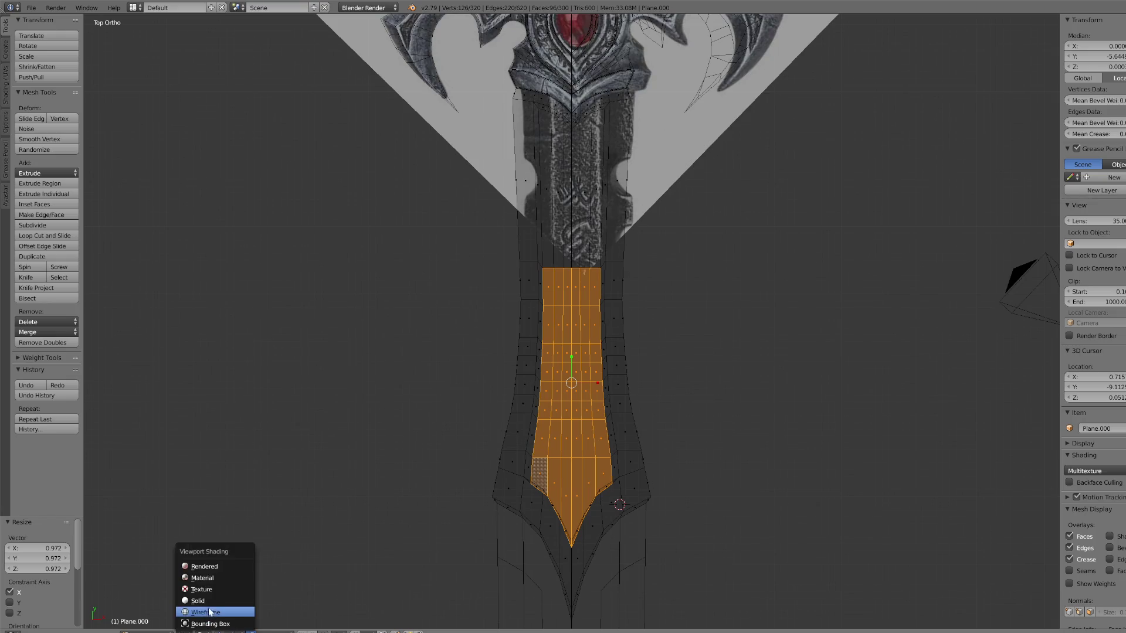
left_click(214, 601)
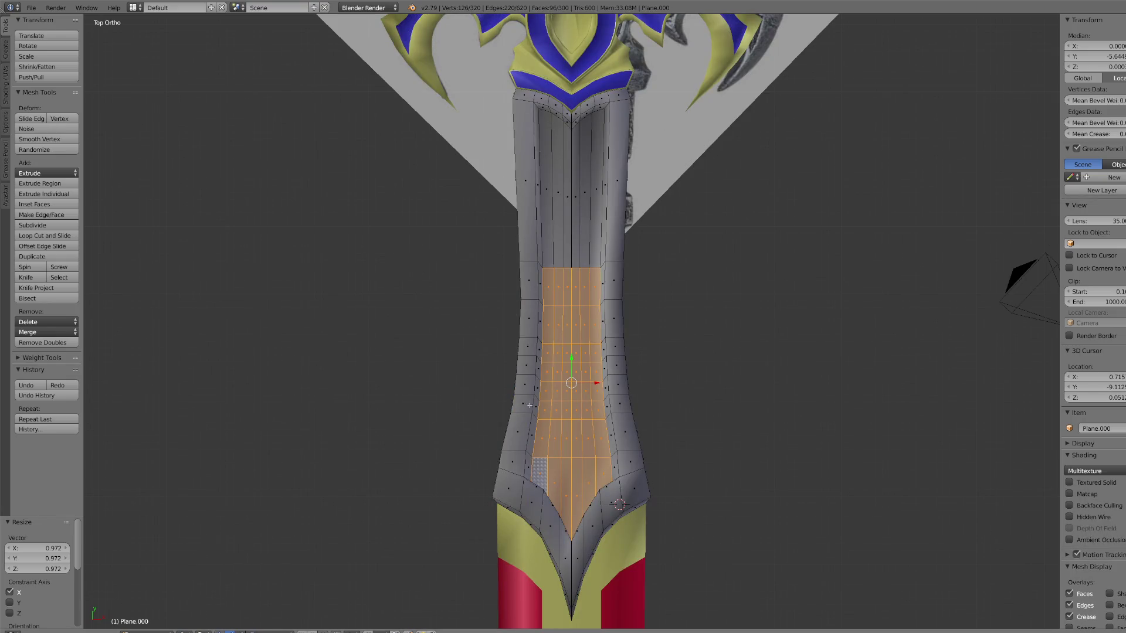
left_click_drag(573, 367, 576, 350)
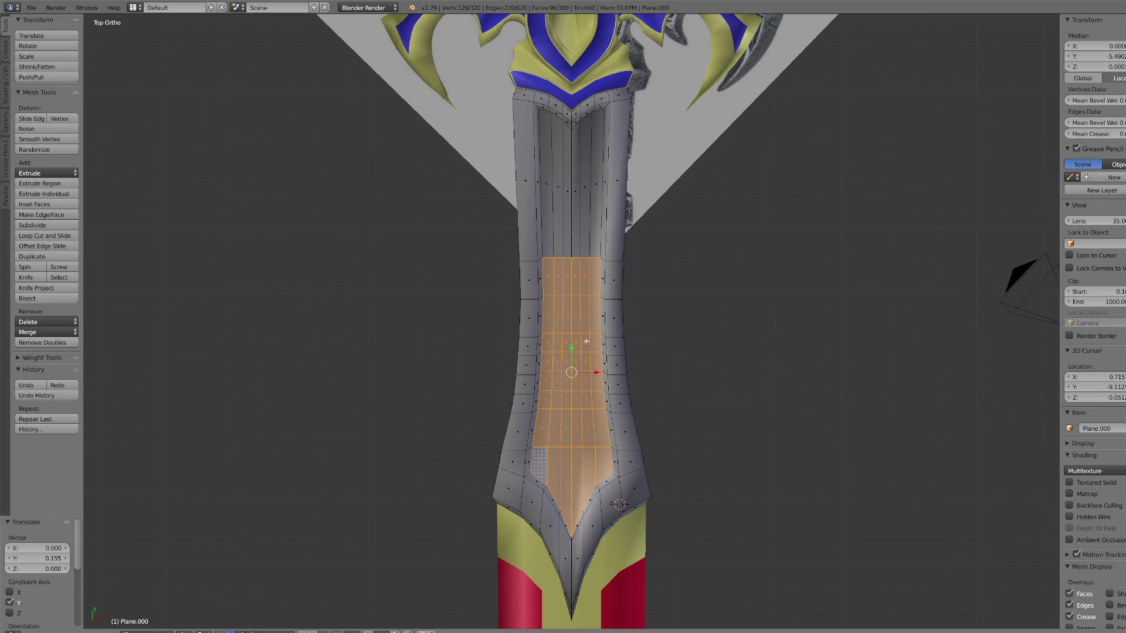
Step: Return to Object Mode and view the sword from the top
scroll(576, 350, "up", 3)
mouse_move(576, 350)
middle_mouse_down()
mouse_move(568, 265)
mouse_move(586, 249)
middle_mouse_up()
scroll(586, 249, "down", 6)
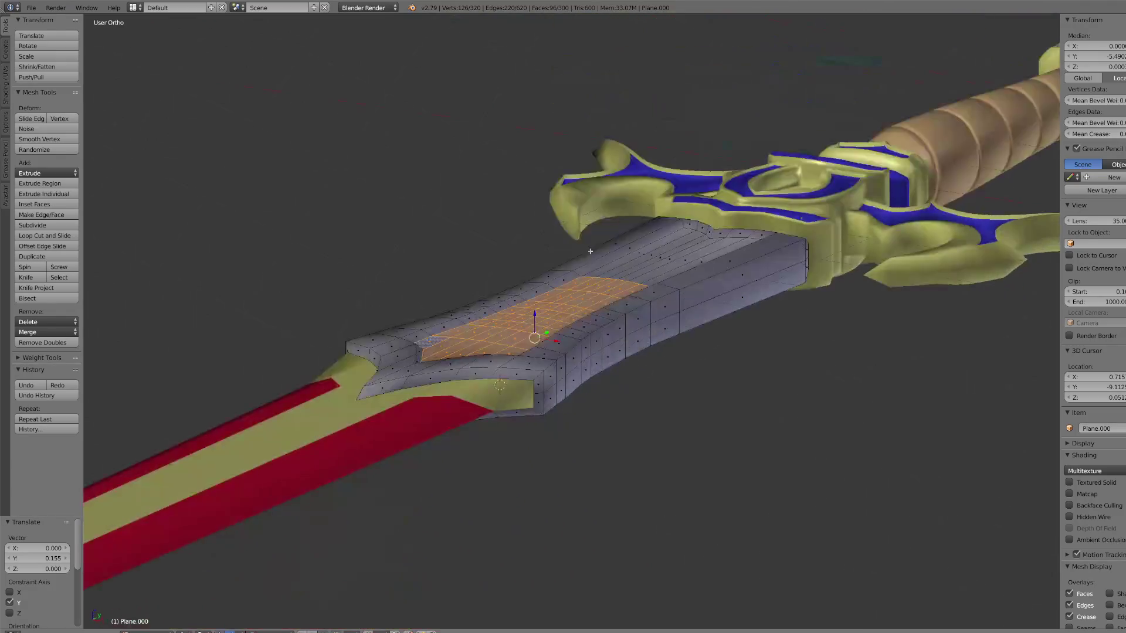
left_click(146, 632)
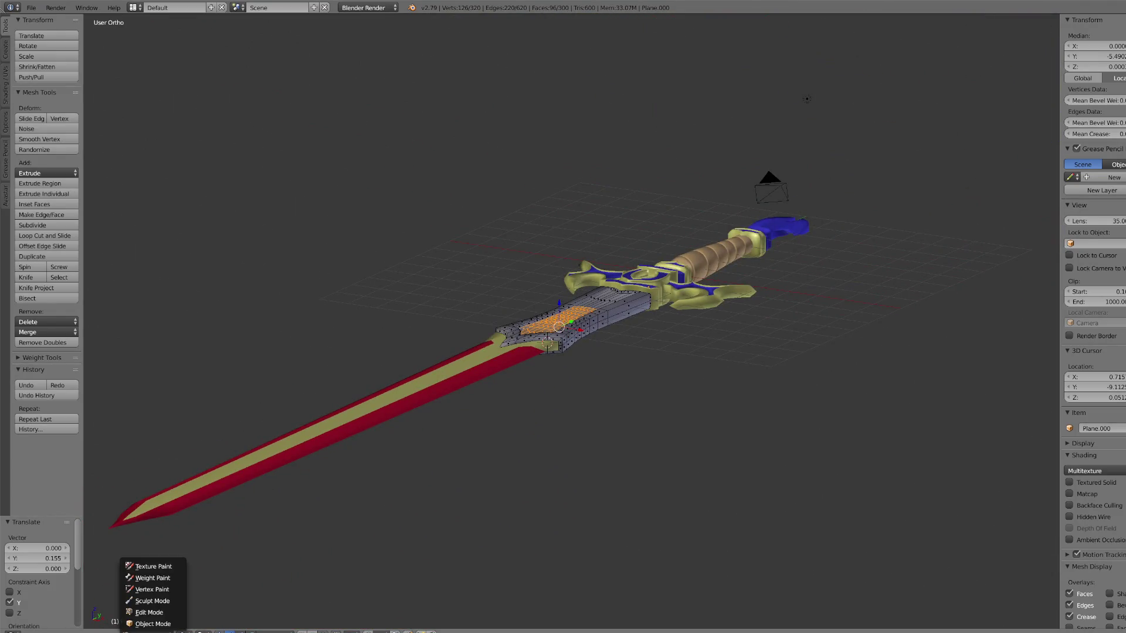
left_click(151, 623)
key("KP_7")
Step: Give the grey section a new magenta material
scroll(612, 348, "up", 4)
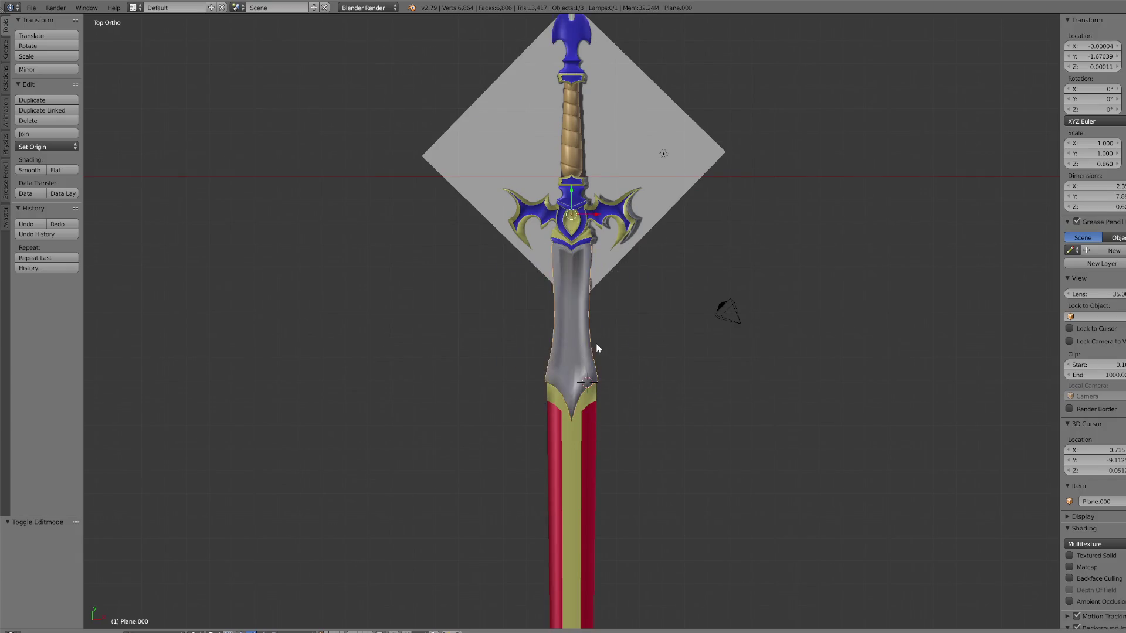
scroll(595, 325, "down", 3)
key("ctrl+m")
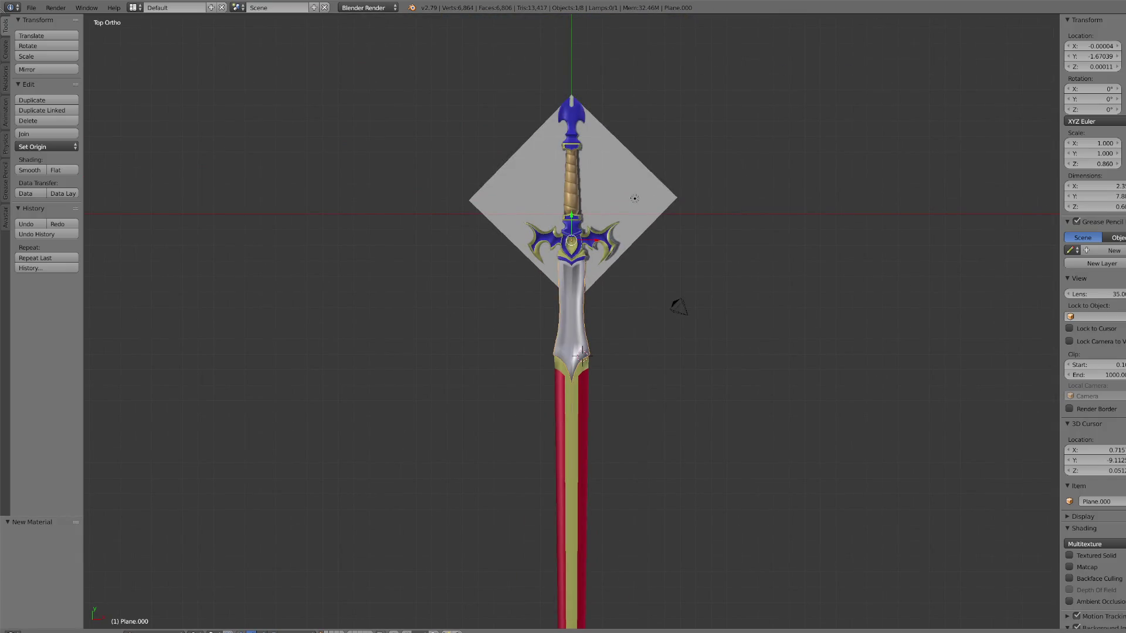
scroll(557, 264, "up", 5)
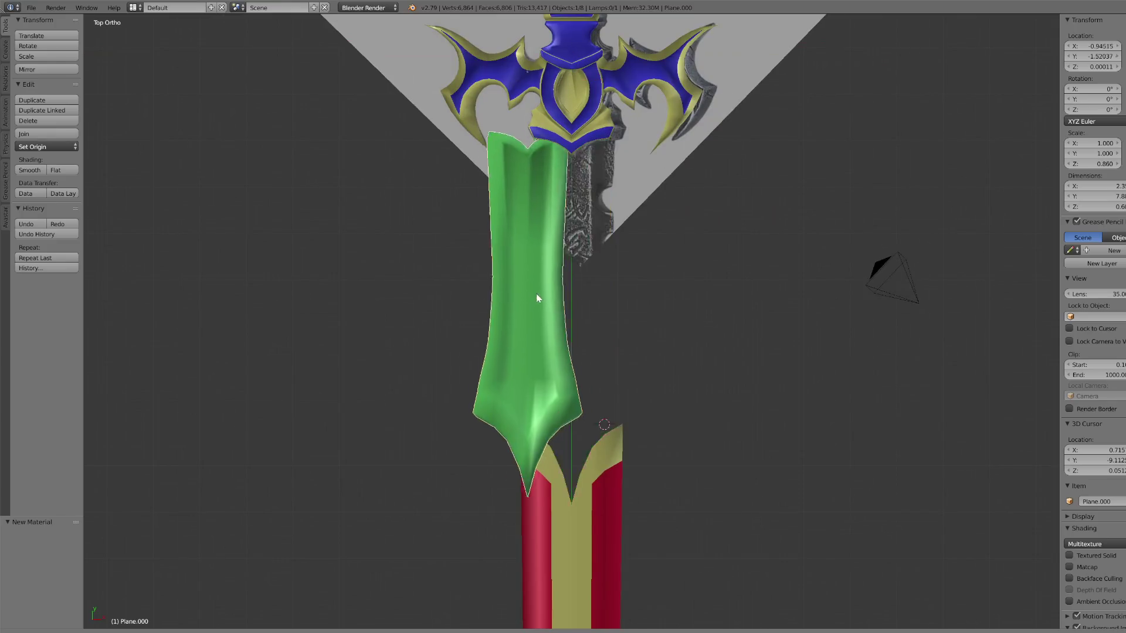
Step: Select the recessed panel faces and separate them into their own object, Plane.005
left_click(185, 632)
left_click(170, 608)
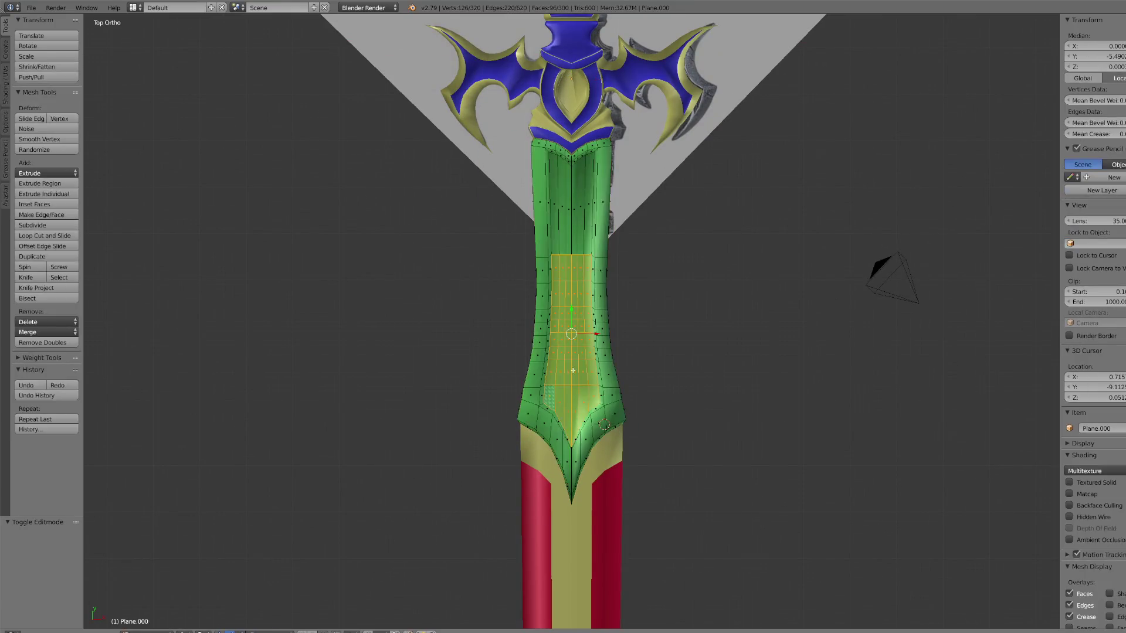
scroll(560, 319, "up", 4)
key("c")
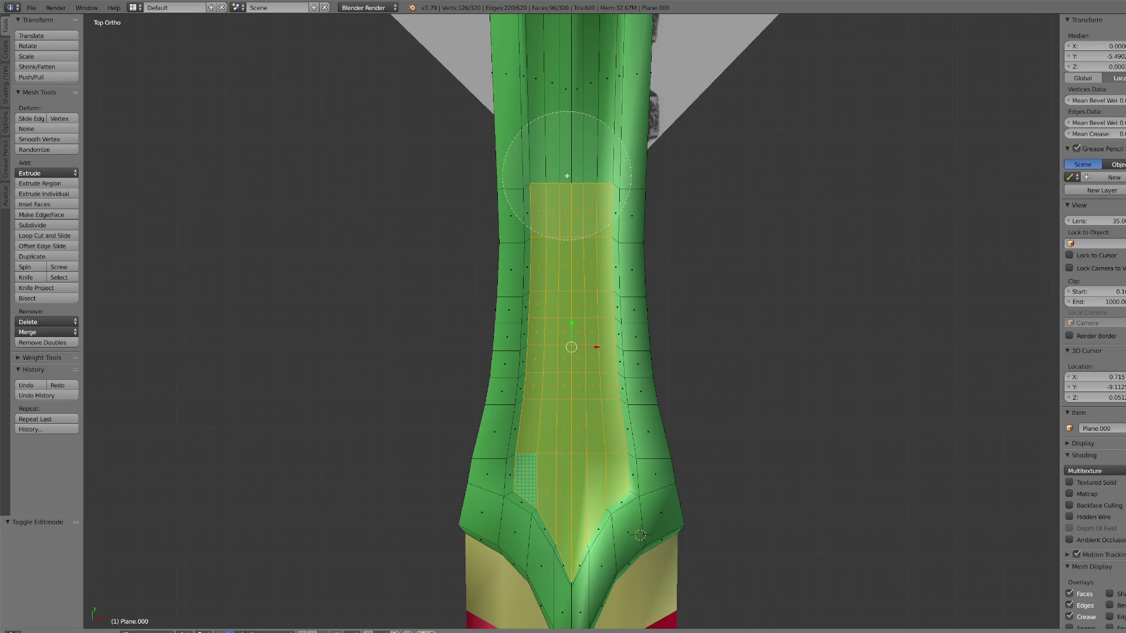
left_click_drag(573, 189, 573, 176)
right_click(566, 188)
scroll(566, 188, "down", 3)
mouse_move(566, 189)
middle_mouse_down()
mouse_move(635, 269)
mouse_move(637, 330)
mouse_move(749, 277)
middle_mouse_up()
scroll(749, 277, "up", 3)
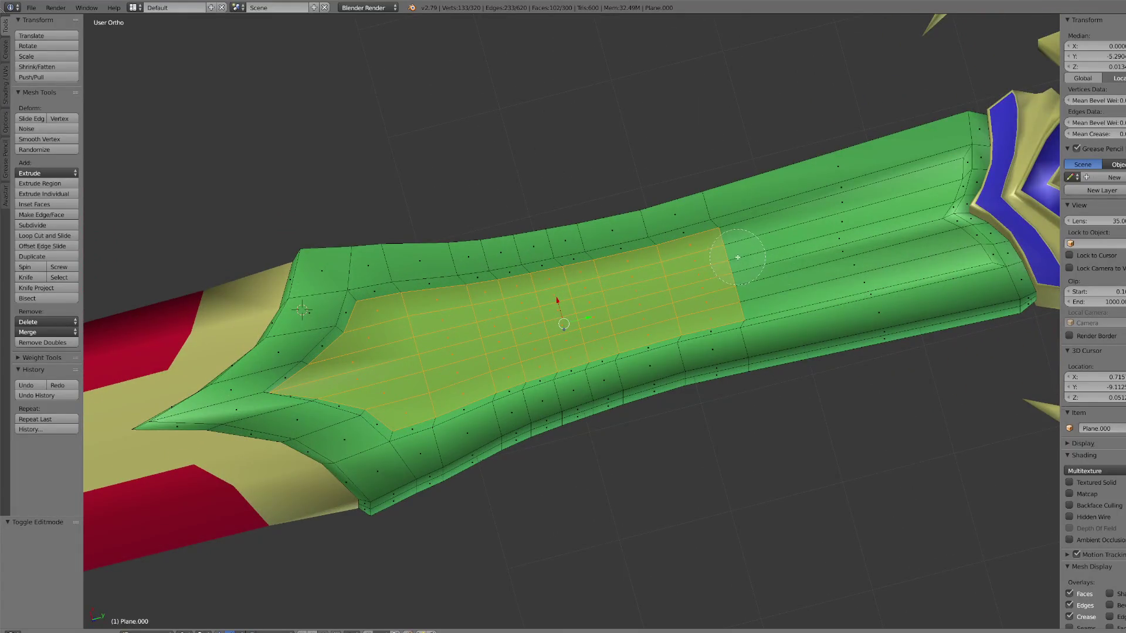
left_click(737, 257)
right_click(738, 258)
scroll(742, 270, "down", 3)
key("p")
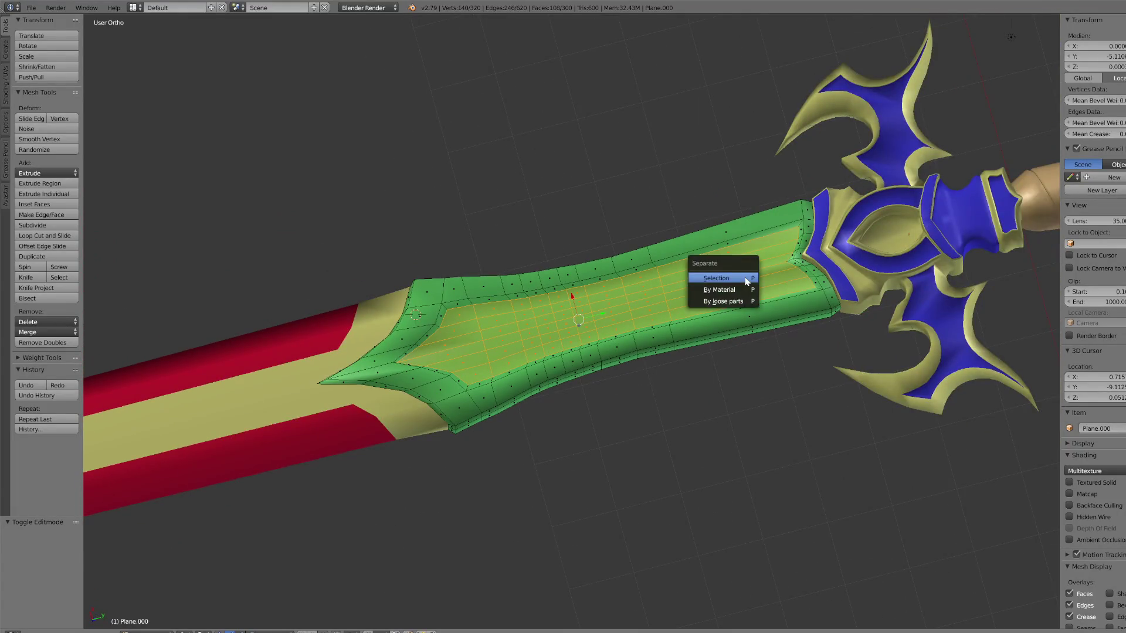
left_click(746, 282)
Step: Back in Object Mode, view the whole sword from above, then from the side
left_click(211, 630)
left_click(205, 598)
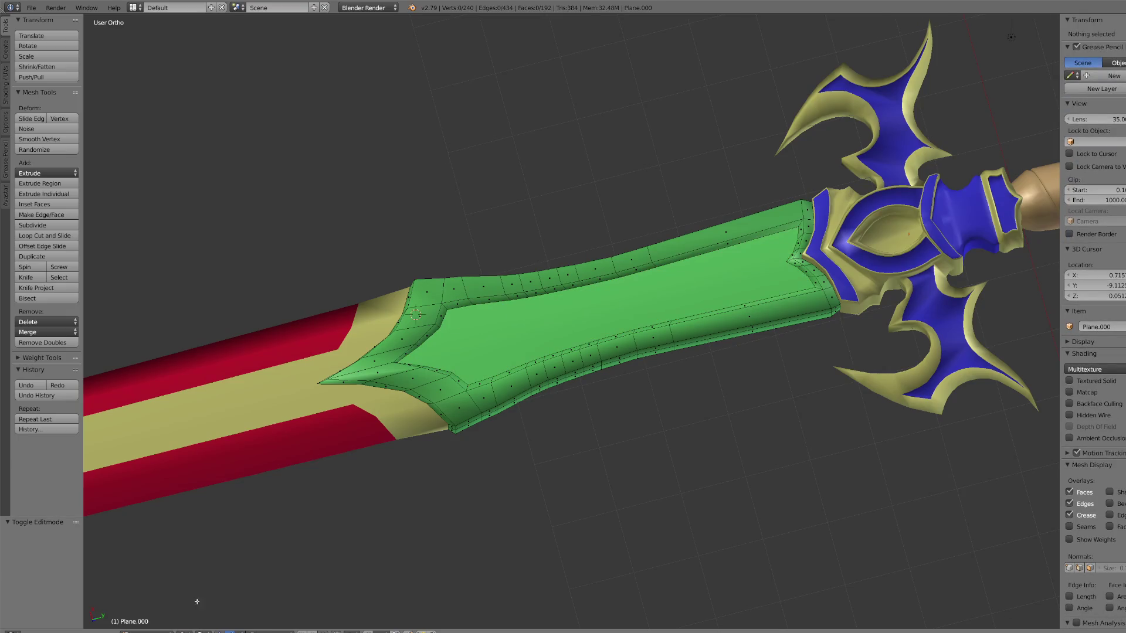
key("KP_7")
mouse_move(575, 343)
right_mouse_down()
mouse_move(698, 376)
mouse_move(735, 260)
right_mouse_up()
key("Escape")
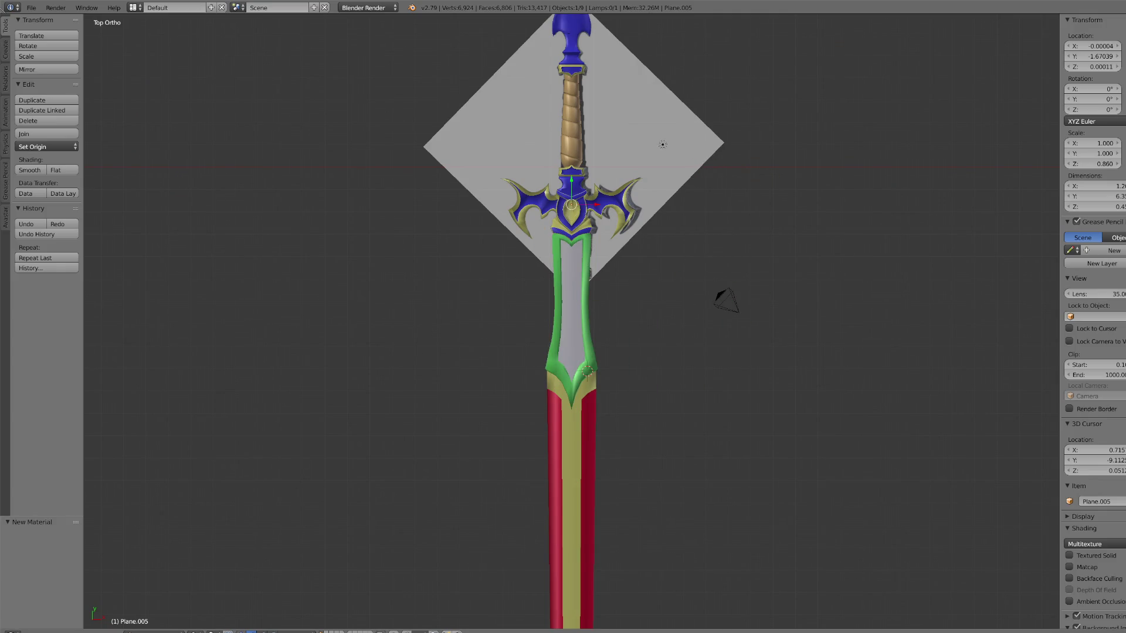
scroll(686, 315, "down", 3)
key("KP_4")
key("KP_4")
key("KP_4")
Step: Select the pommel, edit its mesh, and remove doubles, merging 12 duplicate vertices
scroll(713, 294, "up", 5)
right_click(925, 338)
key("KP_Decimal")
left_click(155, 632)
left_click(155, 611)
scroll(686, 328, "up", 6)
key("a")
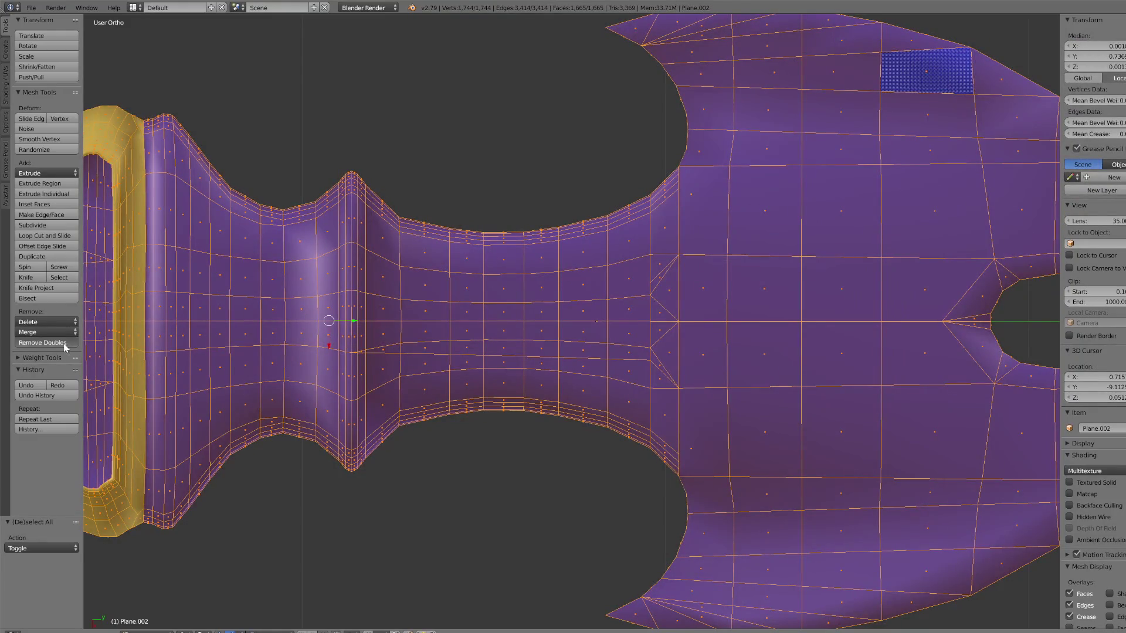
left_click(66, 343)
Step: Slide a vertex on the pommel's neck along its edge
scroll(737, 154, "up", 4)
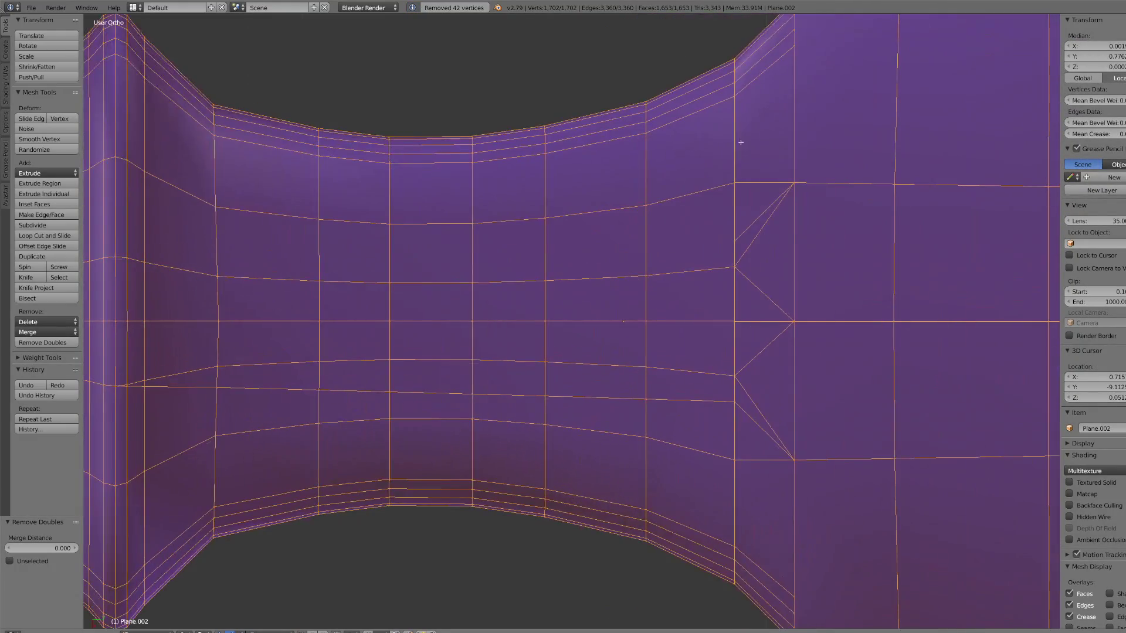
key("a")
scroll(706, 229, "down", 5)
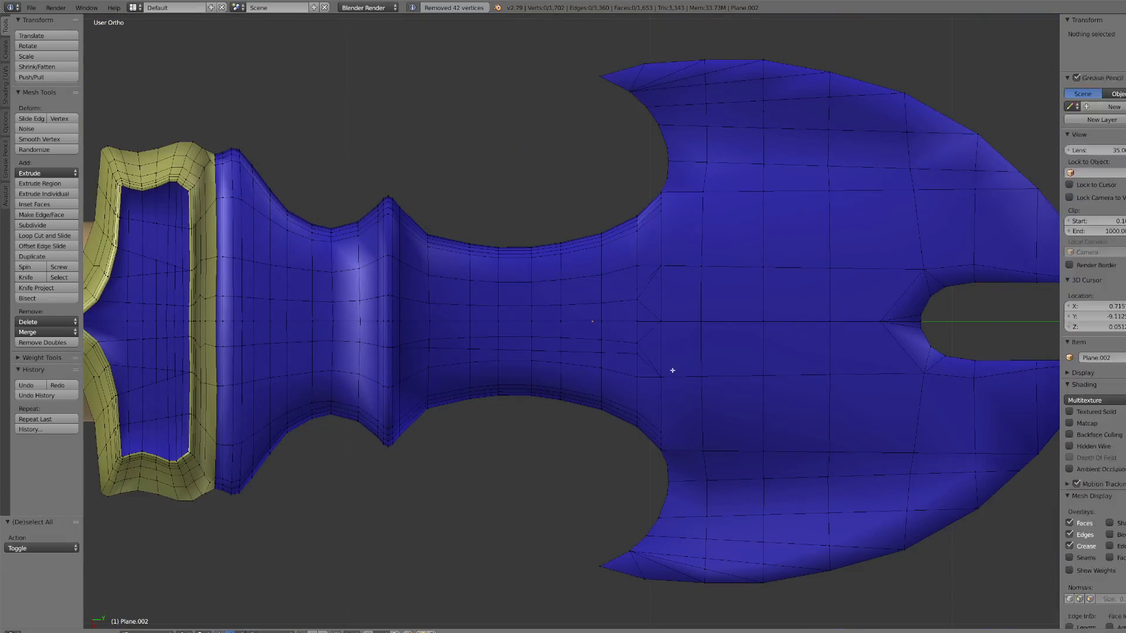
key("a")
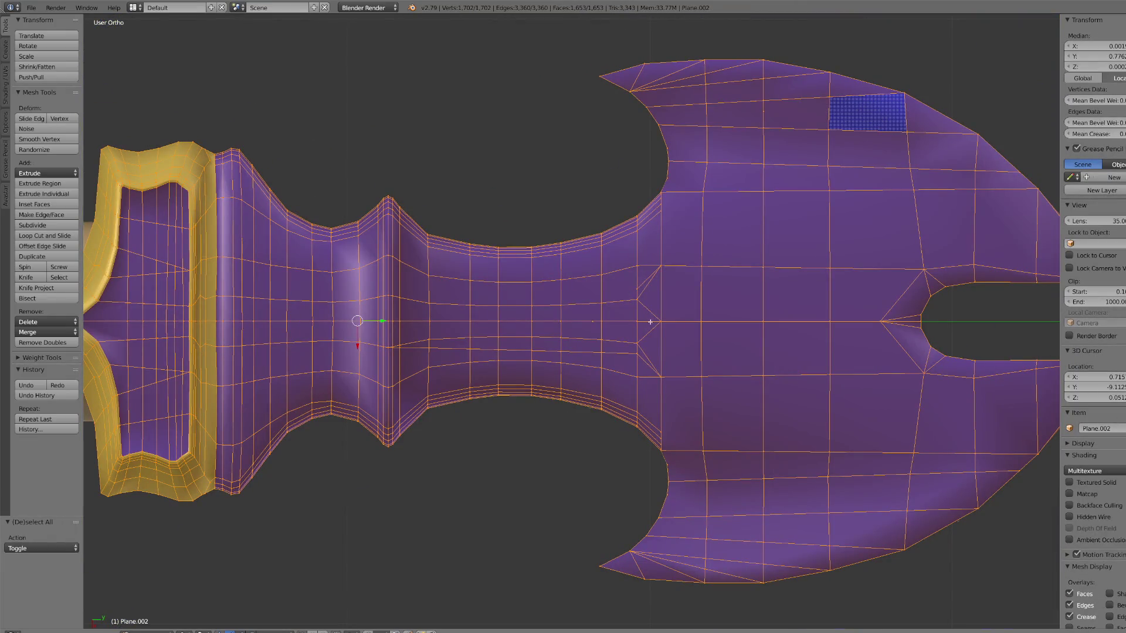
right_click(643, 298)
scroll(721, 311, "up", 3)
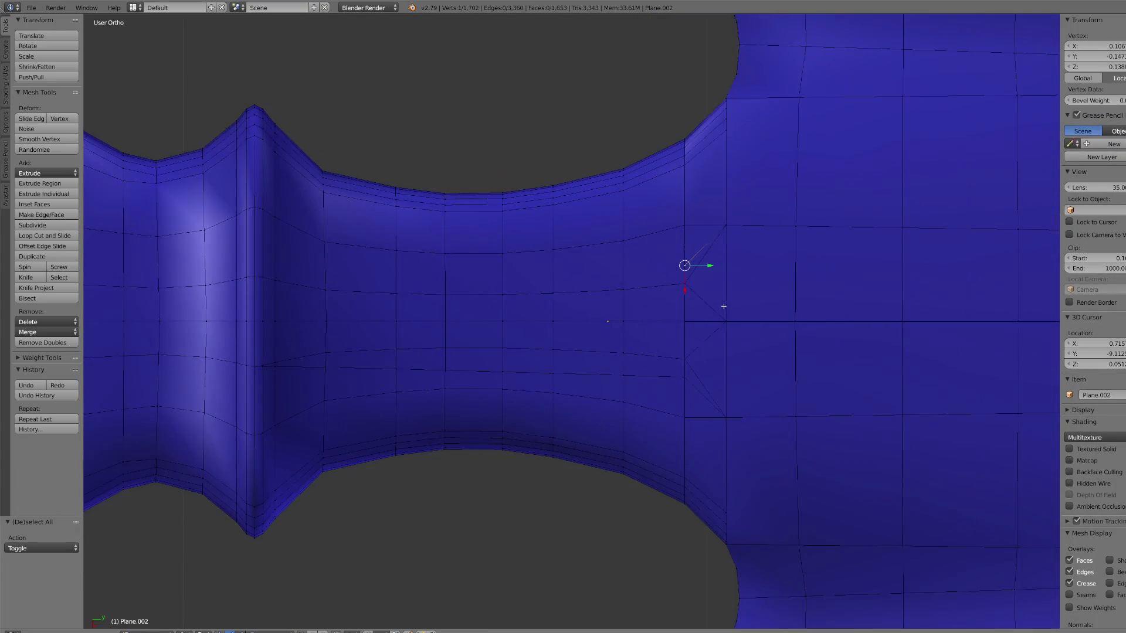
key("shift+v")
left_click(723, 239)
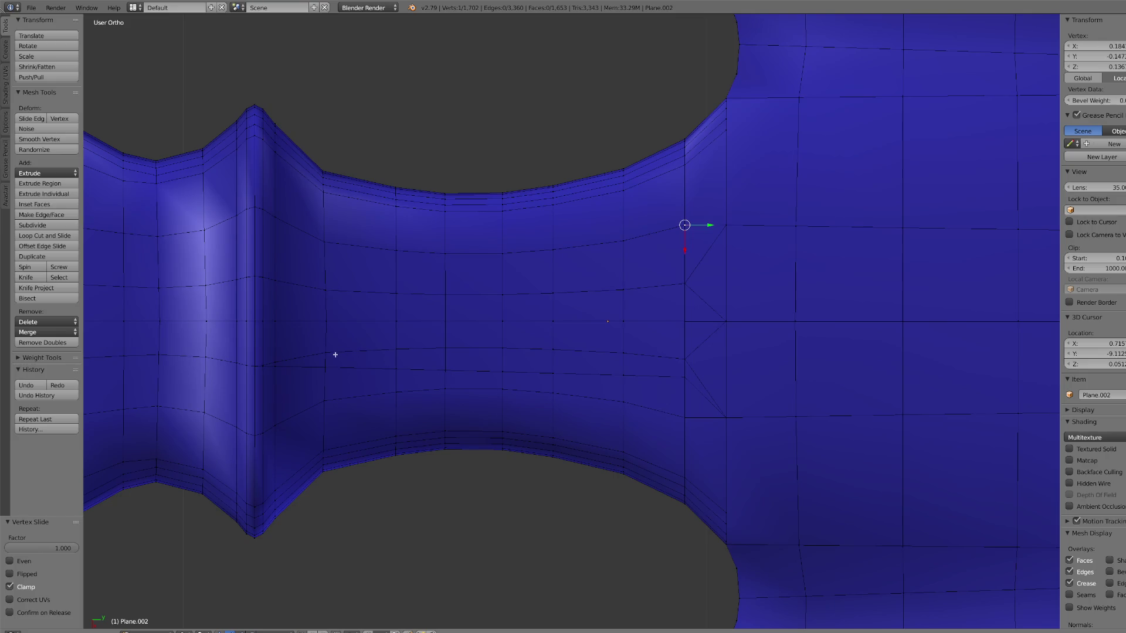
Step: Select a row of vertices lower on the neck and edge-slide it down
right_click(347, 380)
right_click(690, 376, "ctrl")
key("g")
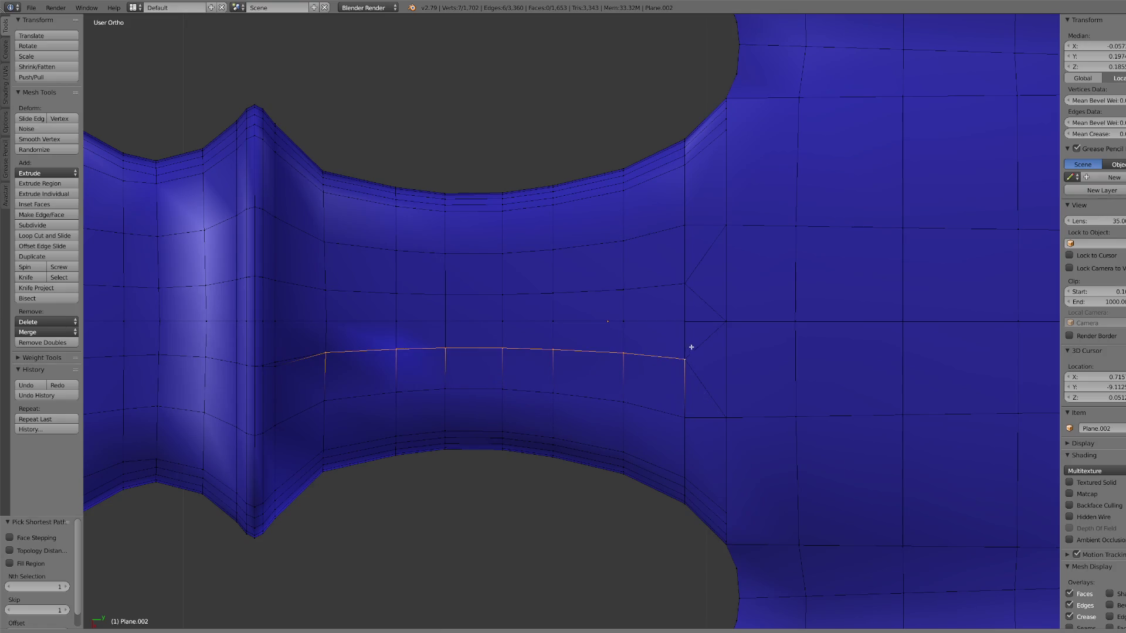
key("Escape")
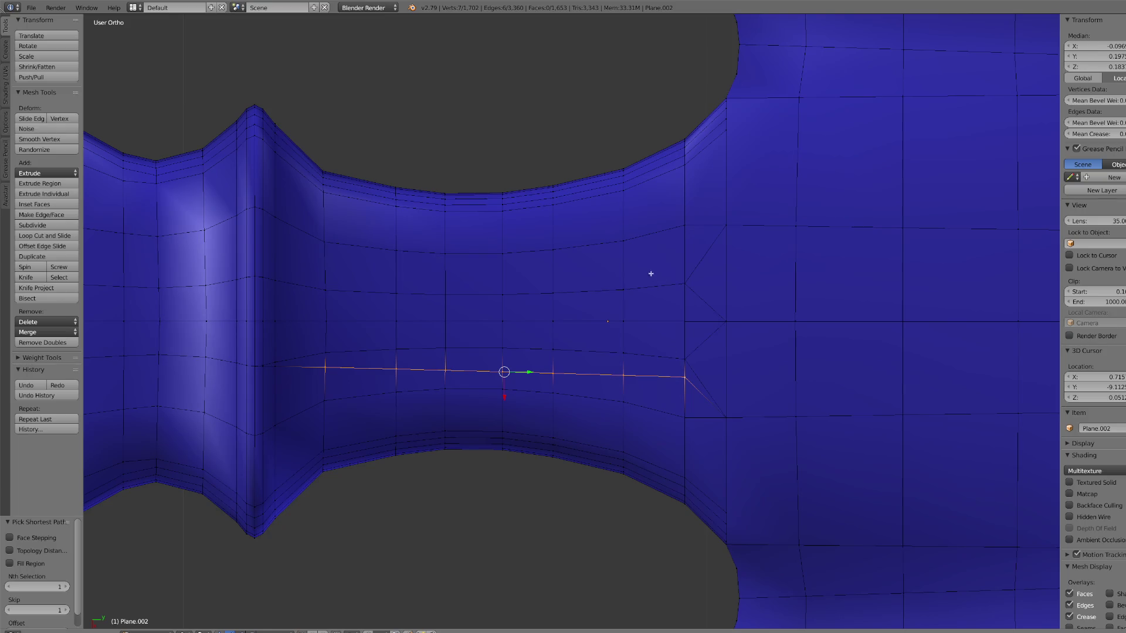
key("g")
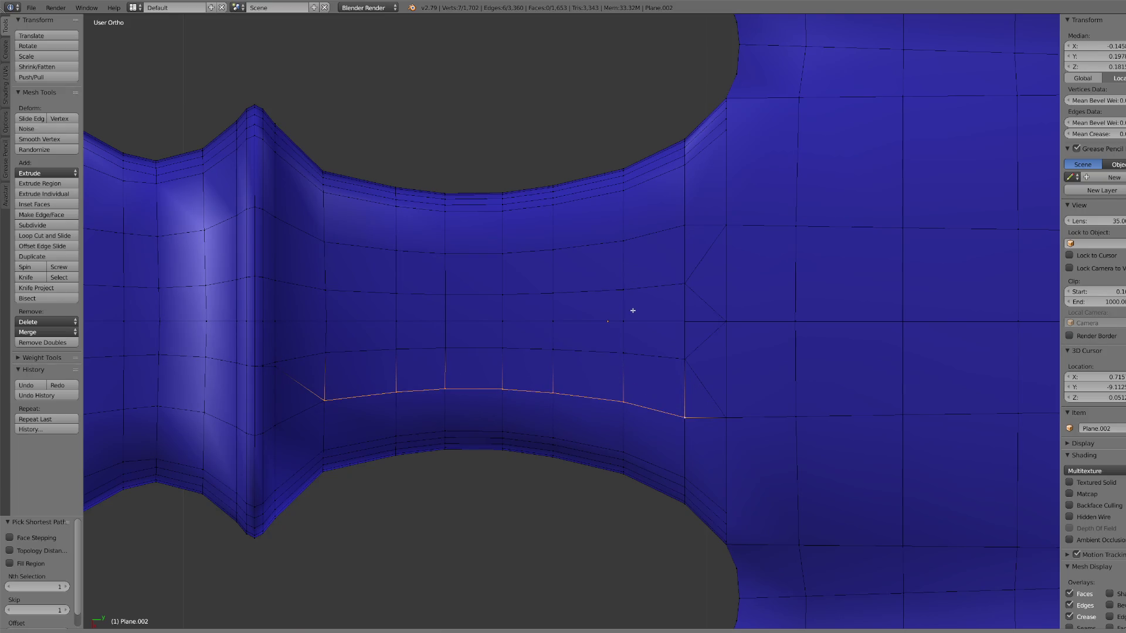
left_click(632, 199)
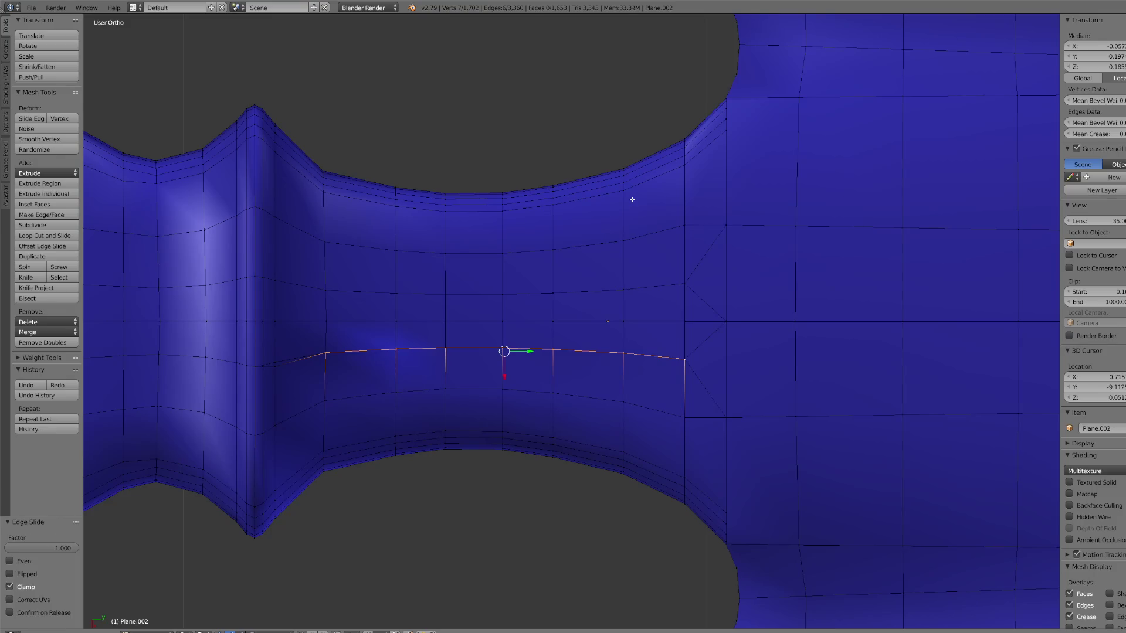
Step: Select a pair of vertices on the pommel and zoom in on them
right_click(268, 370)
key("KP_Decimal")
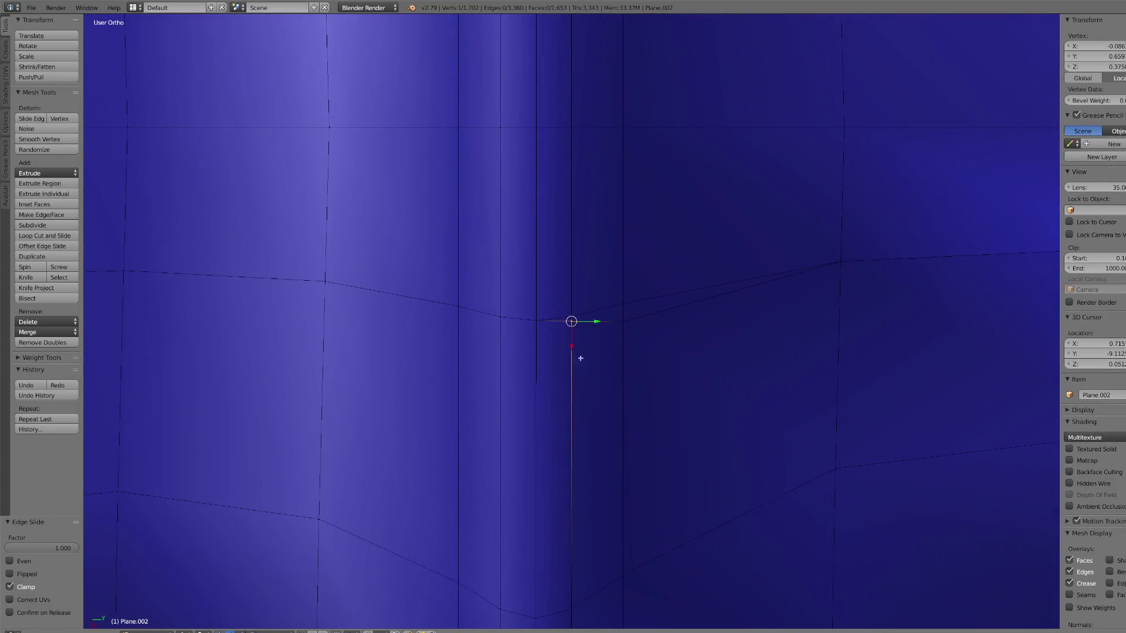
right_click(623, 304, "shift")
key("ctrl+space")
key("ctrl+space")
scroll(674, 284, "down", 10)
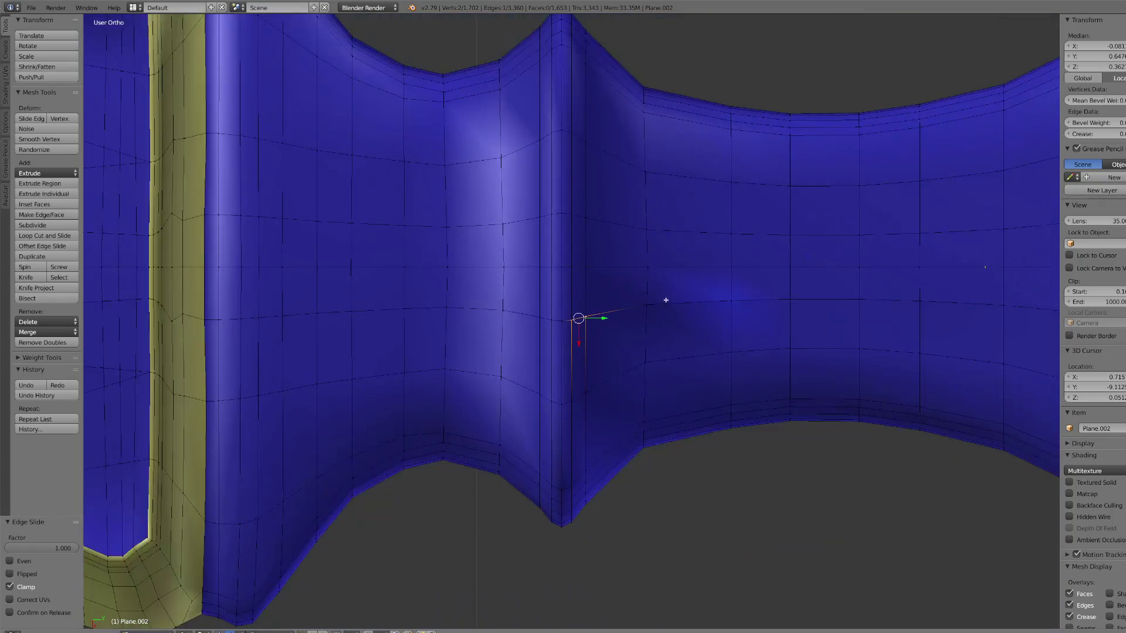
scroll(754, 305, "down", 5)
mouse_move(734, 309)
middle_mouse_down()
mouse_move(711, 244)
mouse_move(740, 310)
middle_mouse_up()
scroll(740, 311, "up", 5)
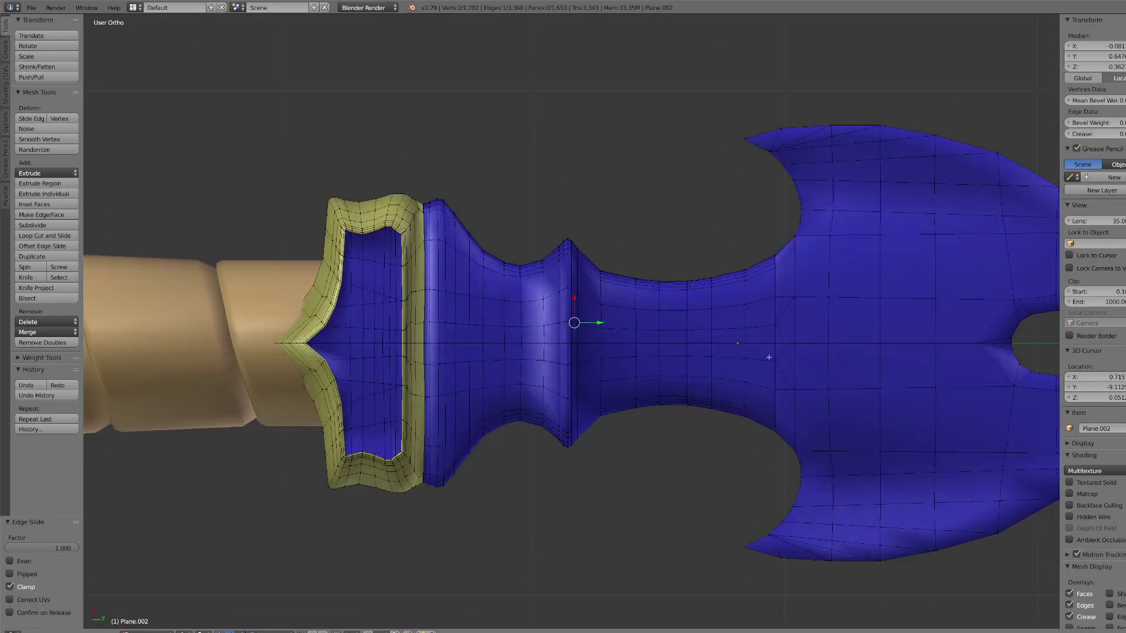
Step: Slide a neck vertex down its edge, then nudge it slightly back up
right_click(775, 314)
key("KP_Decimal")
scroll(534, 382, "down", 1)
key("shift+v")
left_click(549, 469)
key("shift+v")
left_click(581, 420)
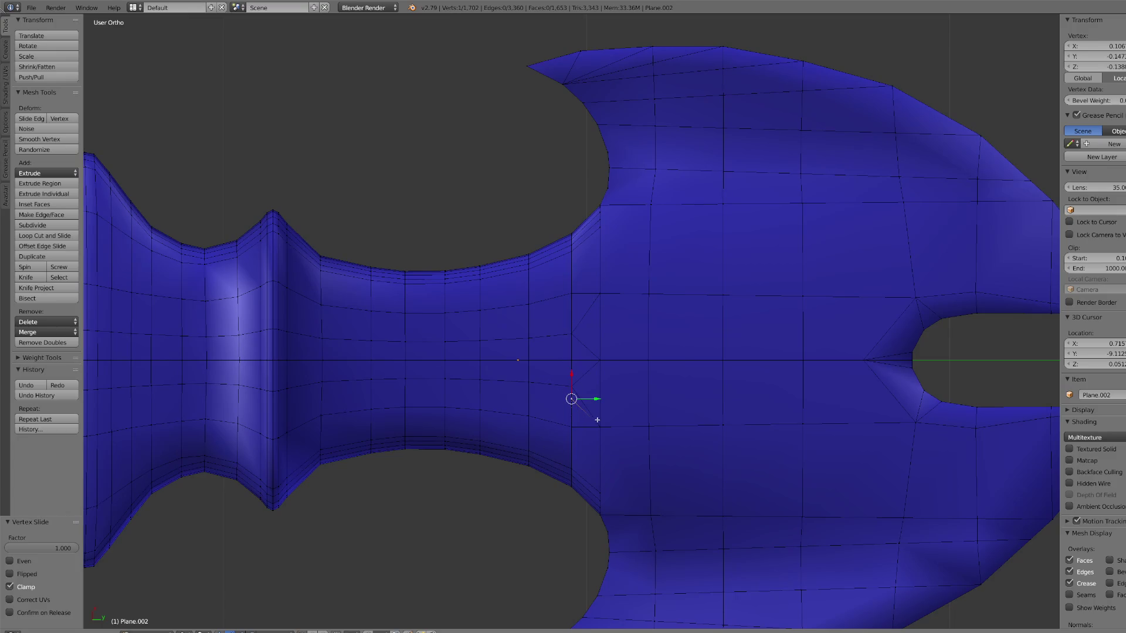
key("shift+v")
left_click(599, 344)
Step: Select all pommel geometry and remove doubles again
key("a")
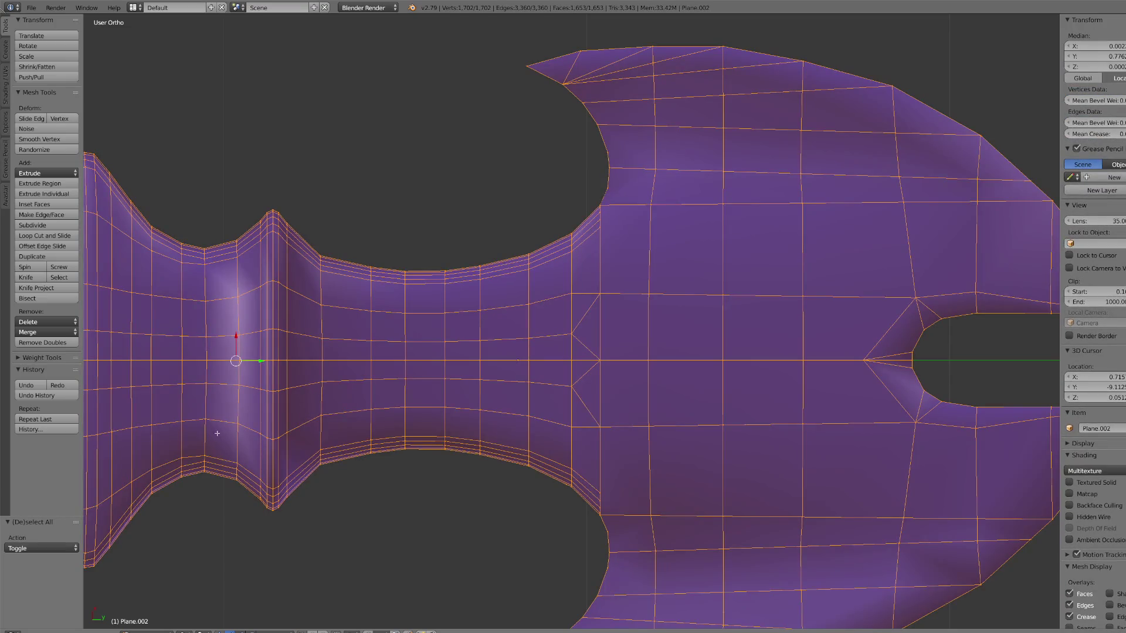
left_click(51, 342)
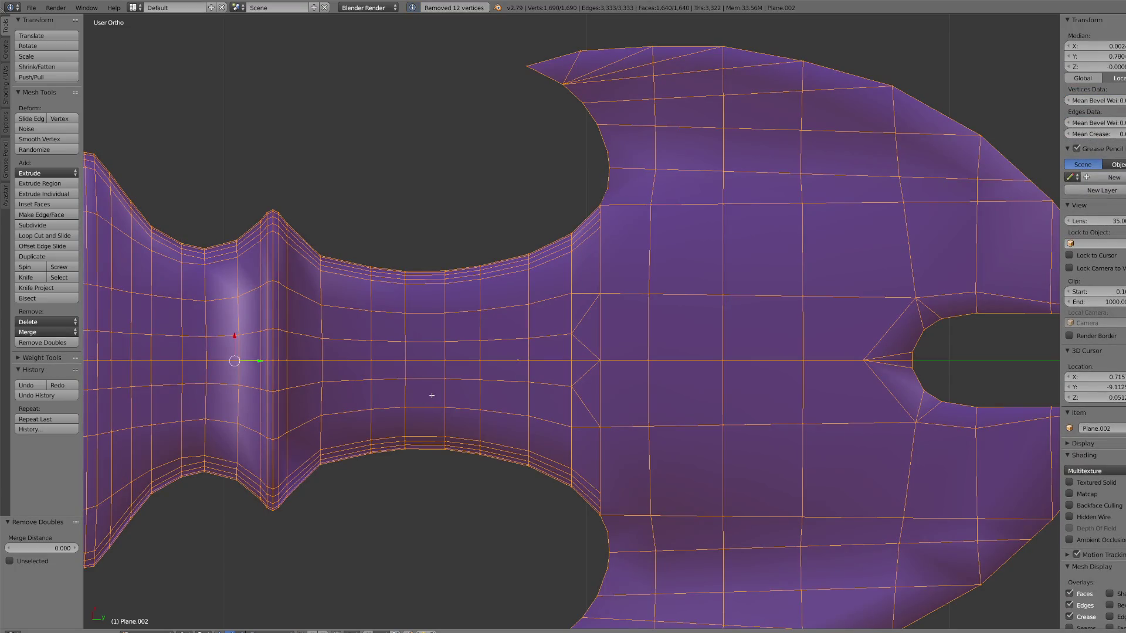
scroll(468, 402, "down", 6)
scroll(634, 384, "up", 2)
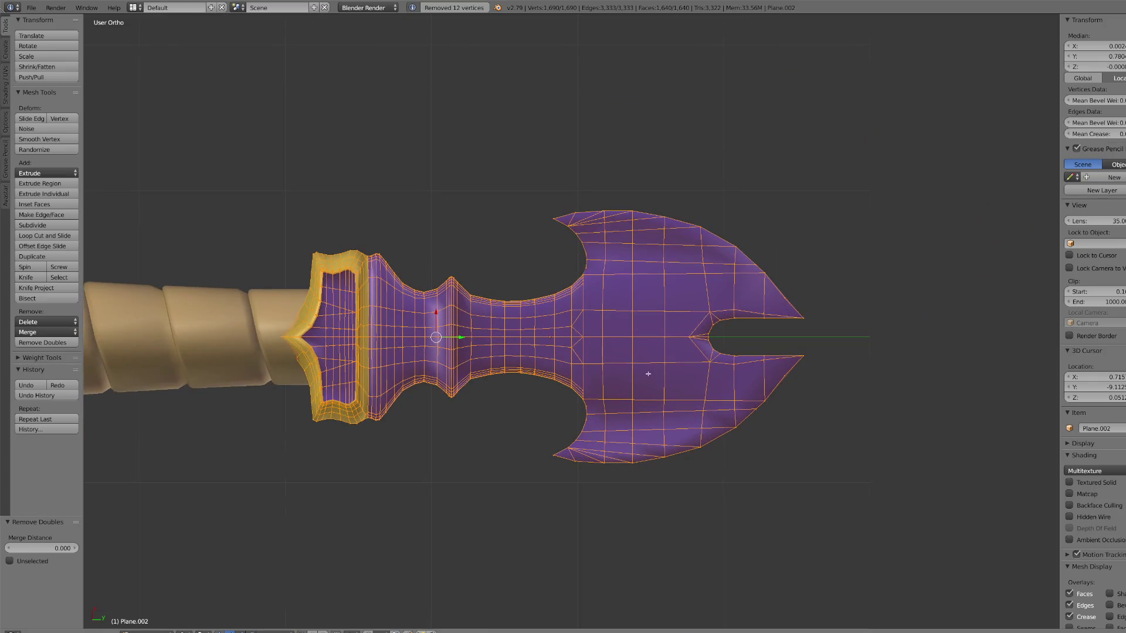
scroll(659, 356, "up", 1)
scroll(645, 355, "down", 5)
scroll(628, 354, "up", 7)
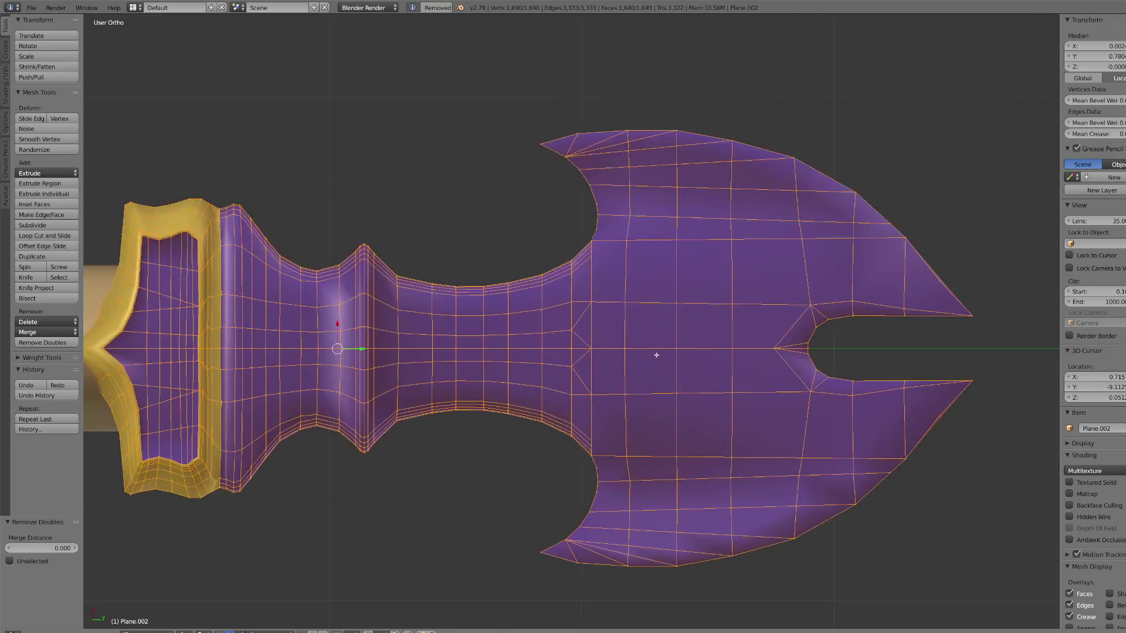
scroll(605, 353, "down", 6)
scroll(485, 428, "down", 8)
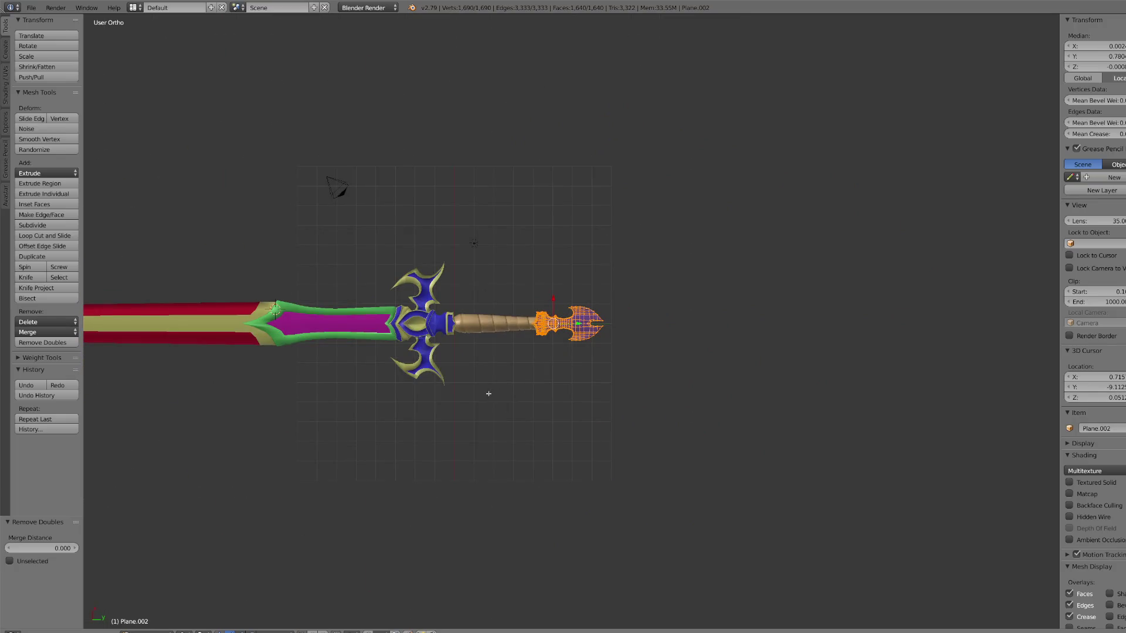
scroll(537, 410, "up", 4)
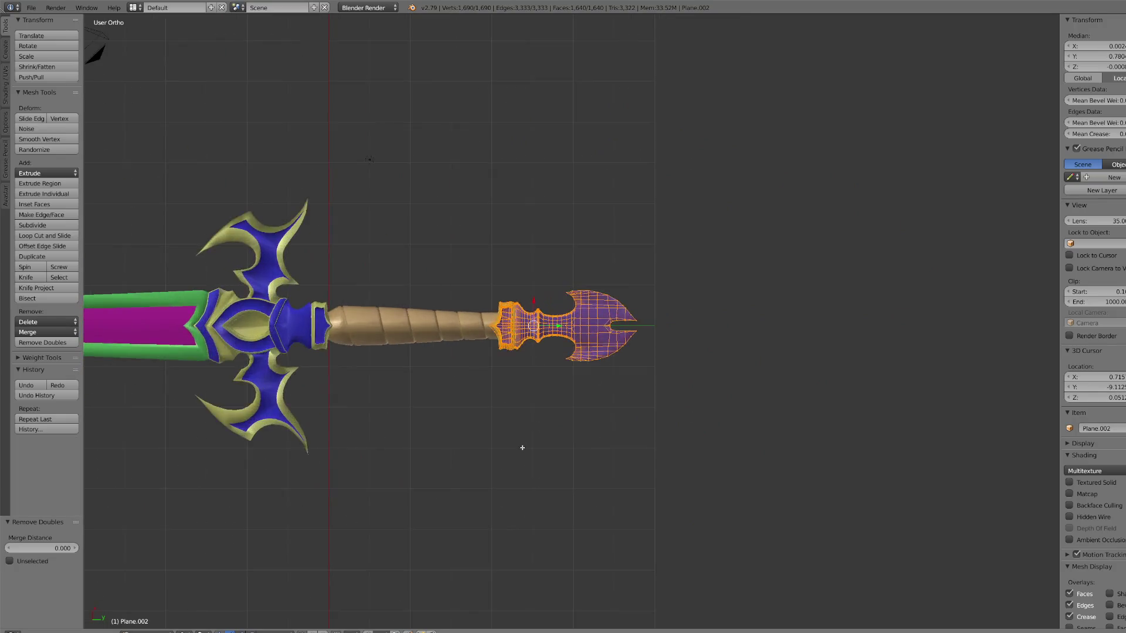
scroll(510, 452, "up", 3)
Step: Separate the selection into its own object, Plane.006, and return to Object Mode
key("p")
left_click(501, 462)
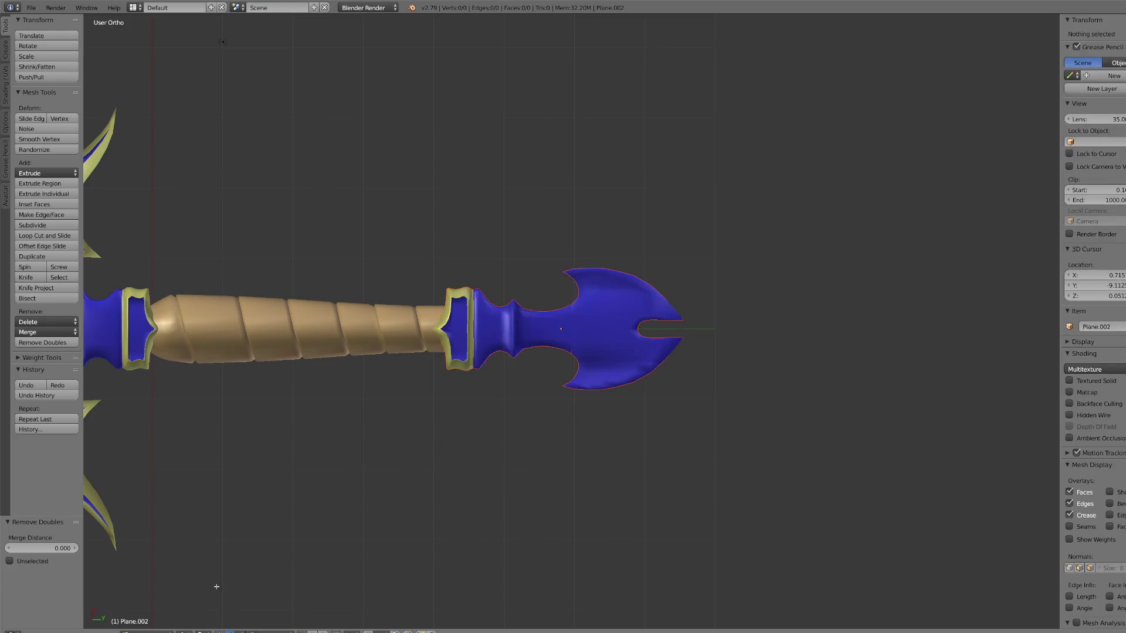
scroll(335, 482, "down", 3)
left_click(139, 626)
left_click(139, 621)
Step: Split the separated pommel object into pieces by material
right_click(509, 317)
left_click(152, 631)
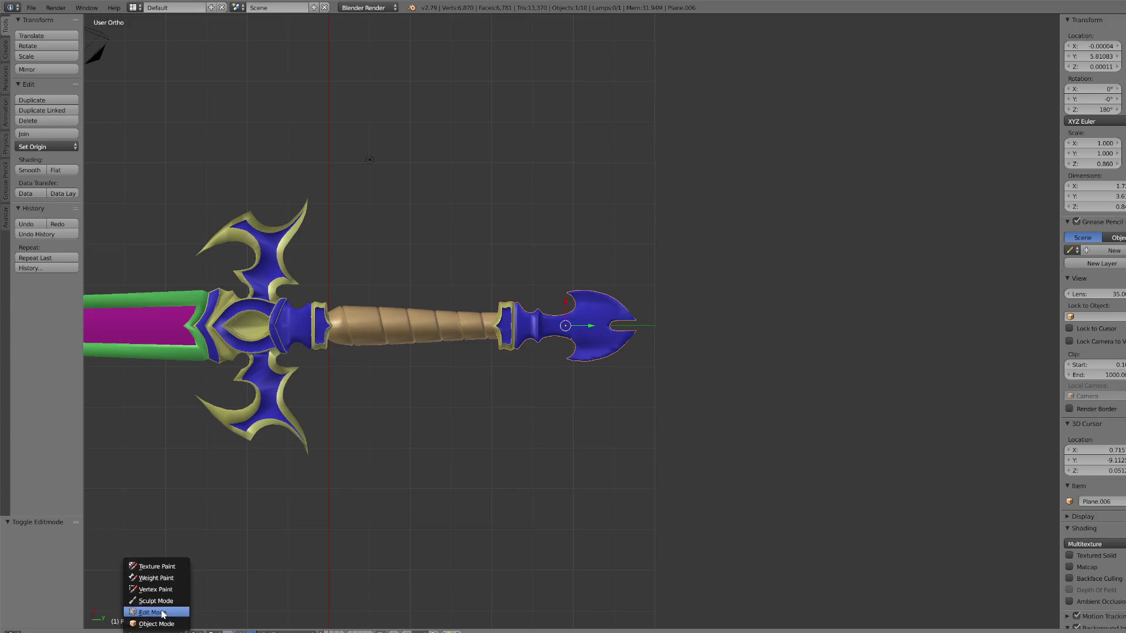
left_click(149, 611)
key("a")
key("a")
key("p")
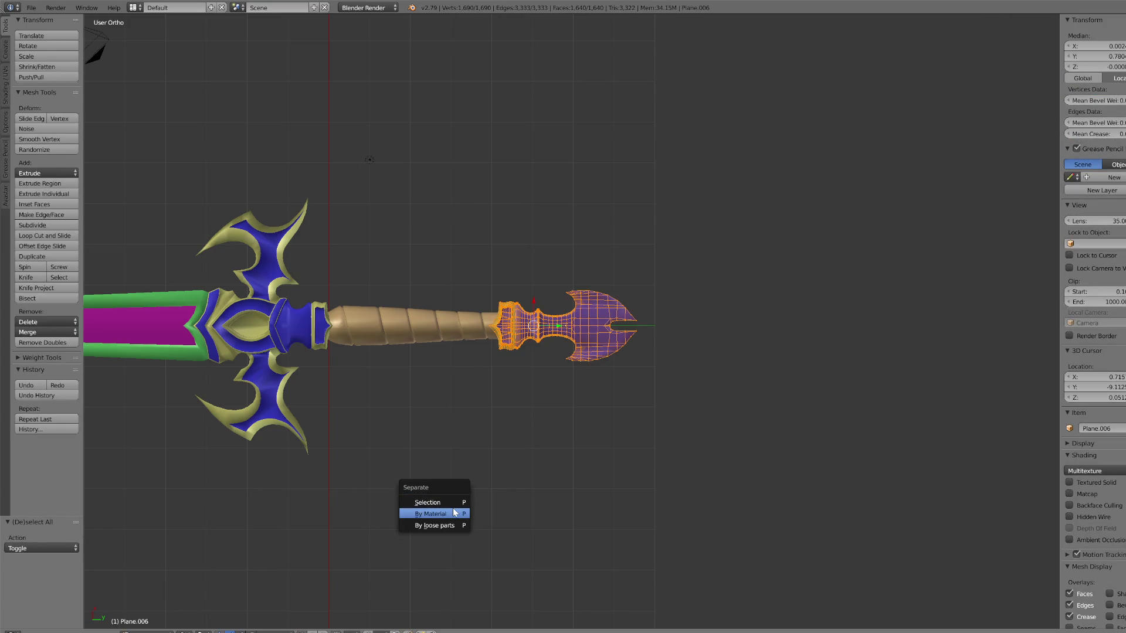
left_click(448, 514)
left_click(153, 631)
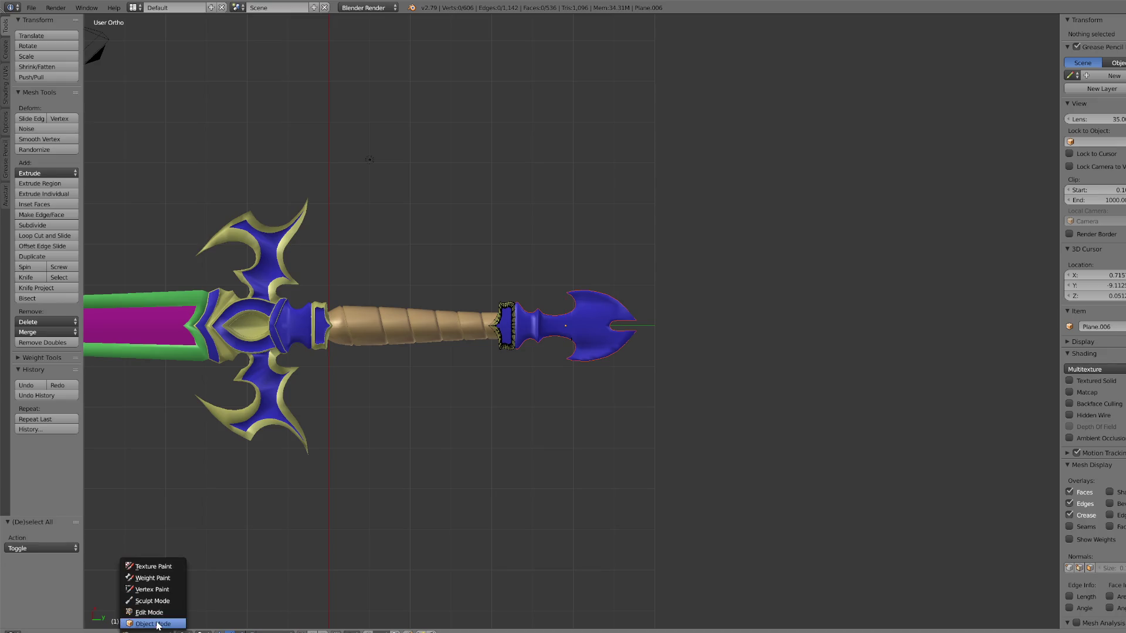
left_click(139, 621)
Step: Join the crossguard piece with the selected piece into one object
right_click(308, 206, "shift")
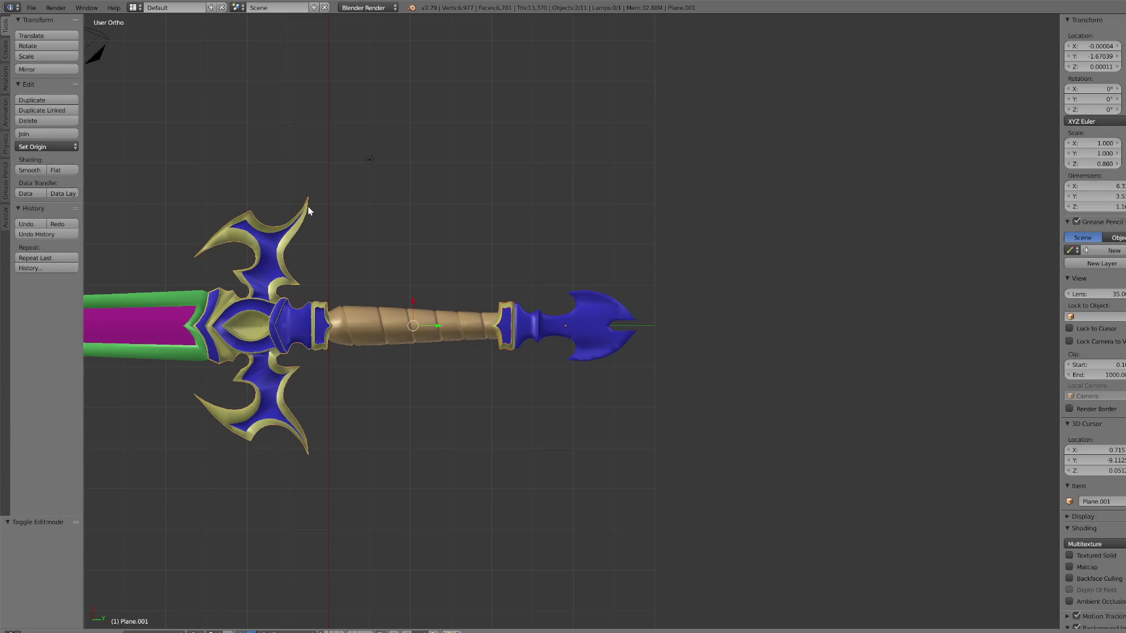
key("g")
key("Escape")
left_click(32, 134)
Step: Move the leftover piece away from the sword and delete it
right_click(557, 343)
right_click(564, 332)
key("g")
left_click(581, 164)
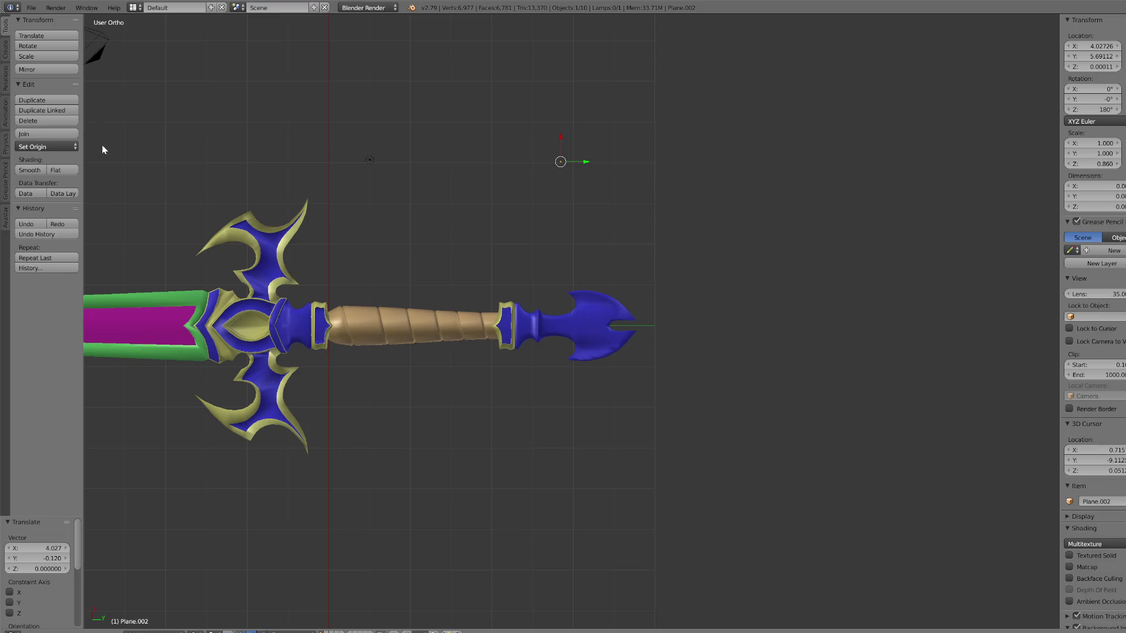
left_click(53, 120)
Step: Select the pommel, then the blade
right_click(589, 302)
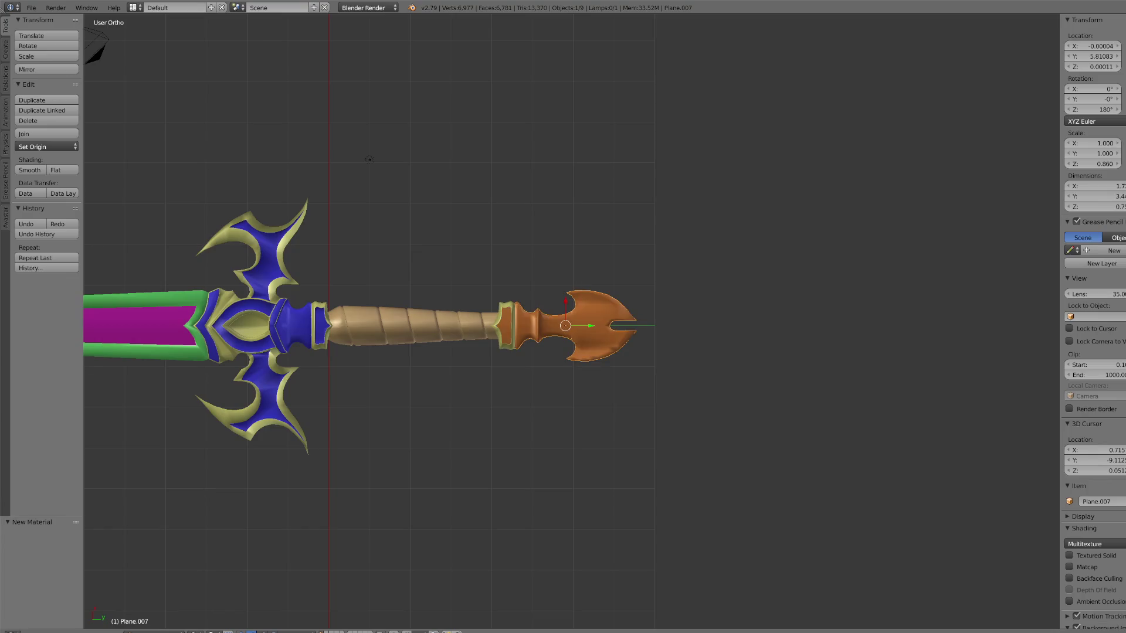
scroll(384, 369, "down", 8)
scroll(385, 369, "up", 2)
right_click(303, 331)
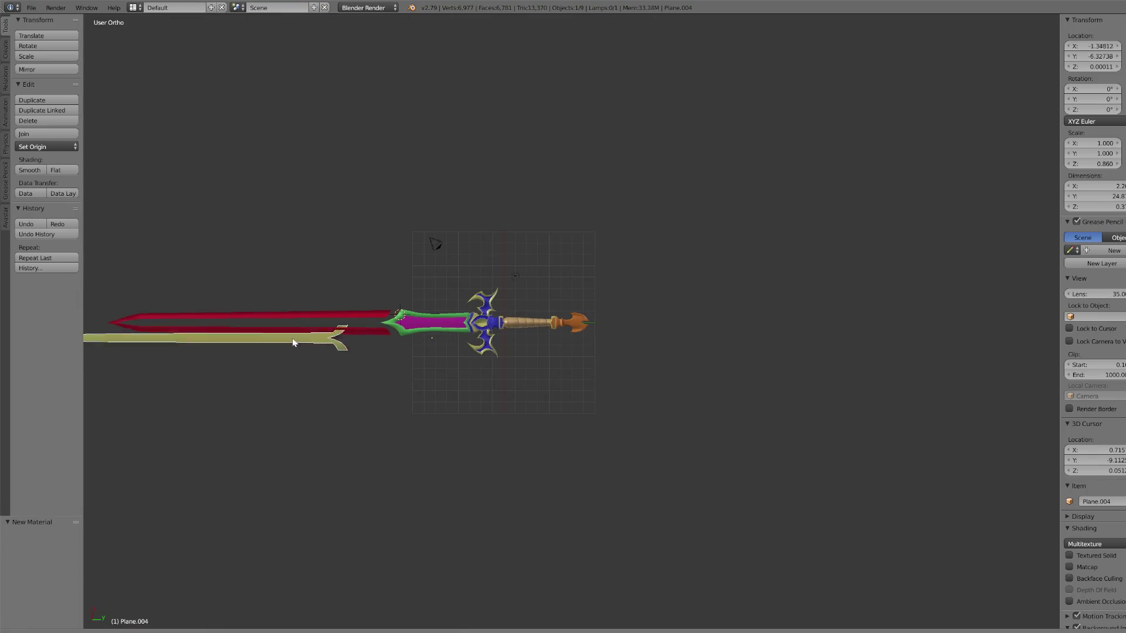
Step: Frame and orbit the view around the blade and hilt to inspect them side-on
scroll(541, 365, "up", 4)
key("KP_Decimal")
mouse_move(681, 364)
middle_mouse_down()
mouse_move(709, 362)
mouse_move(566, 407)
mouse_move(799, 346)
mouse_move(806, 315)
middle_mouse_up()
right_click(805, 317)
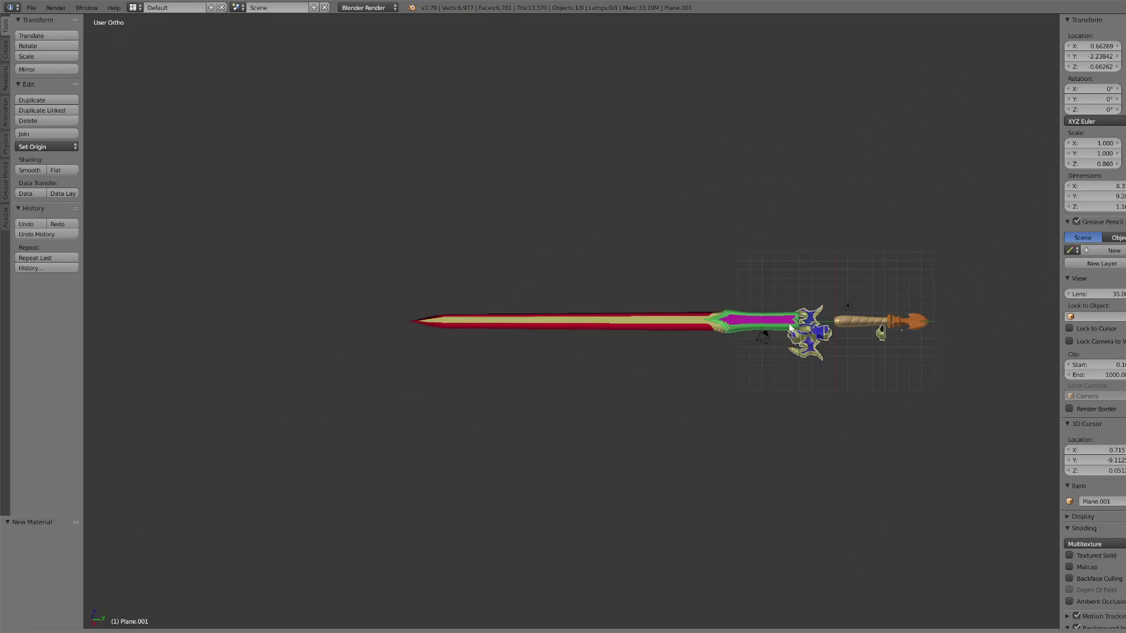
key("KP_Decimal")
mouse_move(643, 302)
middle_mouse_down()
mouse_move(582, 290)
mouse_move(680, 304)
middle_mouse_up()
scroll(672, 303, "down", 5)
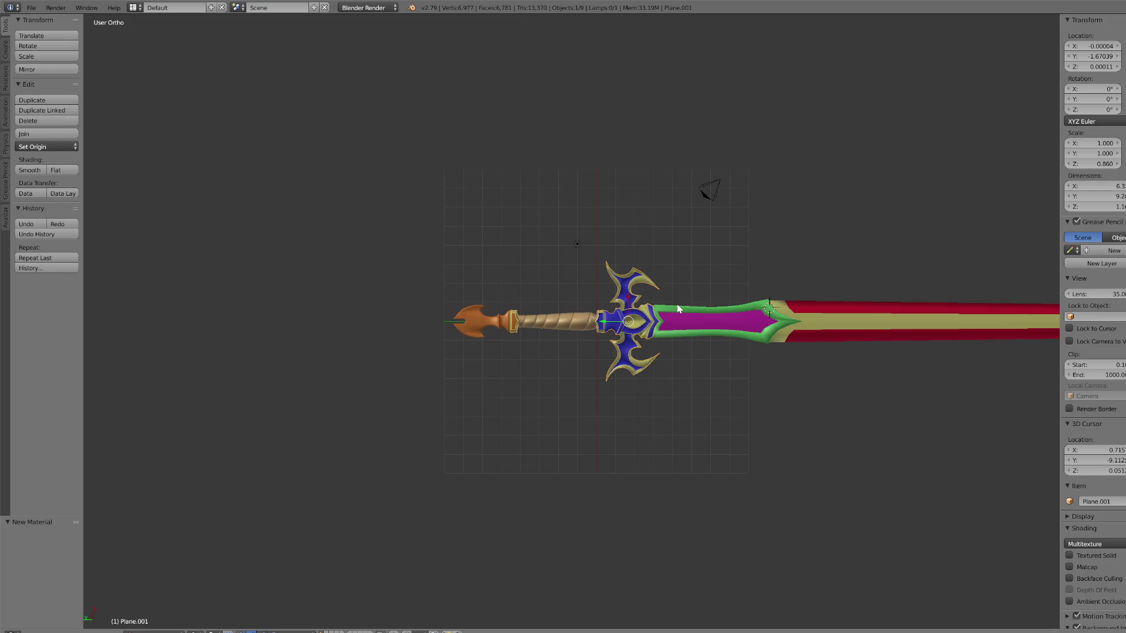
scroll(698, 411, "down", 3)
scroll(693, 363, "up", 2)
scroll(721, 370, "down", 2)
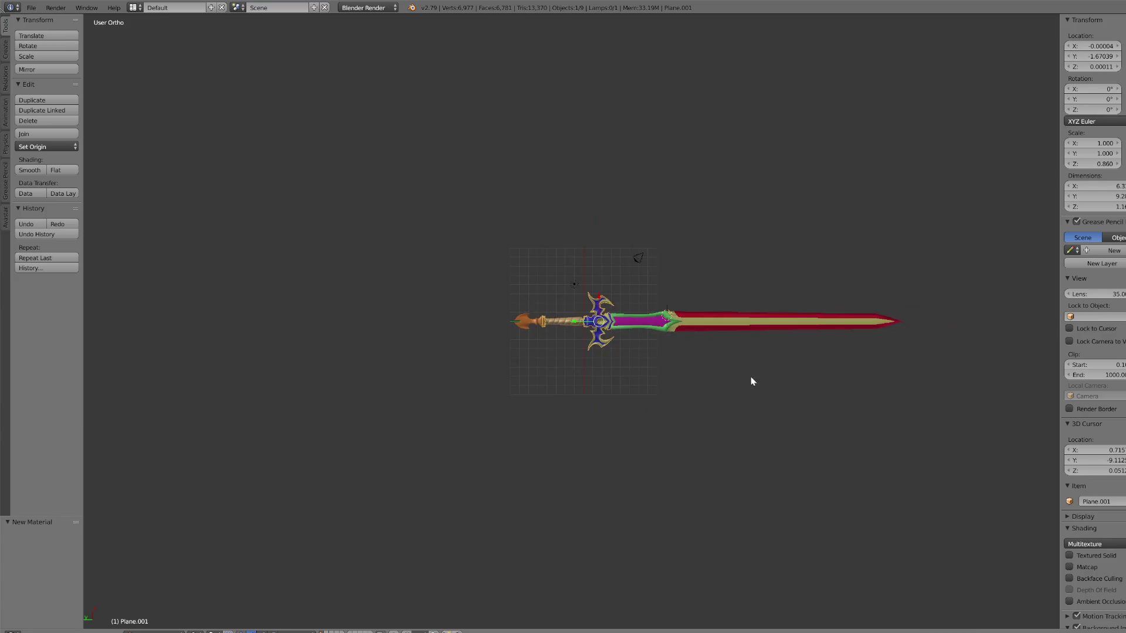
Step: Select the blade together with the hilt parts, leaving everything in place
right_click(856, 330)
key("KP_Decimal")
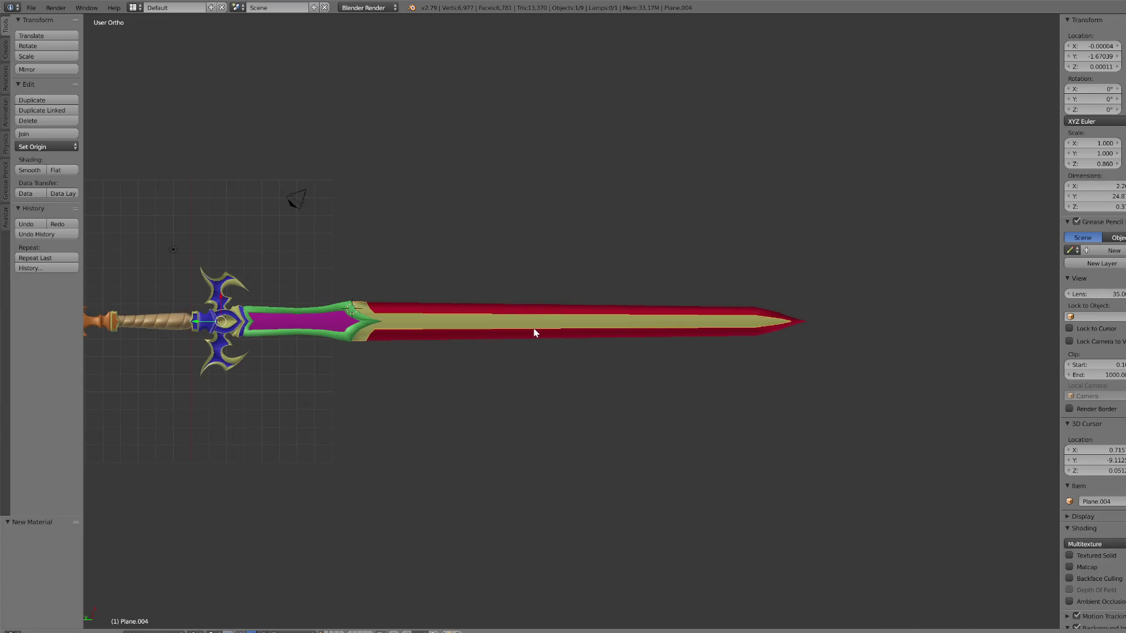
scroll(535, 333, "down", 1)
mouse_move(642, 379)
left_mouse_down("ctrl")
mouse_move(262, 449)
mouse_move(201, 290)
mouse_move(697, 368)
left_mouse_up("ctrl")
key("g")
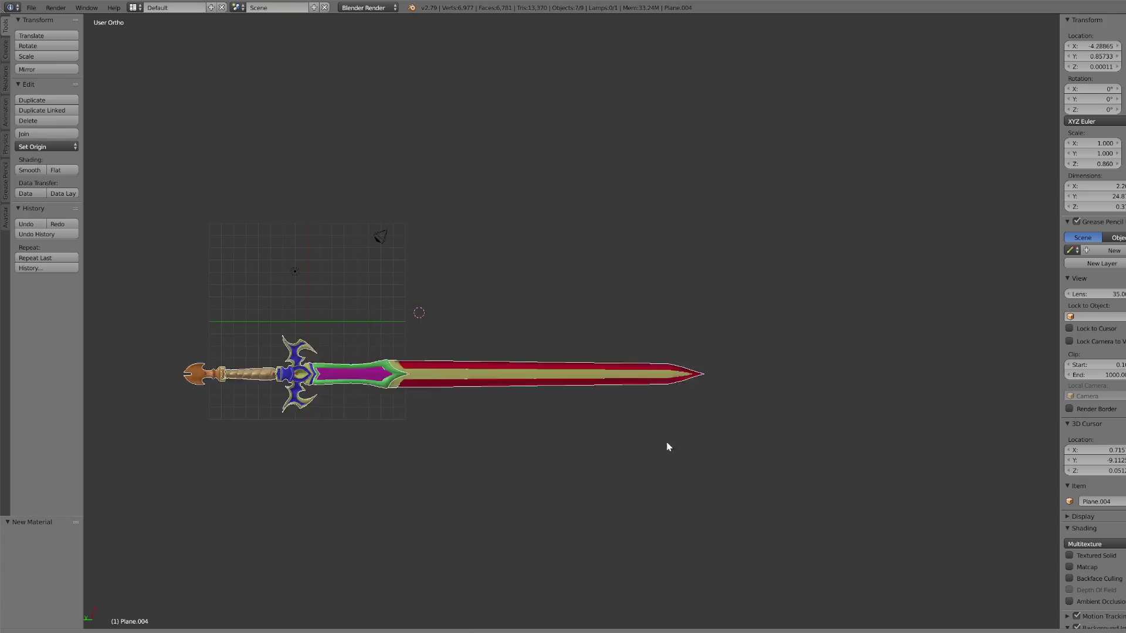
right_click(656, 390)
key("g")
key("Escape")
Step: Undo the recent material steps with Ctrl+Z until the blade's centre strip turns cyan
key("ctrl+z")
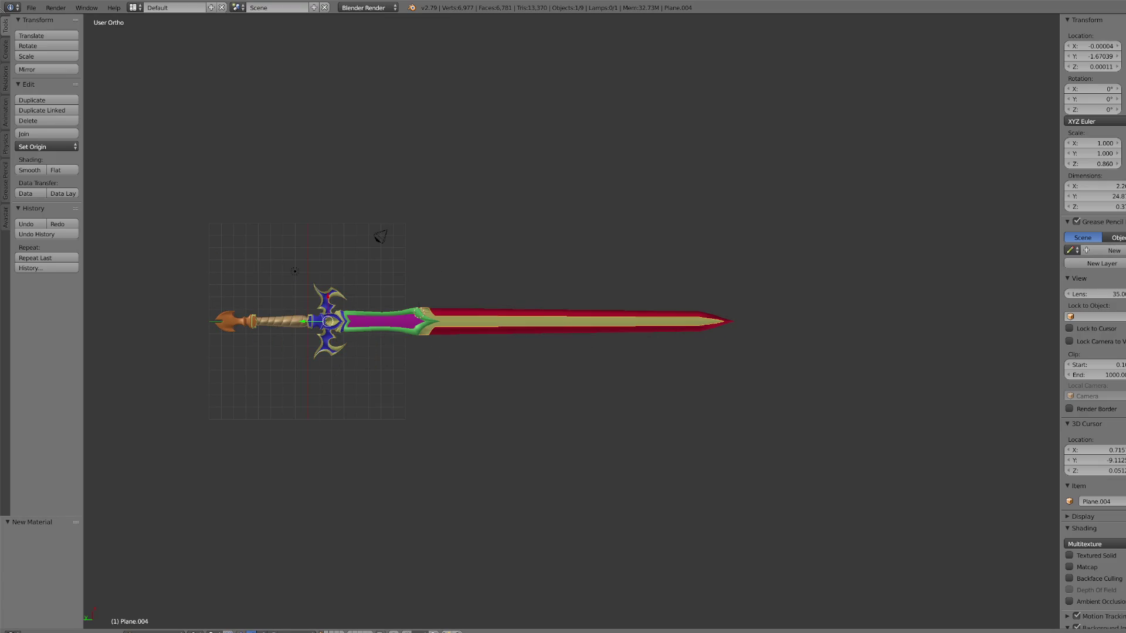
key("ctrl+z")
key("ctrl+z")
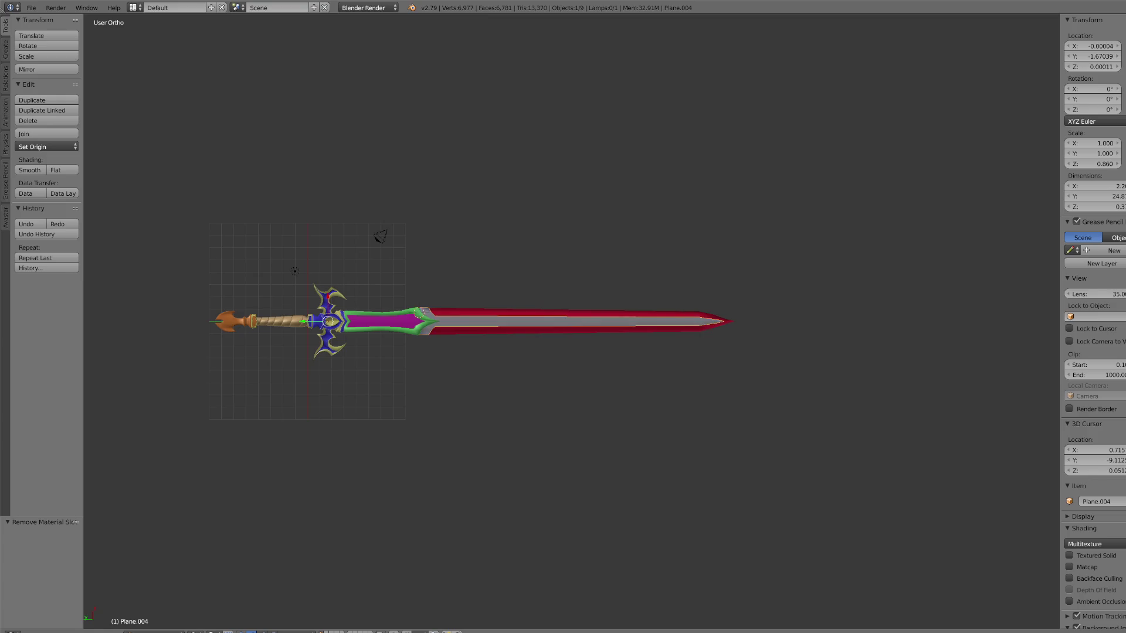
key("ctrl+z")
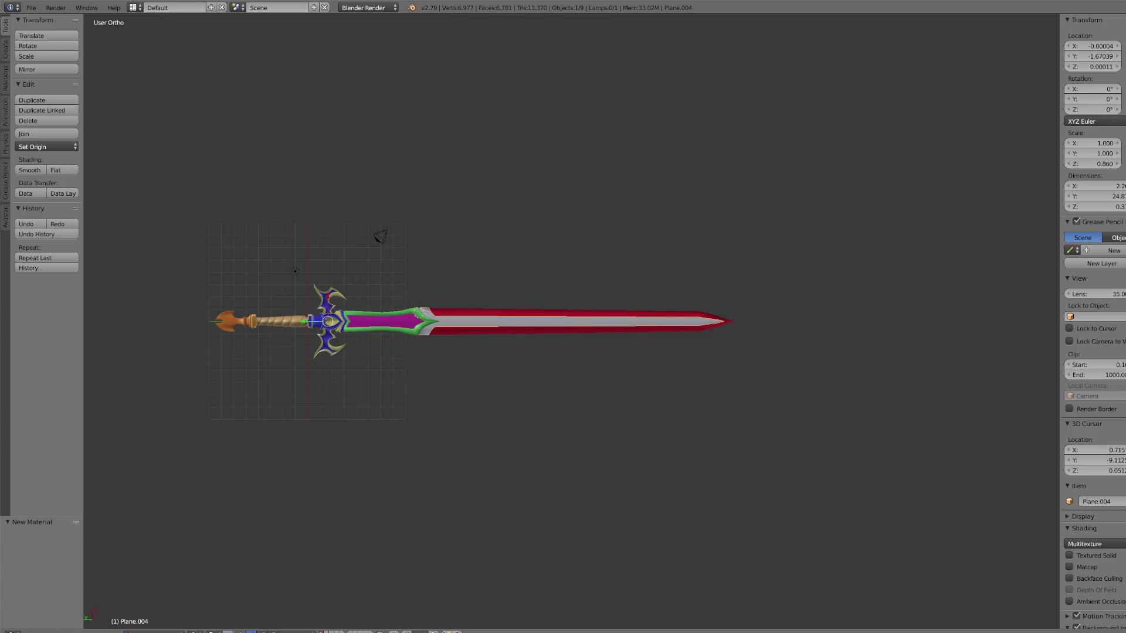
key("ctrl+z")
Step: Return the green guard to the blade base and box-select all the sword parts
scroll(378, 342, "up", 2)
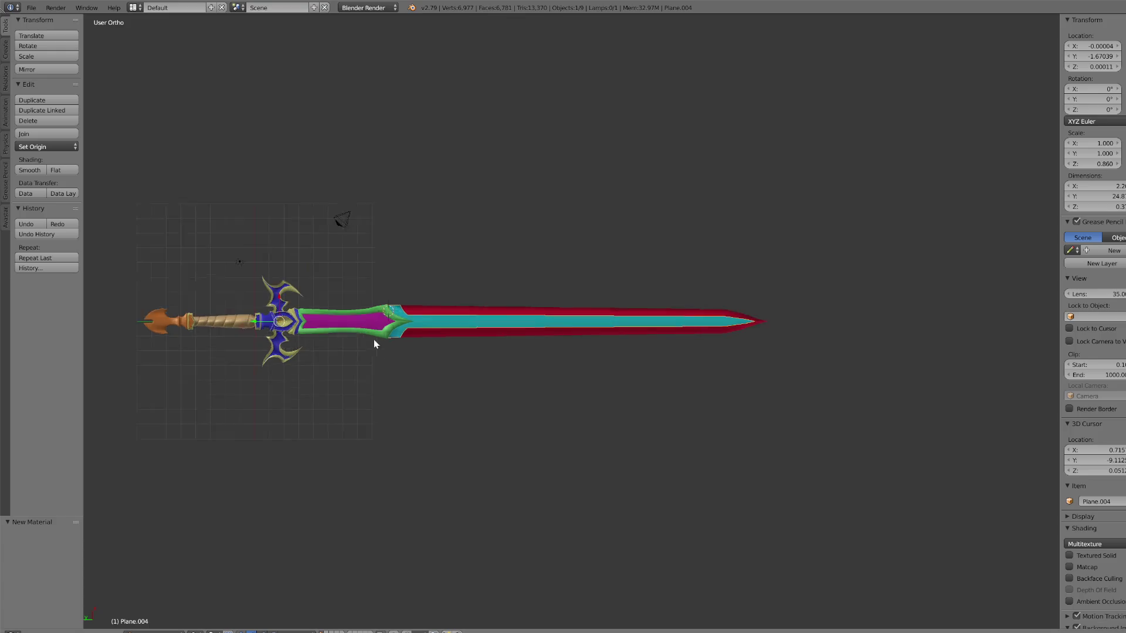
scroll(297, 361, "down", 1)
right_click_drag(160, 321, 164, 360)
key("Escape")
mouse_move(273, 322)
right_mouse_down()
mouse_move(243, 373)
mouse_move(336, 327)
mouse_move(339, 387)
mouse_move(354, 324)
right_mouse_up()
key("Escape")
right_click(354, 324)
scroll(365, 402, "down", 2)
mouse_move(460, 414)
left_mouse_down("ctrl")
mouse_move(307, 294)
mouse_move(741, 294)
left_mouse_up("ctrl")
Step: Join the selected sword parts into a single object
left_click(35, 134)
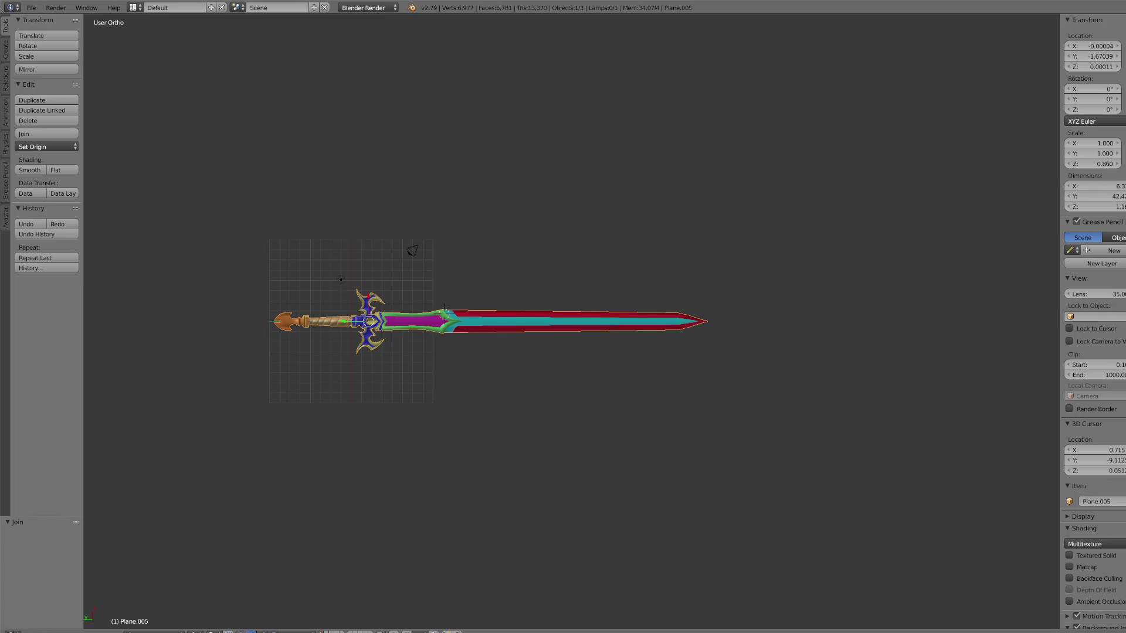
scroll(508, 355, "up", 3)
scroll(508, 354, "down", 2)
scroll(375, 344, "up", 1)
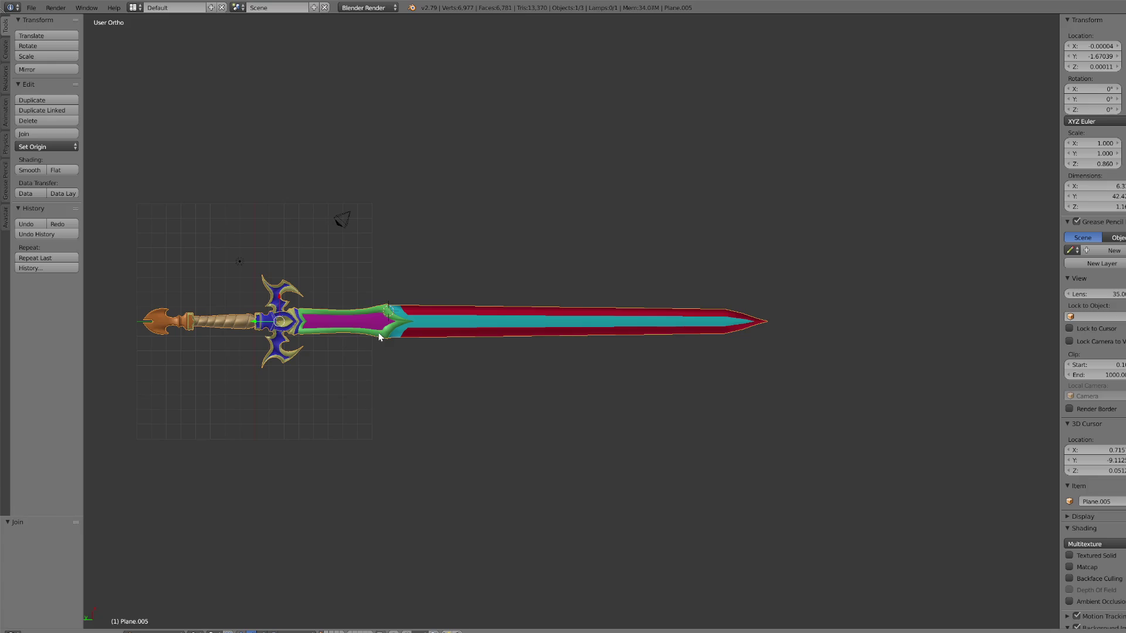
Step: In Edit Mode, separate the whole sword mesh into pieces by material
left_click(170, 631)
left_click(162, 611)
scroll(390, 398, "up", 1)
key("a")
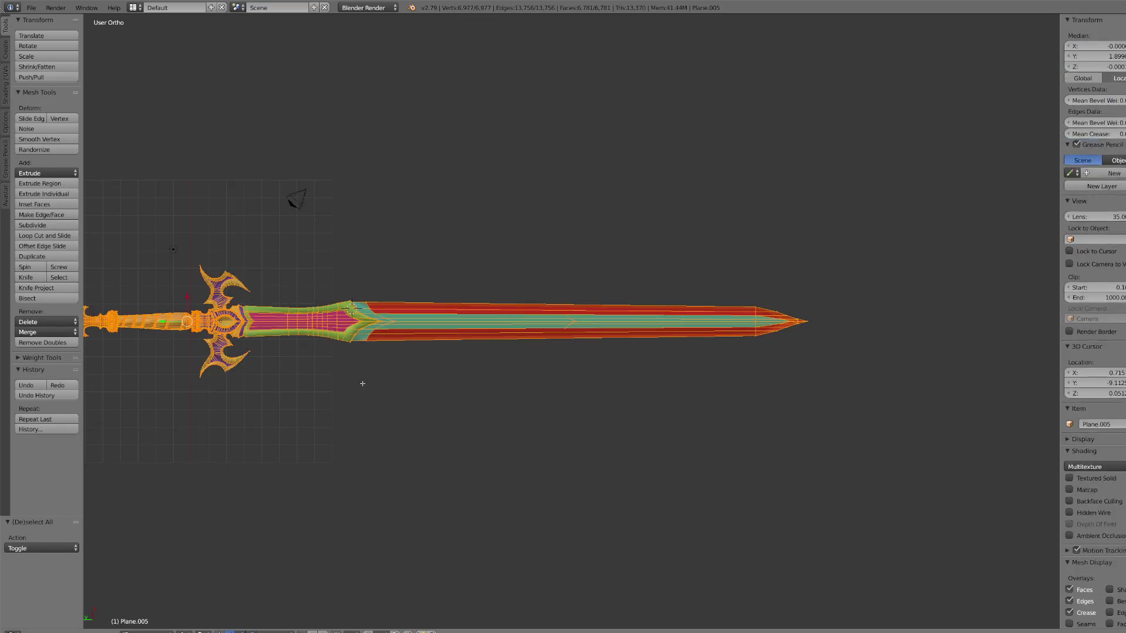
key("p")
left_click(363, 386)
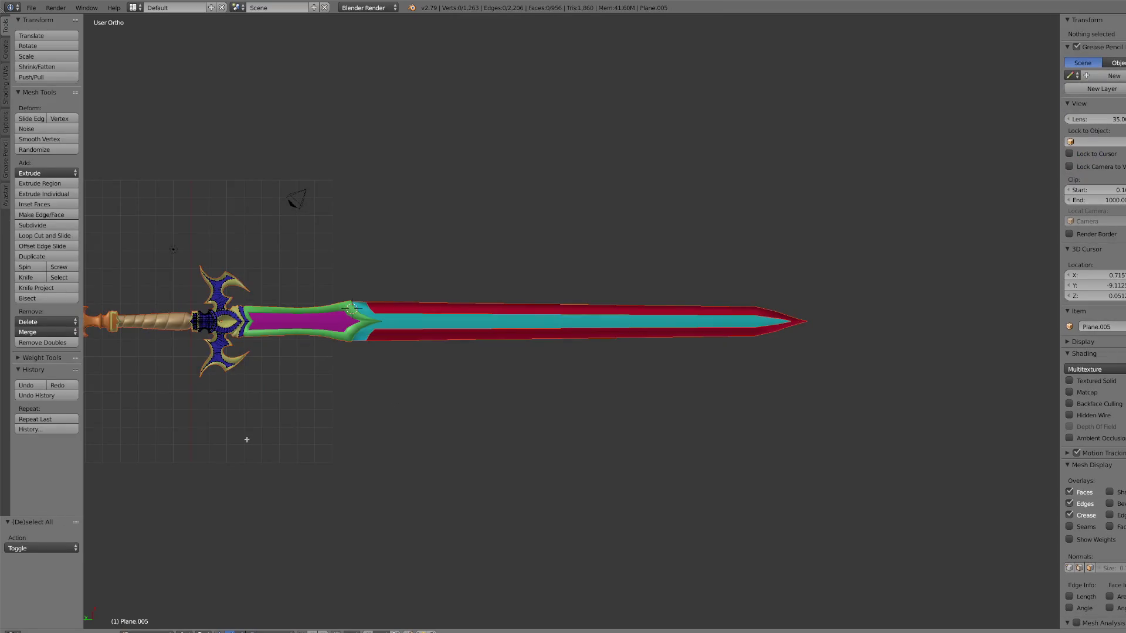
Step: Back in Object Mode, join the blade piece with the crossguard piece
left_click(154, 631)
left_click(152, 624)
right_click(342, 336)
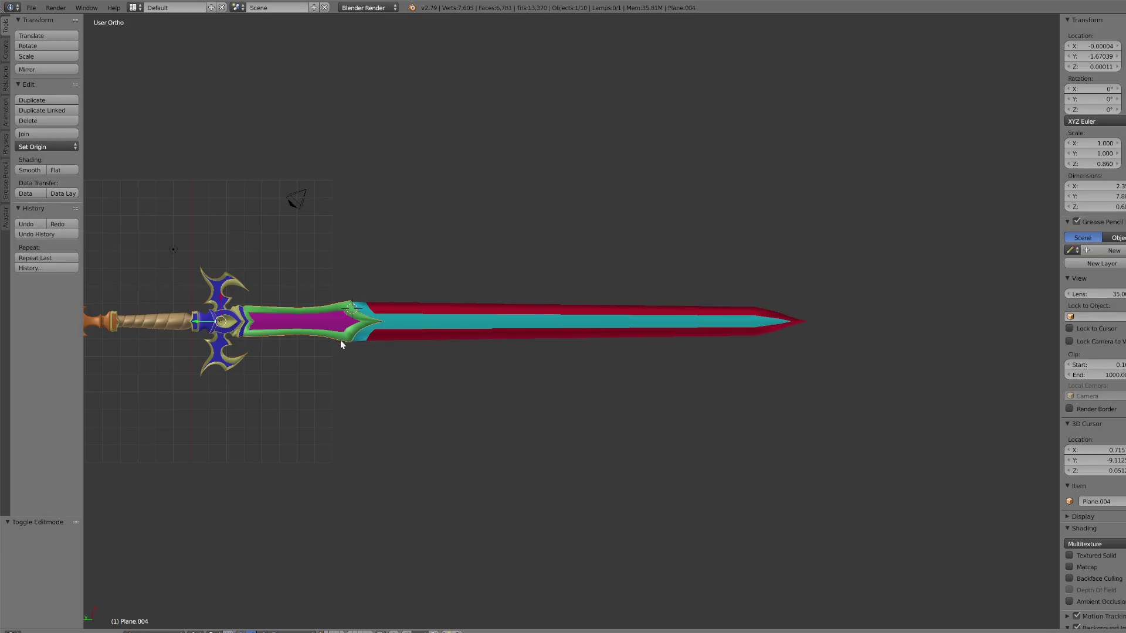
right_click(246, 361, "shift")
key("g")
key("Escape")
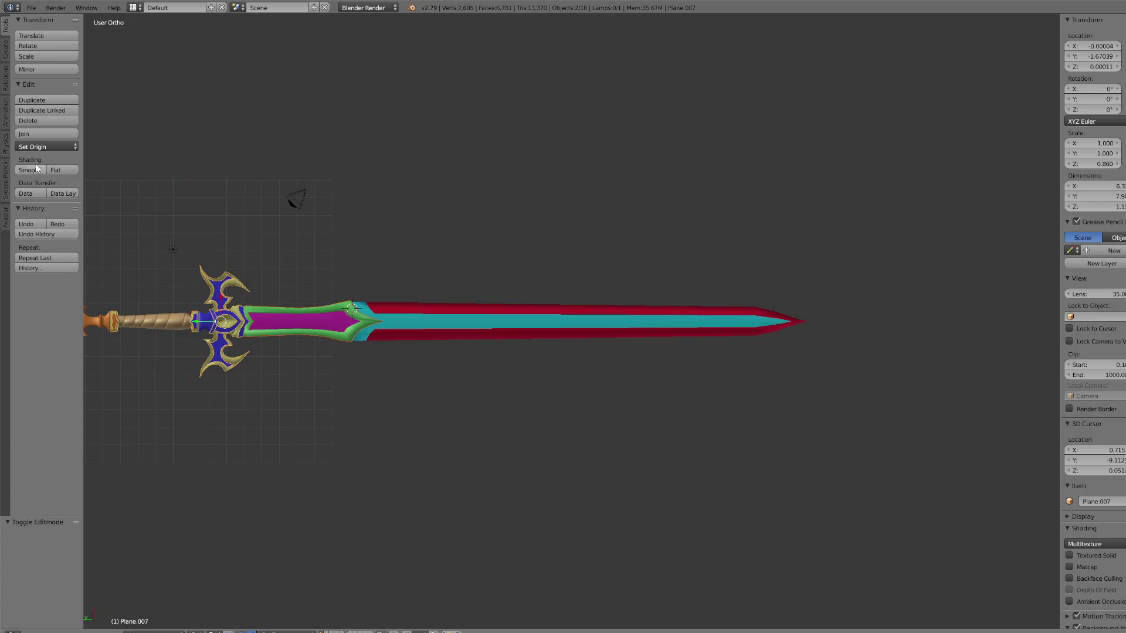
left_click(26, 134)
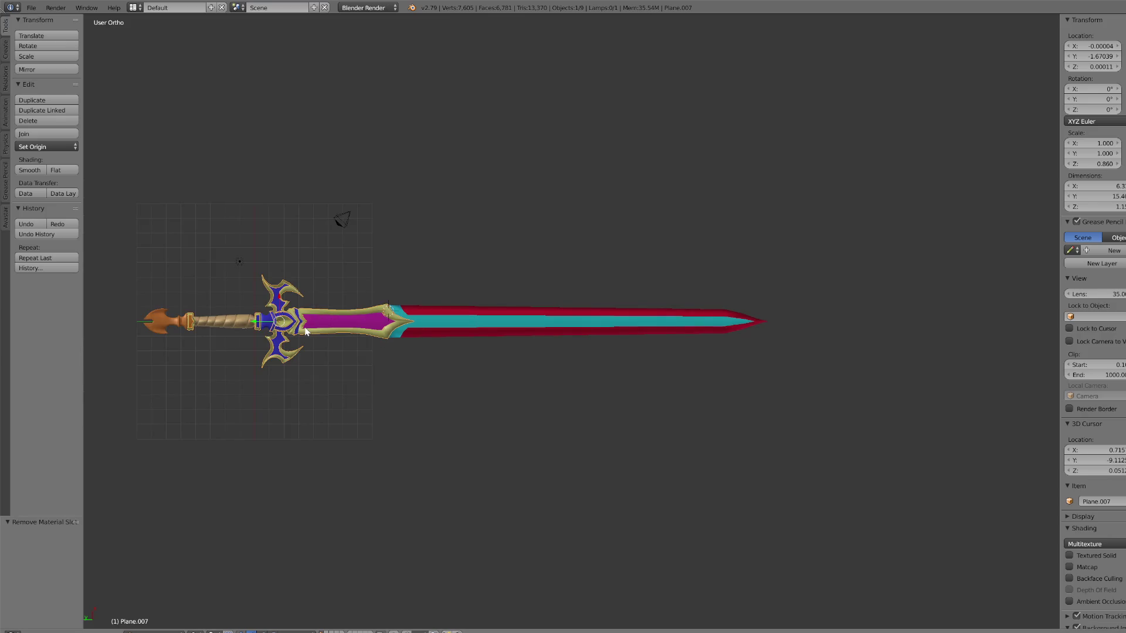
Step: Select every object and join them into one object, Plane.007
scroll(269, 328, "up", 1)
scroll(250, 326, "down", 2)
scroll(280, 338, "up", 2)
scroll(261, 334, "down", 1)
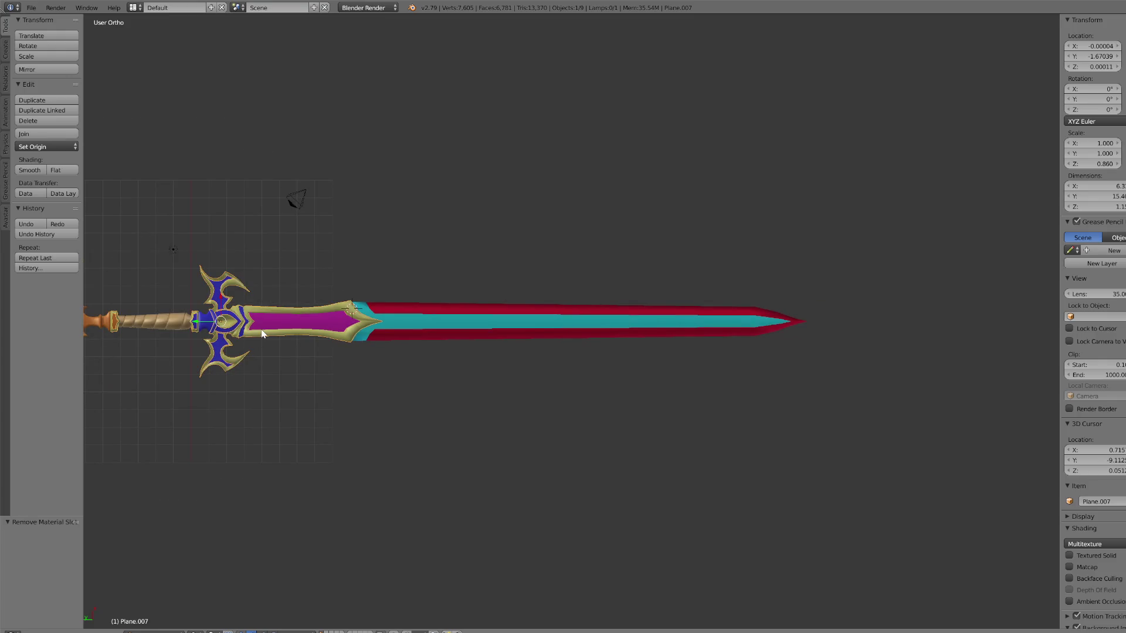
scroll(211, 328, "up", 2)
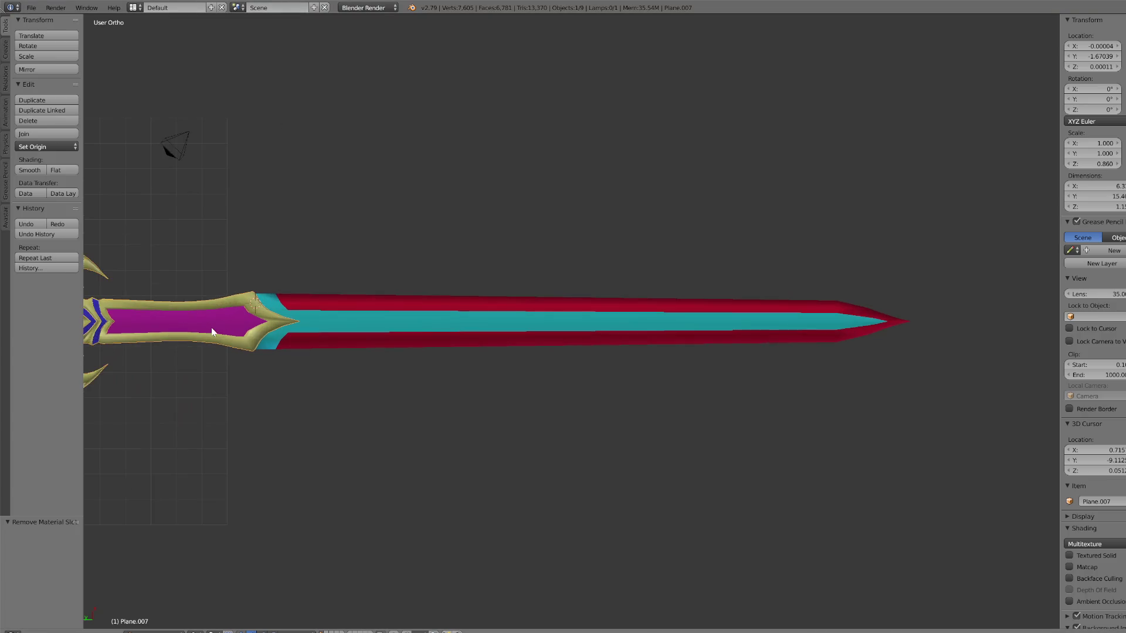
scroll(207, 324, "down", 1)
scroll(246, 339, "up", 5)
scroll(382, 301, "down", 8)
mouse_move(817, 375)
left_mouse_down("ctrl")
mouse_move(670, 395)
mouse_move(684, 271)
mouse_move(755, 385)
left_mouse_up("ctrl")
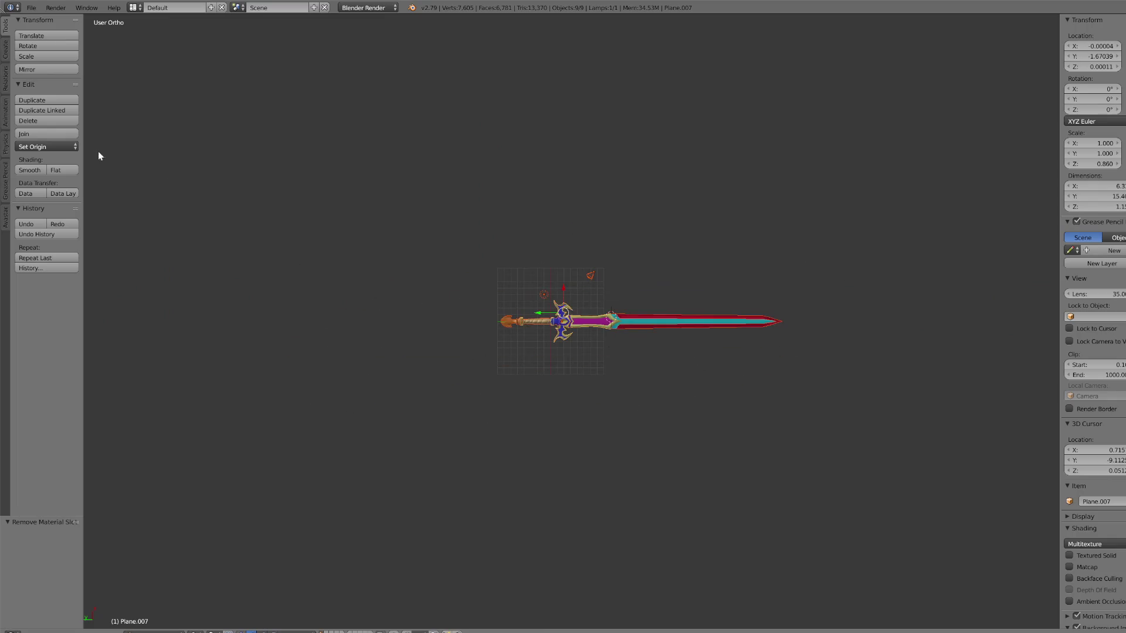
left_click(44, 136)
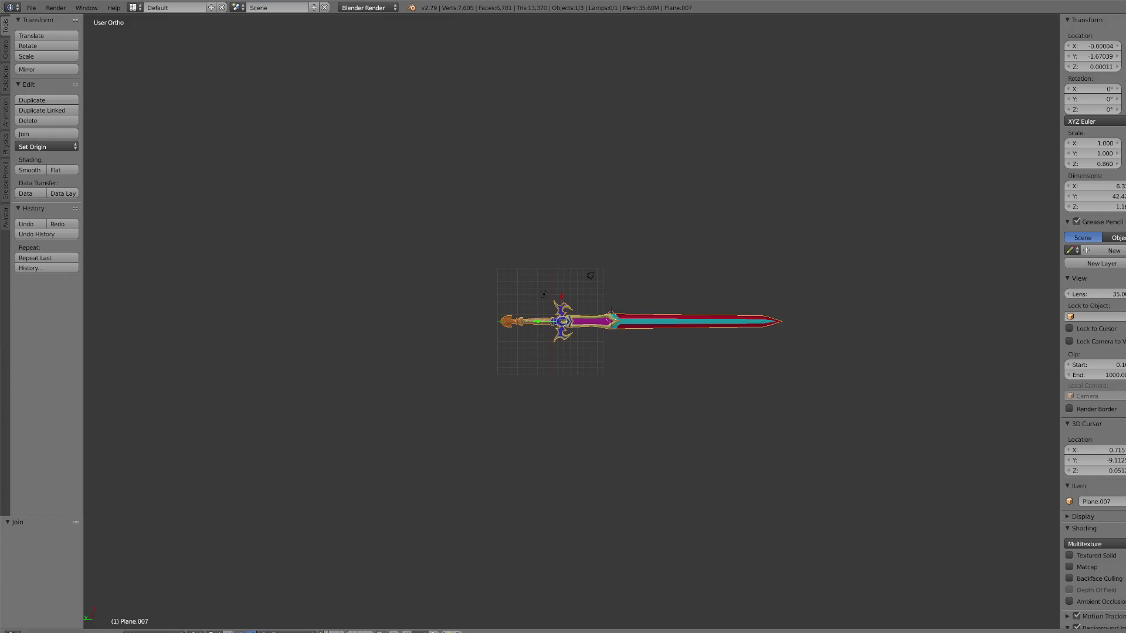
scroll(648, 319, "up", 10)
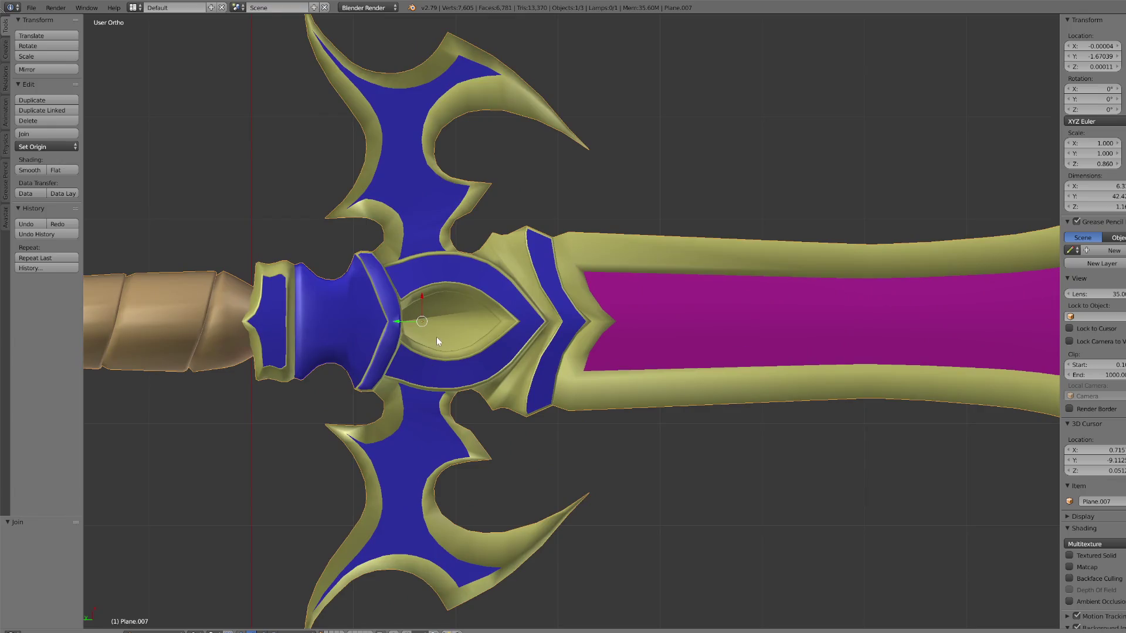
Step: In face select mode, separate the crossguard's two eye faces into their own piece
left_click(152, 631)
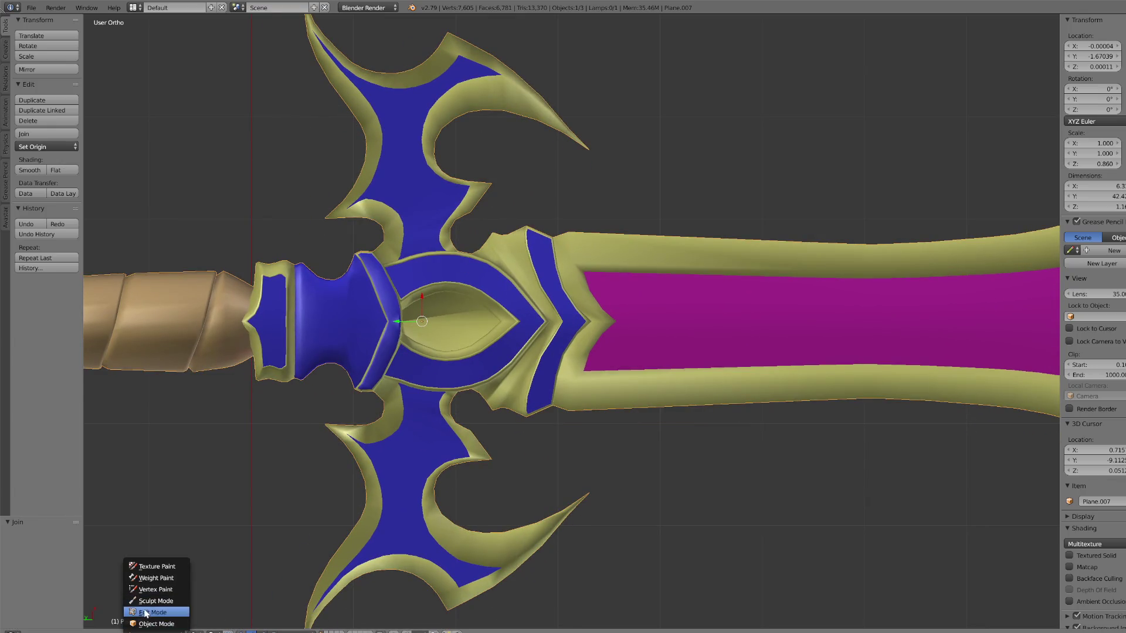
left_click(146, 613)
scroll(354, 357, "up", 2)
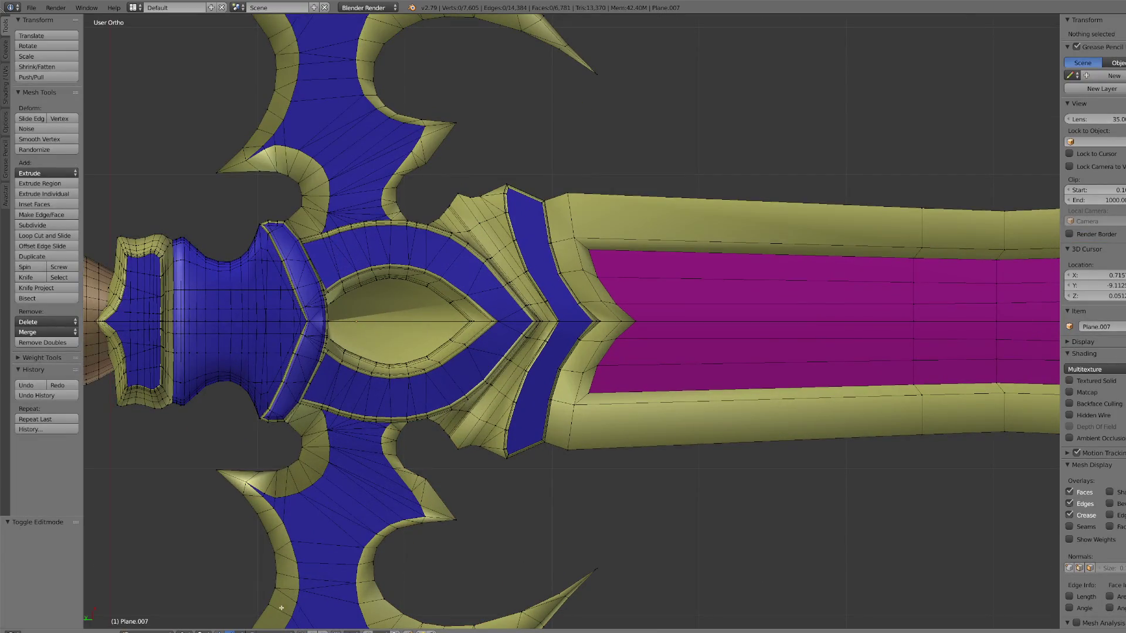
left_click(326, 631)
right_click(387, 310)
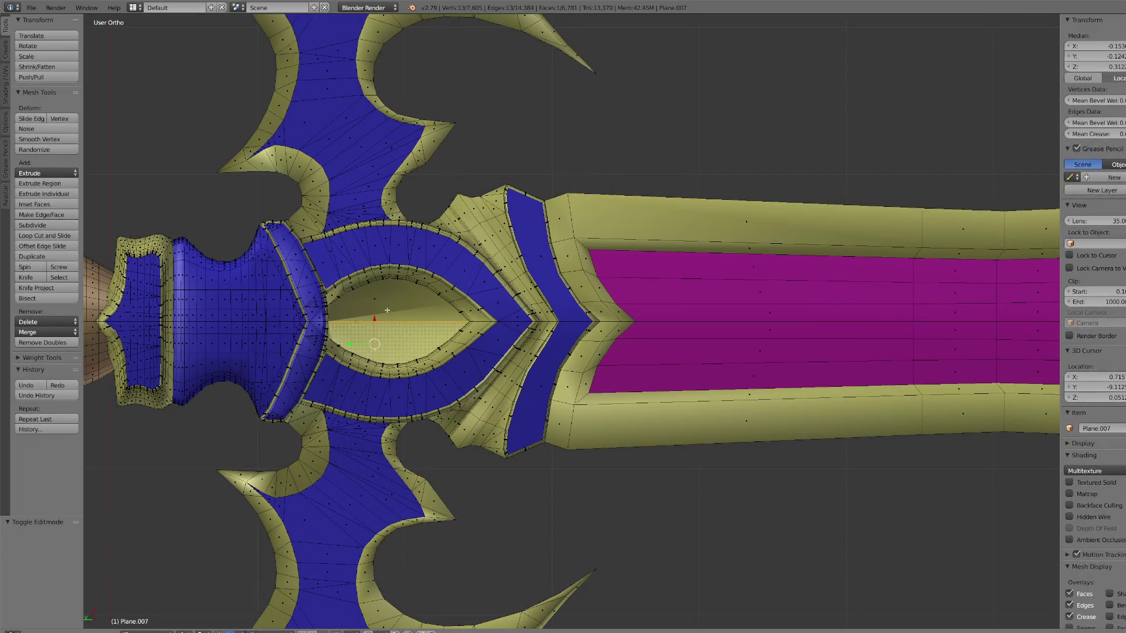
right_click(388, 311, "shift")
key("p")
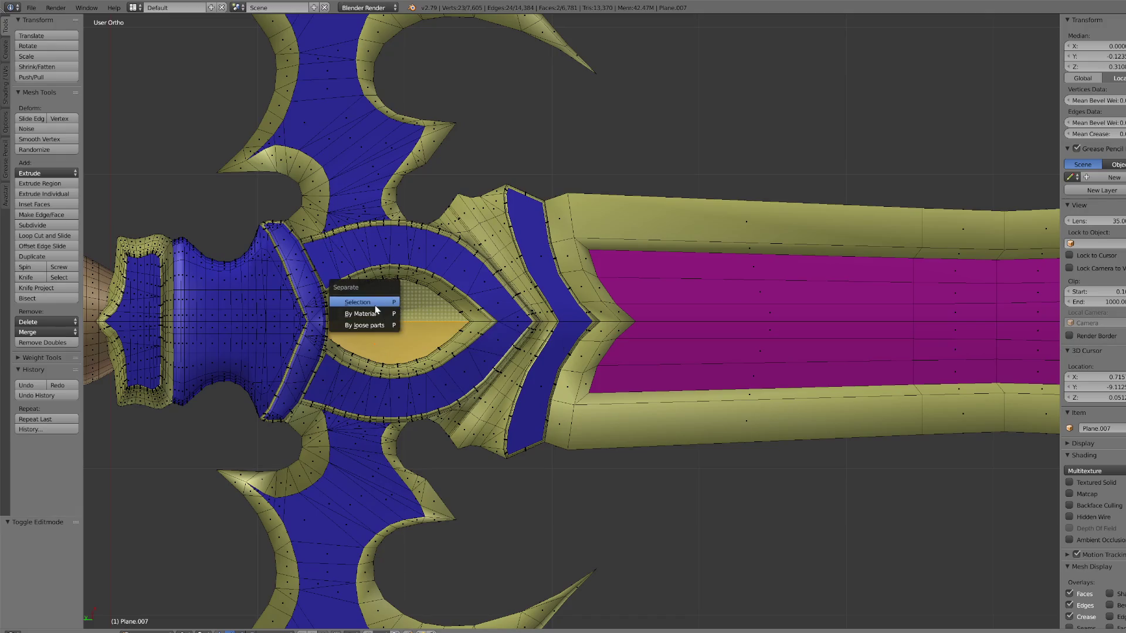
left_click(387, 315)
Step: Duplicate the eye piece and join the copy back into the crossguard
left_click(155, 630)
left_click(156, 631)
left_click(152, 624)
scroll(447, 351, "down", 3)
right_click(448, 351)
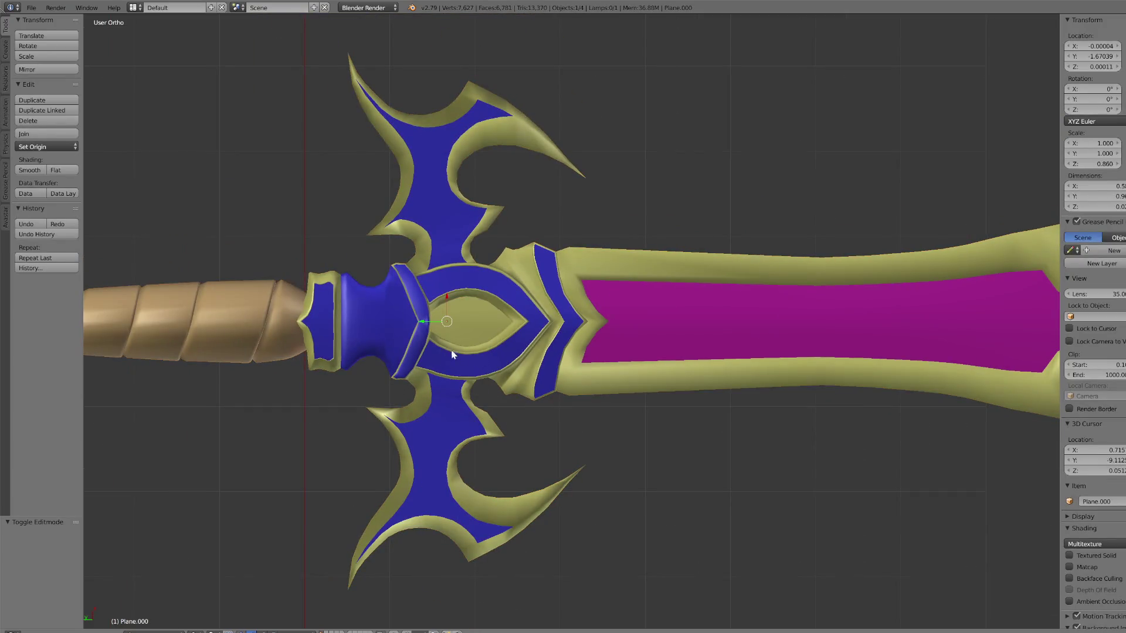
left_click(31, 100)
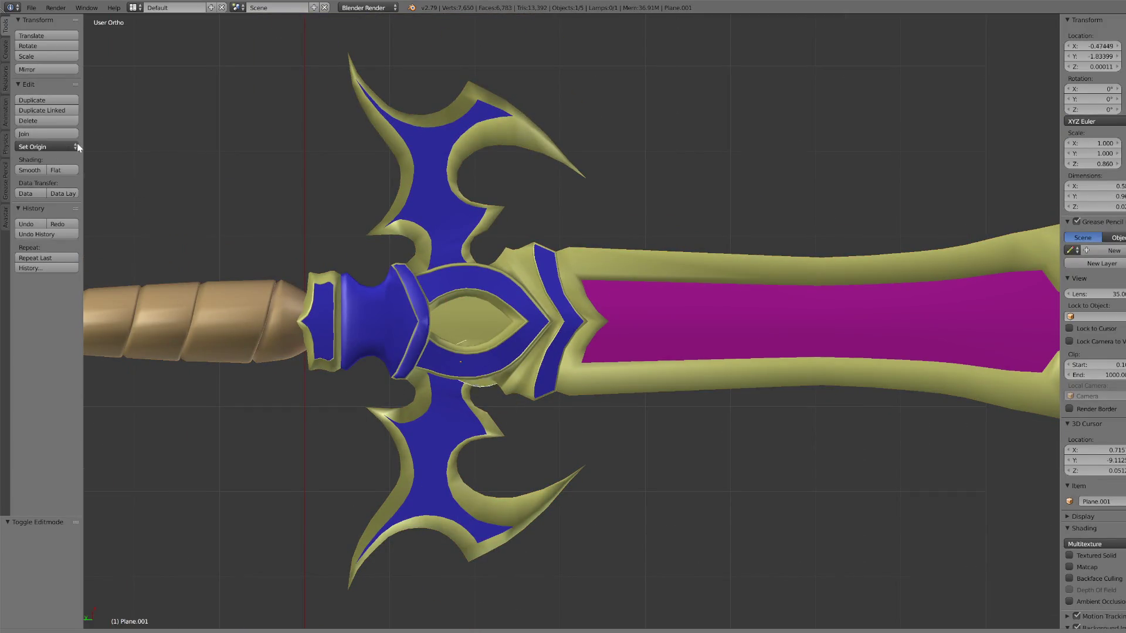
right_click(69, 117)
right_click(548, 152, "shift")
left_click(58, 133)
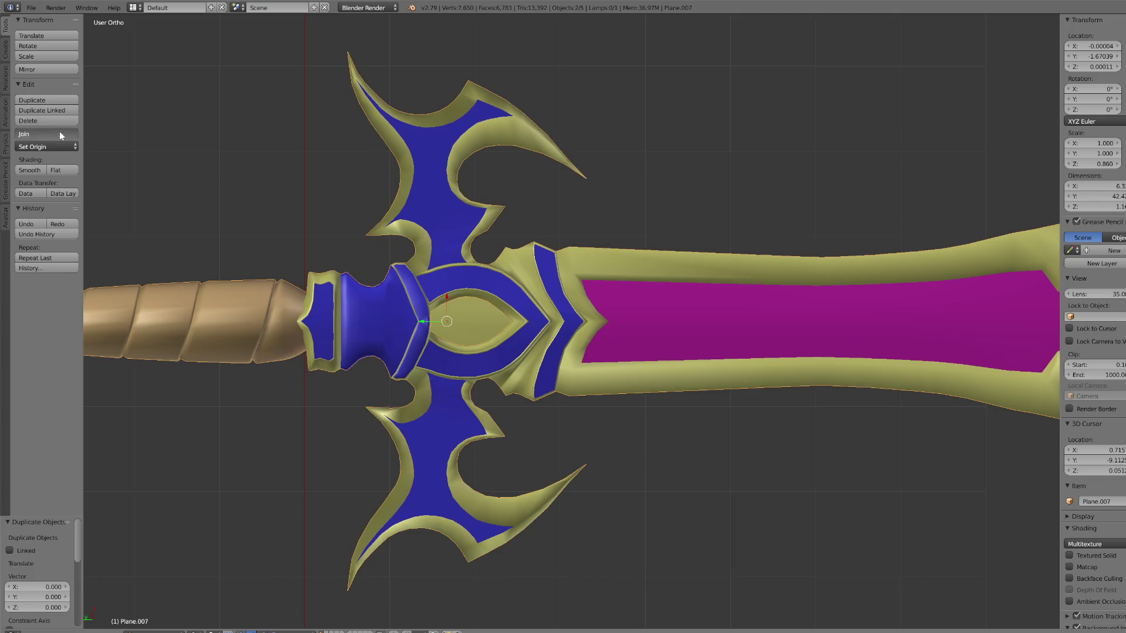
Step: Isolate the separate eye piece, Plane.000, in local view and edit its mesh
right_click(463, 332)
key("KP_Divide")
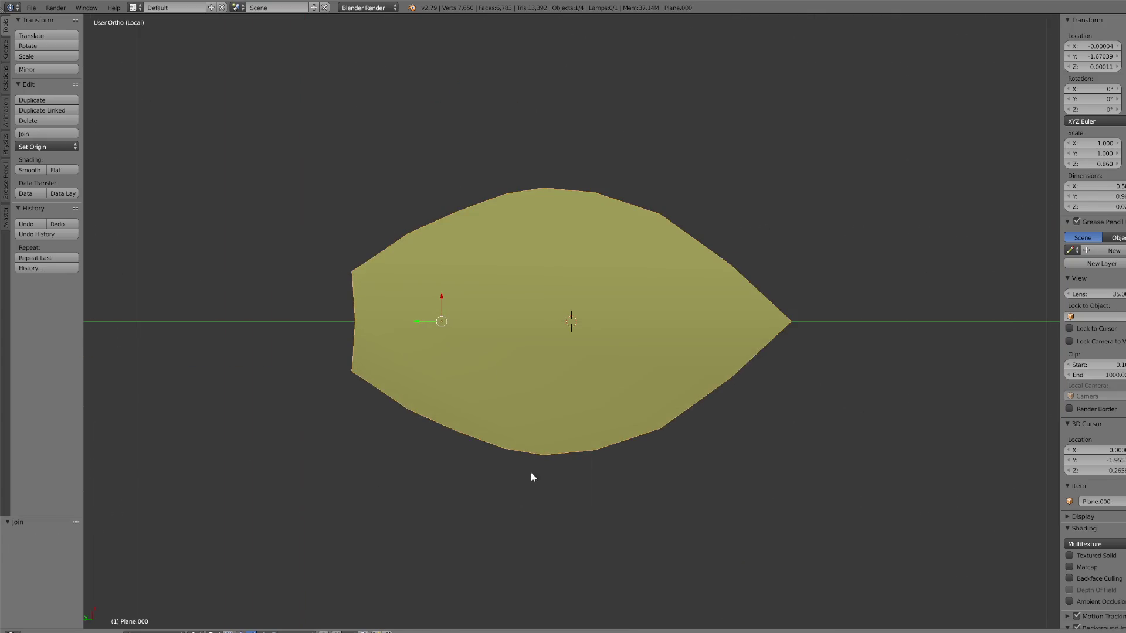
left_click(146, 632)
left_click(170, 609)
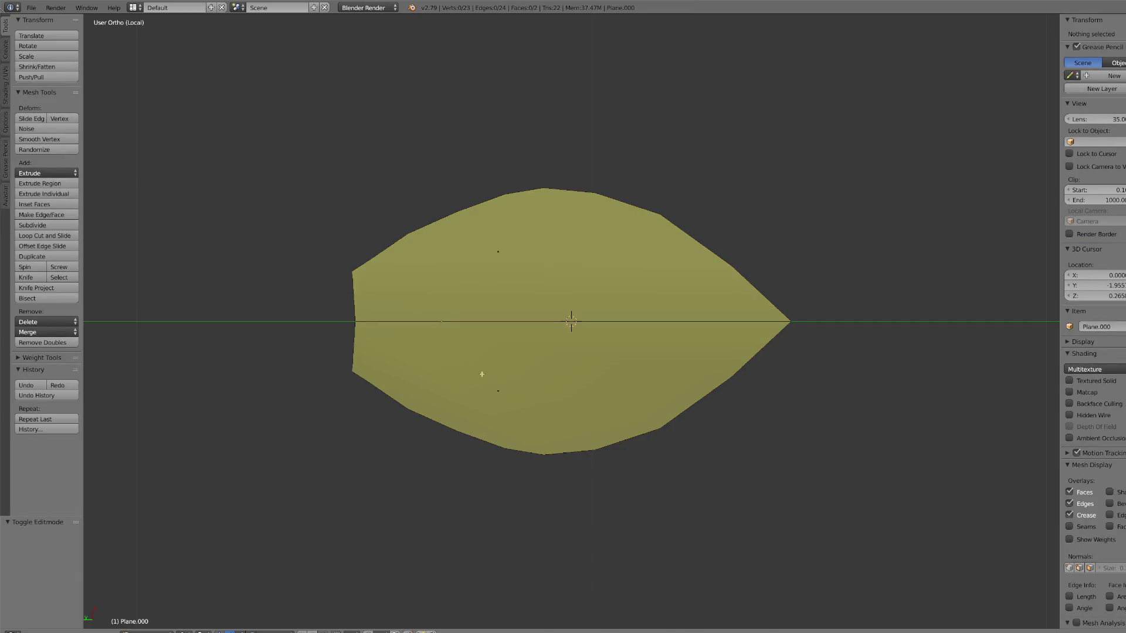
mouse_move(525, 392)
middle_mouse_down()
mouse_move(636, 357)
mouse_move(635, 345)
middle_mouse_up()
Step: Connect the leaf's left and right edge vertices with an edge across its middle
left_click(147, 632)
middle_click_drag(528, 382, 579, 409)
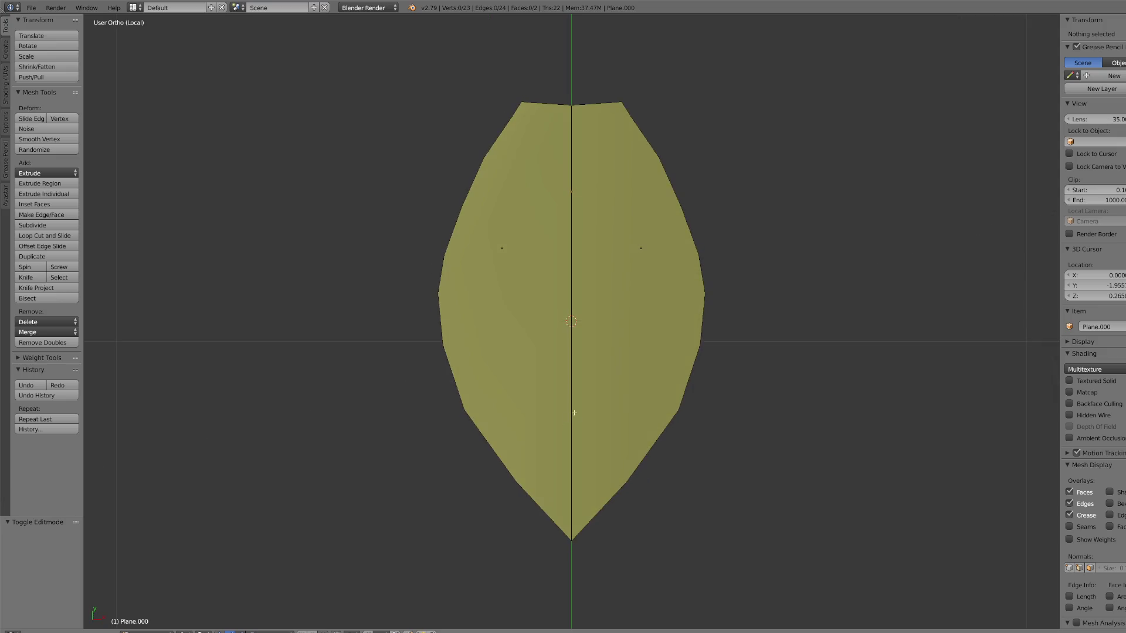
key("a")
key("a")
key("a")
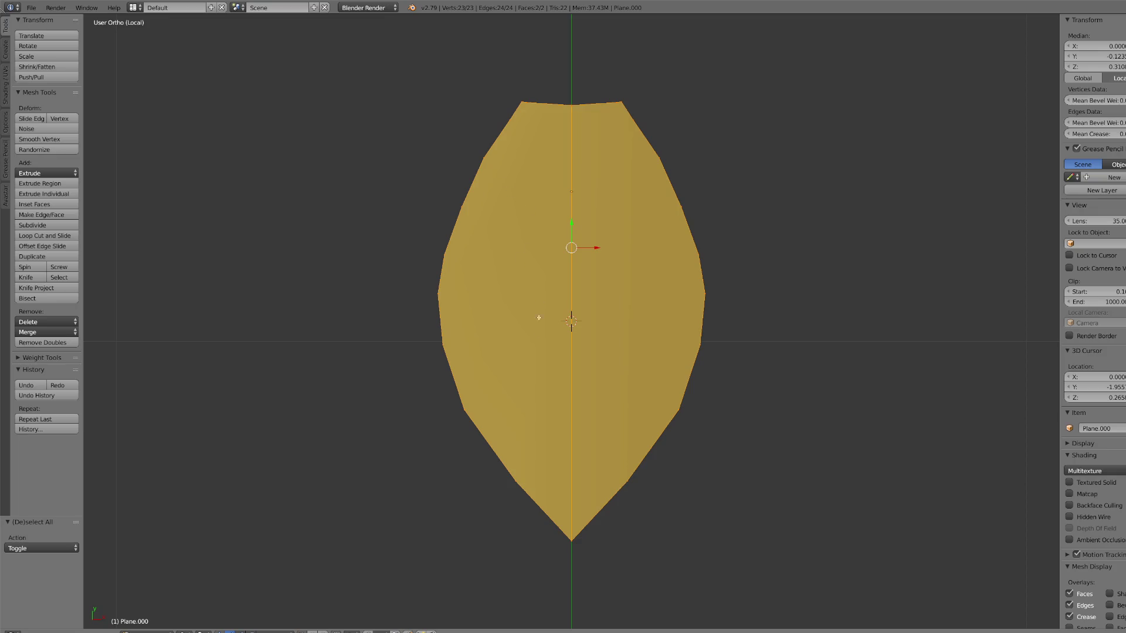
right_click(458, 294)
right_click(702, 299, "shift")
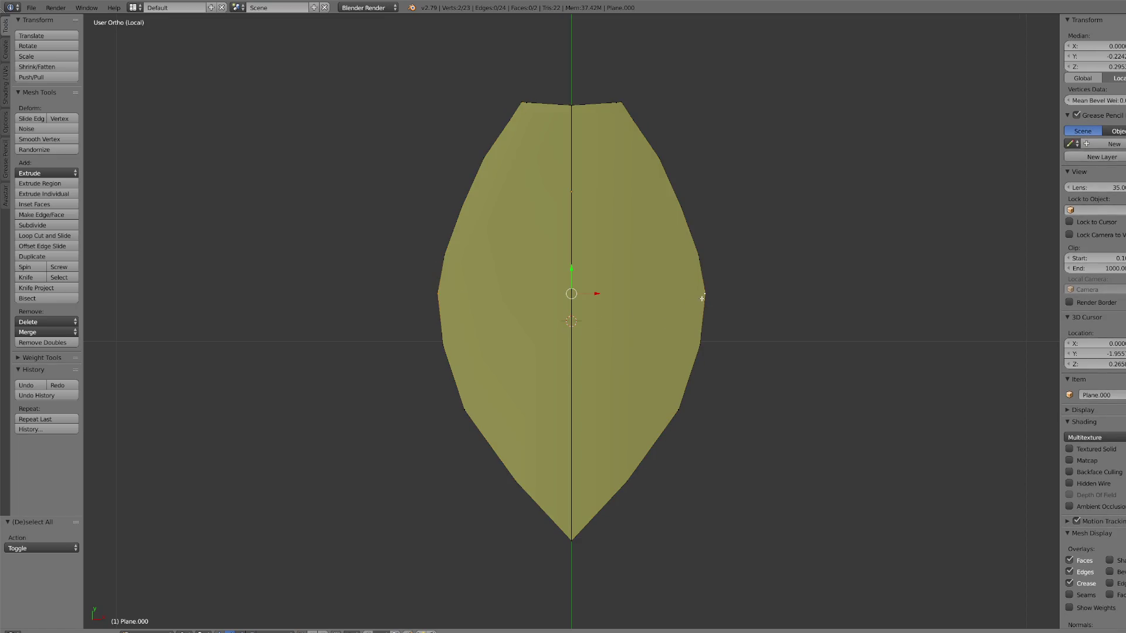
key("j")
Step: From an edge-on view, select the whole leaf and start extruding it upward
right_click(582, 128)
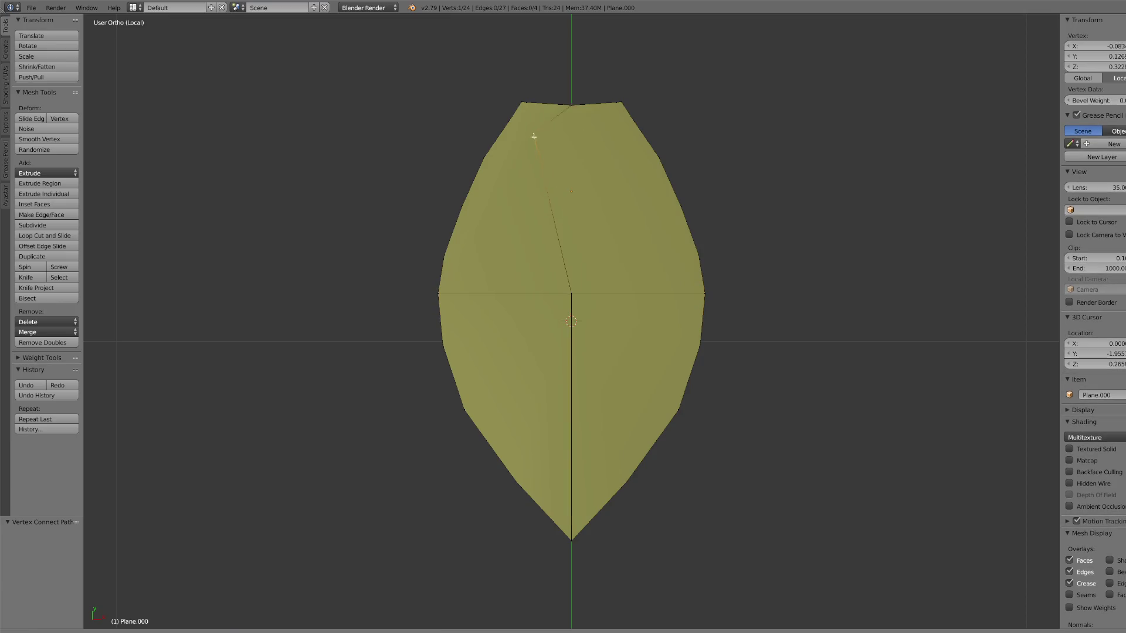
mouse_move(573, 301)
middle_mouse_down()
mouse_move(586, 317)
mouse_move(657, 332)
mouse_move(613, 362)
middle_mouse_up()
key("a")
key("a")
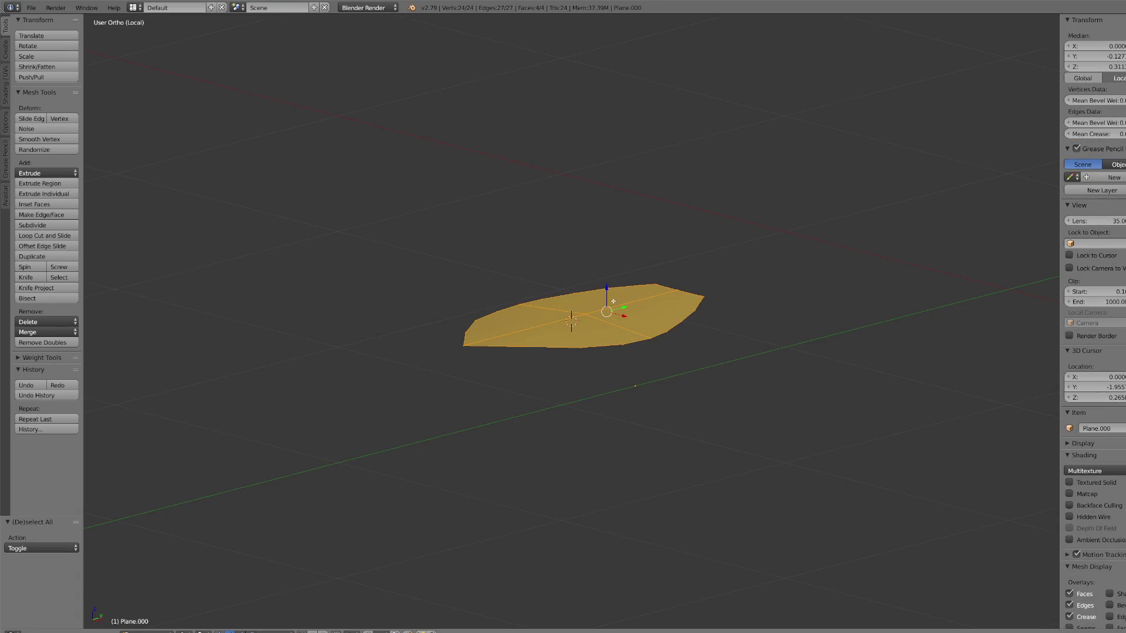
key("e")
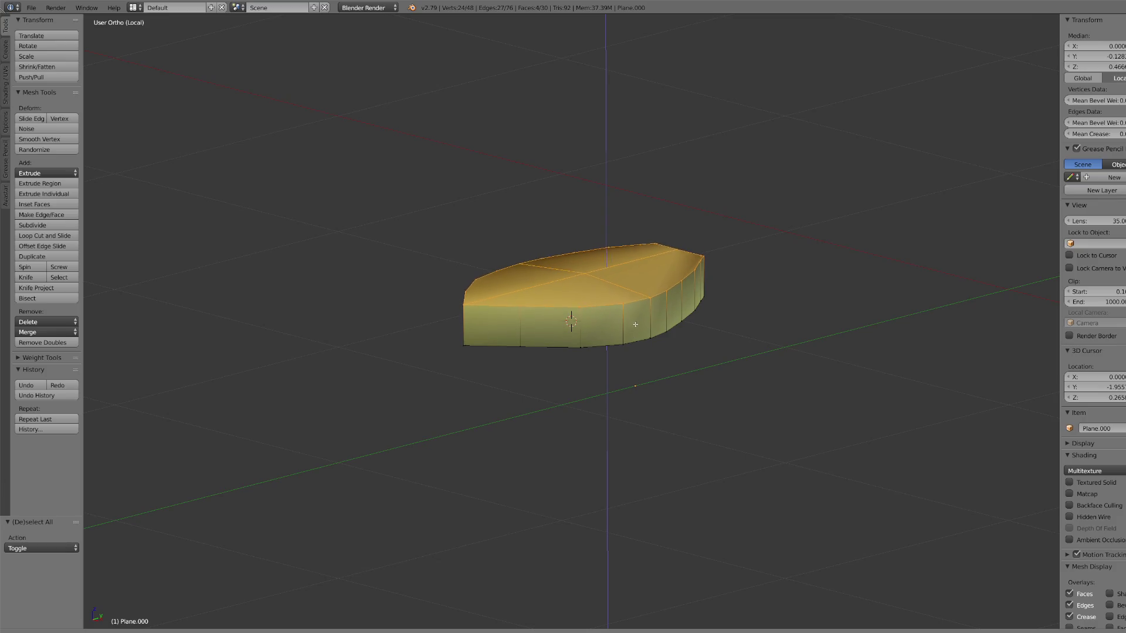
Step: Confirm the 0.099 extrusion and raise the top centre vertex 0.091 along Z
left_click(638, 335)
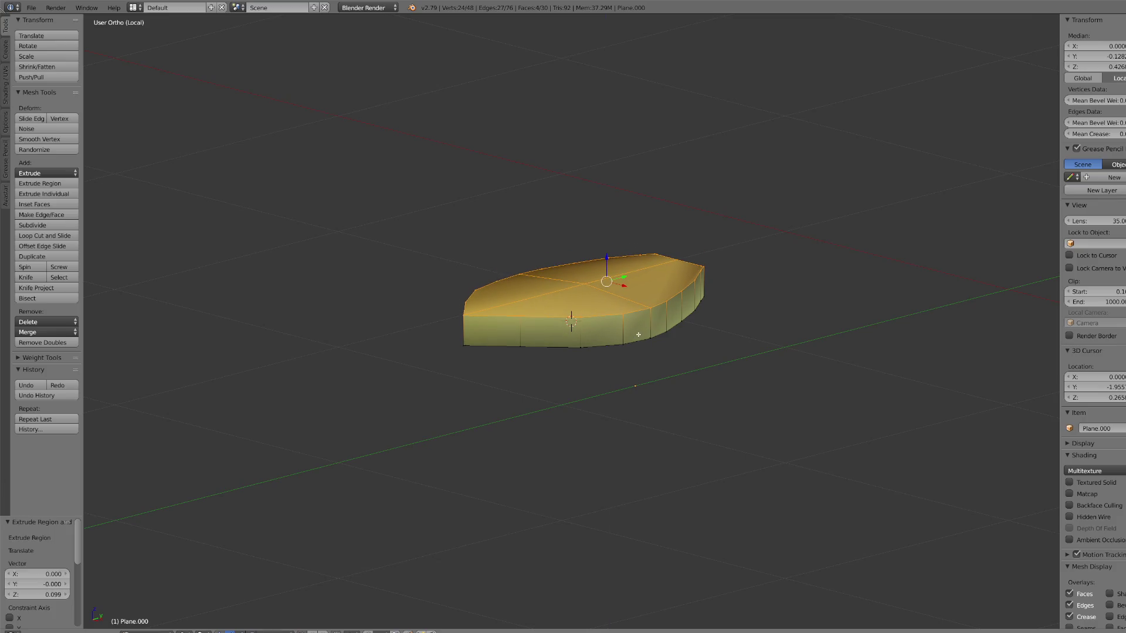
right_click(585, 283)
key("g")
key("z")
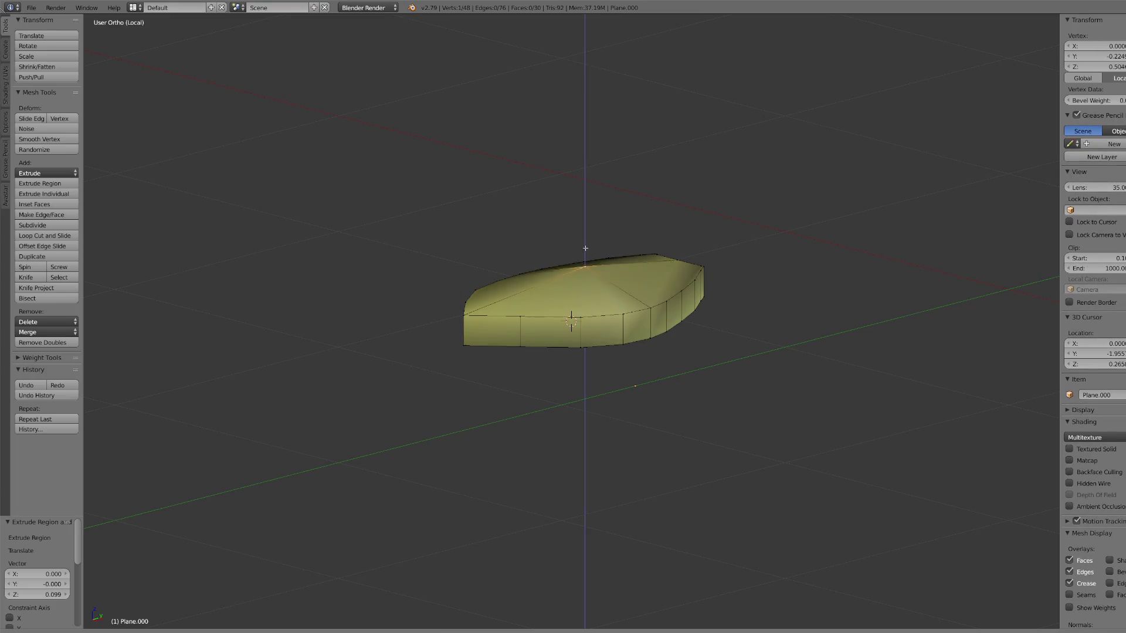
left_click(589, 238)
key("KP_7")
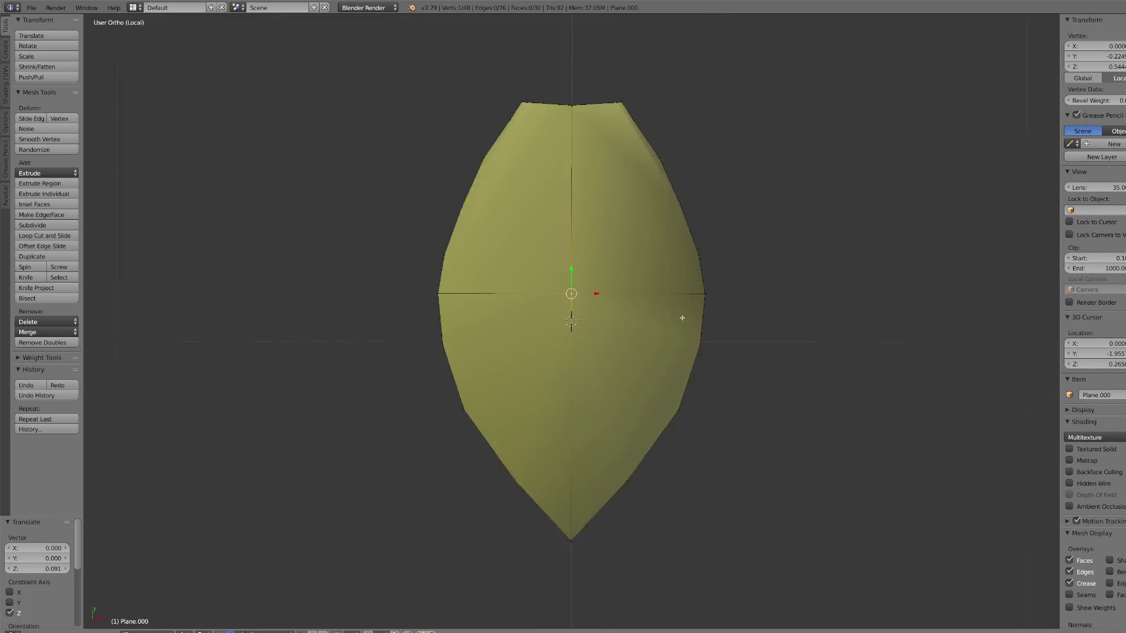
key("KP_3")
Step: In top view, connect the centre vertex to the left rim vertices and both top corners
key("KP_7")
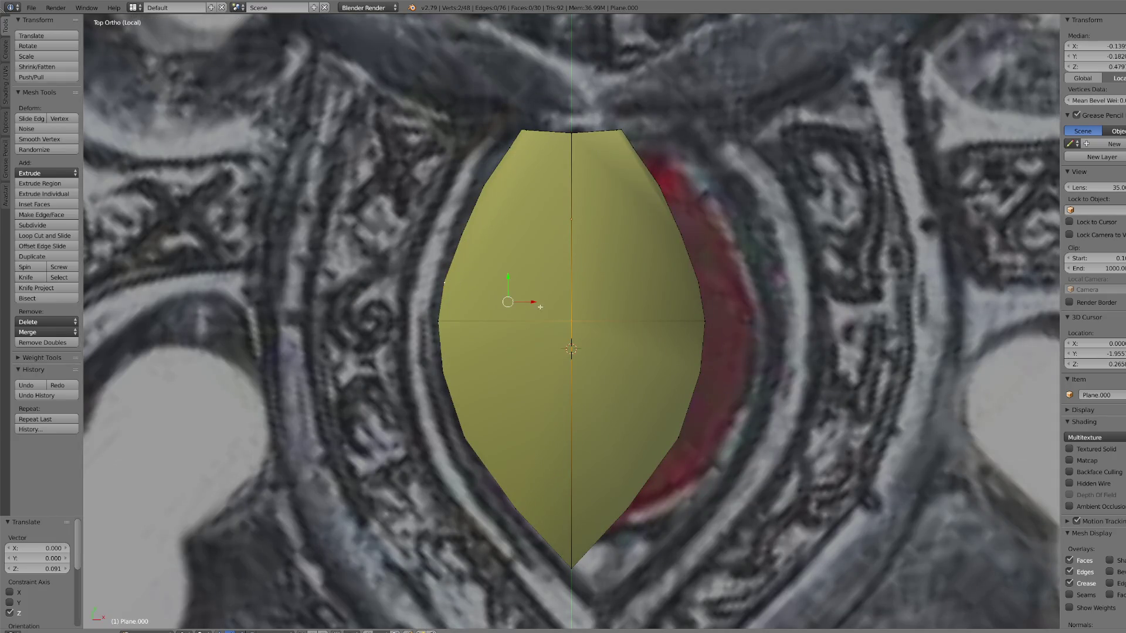
key("j")
right_click(490, 188, "shift")
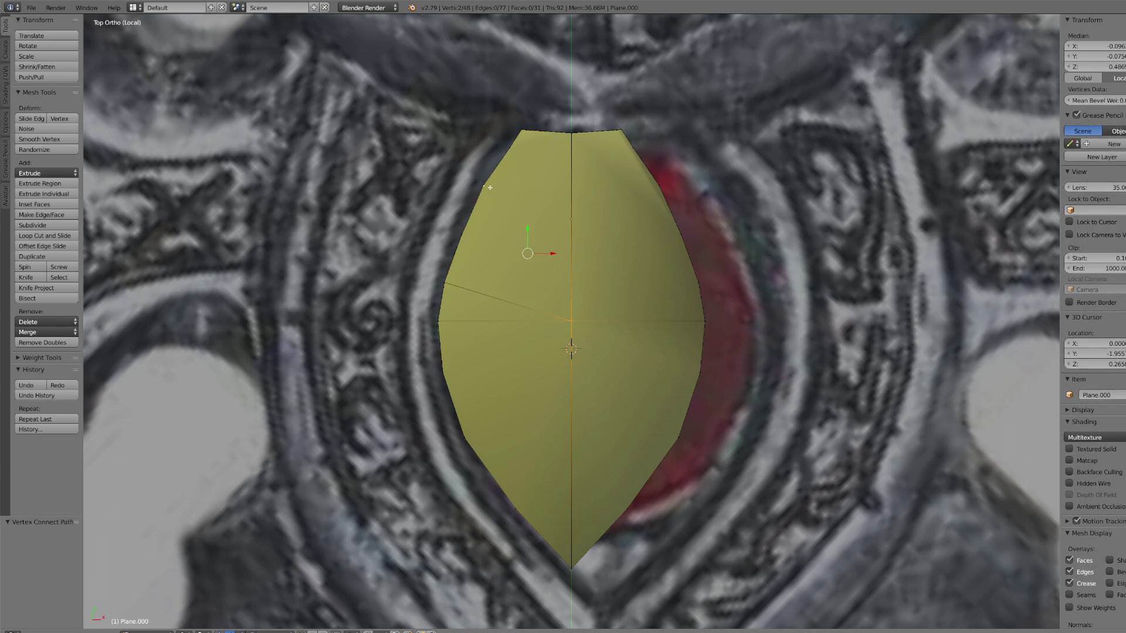
key("j")
right_click(485, 234, "shift")
key("j")
right_click(521, 133)
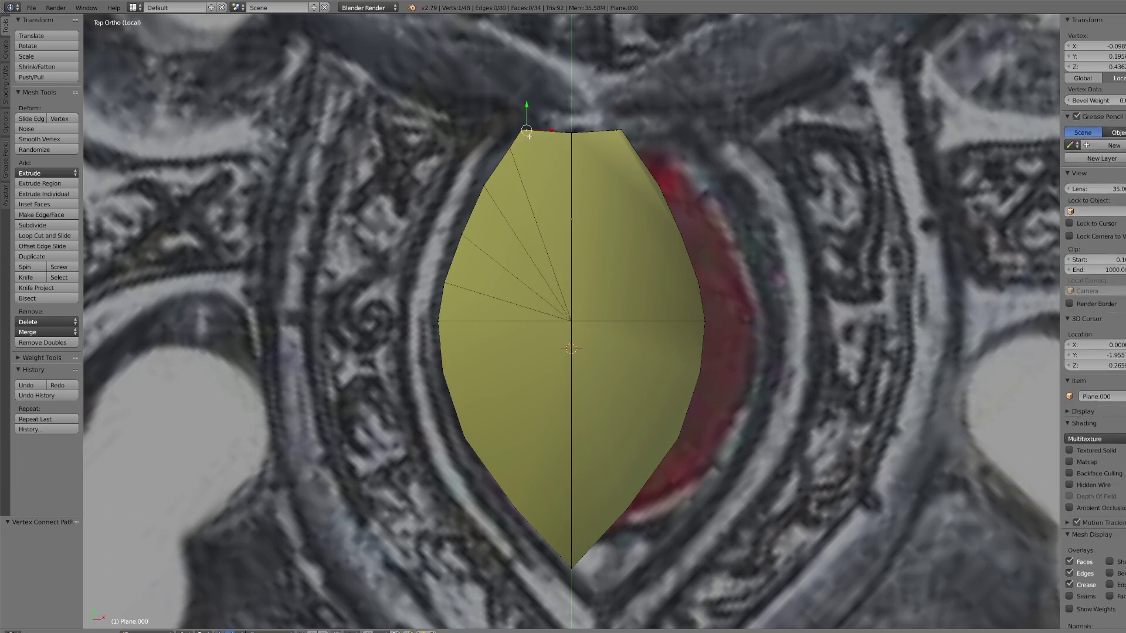
right_click(573, 319, "shift")
key("j")
right_click(574, 320)
right_click(619, 141, "shift")
right_click(625, 132)
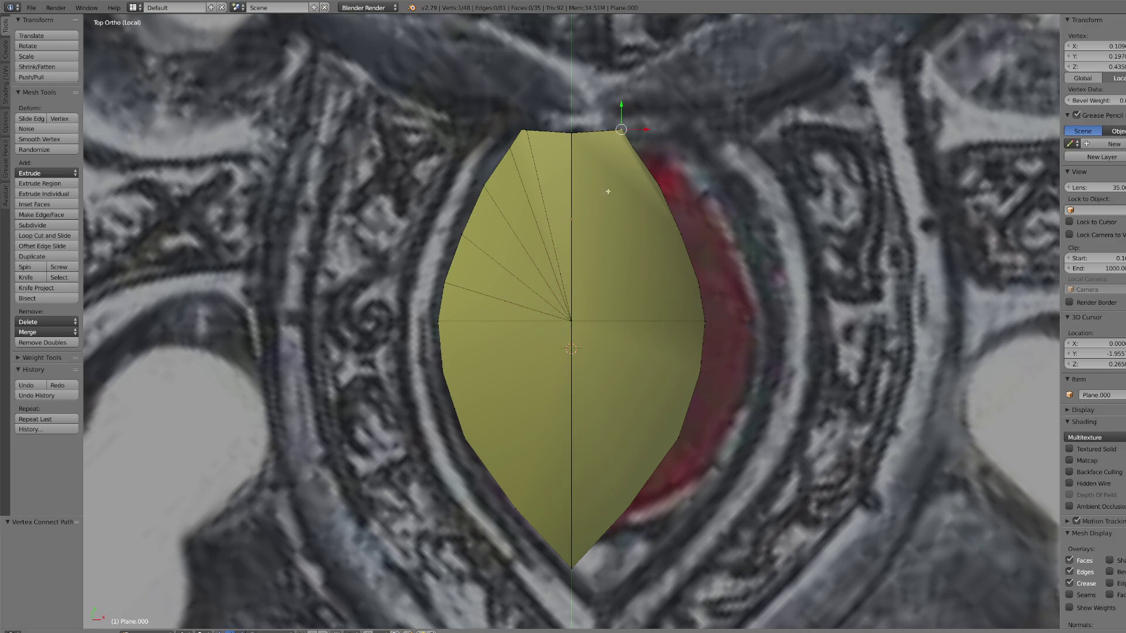
key("shift+v")
key("ctrl+z")
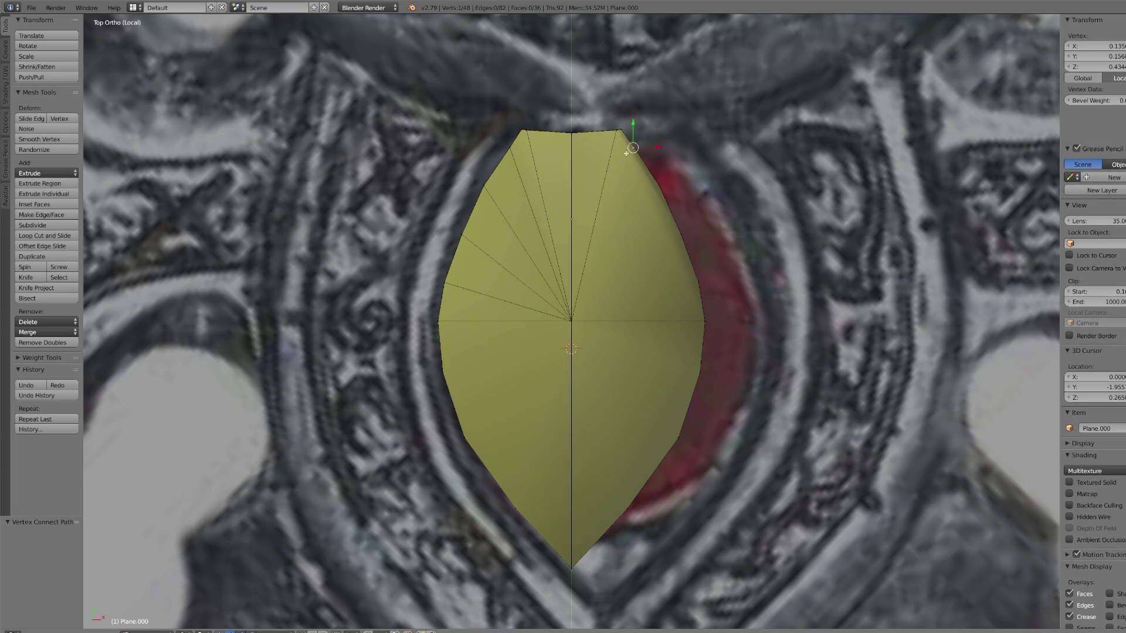
right_click(581, 309, "shift")
key("j")
Step: Connect the centre vertex to each right-side rim vertex down to the lower right
right_click(656, 190, "shift")
key("j")
right_click(677, 244, "shift")
key("j")
right_click(697, 284, "shift")
key("j")
right_click(698, 284, "shift")
right_click(698, 372, "shift")
key("j")
right_click(678, 437)
right_click(571, 321, "shift")
key("j")
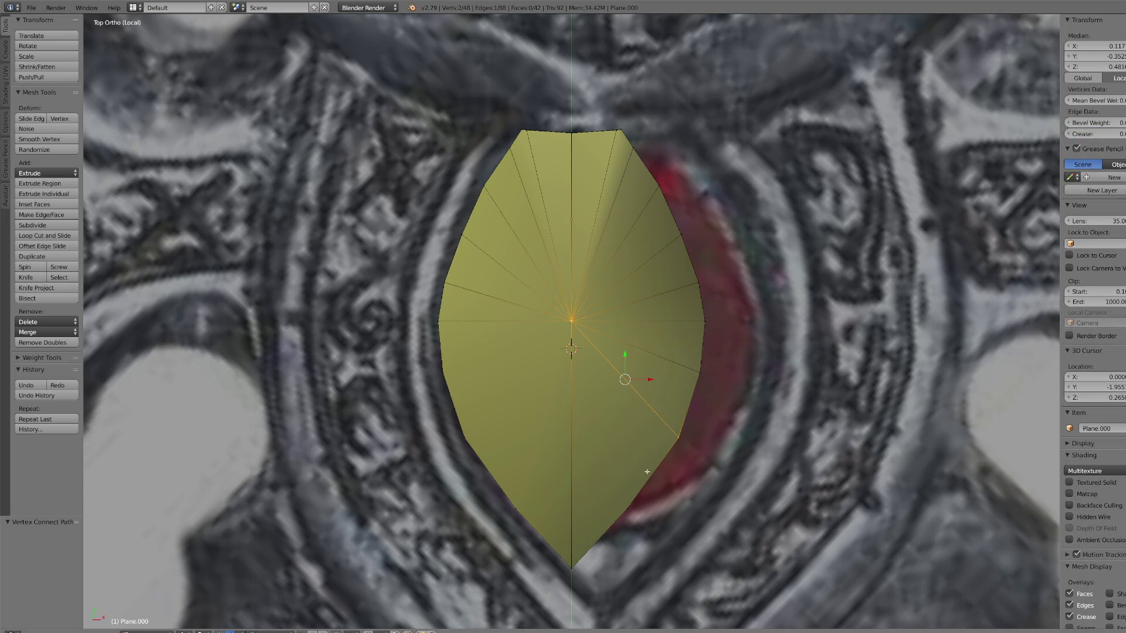
Step: Connect the centre to the remaining lower and left rim vertices, completing the facet fan
right_click(630, 503)
right_click(572, 321, "shift")
key("j")
right_click(565, 331)
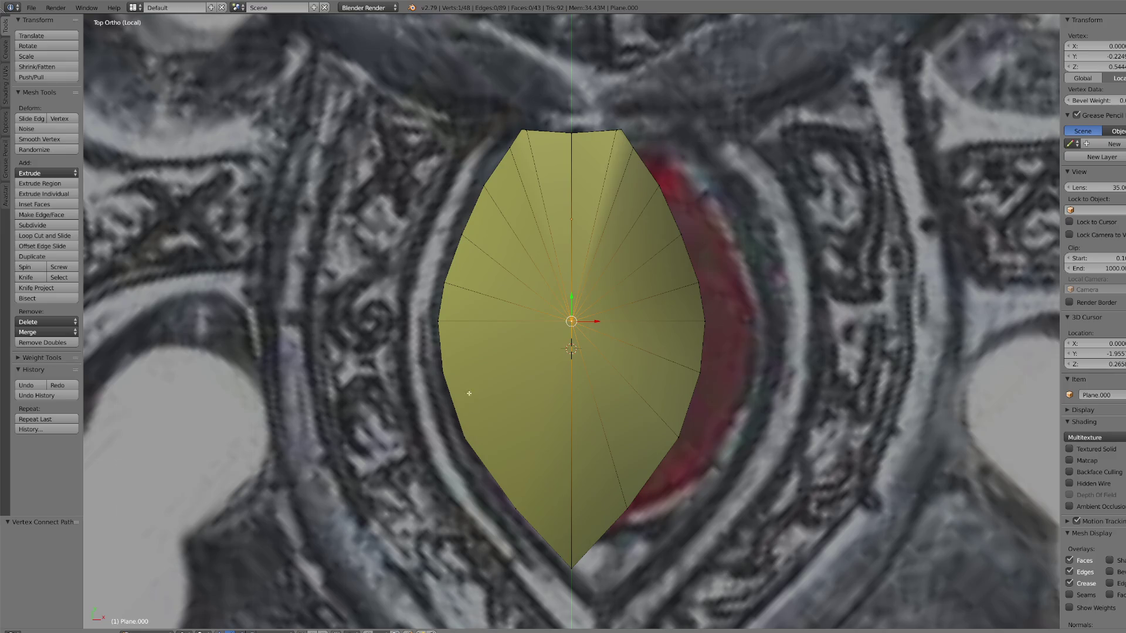
right_click(451, 373, "shift")
key("j")
right_click(516, 510)
right_click(563, 322, "shift")
key("j")
right_click(463, 436)
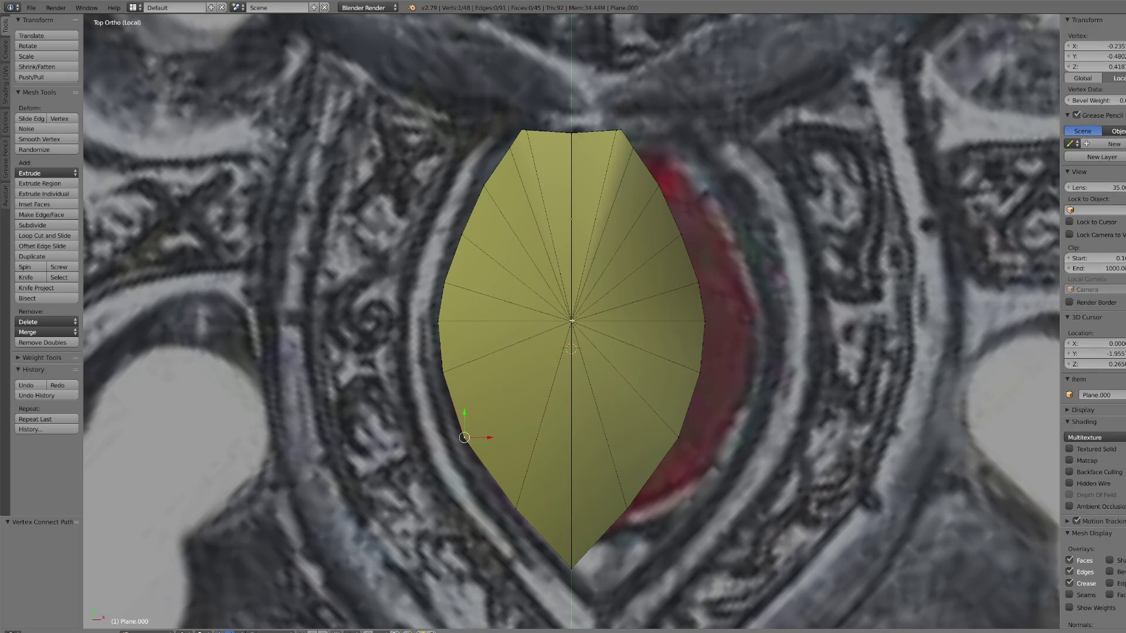
right_click(571, 320, "shift")
key("j")
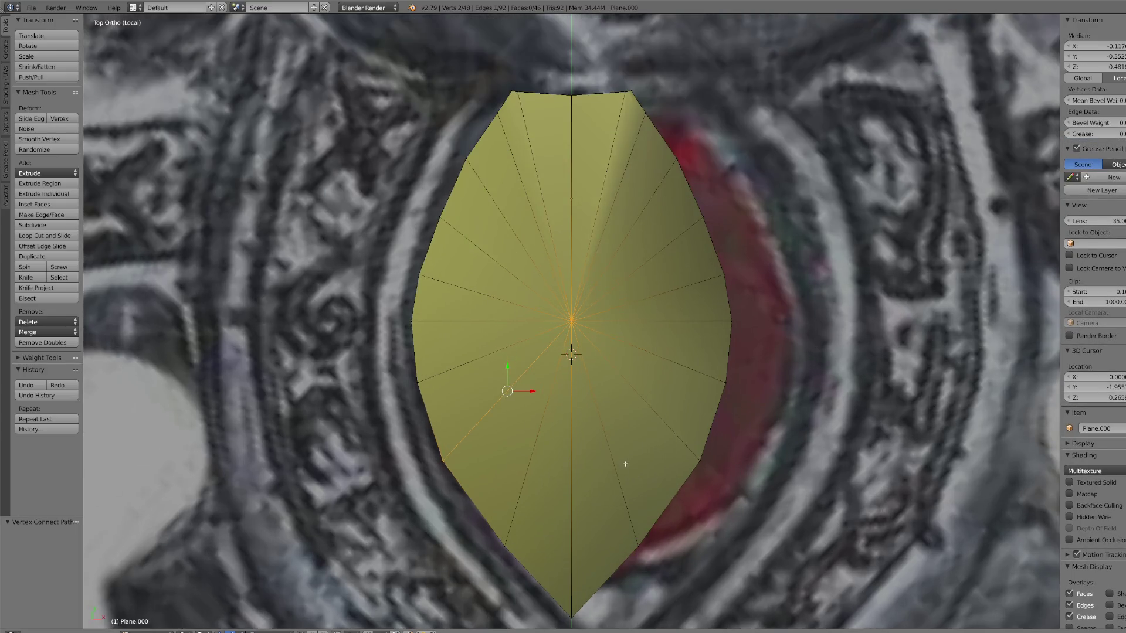
mouse_move(623, 465)
middle_mouse_down()
mouse_move(603, 382)
mouse_move(578, 386)
middle_mouse_up()
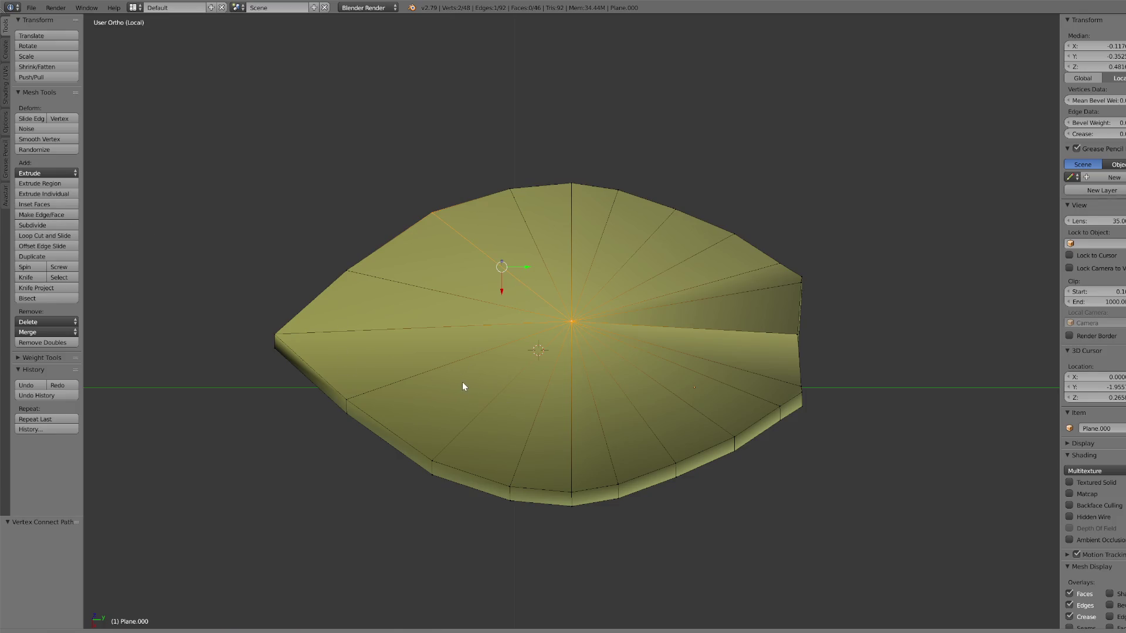
Step: Select the gem's outer rim, try an extrude-and-scale, then undo it
right_click(432, 460)
right_click(354, 263, "ctrl")
right_click(572, 189, "ctrl")
right_click(793, 277, "ctrl")
right_click(796, 384, "ctrl")
right_click(577, 484, "ctrl")
right_click(514, 480, "ctrl")
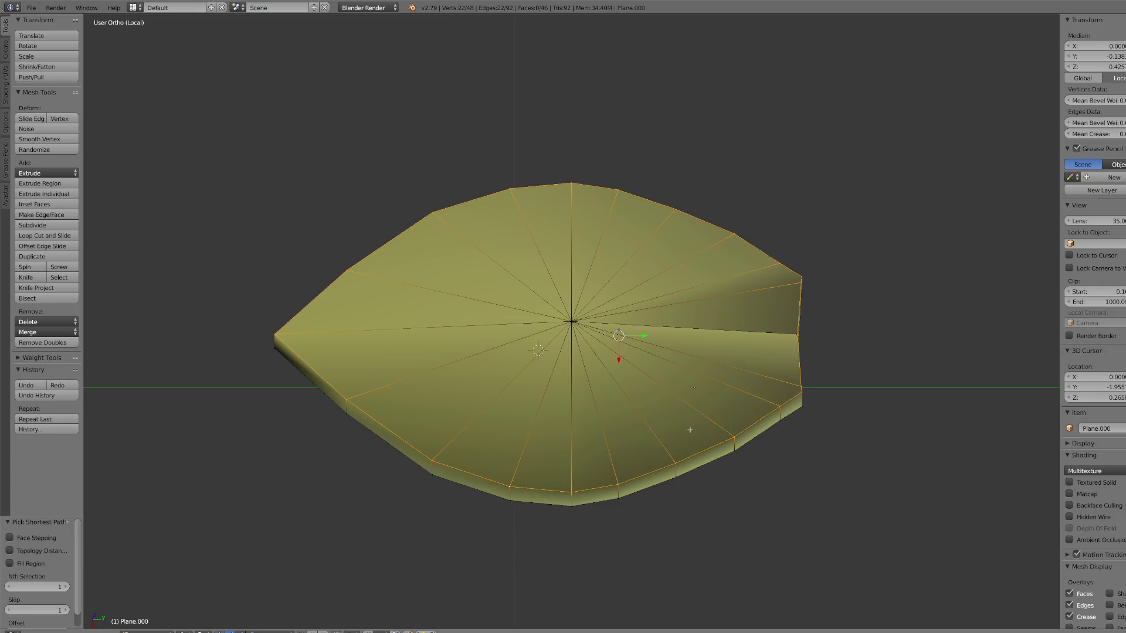
key("e")
key("s")
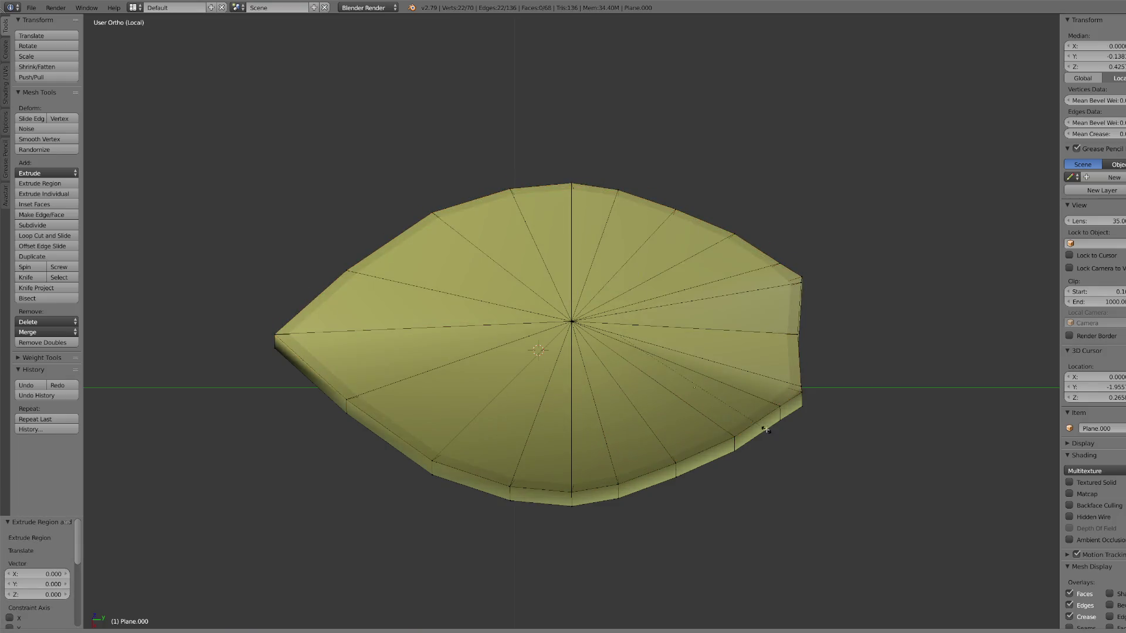
key("Escape")
key("ctrl+z")
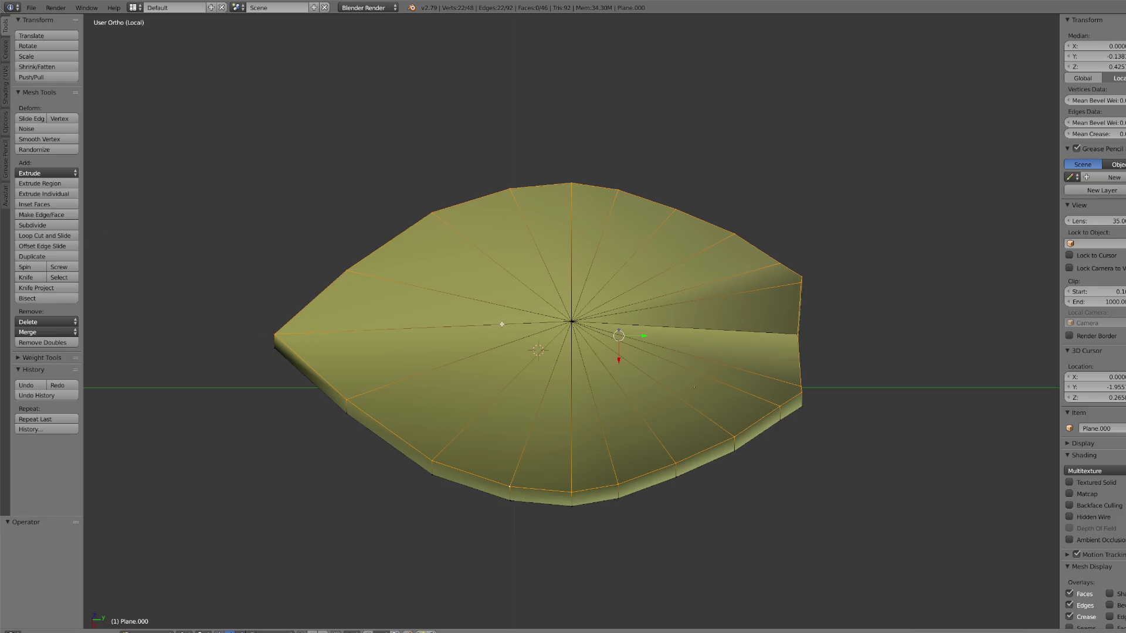
Step: From the top view, select the centre vertex, grow over the top facets and separate them
key("KP_7")
scroll(677, 362, "up", 2)
mouse_move(677, 375)
middle_mouse_down()
mouse_move(677, 362)
mouse_move(579, 339)
middle_mouse_up()
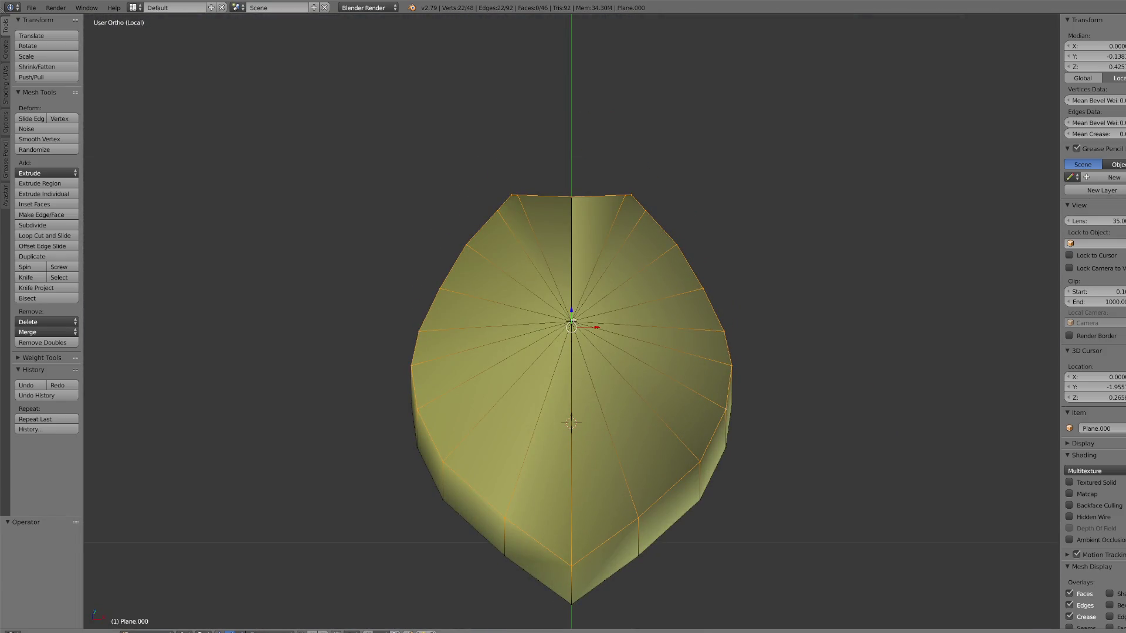
right_click(571, 321)
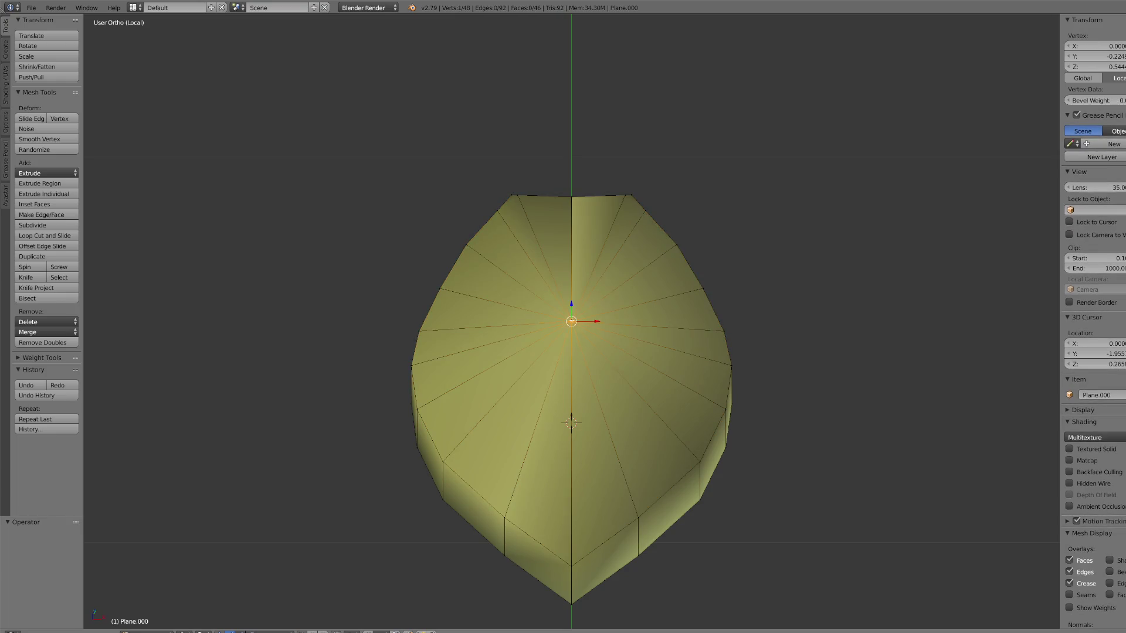
key("ctrl+KP_Add")
key("x")
left_click(571, 321)
Step: Move the separated top piece aside in Object Mode, delete it, and return to editing the gem mesh
left_click(149, 631)
left_click(153, 620)
mouse_move(554, 421)
right_mouse_down()
mouse_move(747, 268)
mouse_move(759, 304)
right_mouse_up()
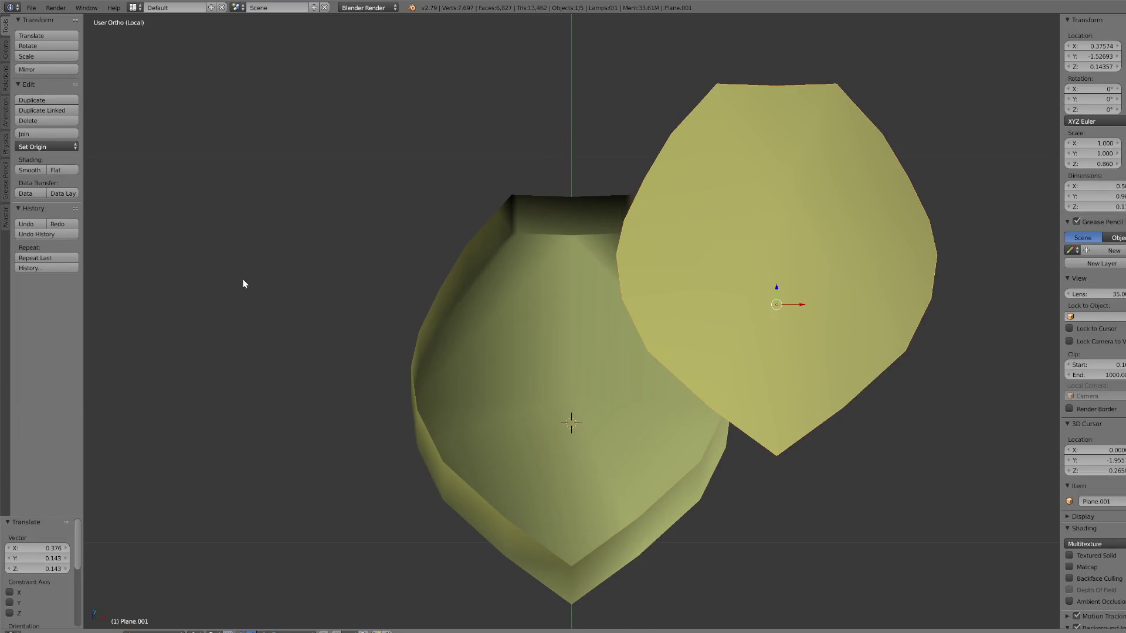
left_click(46, 121)
right_click(412, 333)
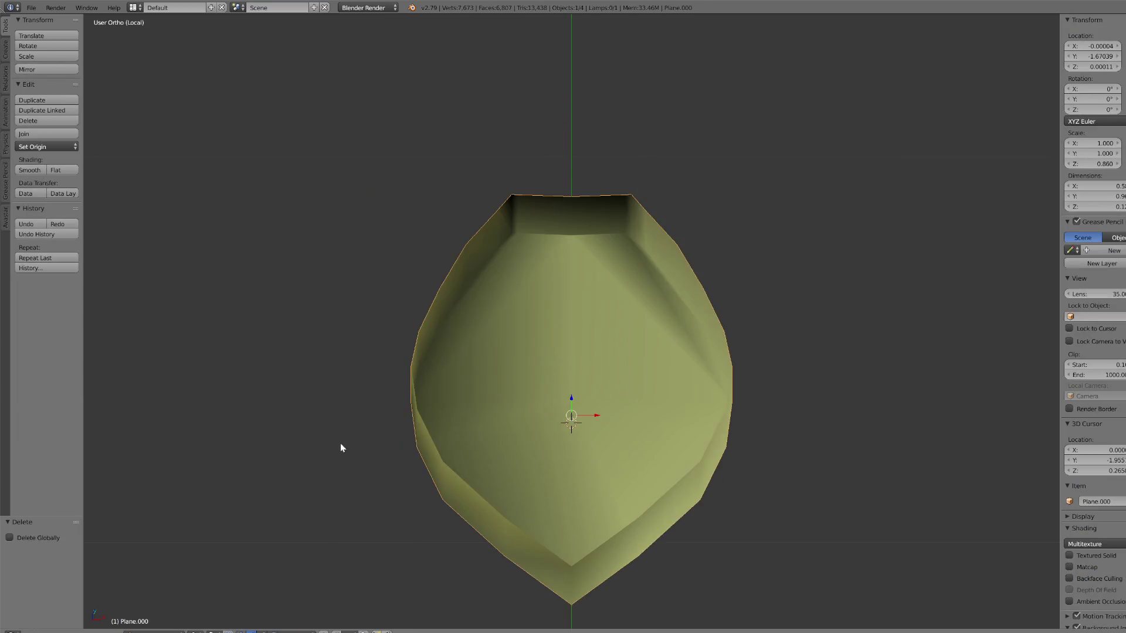
left_click(150, 631)
left_click(153, 610)
right_click(442, 461)
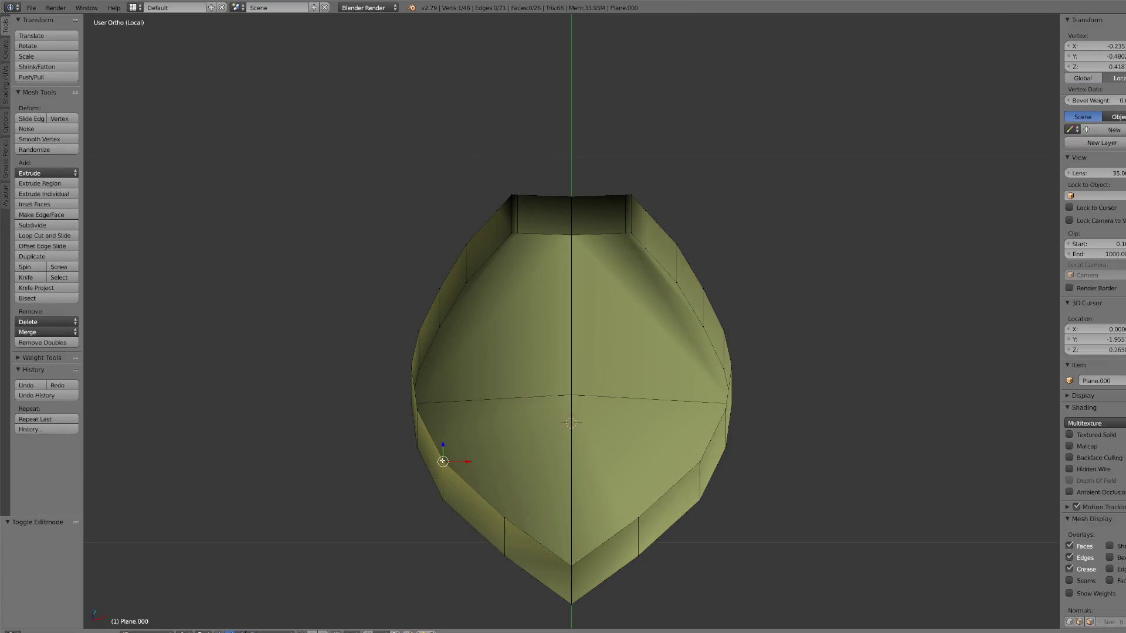
Step: Select the open rim loop and extrude it inward into a lip scaled 0.627
right_click(512, 195, "ctrl")
right_click(645, 210, "ctrl")
right_click(700, 457, "ctrl")
right_click(577, 546, "ctrl")
right_click(501, 513, "ctrl")
key("e")
key("s")
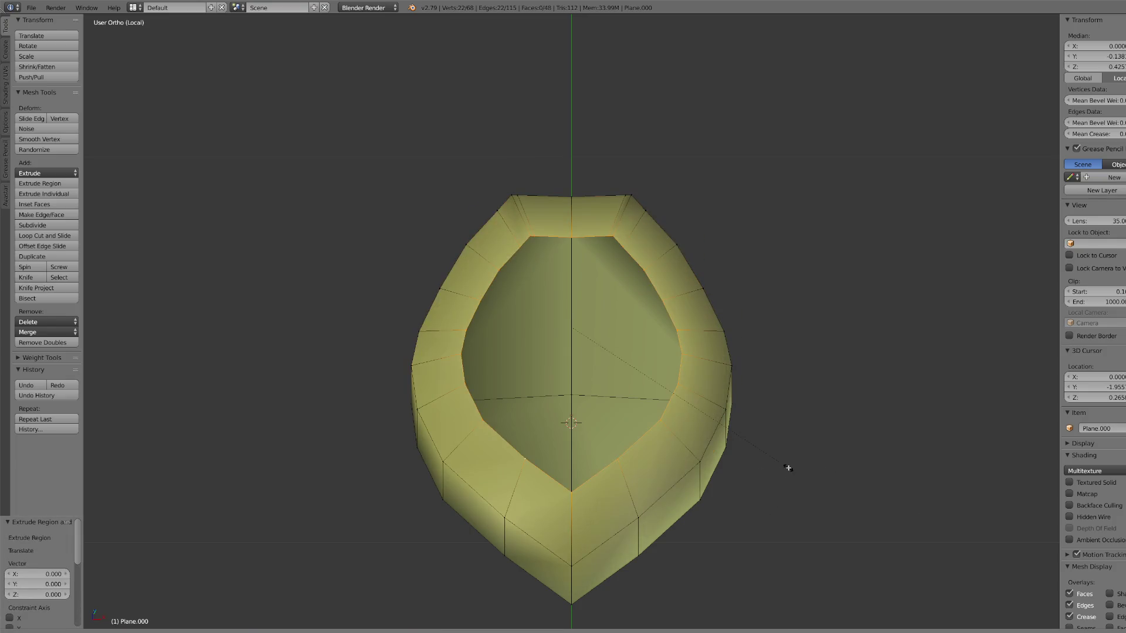
left_click(756, 463)
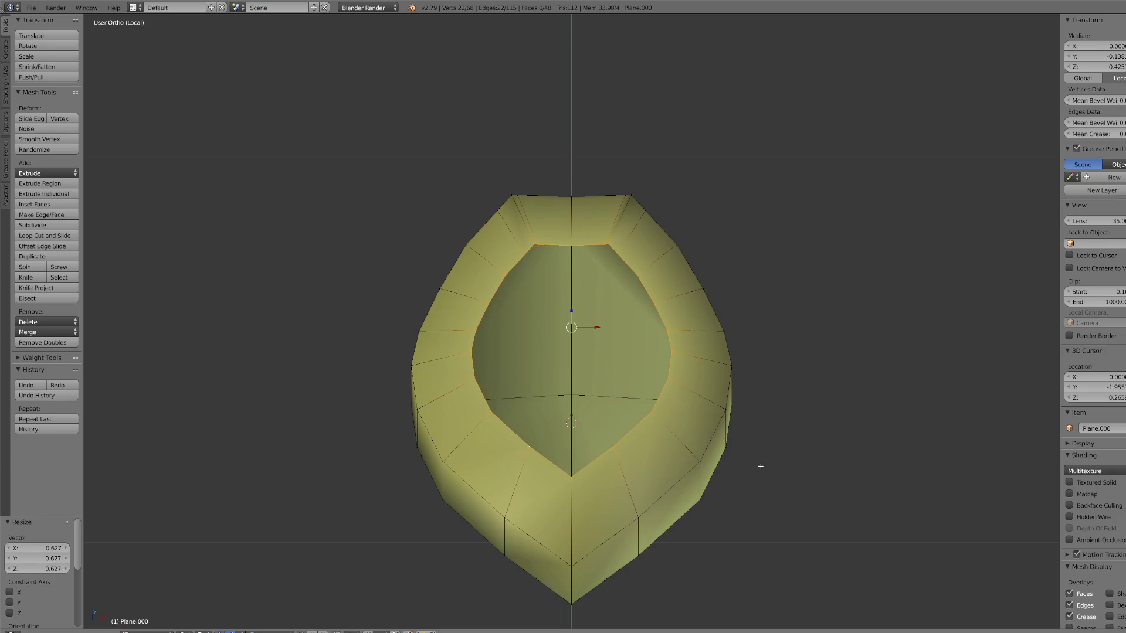
Step: Raise the lip ring 0.047 on Z, then extrude the inner ring again in place
scroll(759, 465, "up", 2)
middle_click_drag(759, 465, 580, 276)
key("g")
key("z")
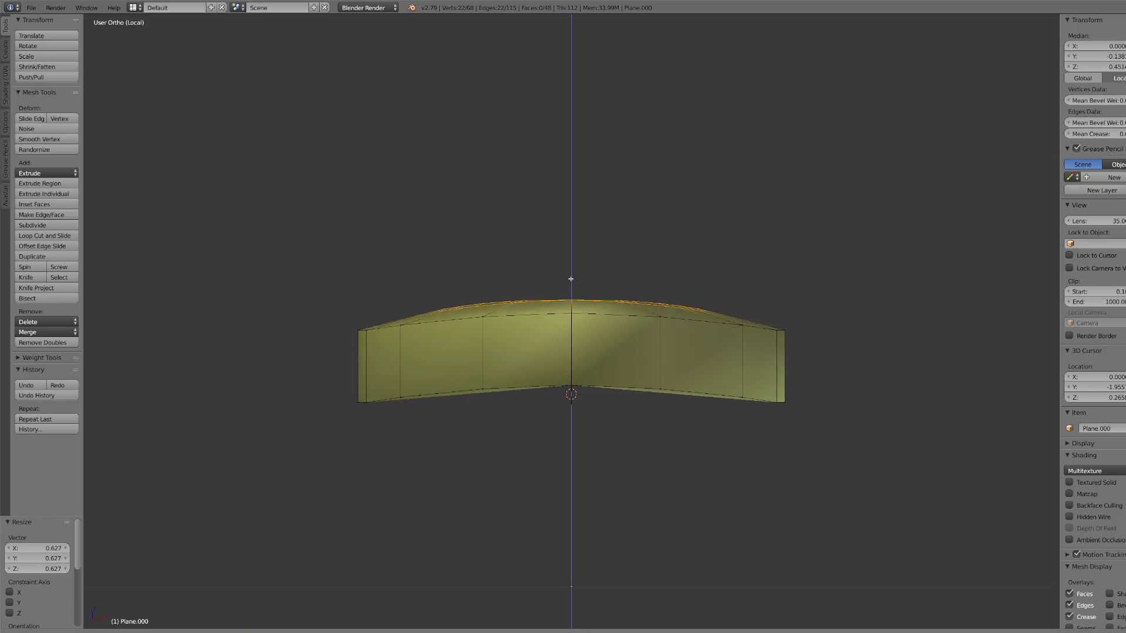
left_click(575, 262)
key("KP_7")
scroll(604, 233, "down", 3)
scroll(604, 232, "up", 3)
key("e")
right_click(659, 293)
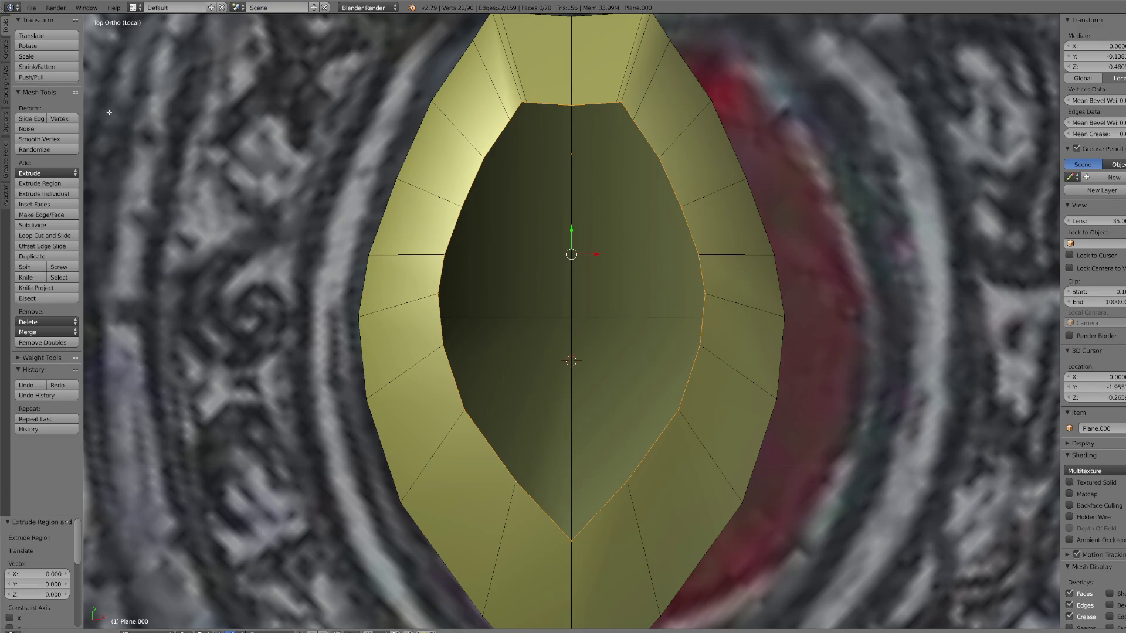
Step: Merge the inner ring at centre into one vertex, nudge it on Y and raise it 0.039 on Z
left_click(61, 333)
left_click(58, 371)
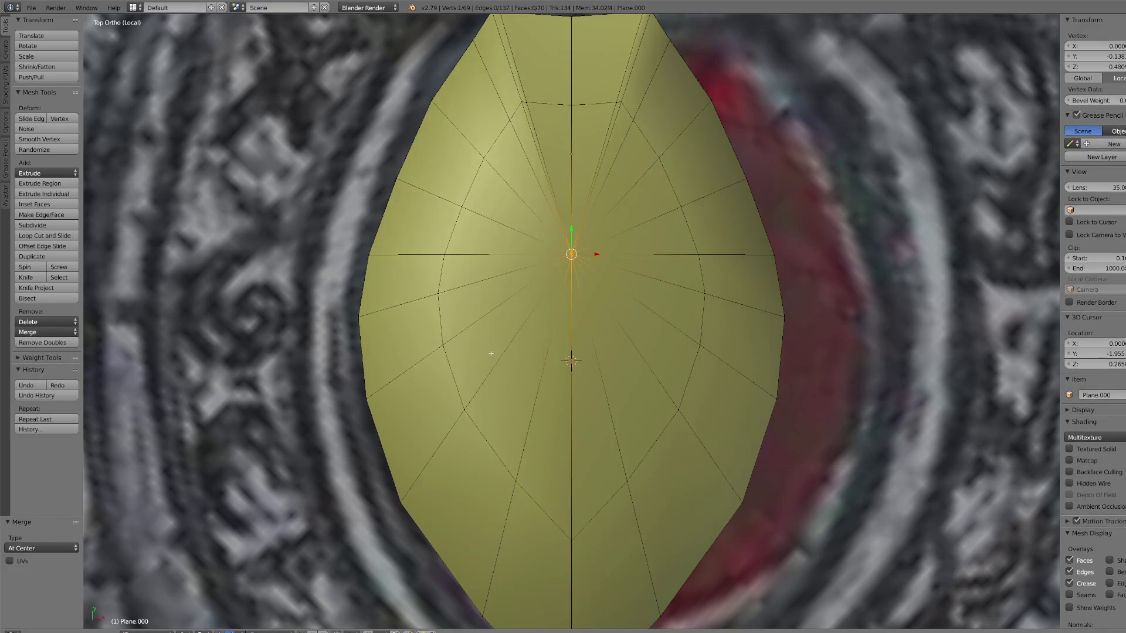
left_click_drag(571, 231, 573, 235)
mouse_move(573, 235)
middle_mouse_down()
mouse_move(731, 322)
mouse_move(649, 315)
middle_mouse_up()
key("g")
key("z")
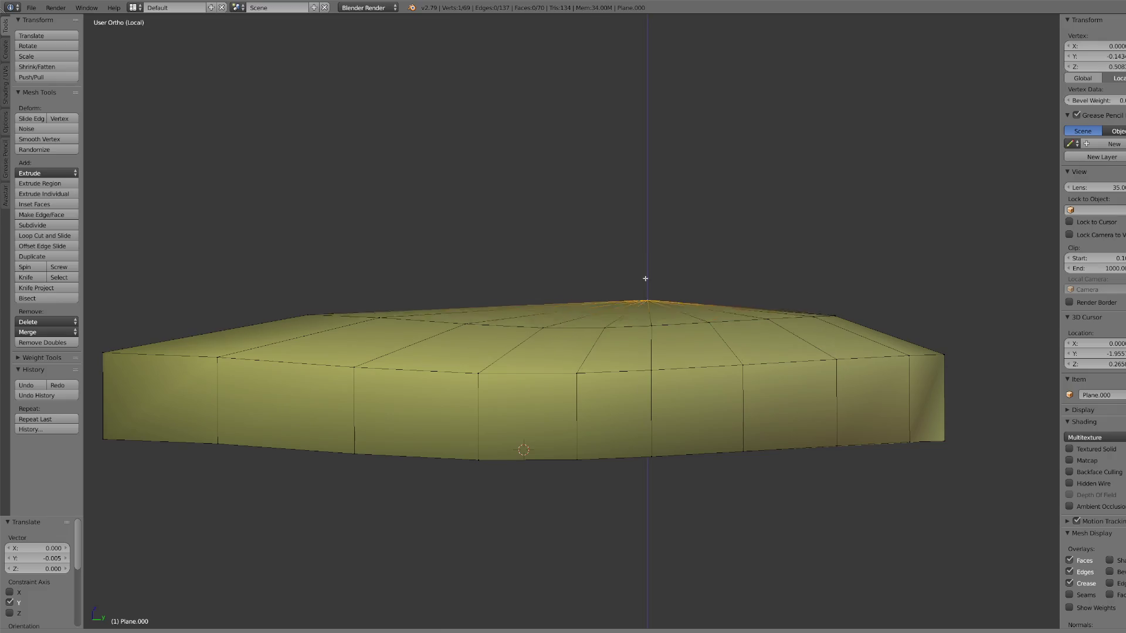
left_click(645, 265)
key("KP_7")
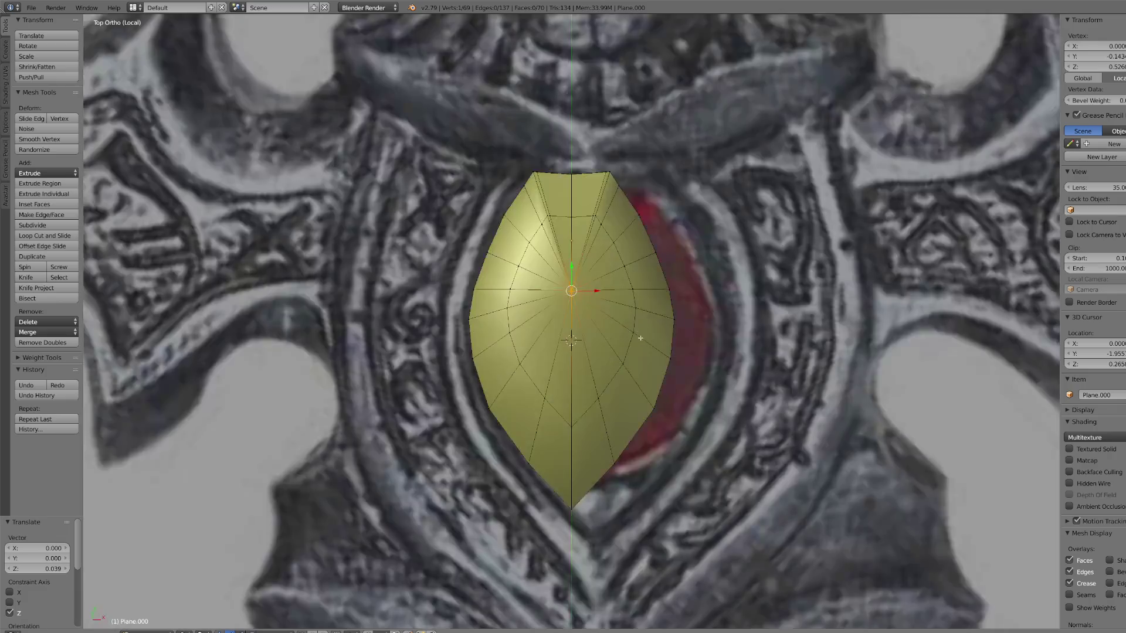
scroll(411, 402, "down", 1)
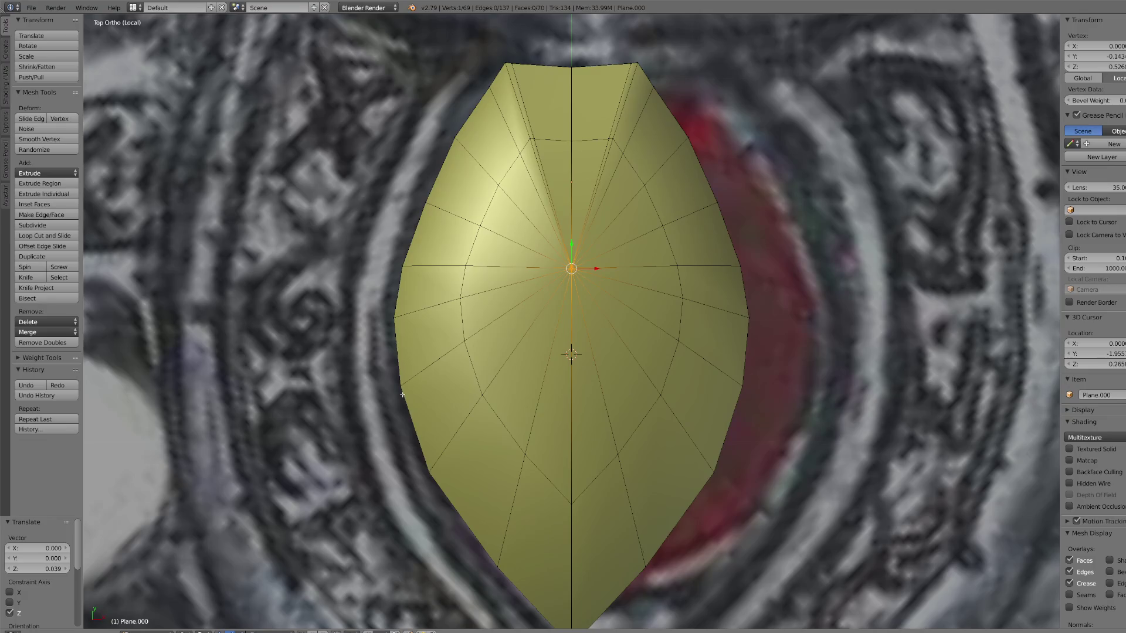
Step: Edge-slide the gem's left-side edge, then pick edges and vertices around the right and lower facets
right_click(405, 386, "ctrl")
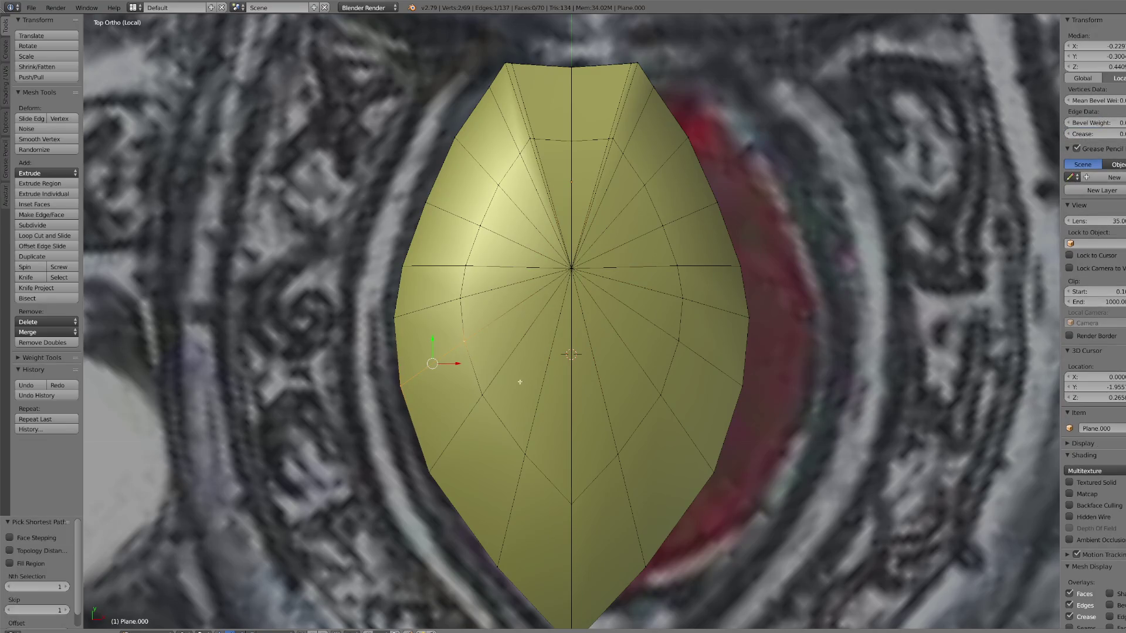
key("g")
key("g")
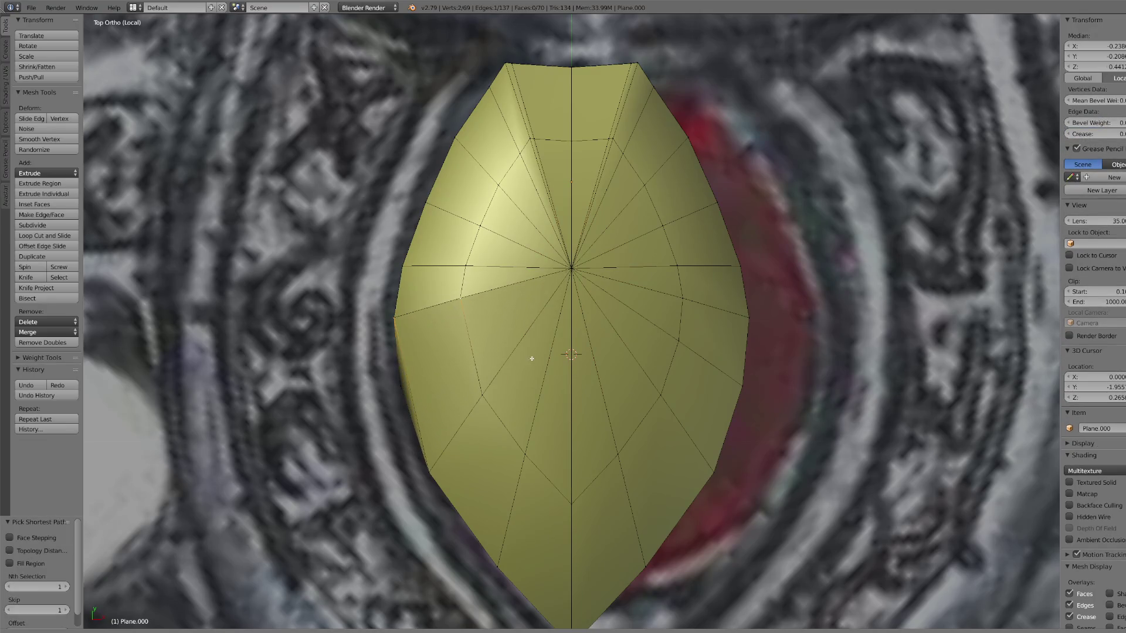
left_click(708, 479)
right_click(684, 342)
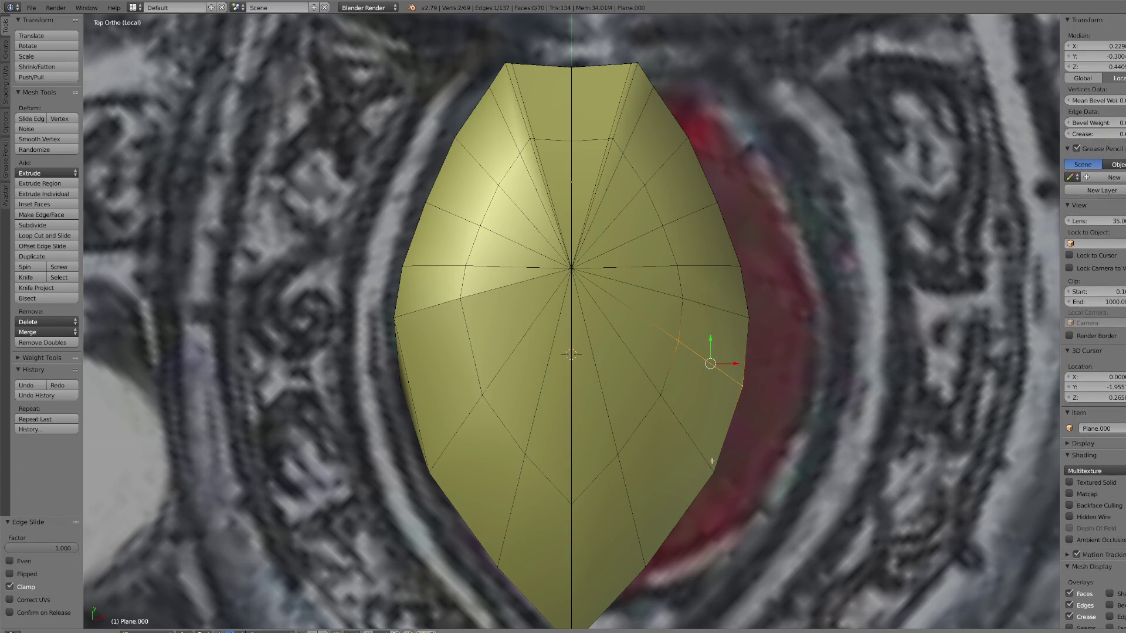
right_click(753, 326)
right_click(540, 455)
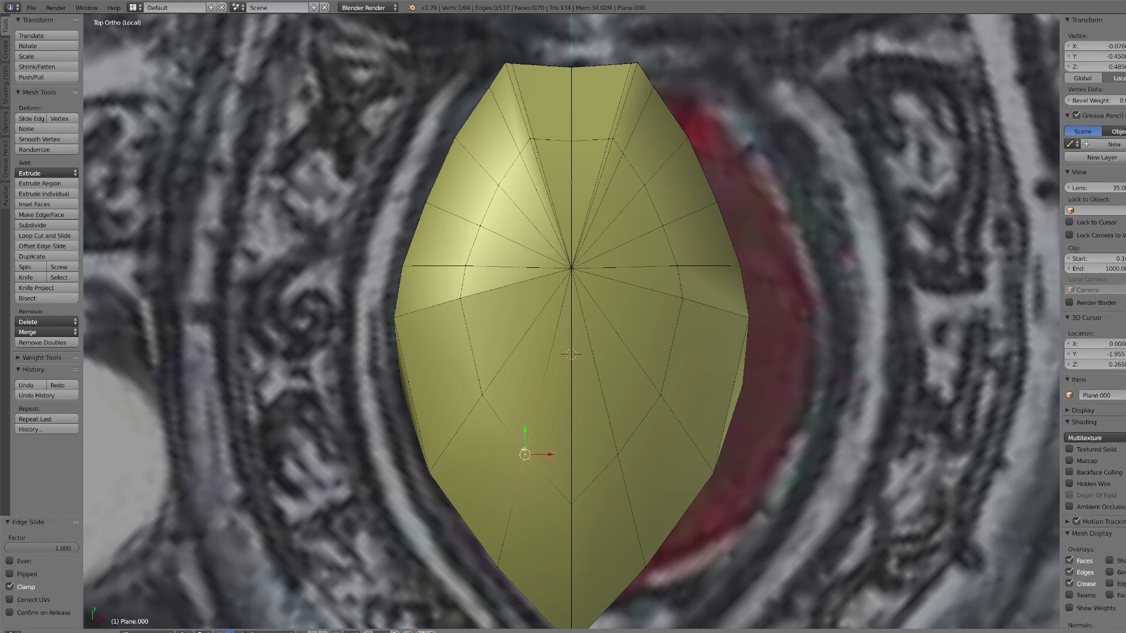
right_click(534, 546)
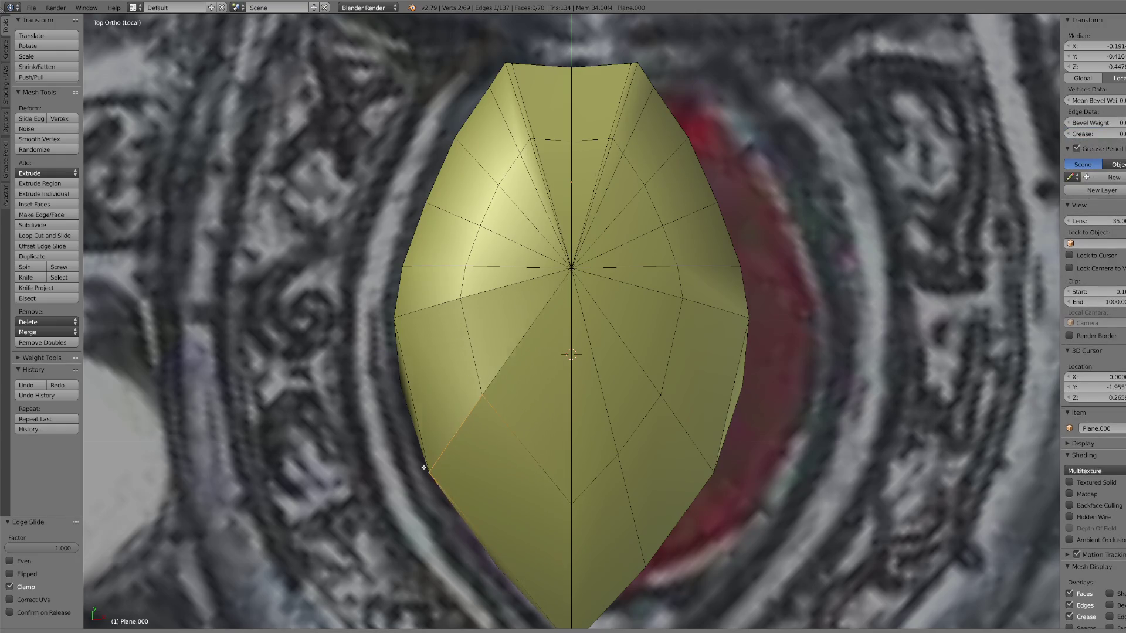
right_click(613, 451)
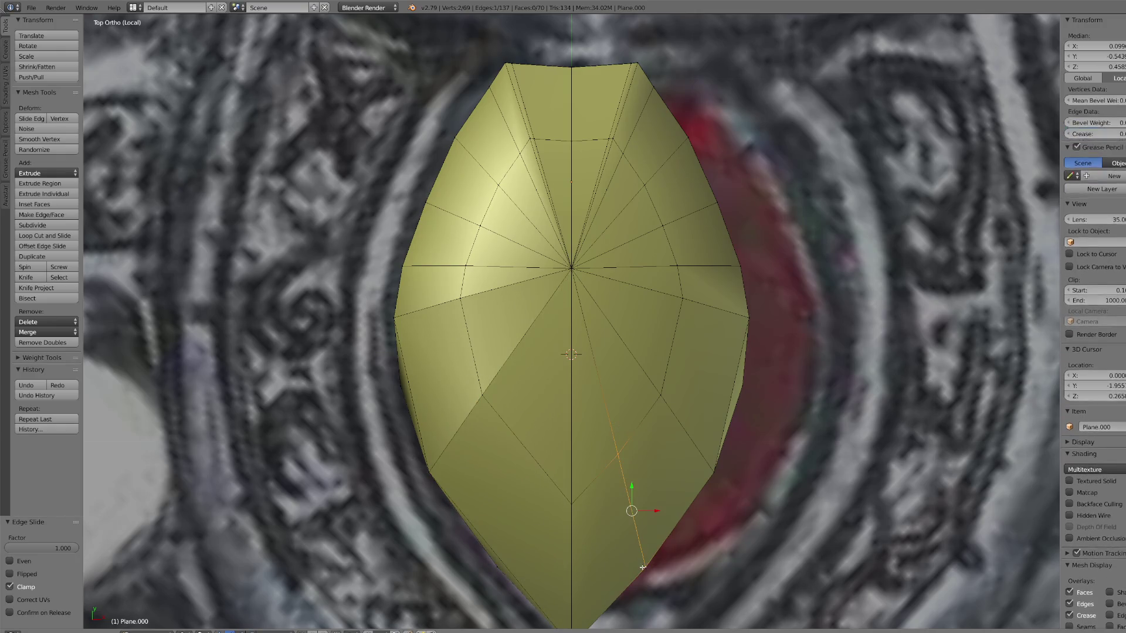
right_click(698, 448)
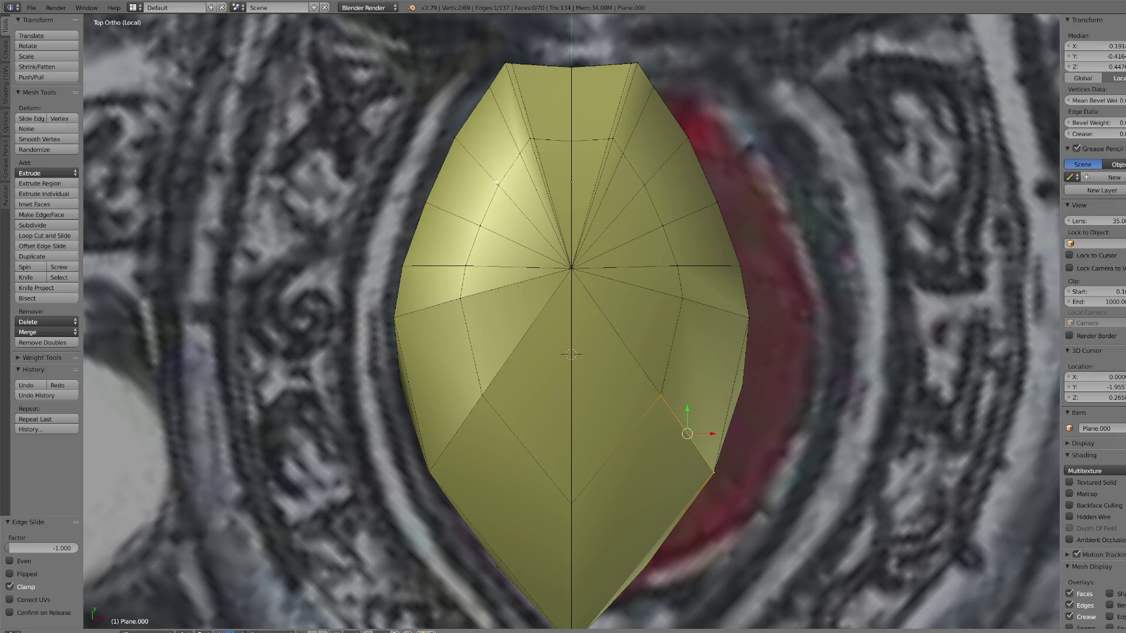
right_click(509, 76)
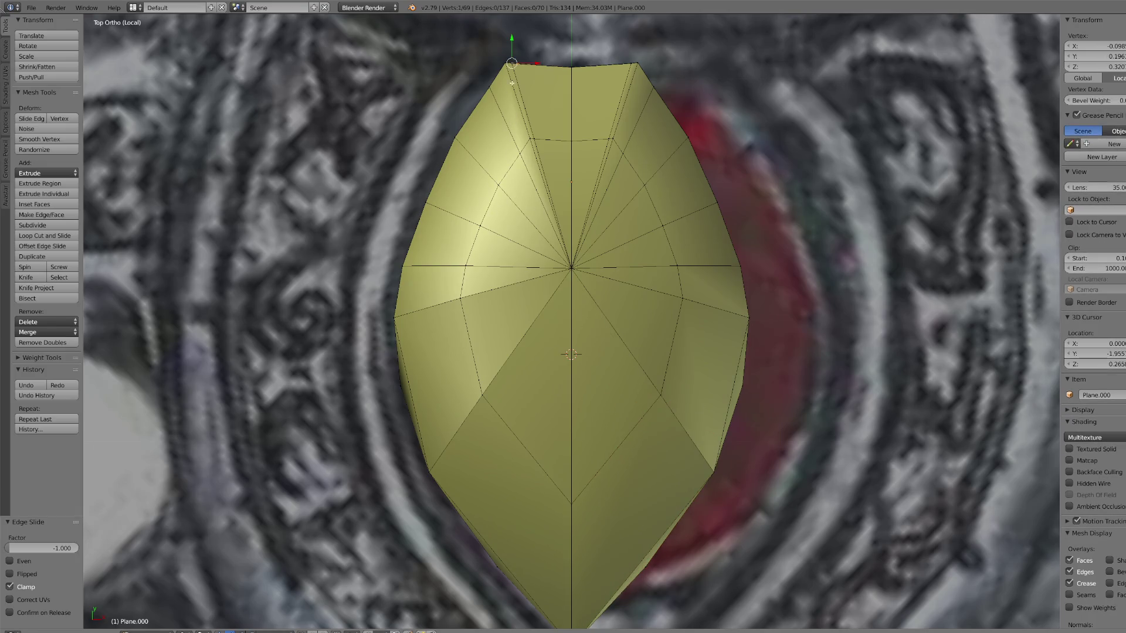
right_click(535, 134, "shift")
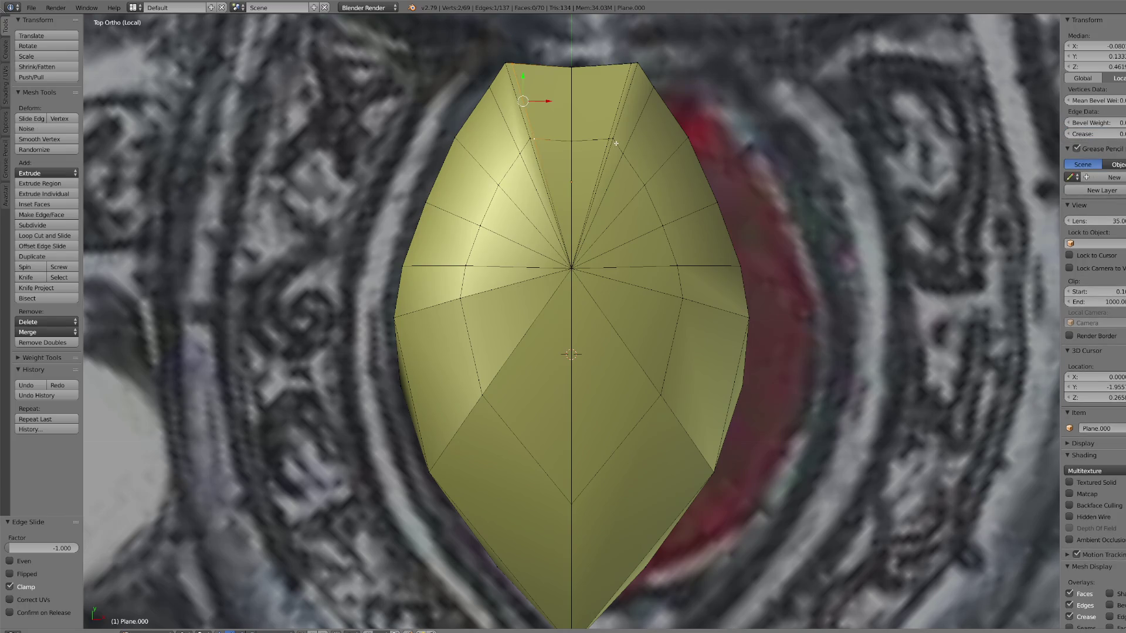
Step: Edge-slide the top-right edge, and try then undo a slide of the upper-left edge
key("ctrl+z")
key("ctrl+z")
key("ctrl+z")
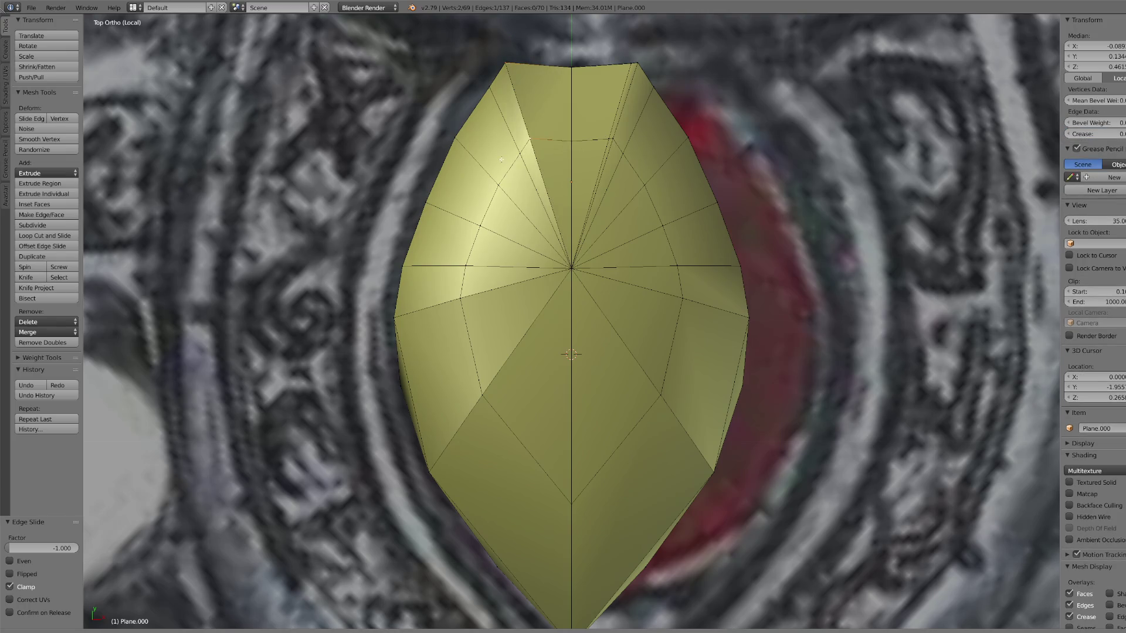
right_click(610, 140, "shift")
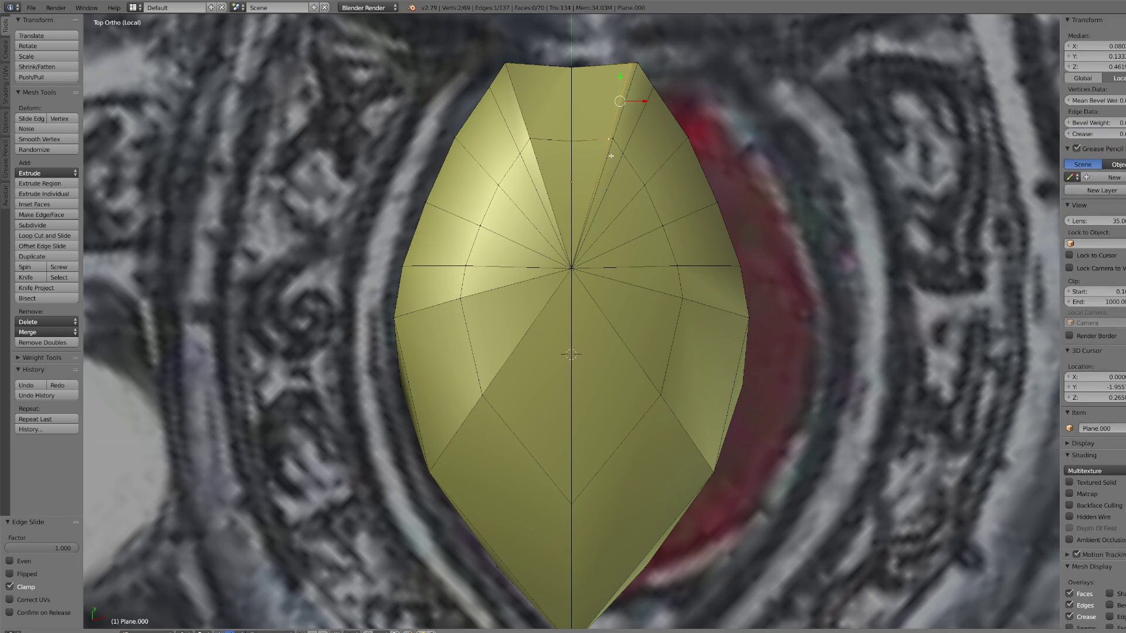
key("g")
key("g")
left_click(733, 198)
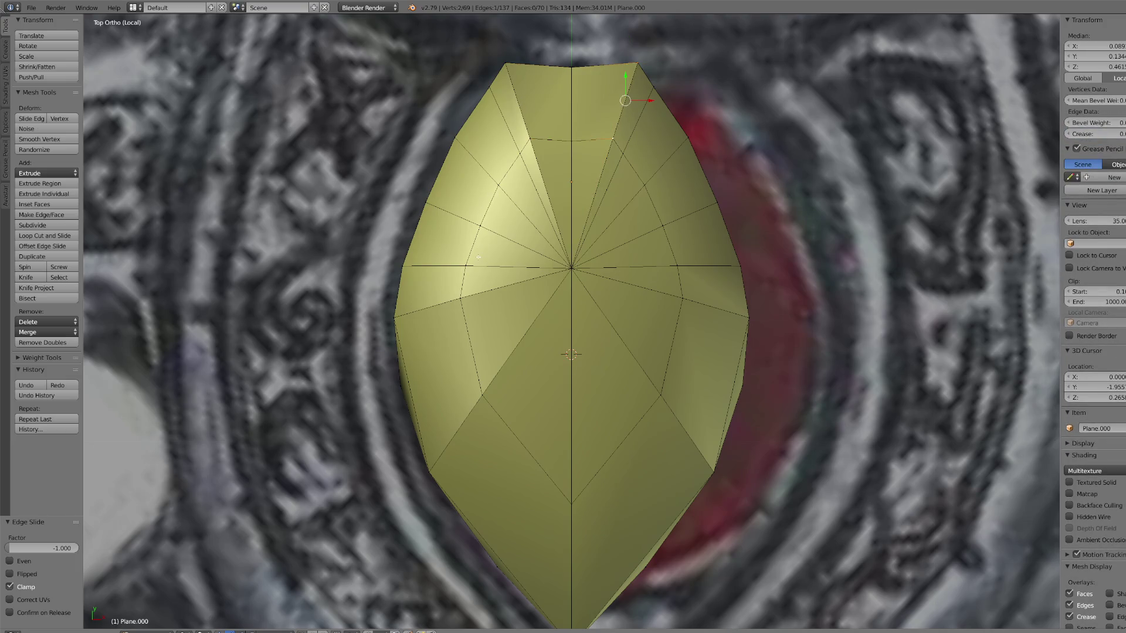
right_click(426, 202)
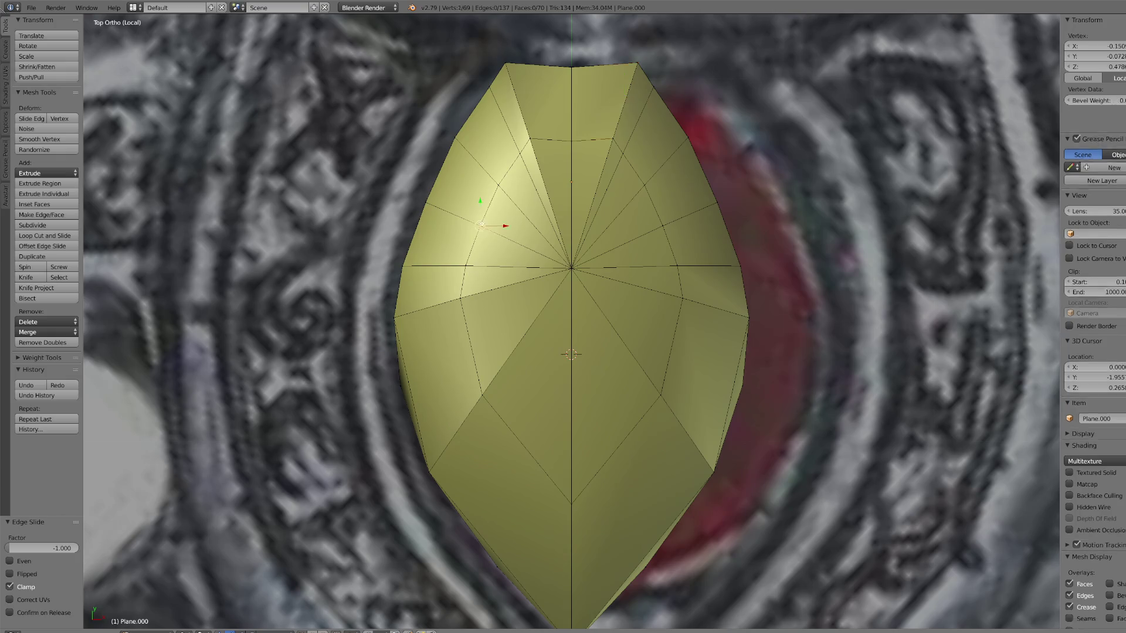
right_click(481, 224, "shift")
key("g")
key("g")
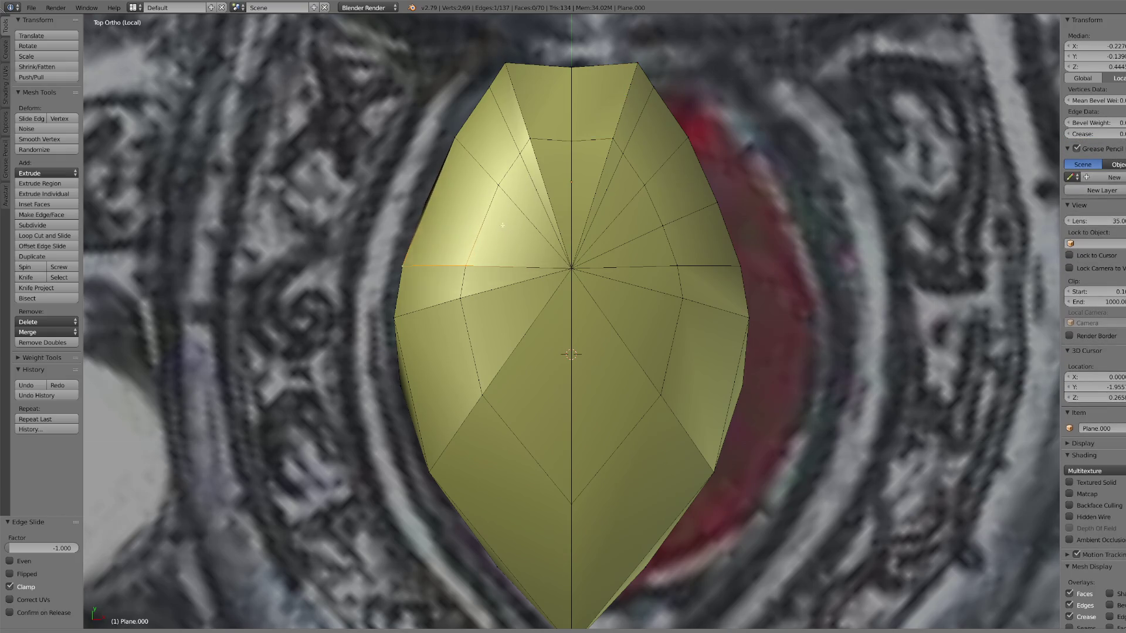
right_click(573, 110)
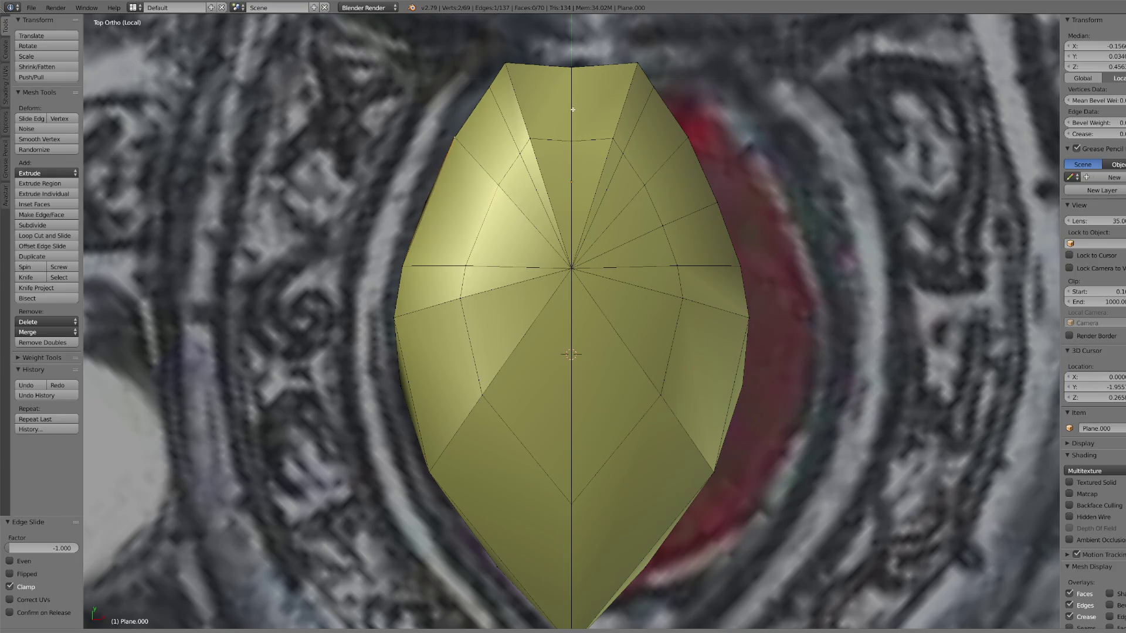
key("ctrl+z")
key("ctrl+z")
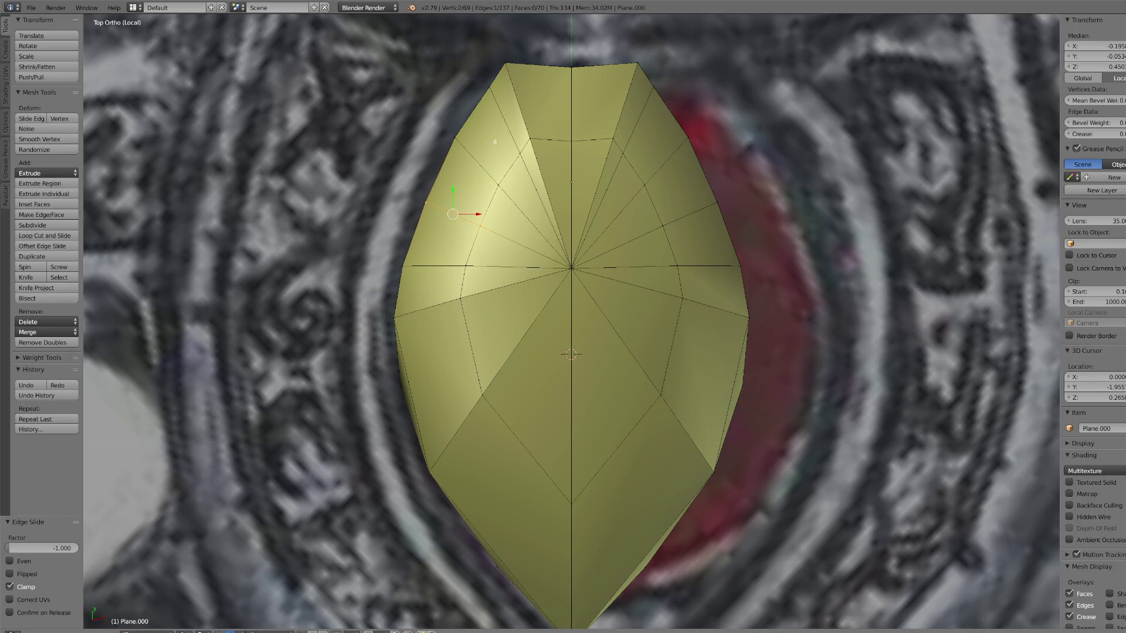
Step: Edge-slide the left edge, then select upper edges and begin sliding the upper-left one
right_click(417, 269)
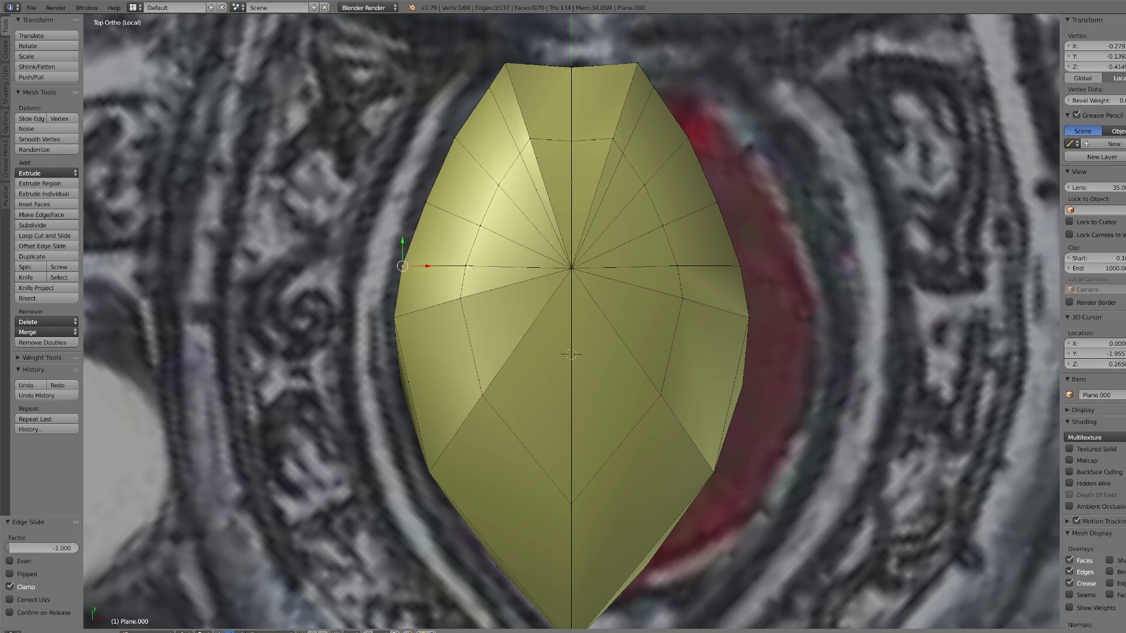
key("ctrl+z")
key("g")
key("g")
left_click(526, 229)
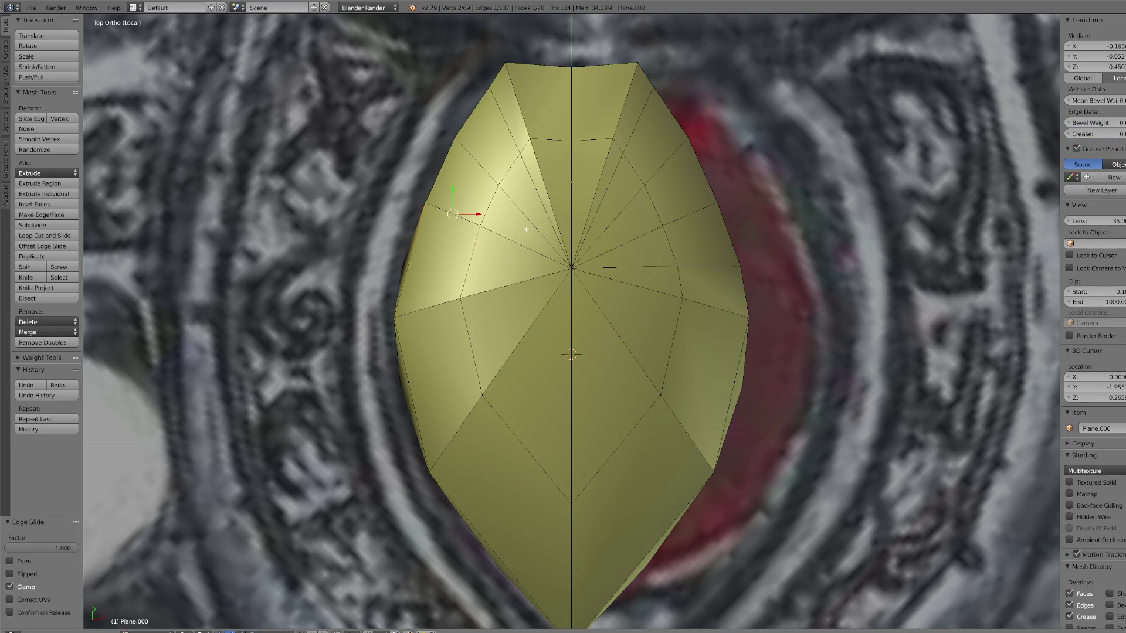
right_click(672, 333)
right_click(637, 235)
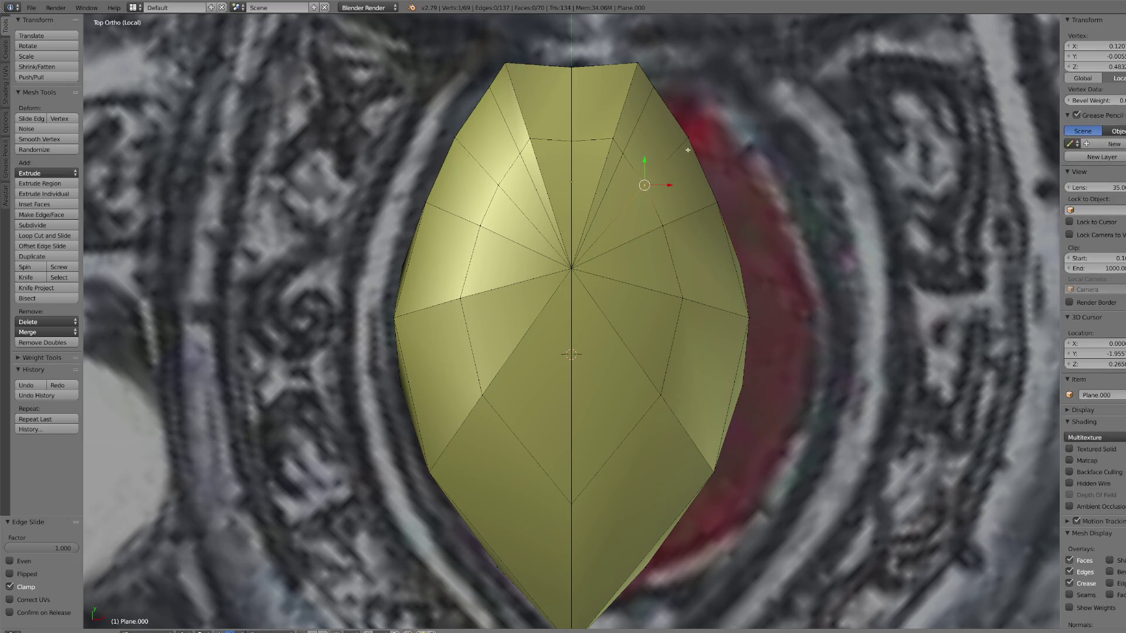
right_click(651, 176)
right_click(476, 142)
right_click(509, 132)
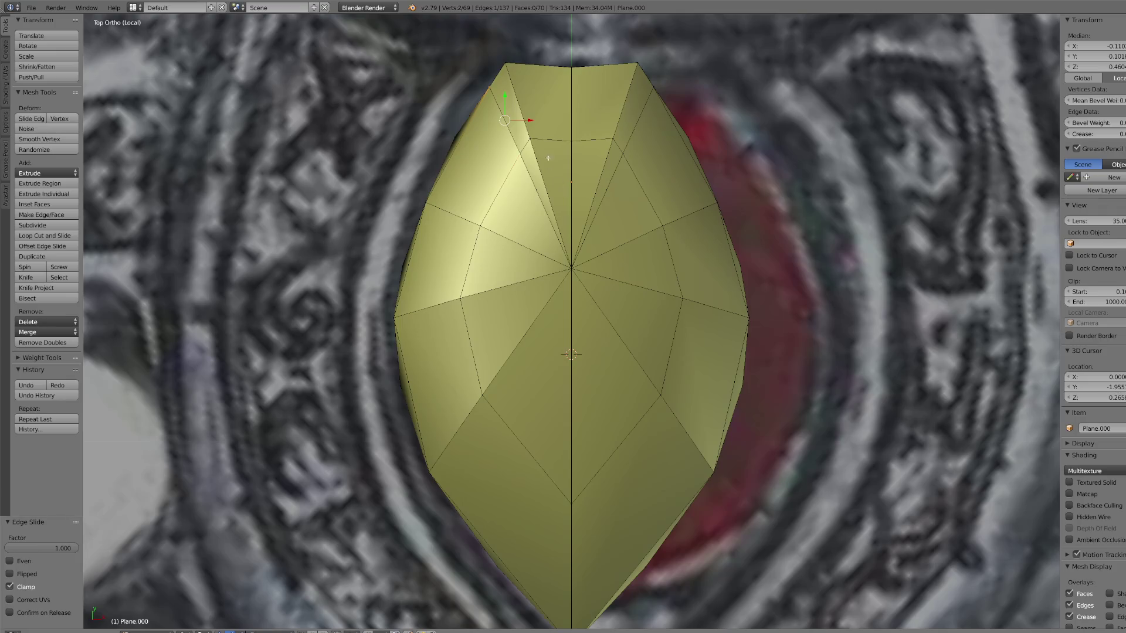
key("g")
key("g")
Step: Select the whole gem mesh and run Remove Doubles
key("a")
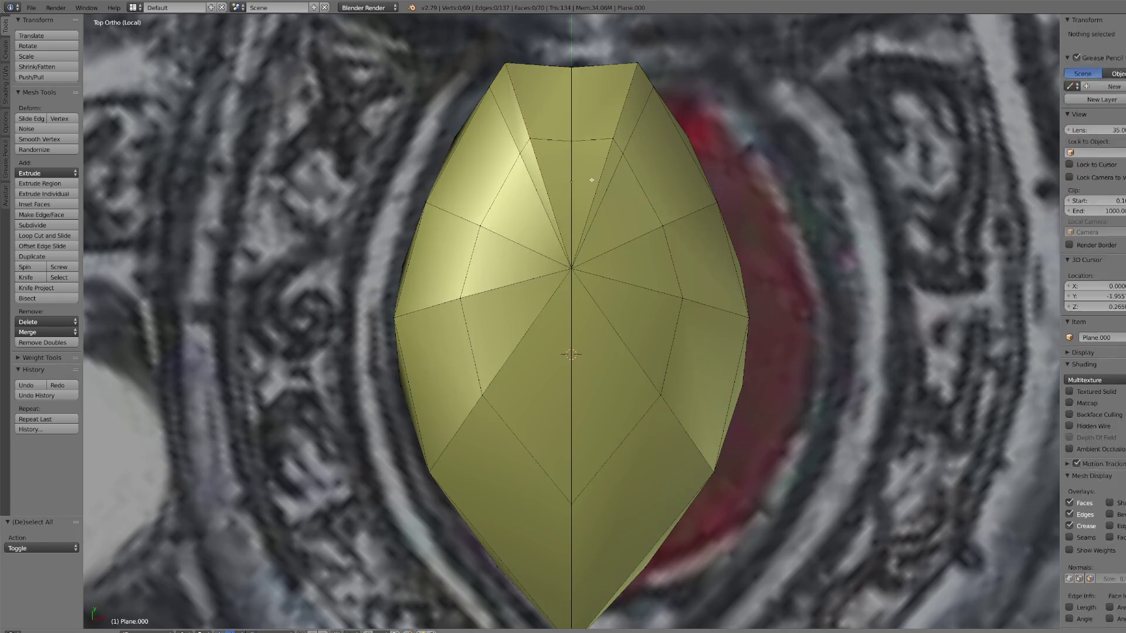
key("a")
left_click(67, 344)
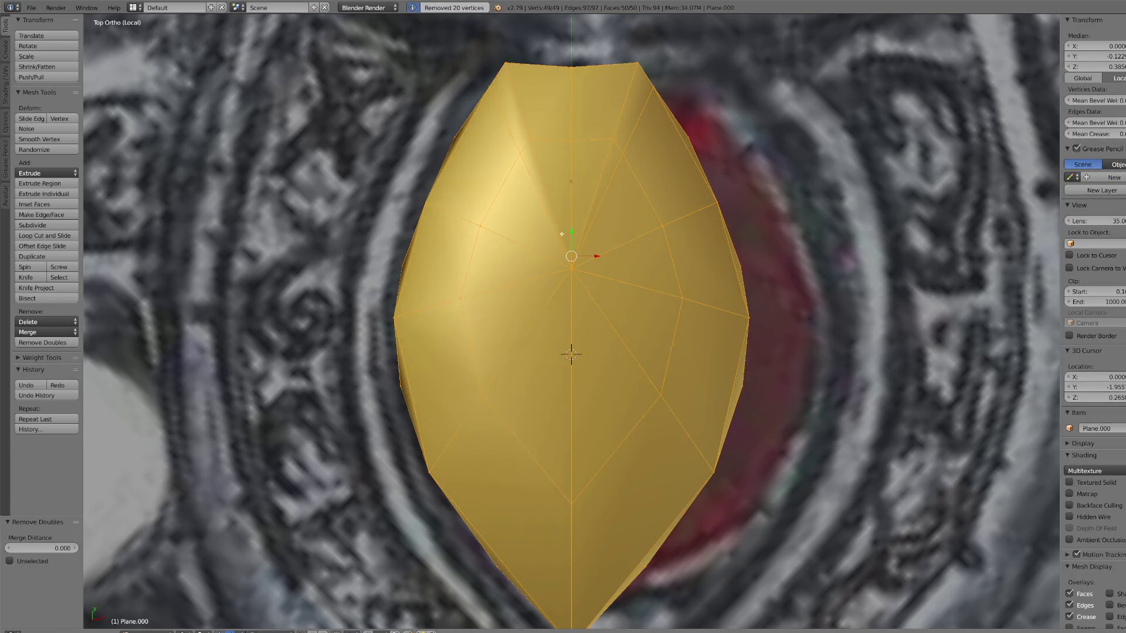
Step: Slide the gem's top-left edge across toward the top right
right_click(508, 61)
key("g")
right_click(541, 166)
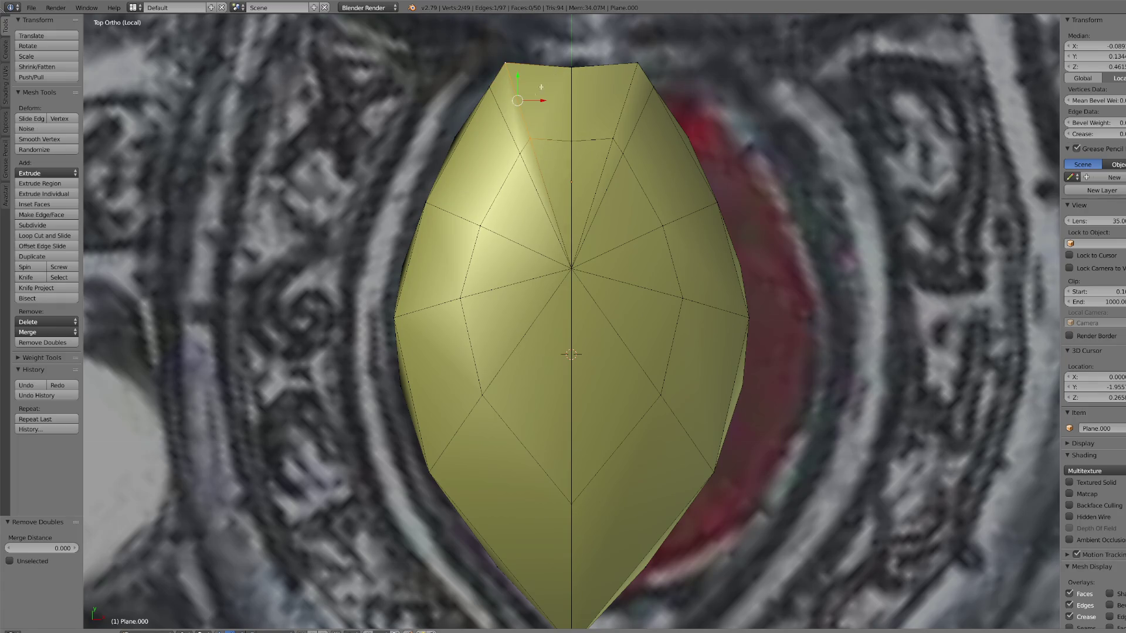
scroll(574, 133, "down", 4)
scroll(616, 200, "up", 3)
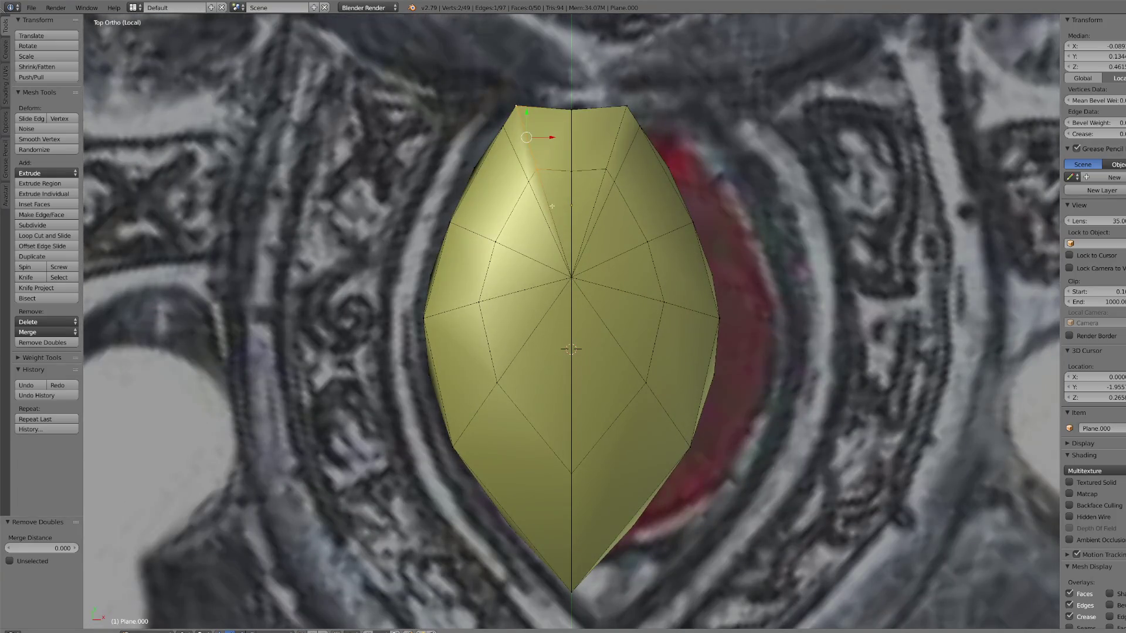
key("g")
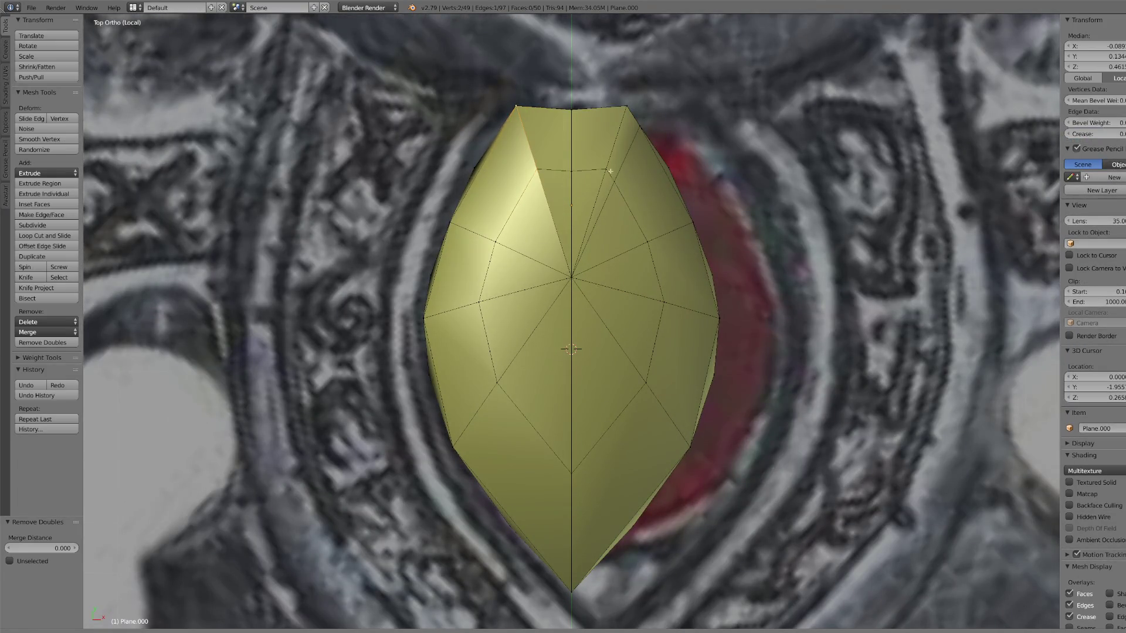
key("g")
left_click(640, 220)
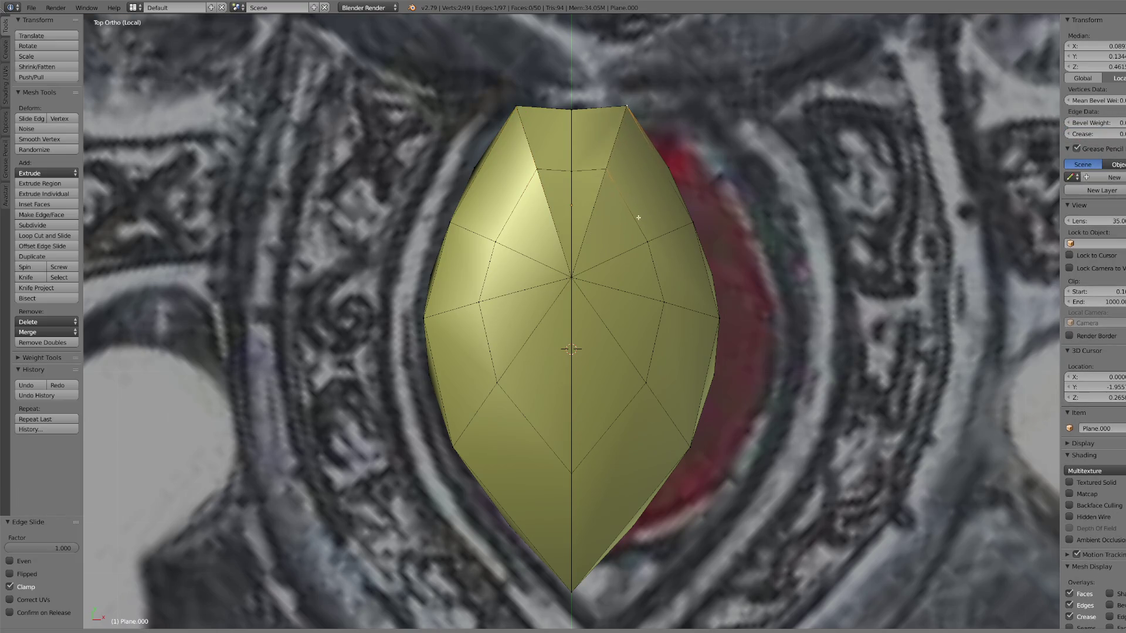
Step: Run Remove Doubles on the whole gem again and switch to Object Mode
key("a")
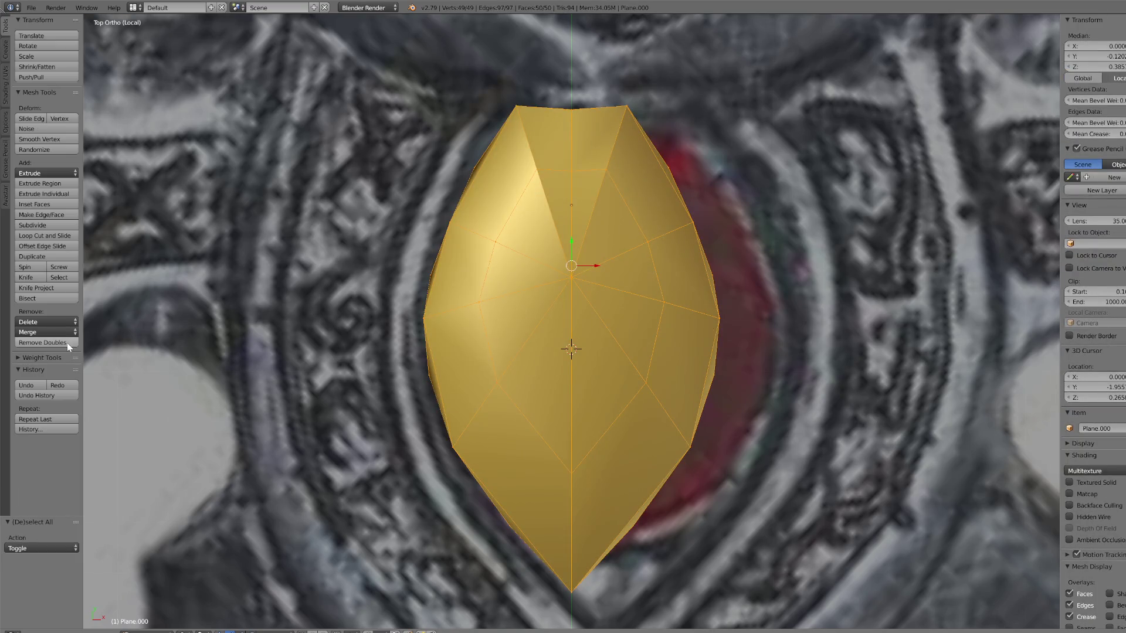
left_click(67, 343)
left_click(147, 632)
left_click(152, 620)
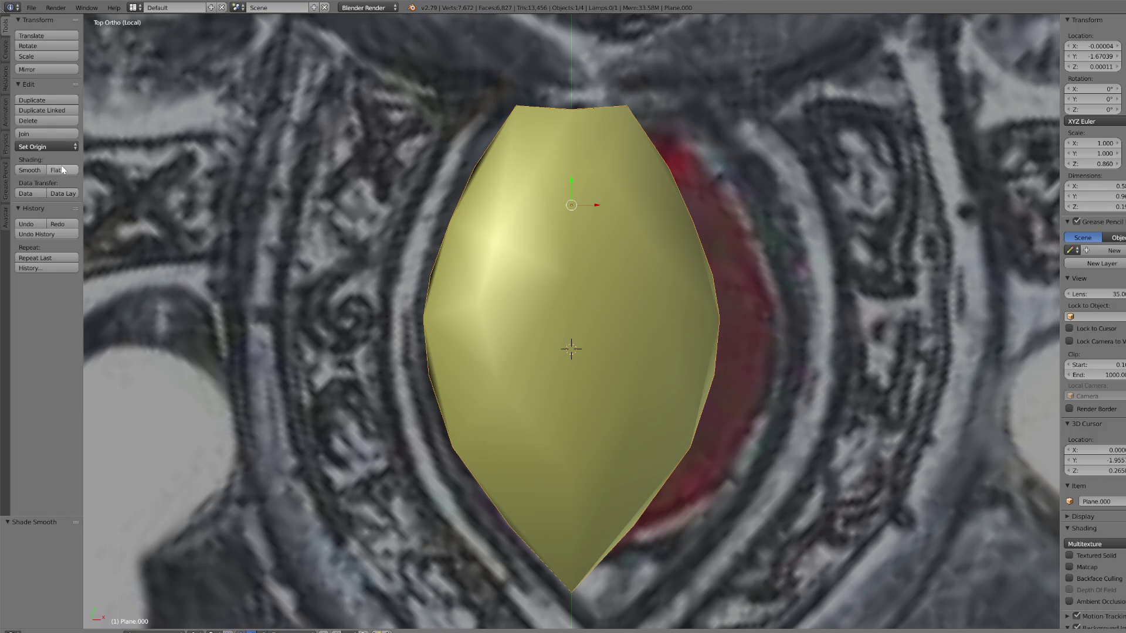
Step: Give the gem flat shading and exit local view to show the whole sword
left_click(56, 170)
scroll(560, 271, "down", 3)
key("KP_1")
mouse_move(638, 395)
middle_mouse_down()
mouse_move(666, 395)
mouse_move(612, 425)
mouse_move(589, 401)
mouse_move(604, 380)
mouse_move(586, 410)
mouse_move(558, 397)
mouse_move(674, 447)
mouse_move(679, 432)
mouse_move(633, 467)
mouse_move(672, 461)
middle_mouse_up()
key("KP_8")
key("KP_8")
key("KP_8")
key("KP_Divide")
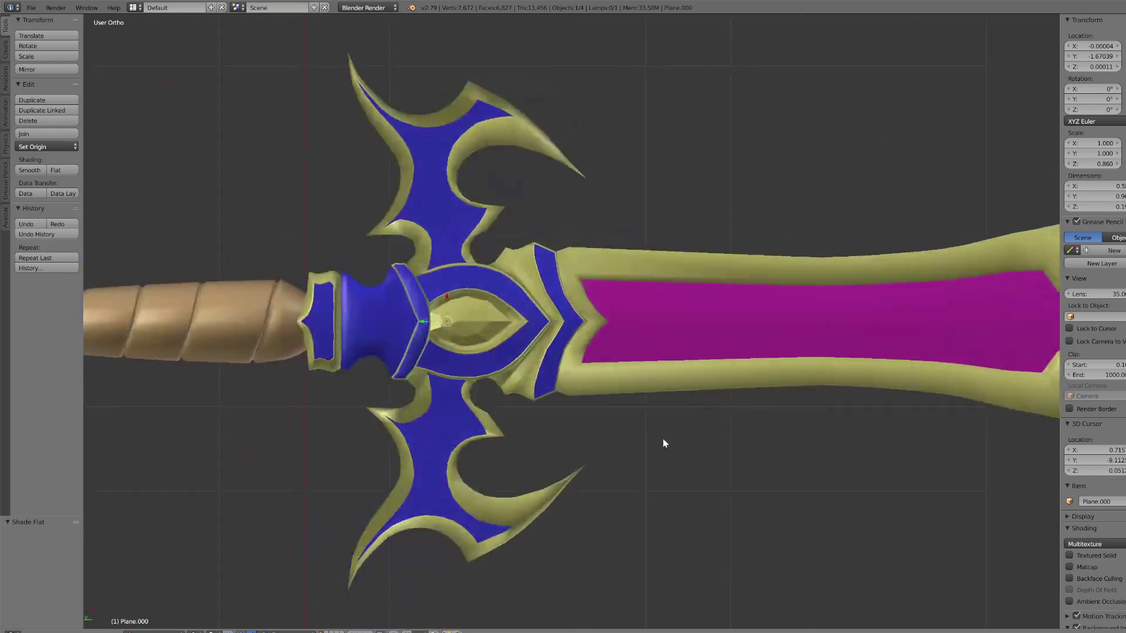
scroll(667, 441, "up", 5)
Step: Set the gem's origin to its surface centre of mass and scale it to about 0.94
right_click(410, 369)
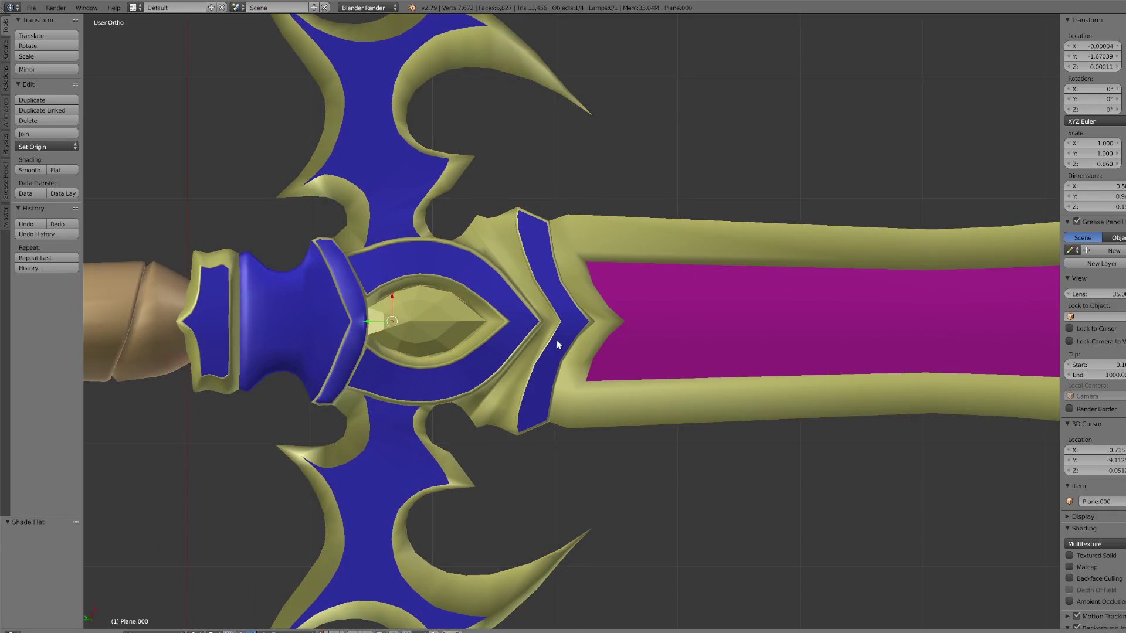
key("KP_Decimal")
left_click(57, 147)
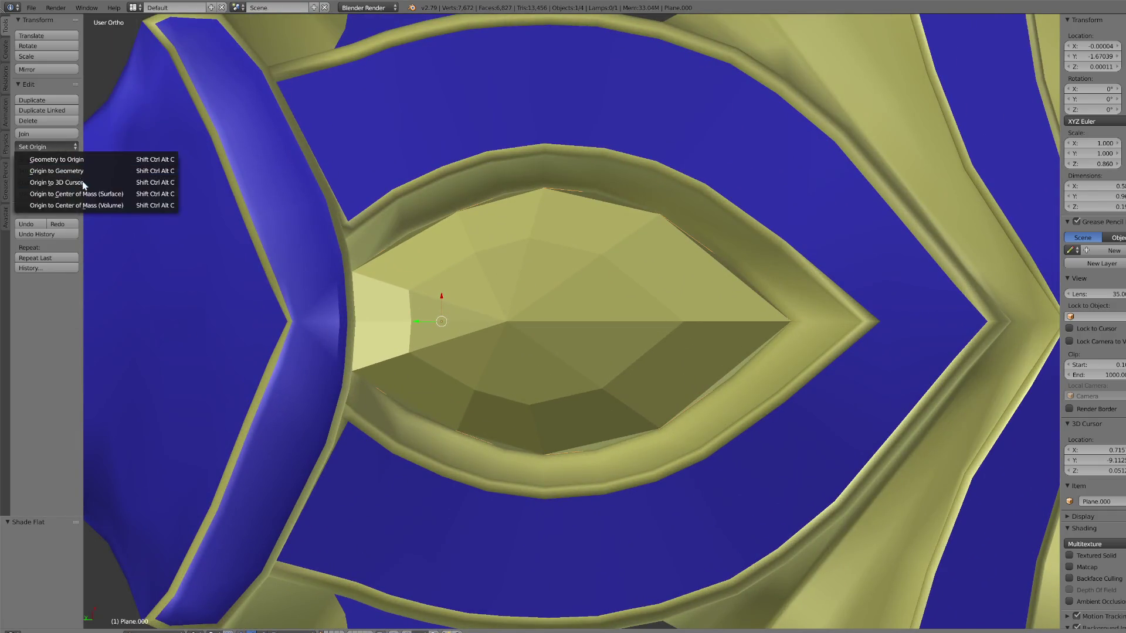
left_click(59, 196)
key("s")
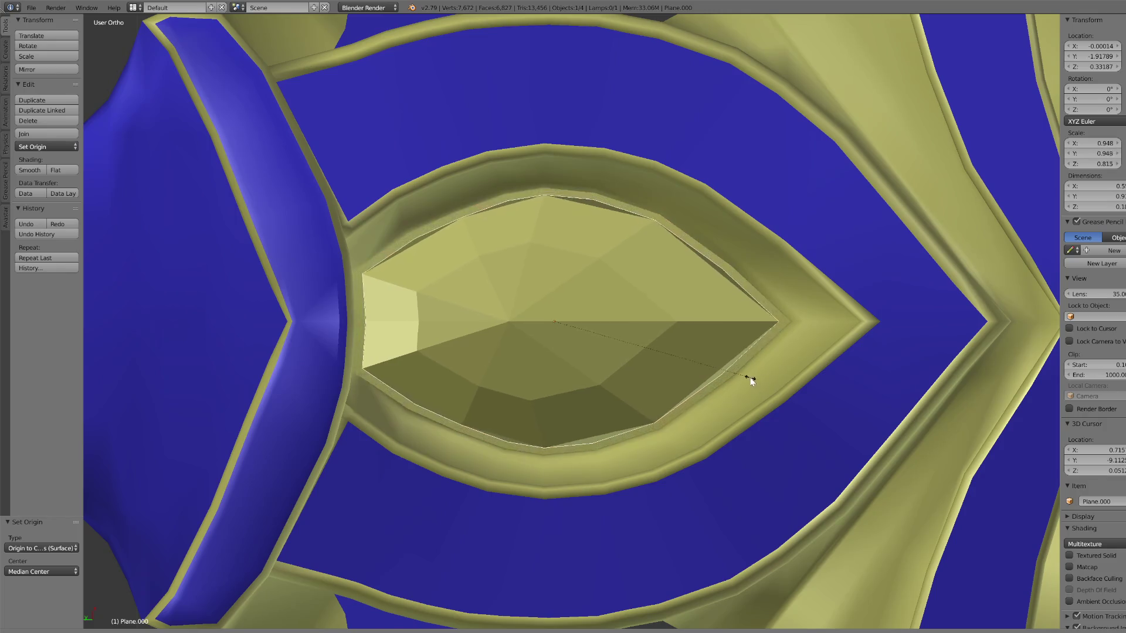
left_click(748, 378)
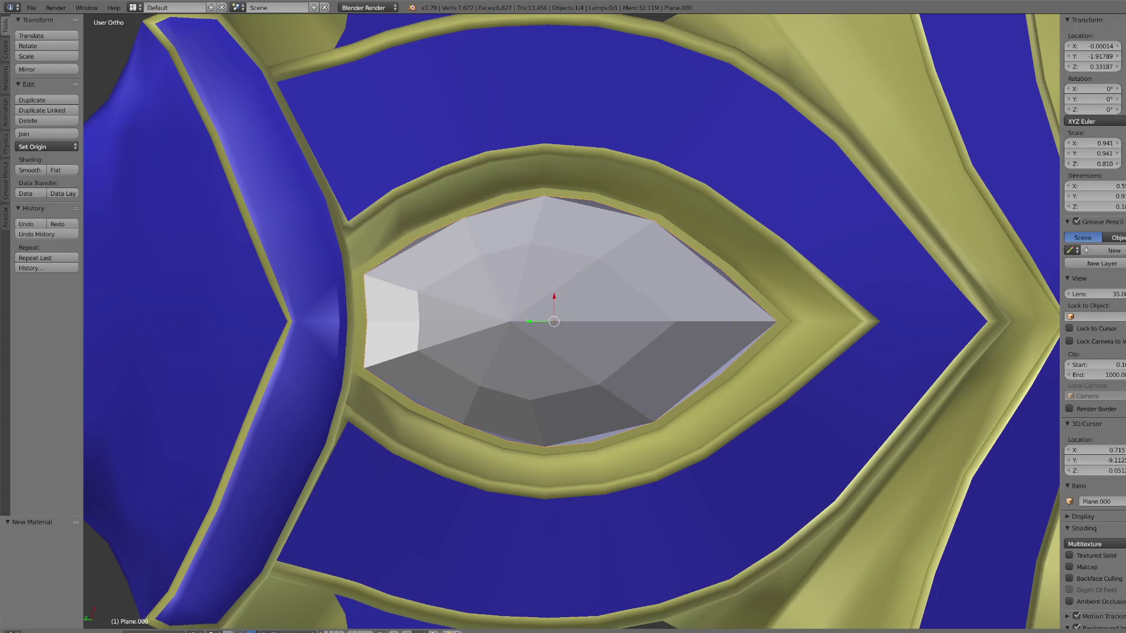
Step: Move the gem along Z to seat it in the crossguard socket
scroll(792, 276, "down", 10)
mouse_move(842, 38)
middle_mouse_down()
mouse_move(631, 332)
mouse_move(680, 356)
mouse_move(624, 385)
mouse_move(636, 352)
mouse_move(595, 326)
middle_mouse_up()
scroll(578, 367, "up", 10)
key("g")
key("z")
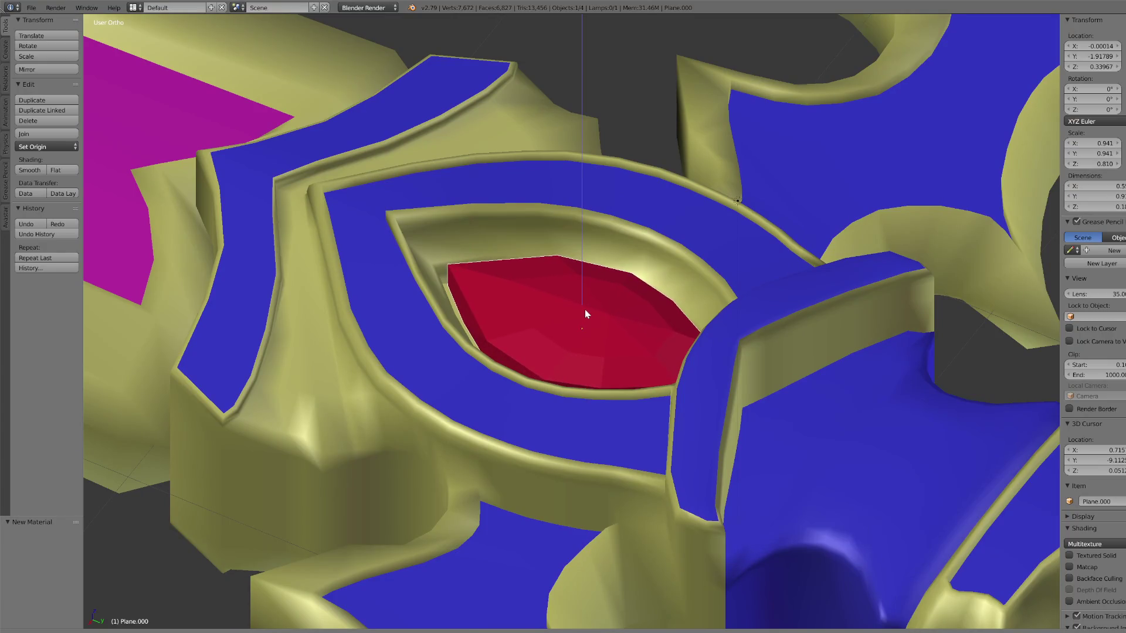
left_click(586, 309)
mouse_move(585, 309)
middle_mouse_down()
mouse_move(584, 329)
mouse_move(620, 334)
mouse_move(693, 403)
mouse_move(691, 385)
mouse_move(673, 401)
middle_mouse_up()
scroll(583, 329, "down", 5)
scroll(621, 334, "down", 4)
scroll(657, 369, "up", 4)
Step: Duplicate the red gem, switch to wireframe, and lower the copy to the crossguard's back
left_click(46, 102)
right_click(106, 152)
left_click(195, 631)
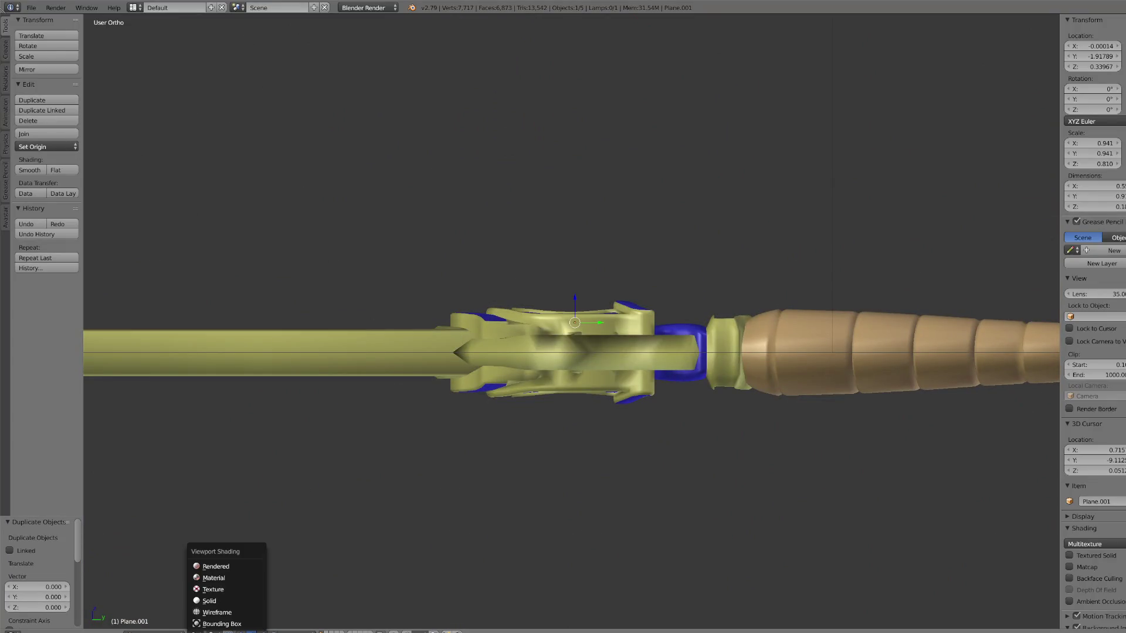
left_click(205, 611)
left_click_drag(576, 303, 578, 434)
mouse_move(578, 434)
middle_mouse_down()
mouse_move(633, 451)
mouse_move(688, 424)
mouse_move(658, 445)
middle_mouse_up()
Step: Flip the gem copy exactly 180° and nudge it up against the crossguard
type("r180")
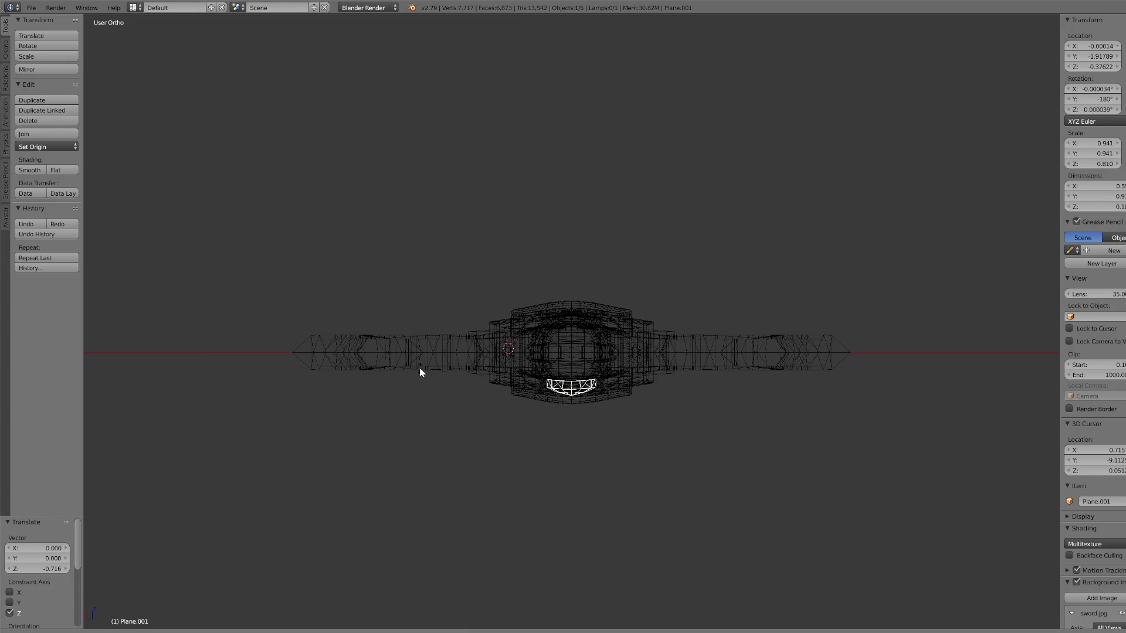
key("Return")
left_click(50, 550)
type("180")
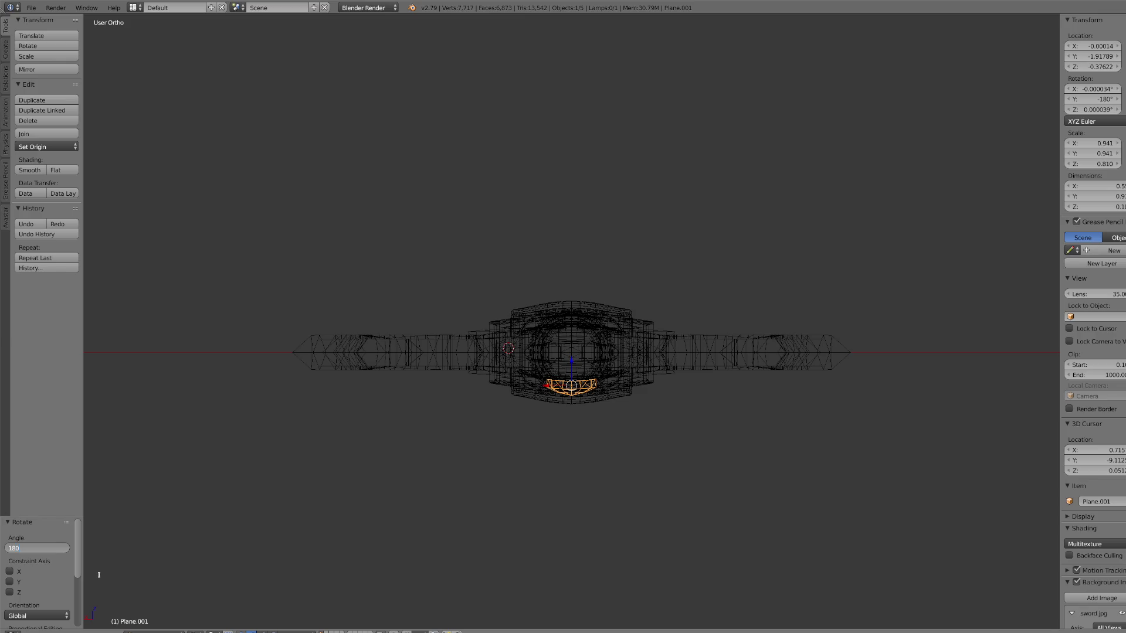
key("Return")
mouse_move(626, 525)
middle_mouse_down()
mouse_move(661, 523)
mouse_move(659, 505)
mouse_move(673, 497)
middle_mouse_up()
scroll(609, 510, "up", 5)
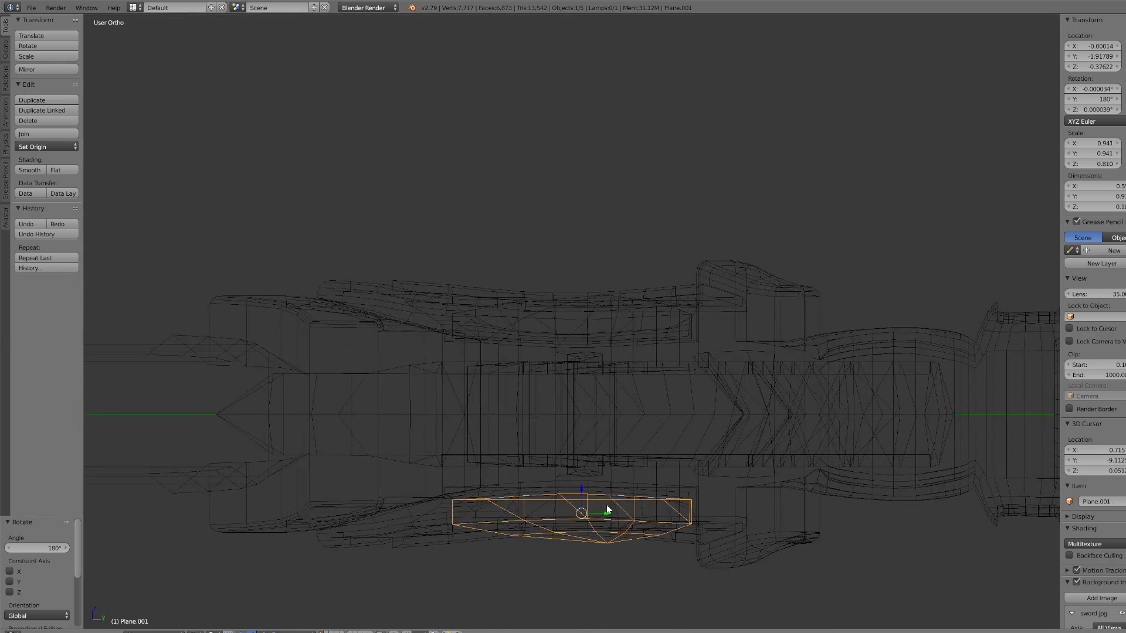
mouse_move(582, 490)
left_mouse_down()
mouse_move(583, 480)
mouse_move(585, 539)
mouse_move(586, 478)
mouse_move(598, 486)
left_mouse_up()
Step: Select the front gem and raise it along Z
left_click(196, 631)
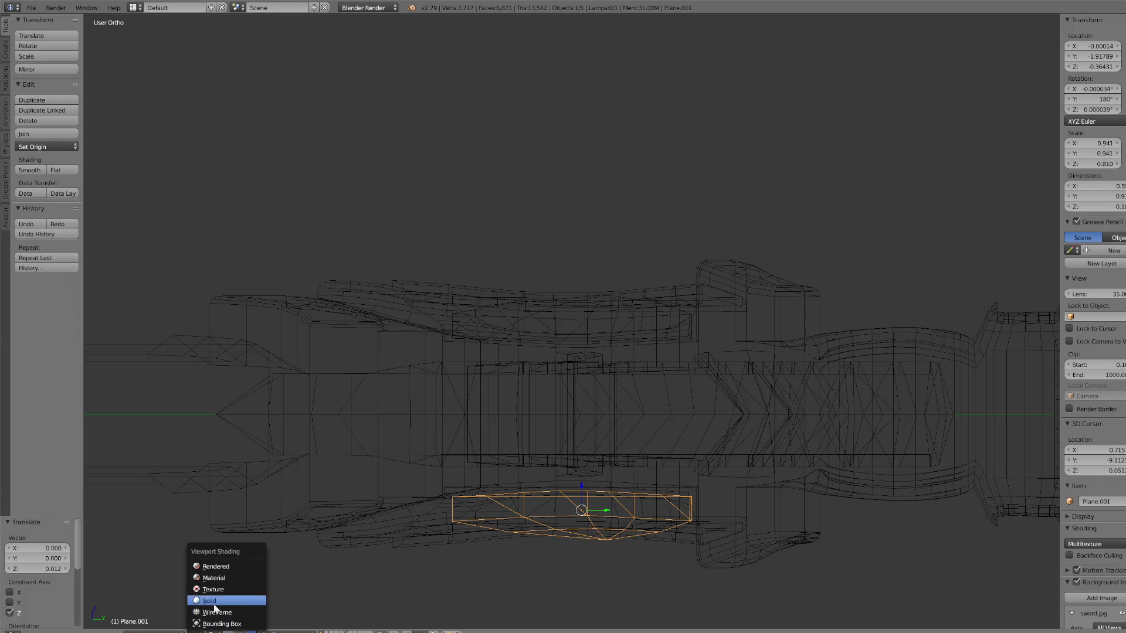
scroll(546, 367, "up", 1)
right_click(591, 333)
right_click_drag(592, 333, 593, 330)
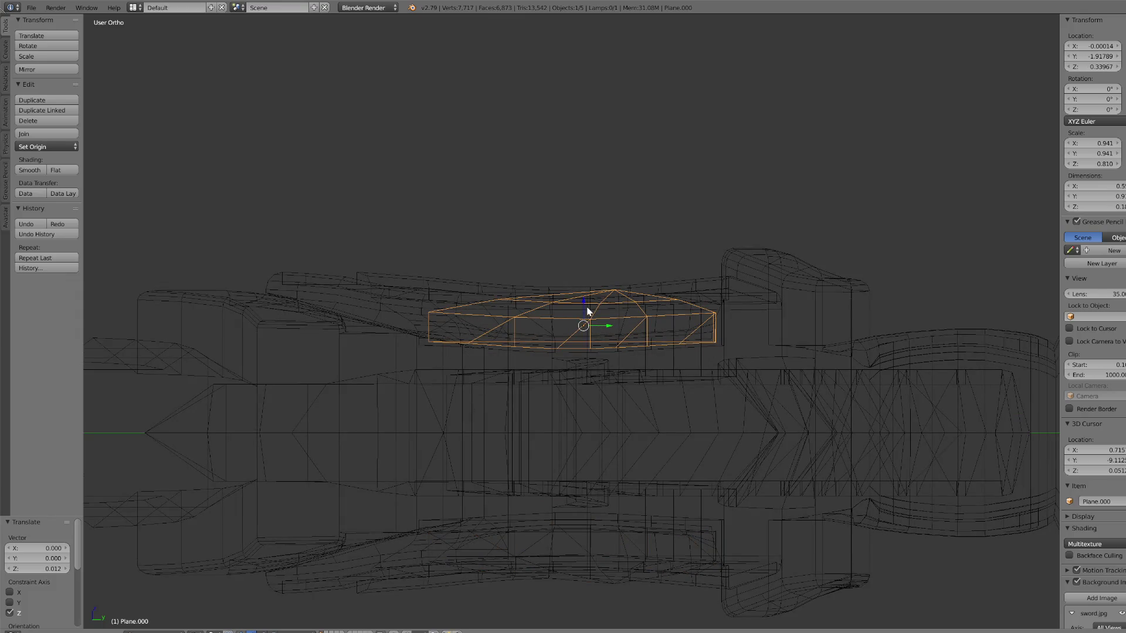
key("g")
key("z")
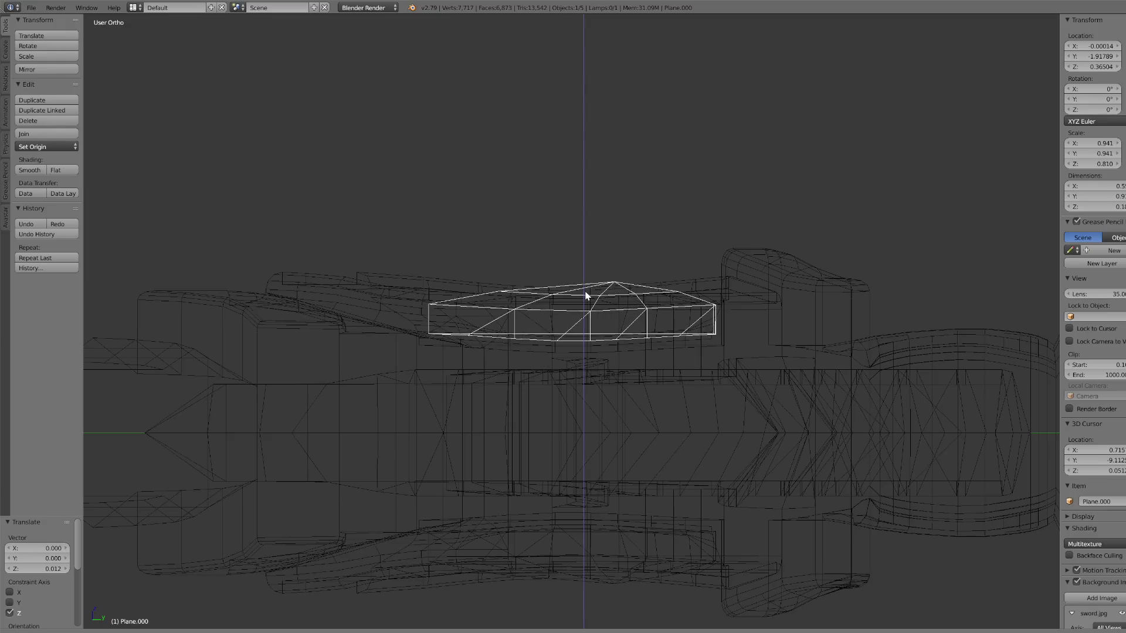
left_click(585, 295)
Step: Duplicate the gem, rotate the copy 180° on Y for the back face, and return to Solid shading
key("shift+d")
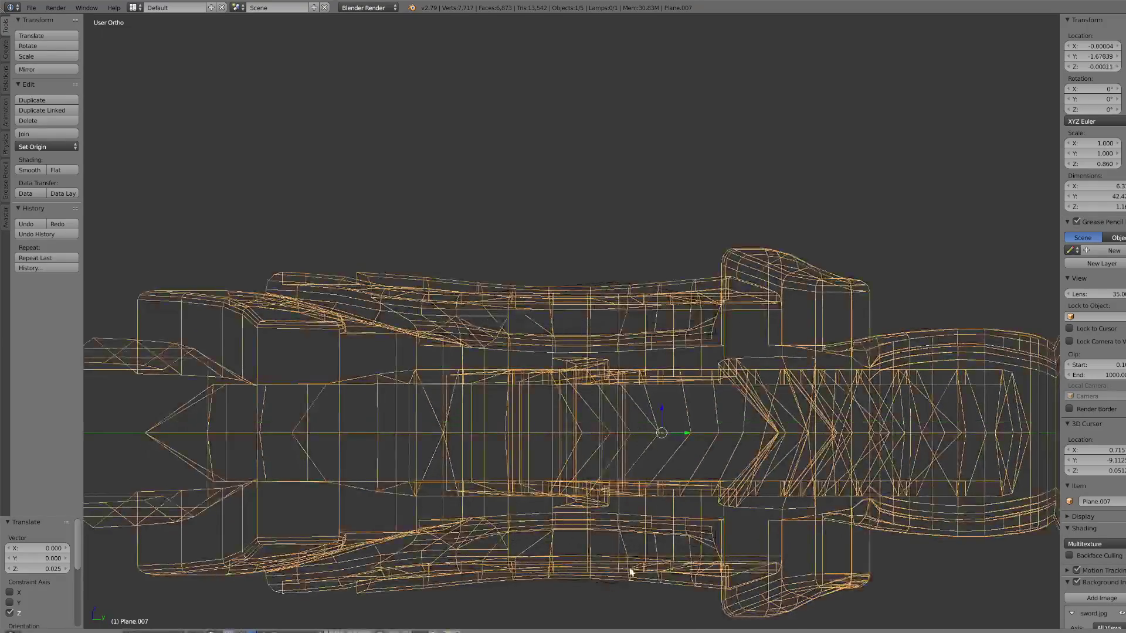
key("r")
key("y")
key("1")
key("8")
key("0")
key("Return")
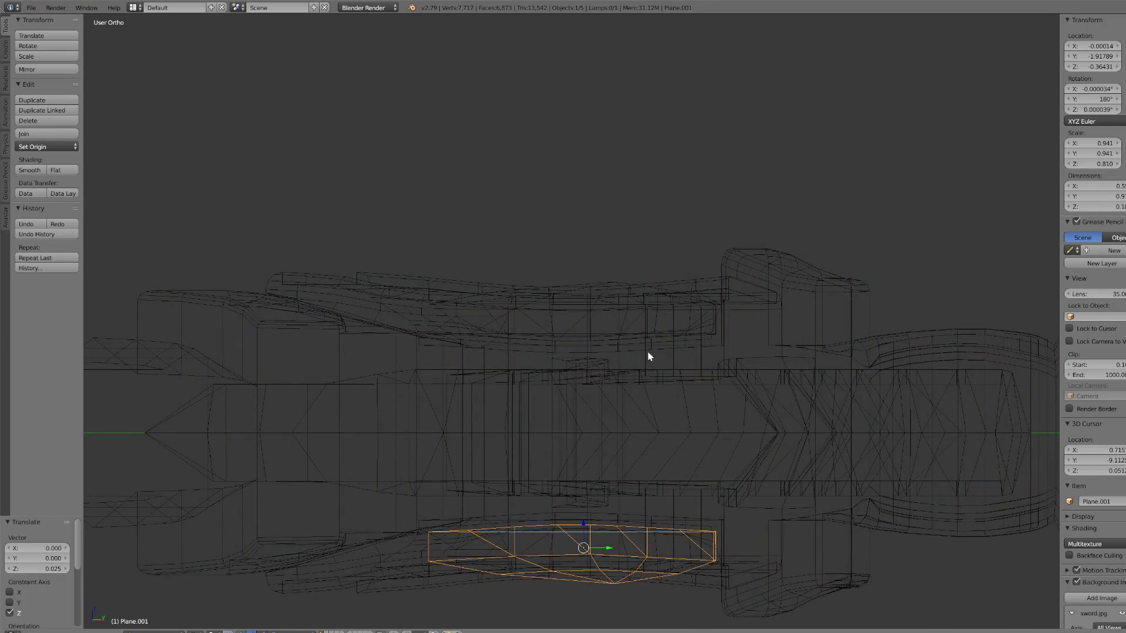
left_click(196, 631)
left_click(221, 598)
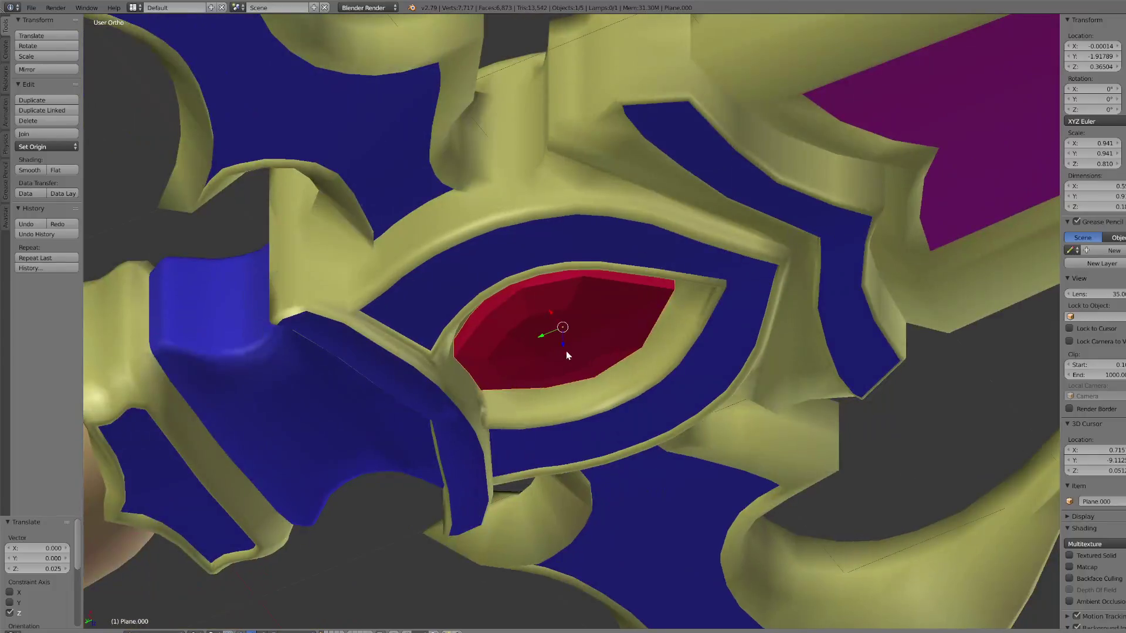
Step: Raise the front gem slightly along Z, then view the whole sword from above
key("g")
key("z")
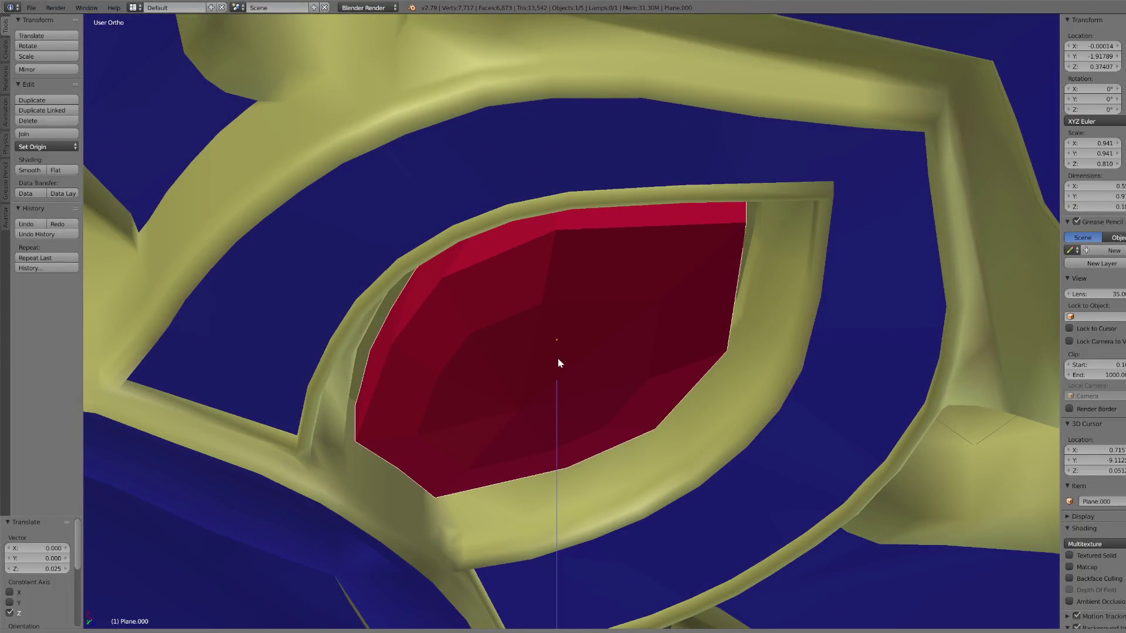
left_click(558, 359)
scroll(562, 375, "down", 6)
key("KP_7")
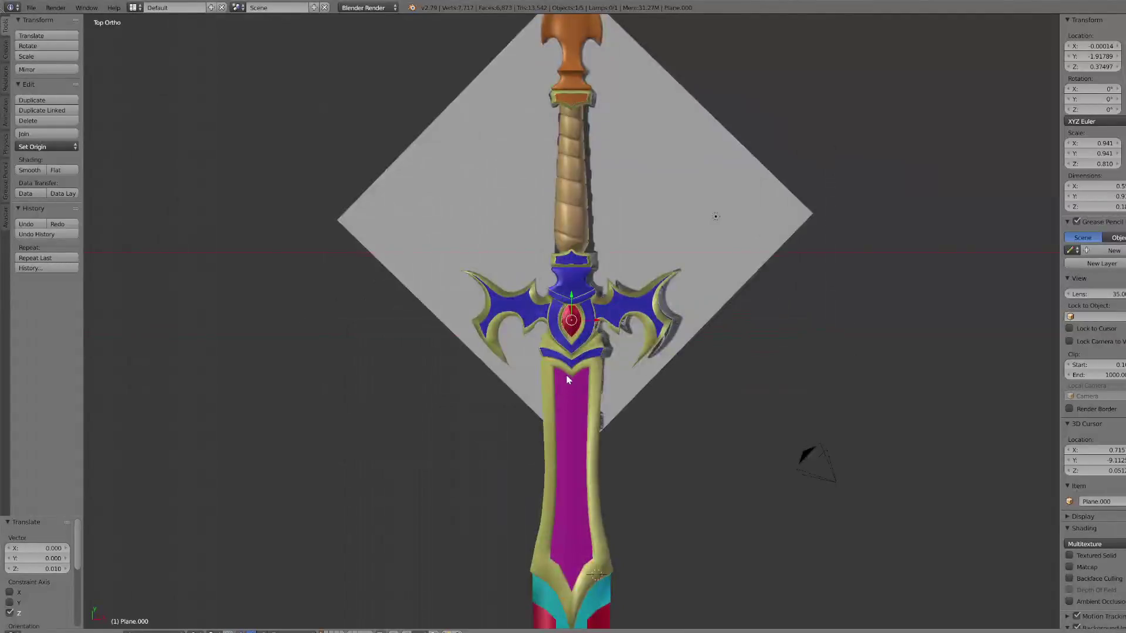
scroll(560, 364, "down", 2)
middle_click_drag(554, 350, 129, 157)
Step: Duplicate the front gem and slide the copy along Y into the pommel
left_click(51, 103)
right_click(69, 100)
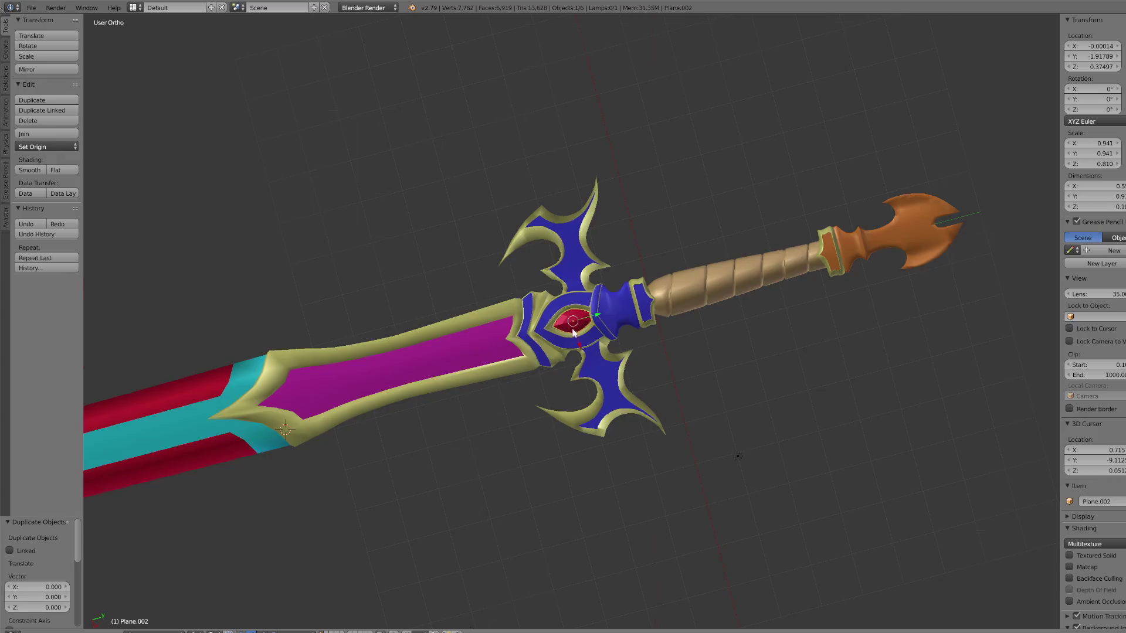
middle_click_drag(351, 223, 600, 324)
key("y")
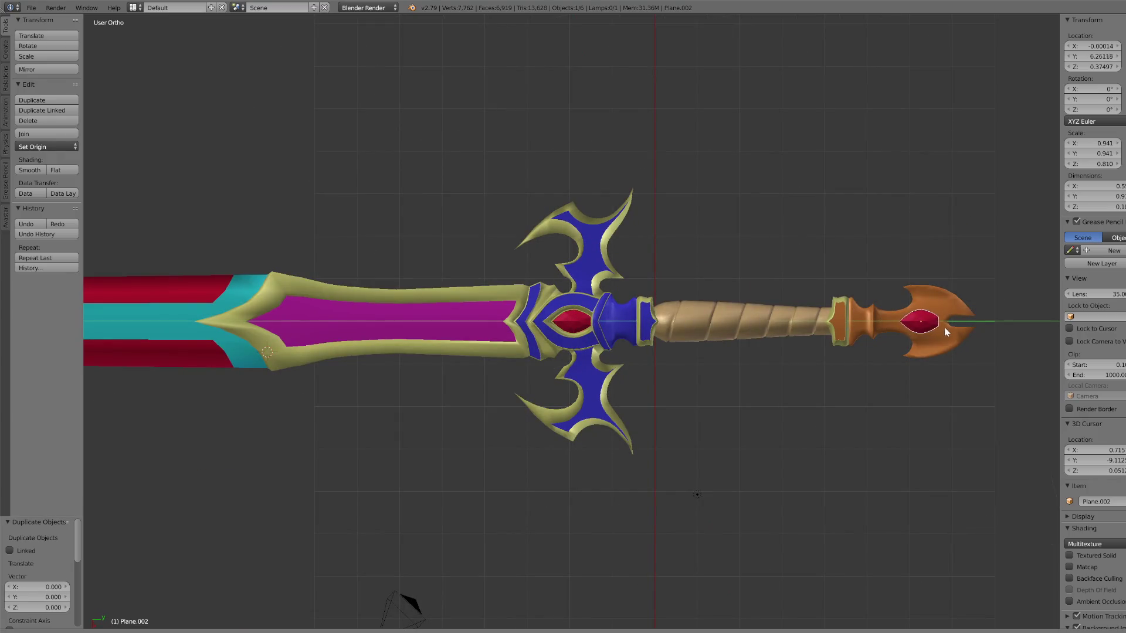
left_click(948, 327)
scroll(949, 346, "up", 1)
Step: Frame the pommel gem, cancel a trial scale, and delete the pommel copy
key("KP_Decimal")
scroll(859, 384, "down", 7)
key("s")
right_click(799, 369)
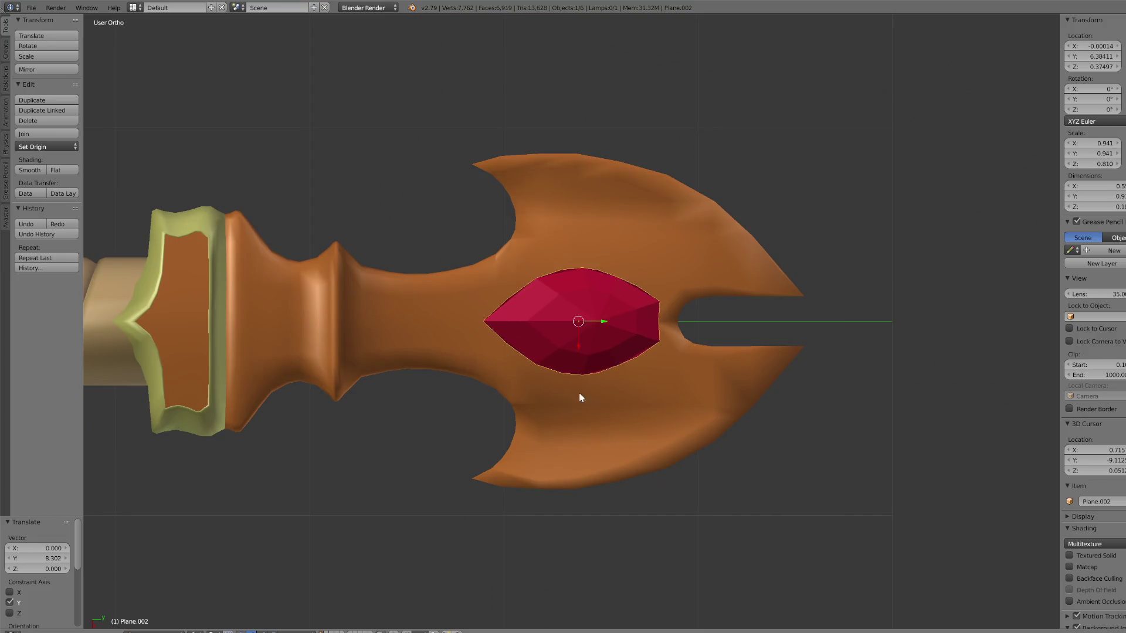
scroll(610, 407, "down", 3)
left_click(50, 121)
scroll(473, 318, "down", 4)
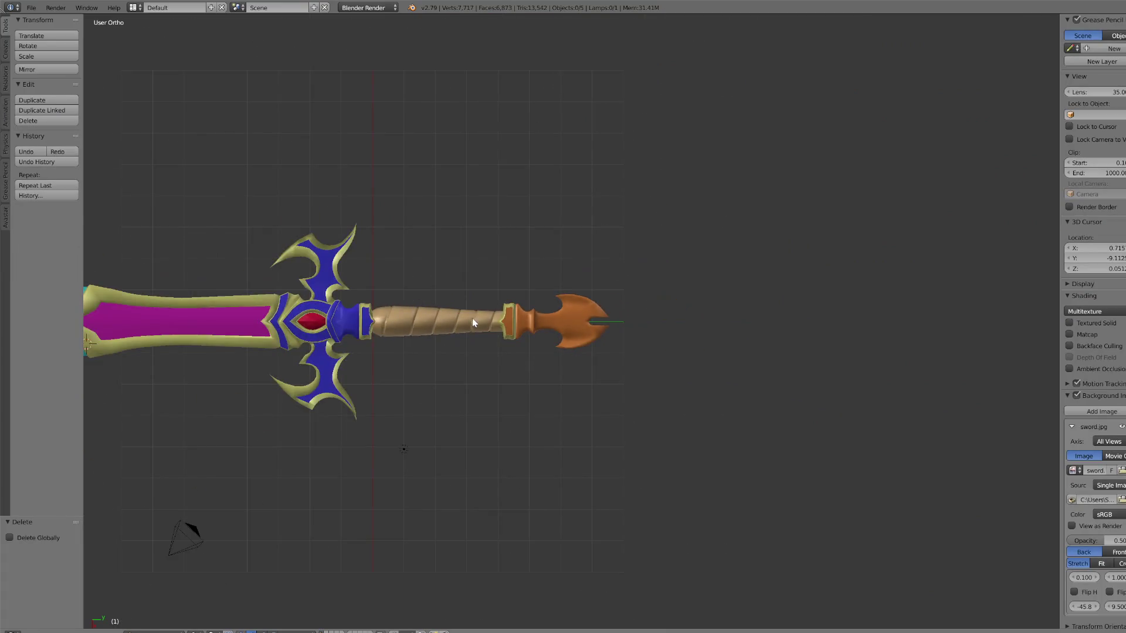
Step: Select both the front and back crossguard gems together
right_click(362, 353)
key("KP_Decimal")
scroll(487, 340, "down", 4)
mouse_move(601, 396)
middle_mouse_down()
mouse_move(584, 436)
mouse_move(572, 386)
middle_mouse_up()
right_click(572, 385, "shift")
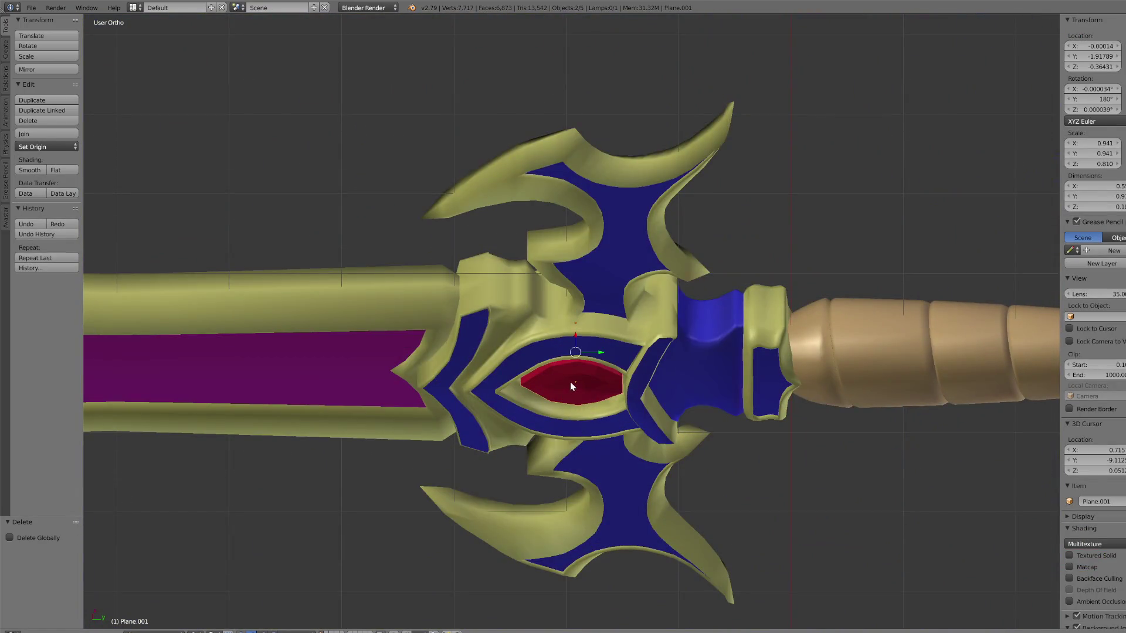
scroll(460, 105, "down", 5)
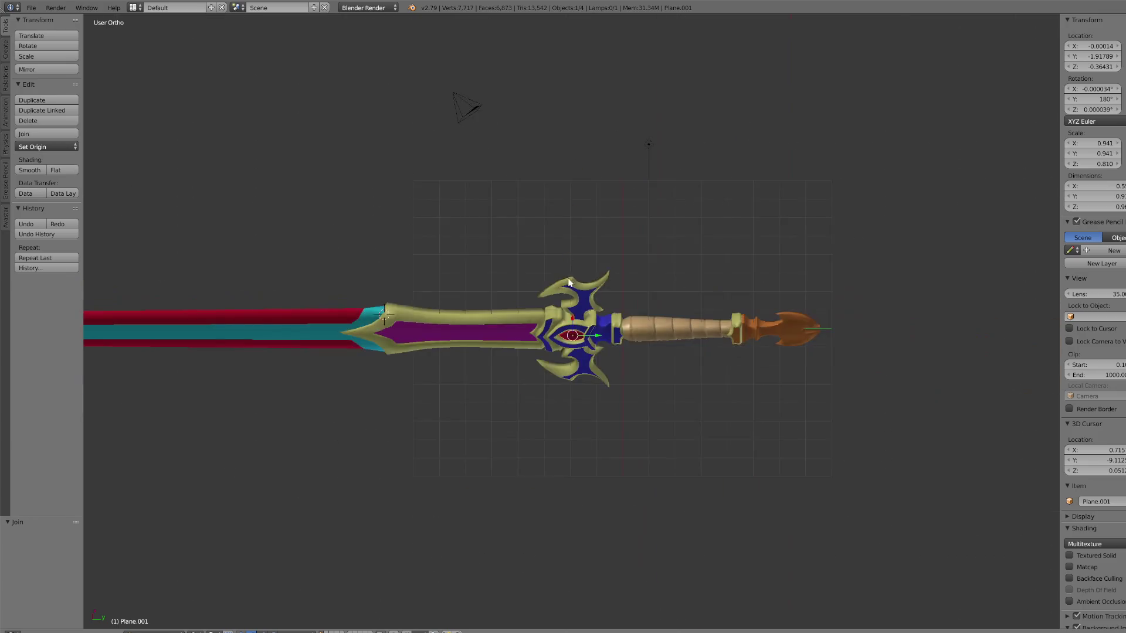
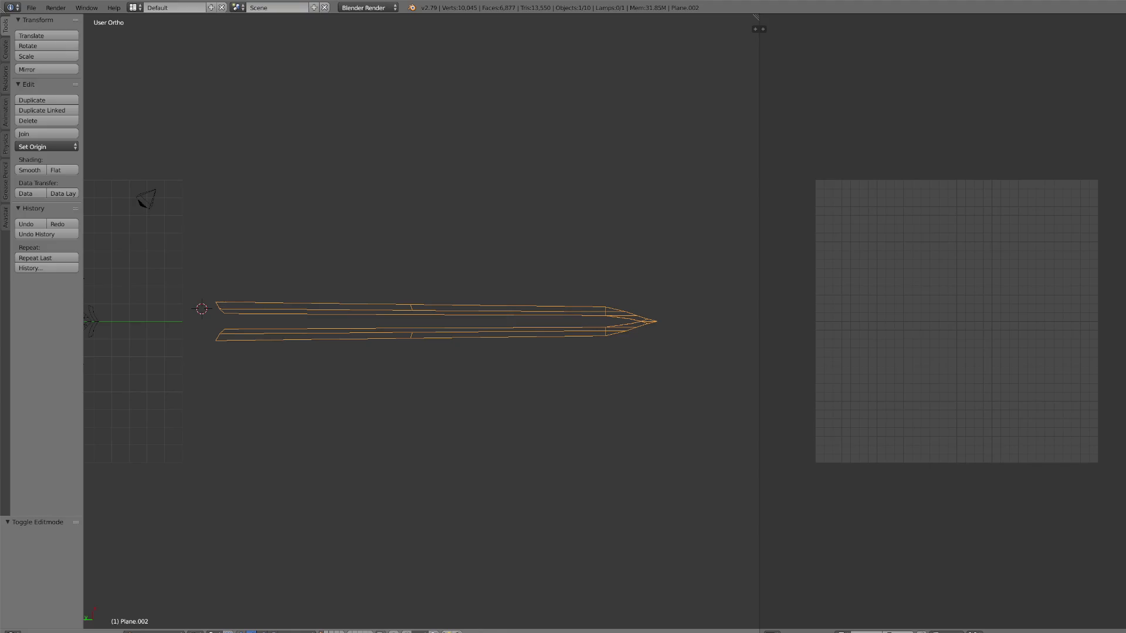
Step: Enter Edit Mode on the blade, select all its geometry, then return to Object Mode
left_click(154, 632)
left_click(155, 606)
key("a")
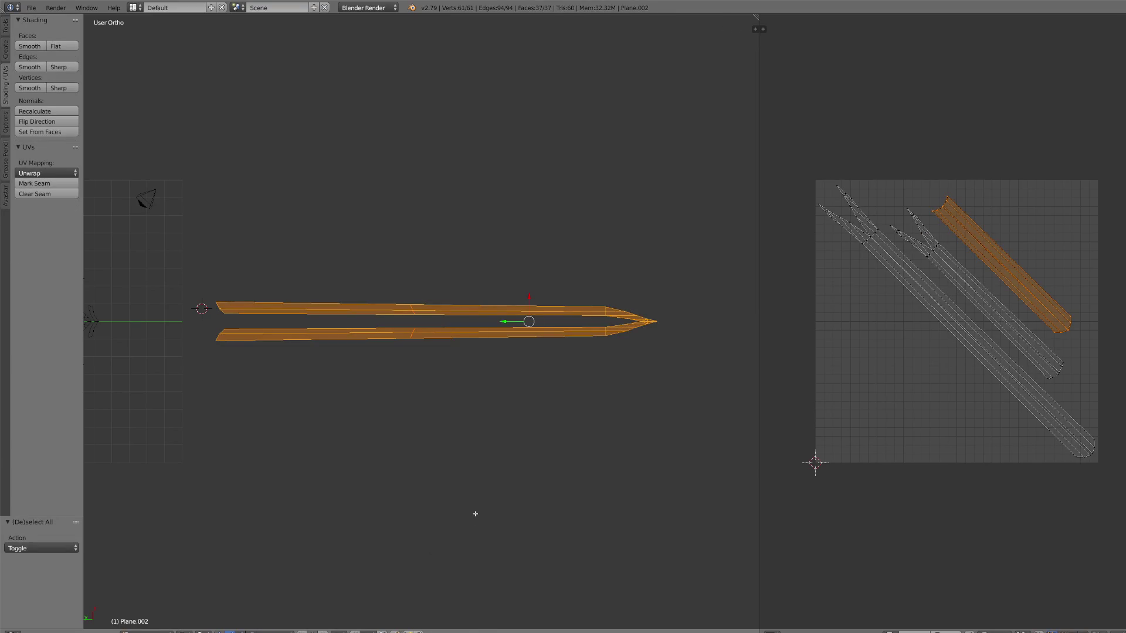
left_click(154, 631)
left_click(153, 618)
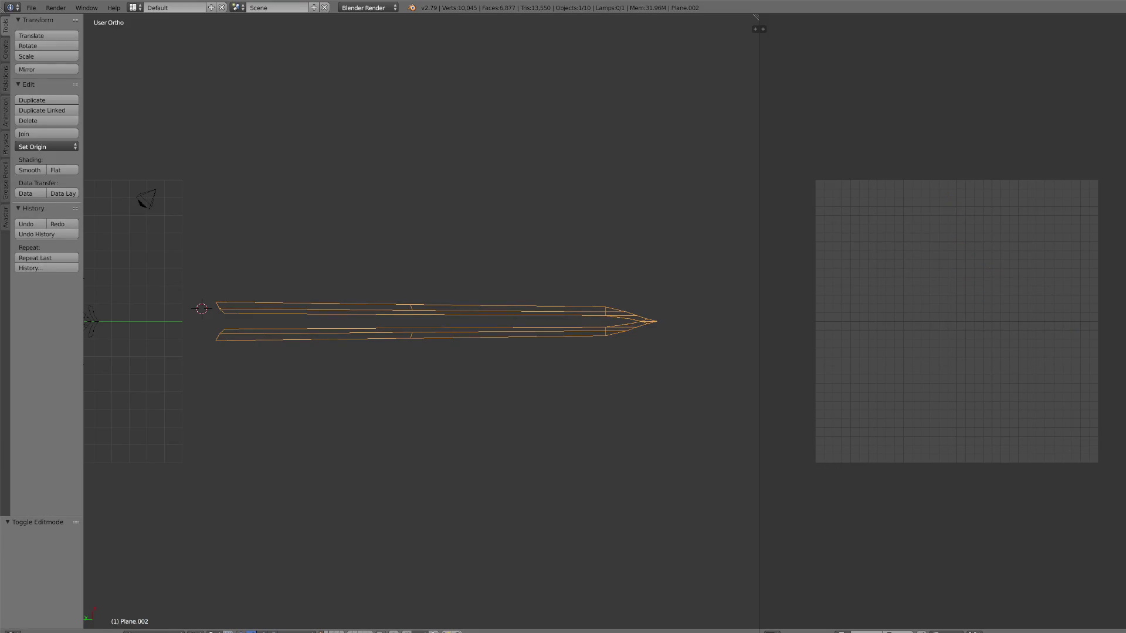
Step: Select the sword guard, frame it, and view it from the top in solid shading
key("a")
scroll(413, 336, "down", 3)
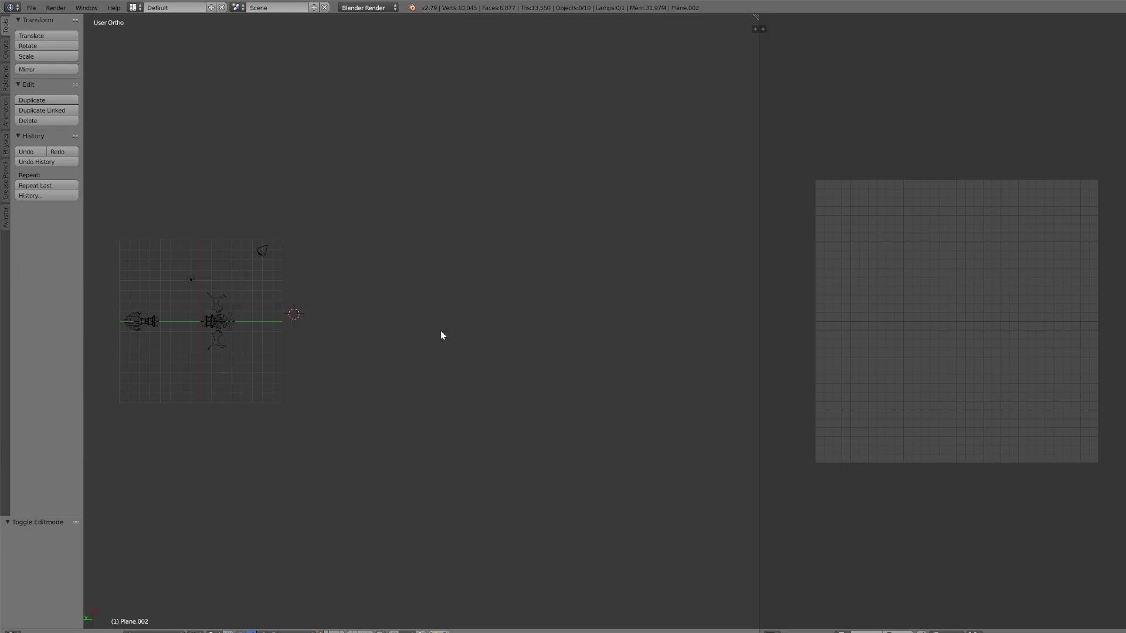
right_click(205, 324)
key("KP_Decimal")
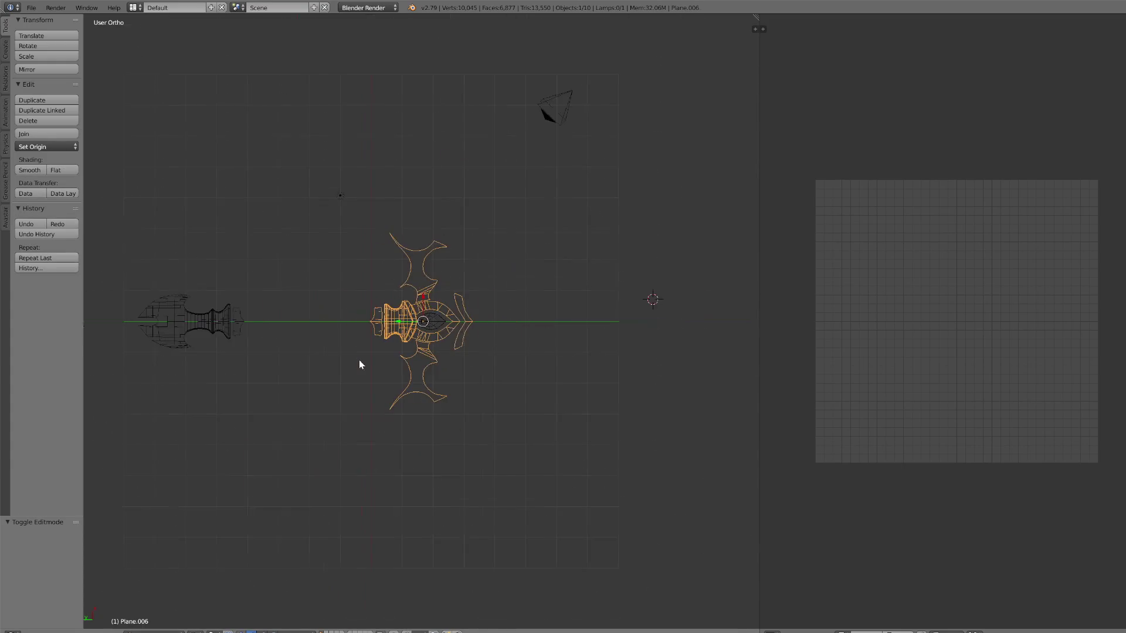
left_click(194, 631)
left_click(222, 606)
mouse_move(397, 463)
middle_mouse_down()
mouse_move(432, 452)
mouse_move(342, 370)
mouse_move(385, 407)
middle_mouse_up()
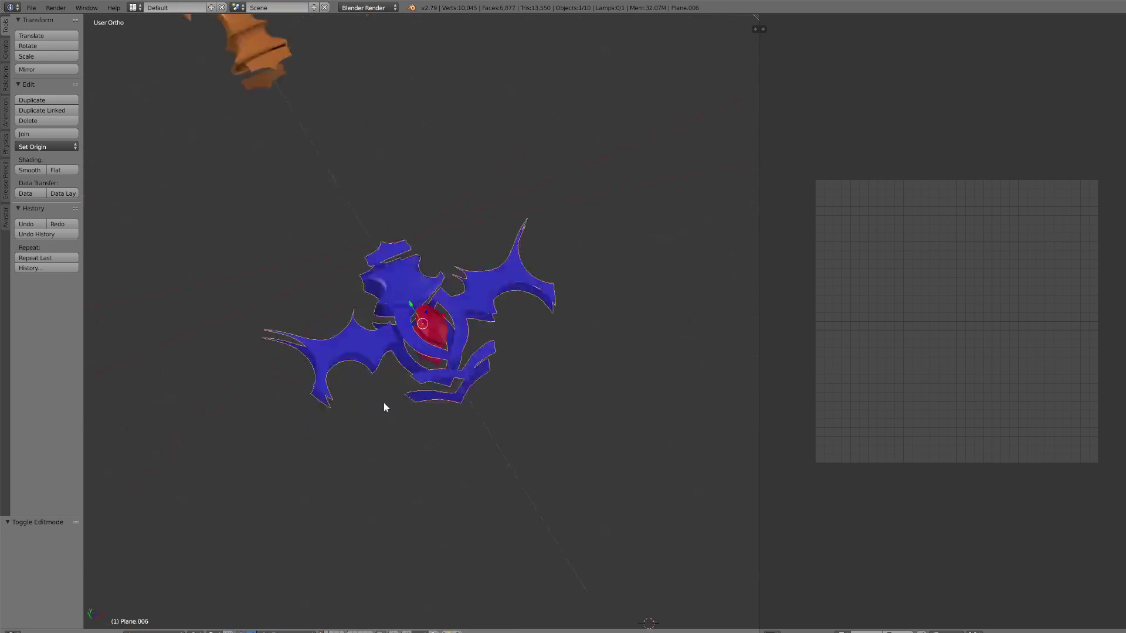
key("KP_7")
Step: Unwrap all of the guard's geometry in Edit Mode
left_click(150, 631)
left_click(166, 611)
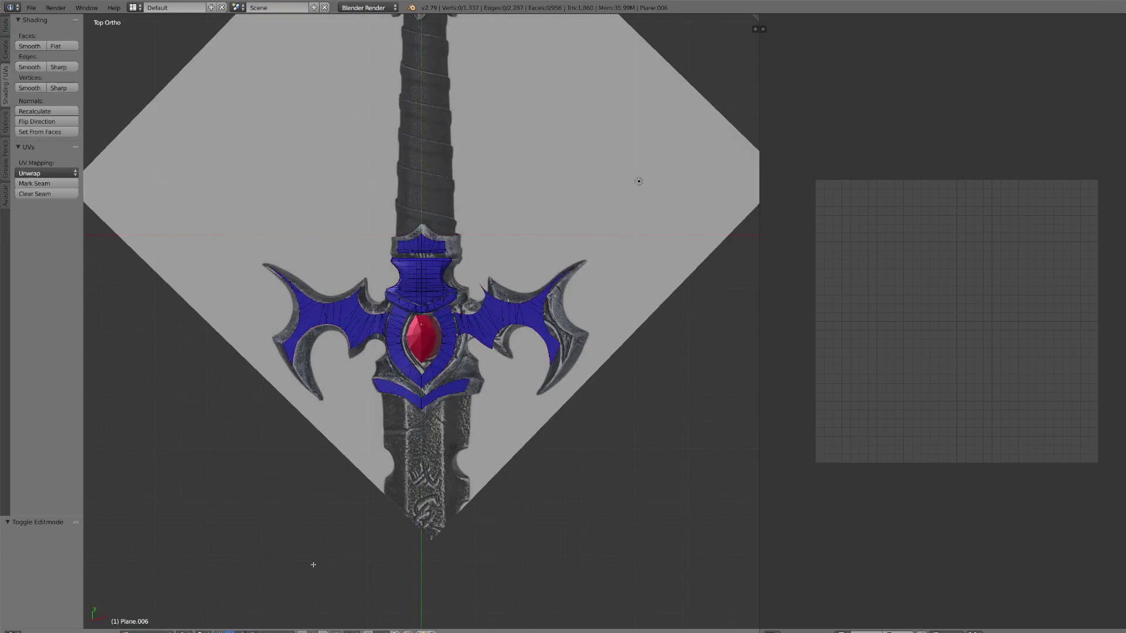
key("a")
key("u")
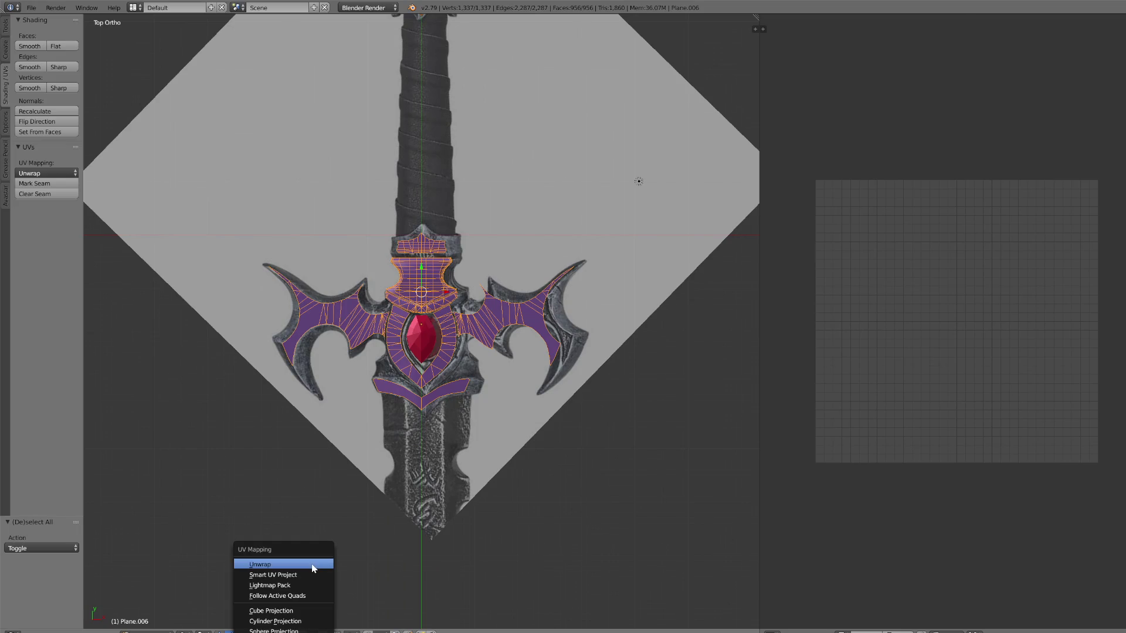
left_click(314, 569)
scroll(821, 495, "up", 4)
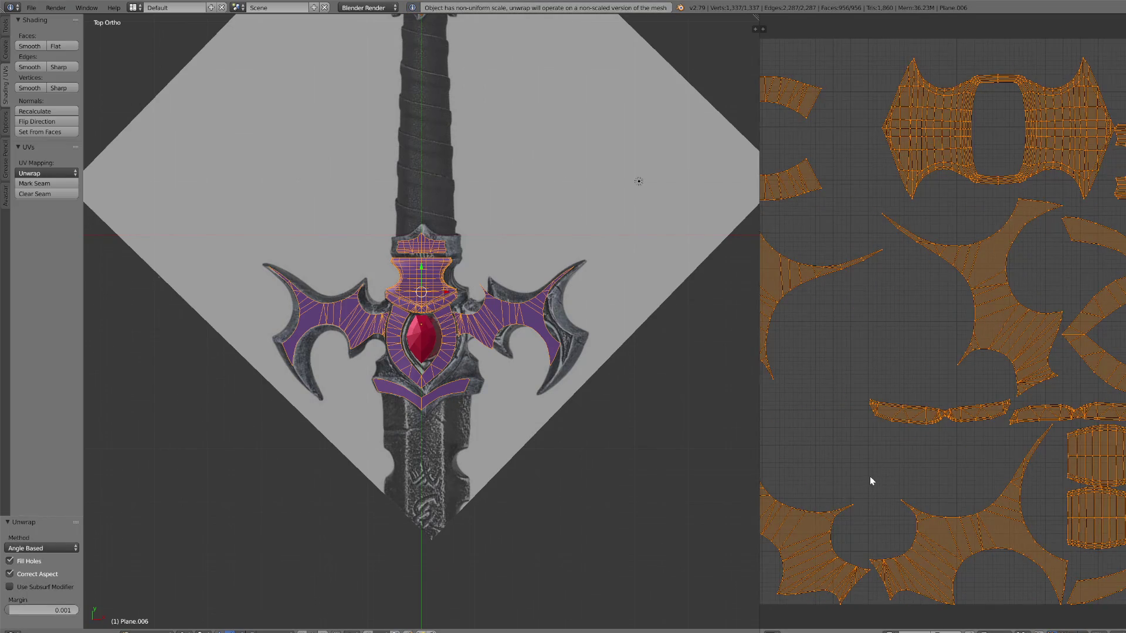
scroll(871, 482, "down", 4)
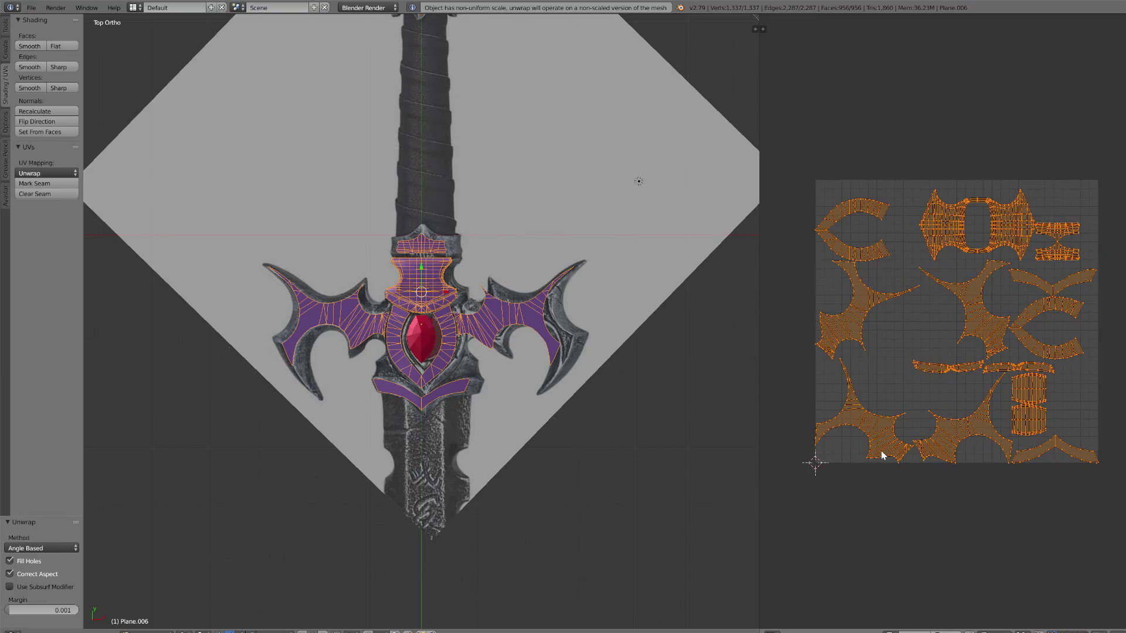
Step: Smart UV project the guard at a 66 angle limit and return to Object Mode
key("u")
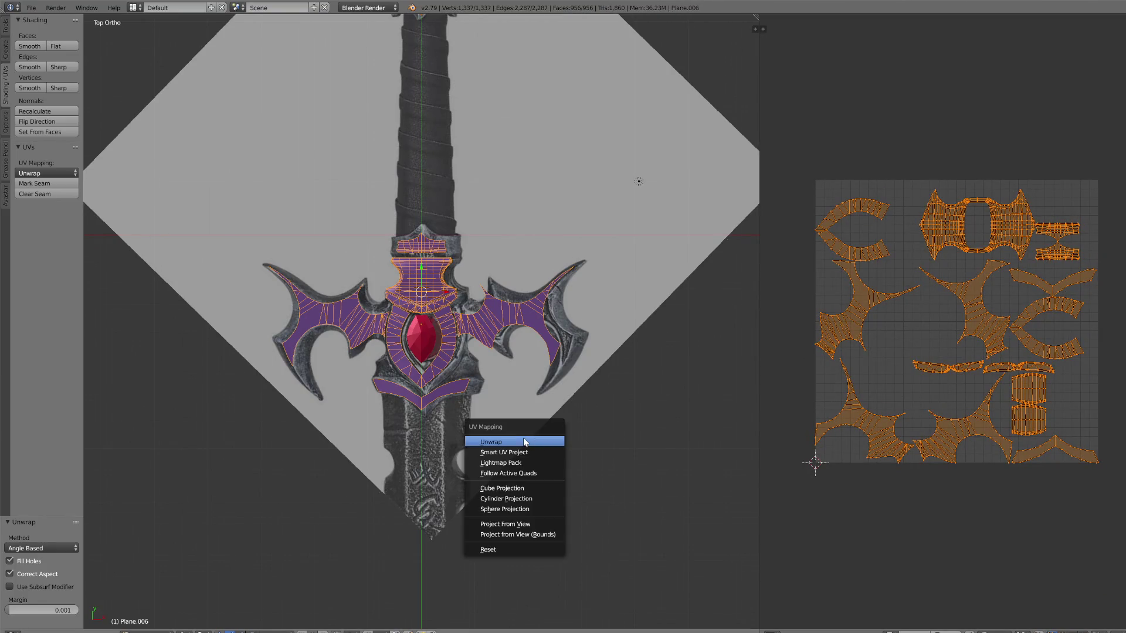
left_click(511, 453)
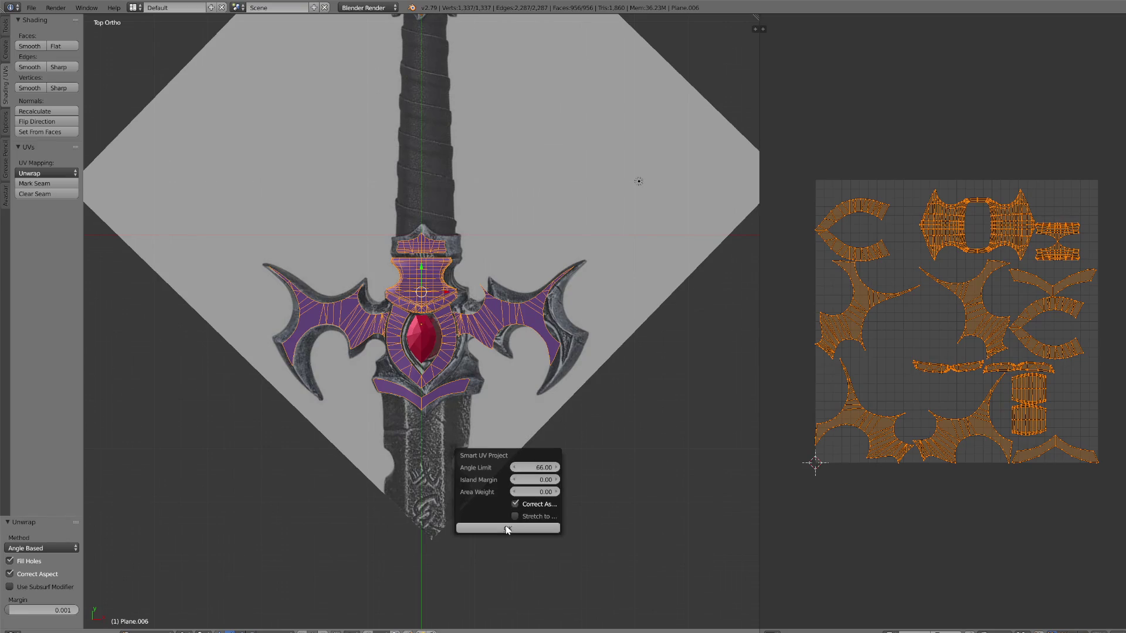
left_click(508, 529)
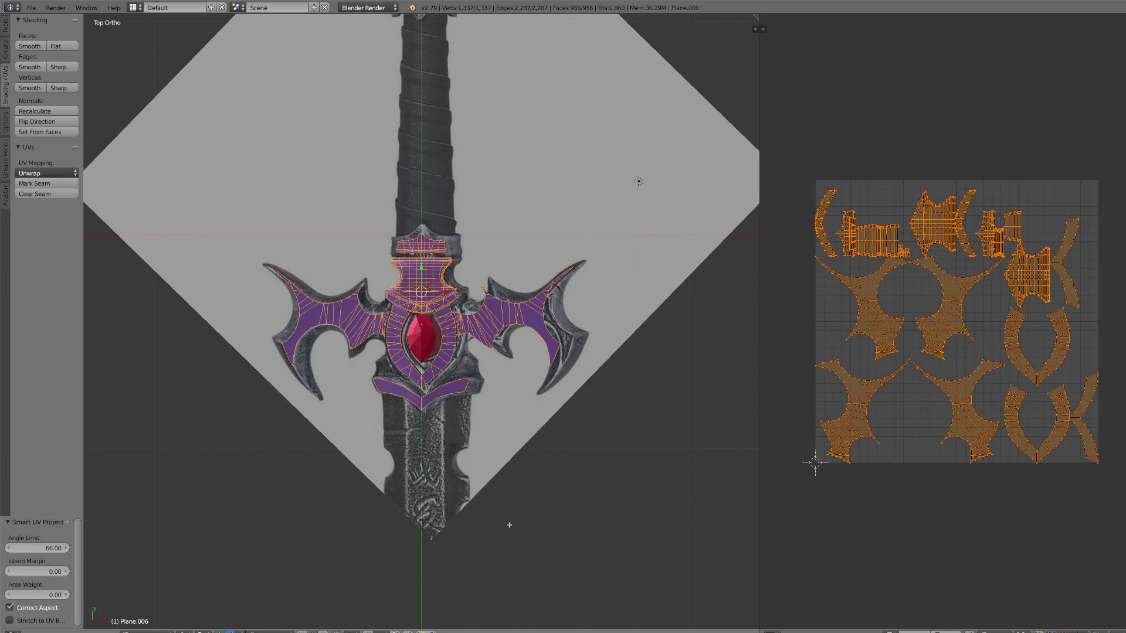
scroll(919, 430, "up", 1)
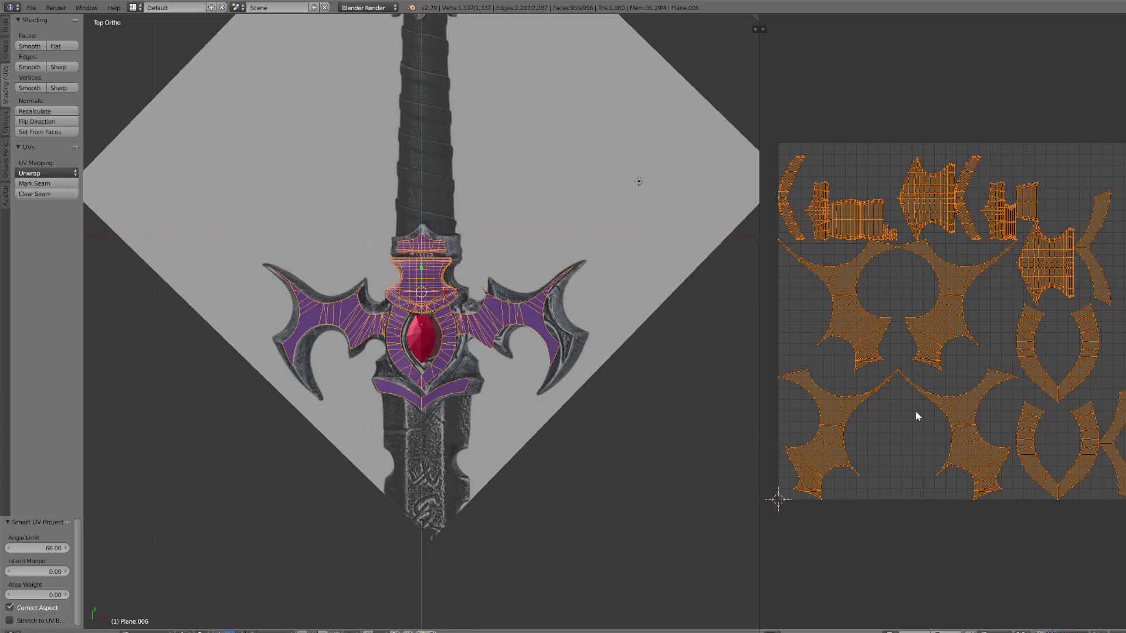
left_click(150, 631)
left_click(153, 615)
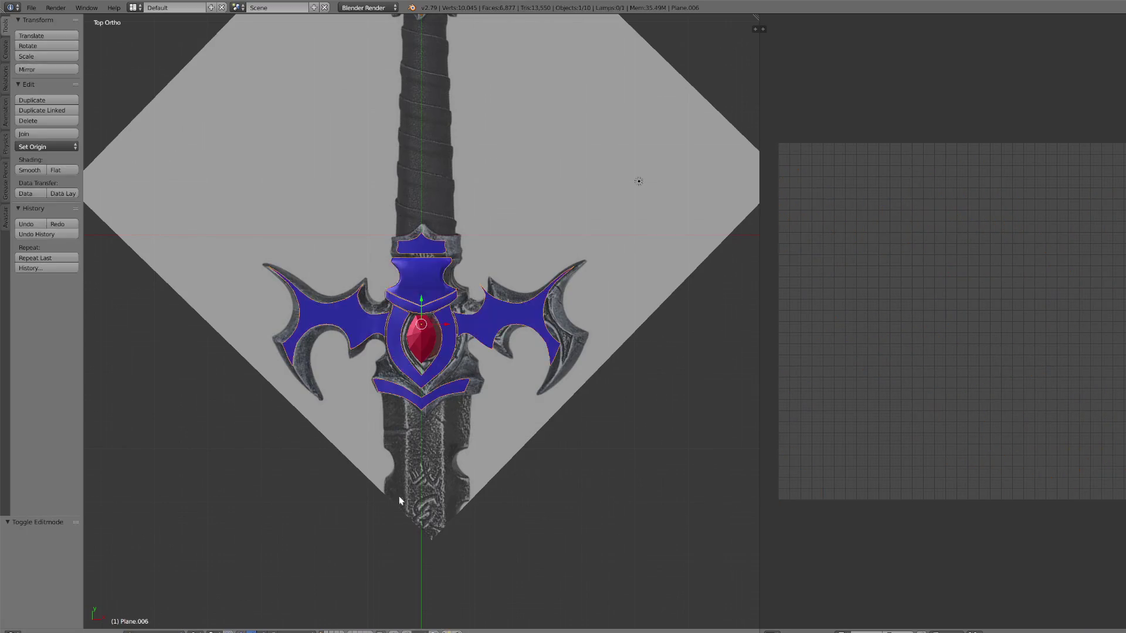
Step: Select the red gem and unwrap all of its geometry in Edit Mode
scroll(470, 436, "down", 3)
key("g")
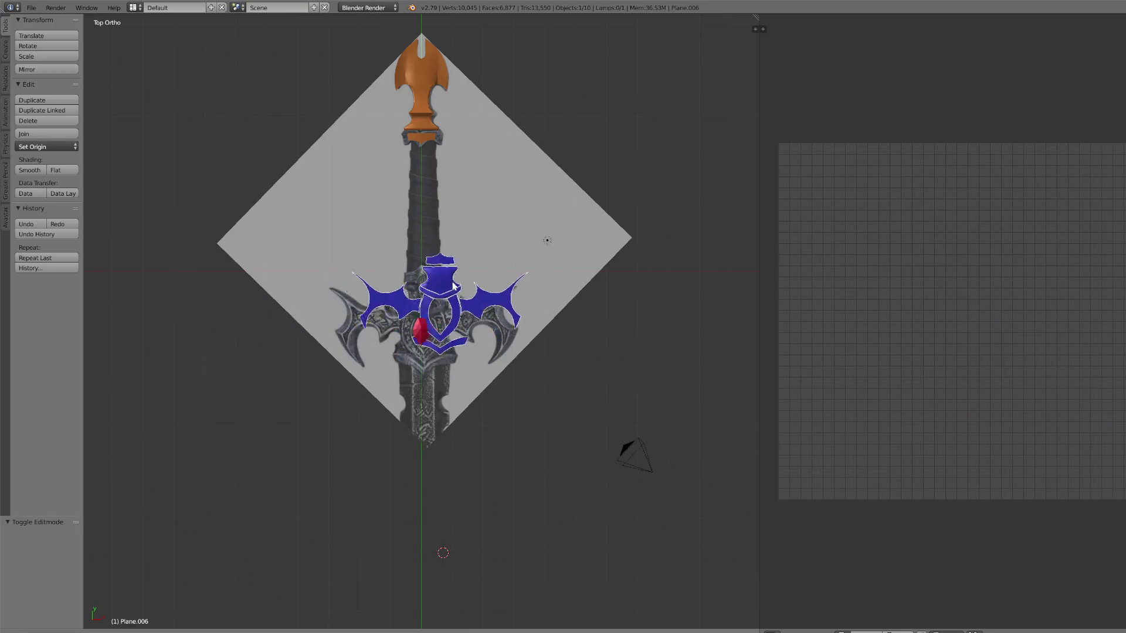
right_click(421, 329)
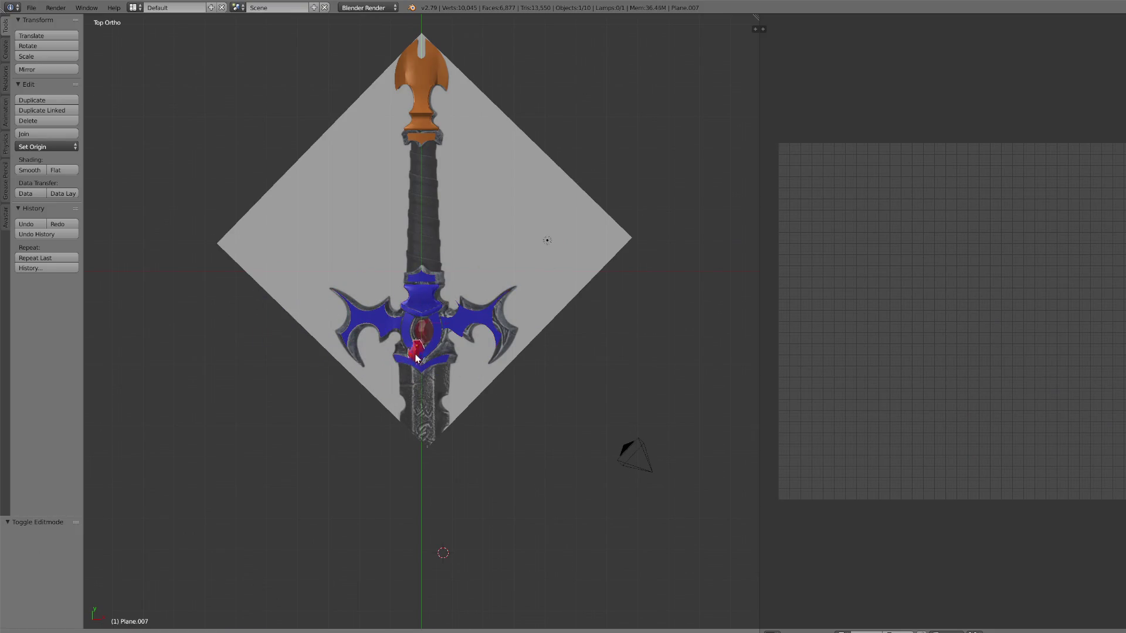
left_click(149, 631)
left_click(152, 613)
key("a")
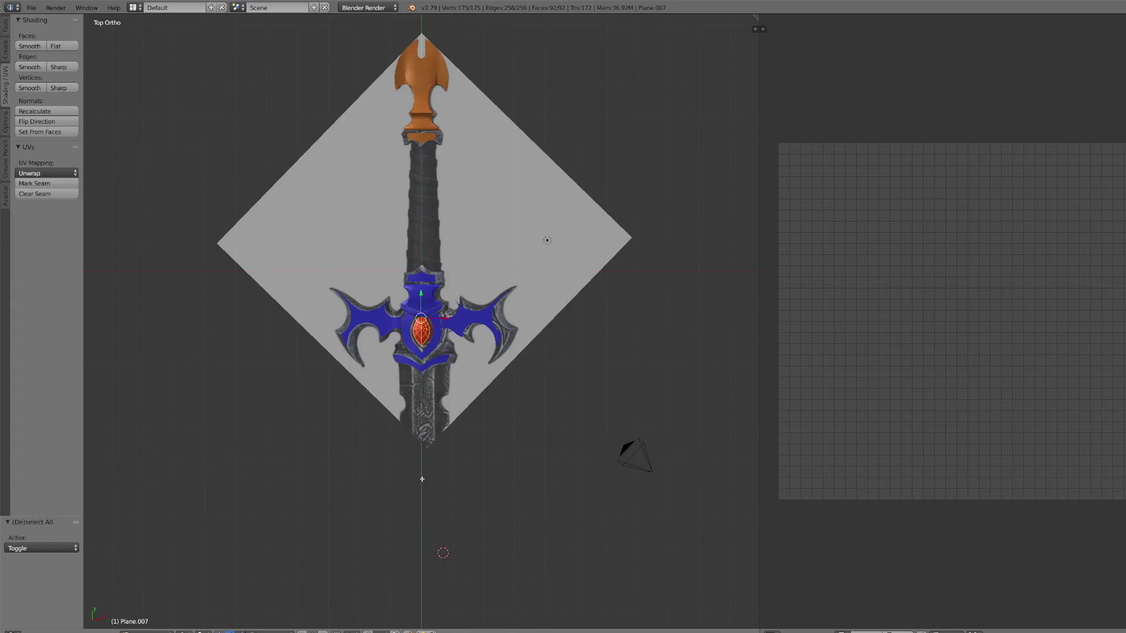
key("u")
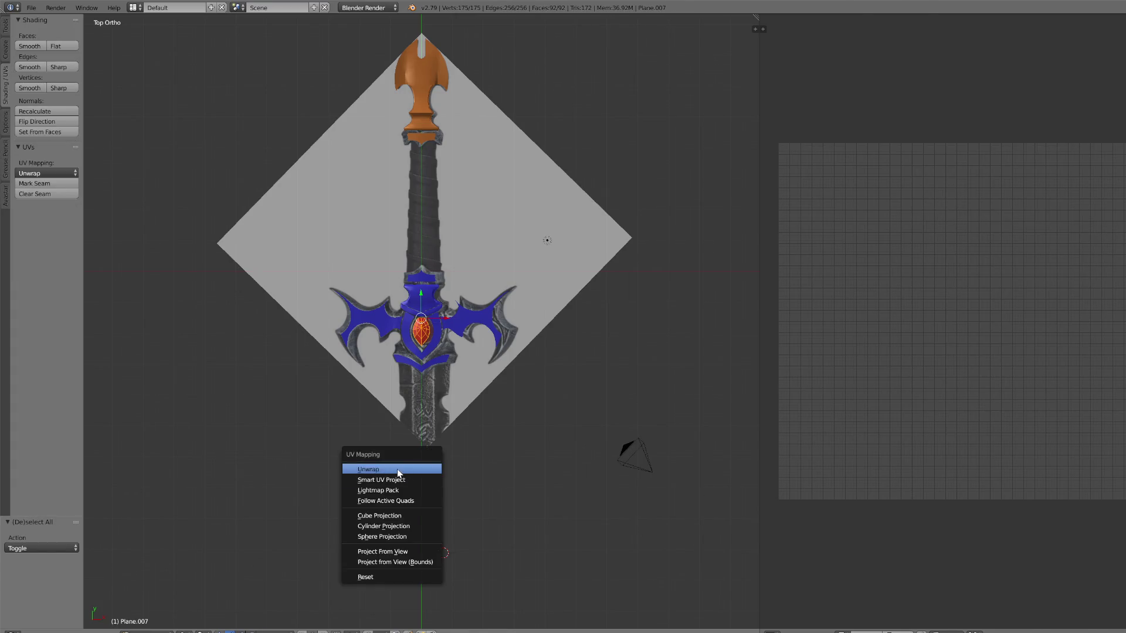
left_click(398, 469)
Step: Try Smart UV Project on the gem, then revert to the standard unwrap
key("u")
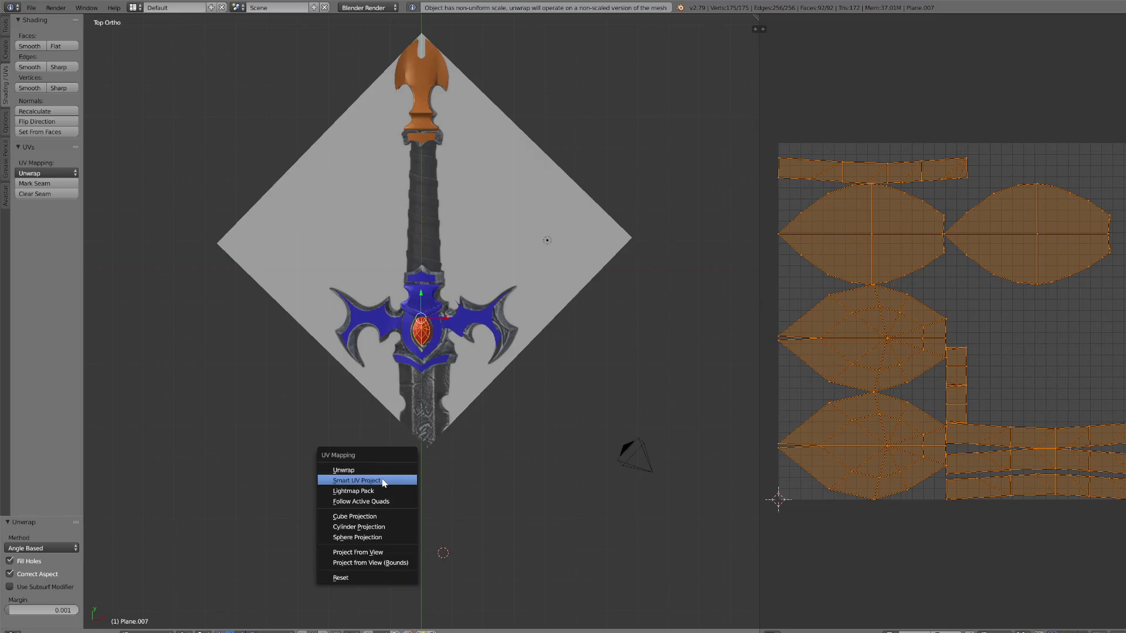
left_click(384, 482)
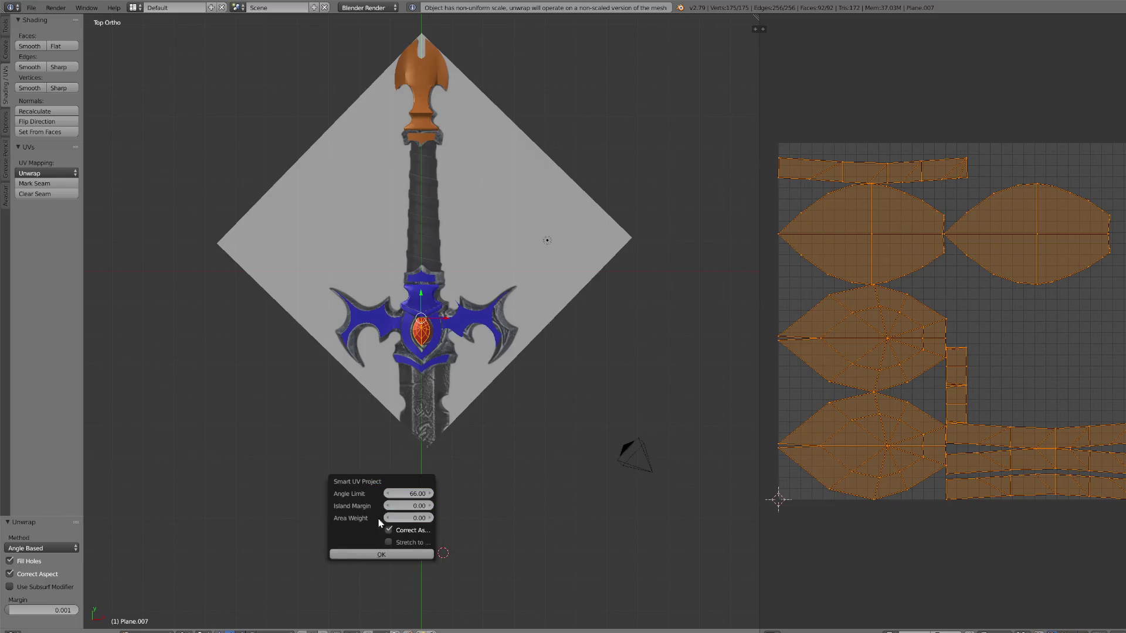
left_click(378, 554)
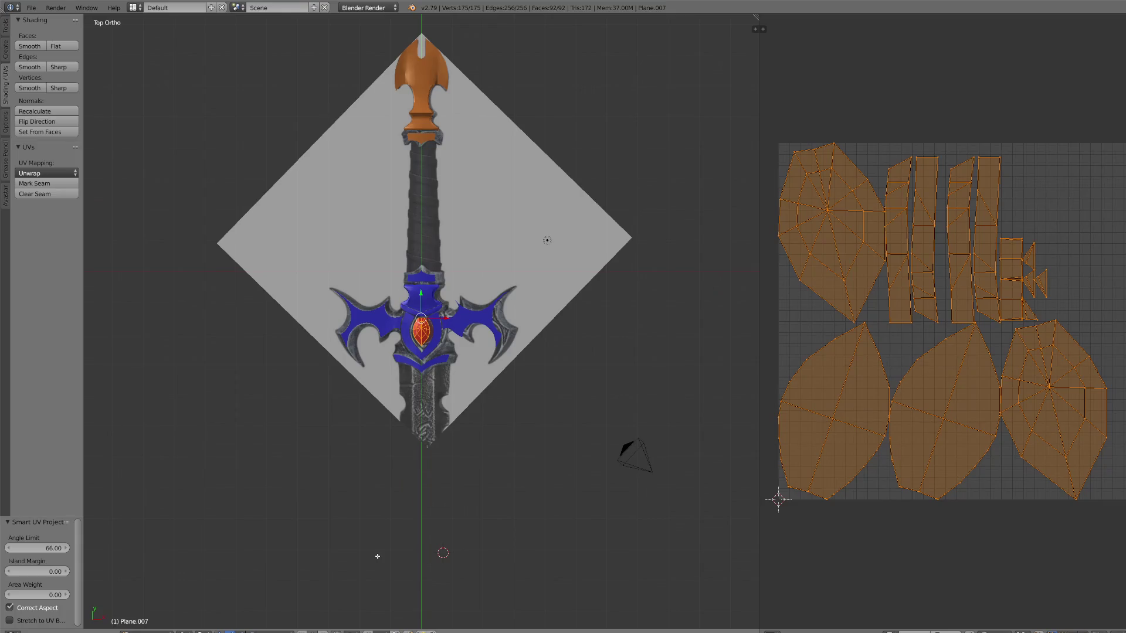
key("u")
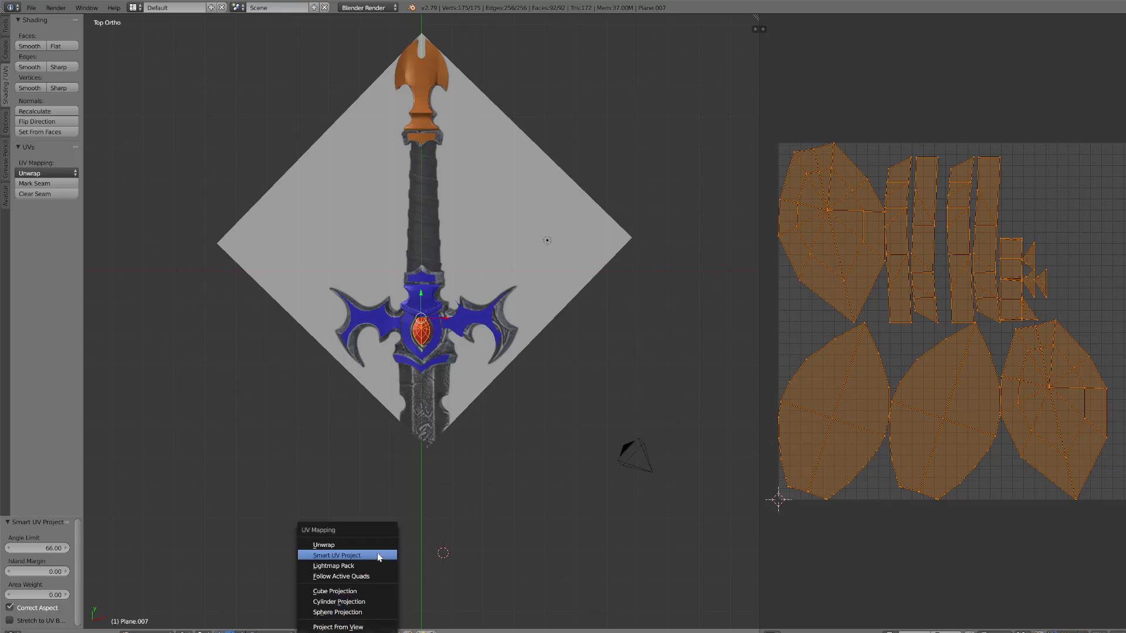
left_click(364, 542)
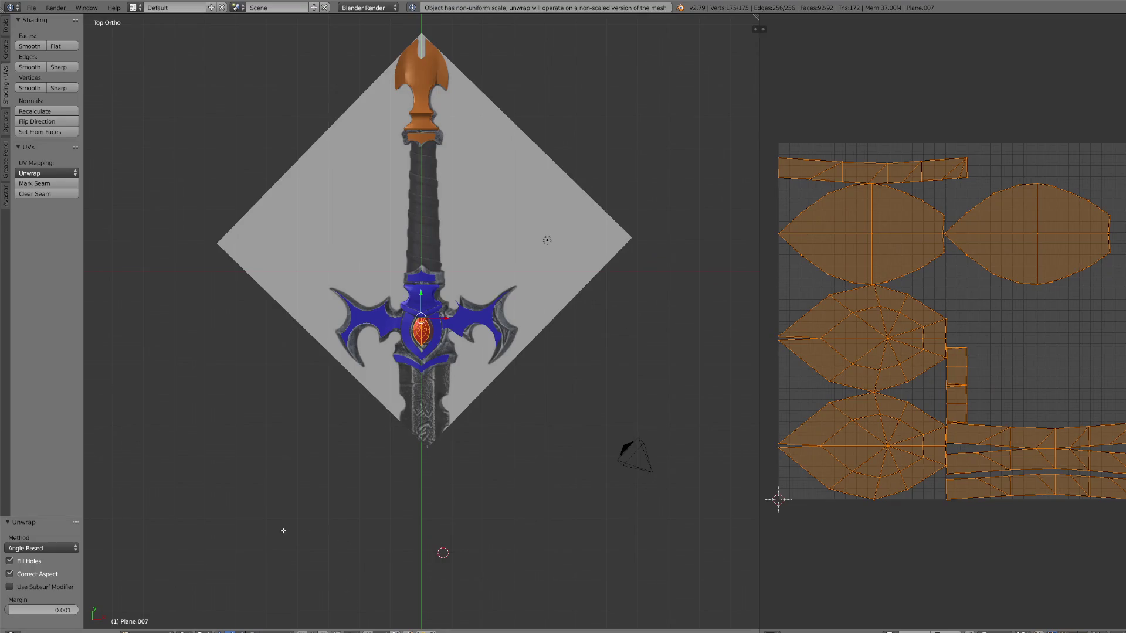
Step: Return to Object Mode and select the orange pommel
left_click(152, 632)
left_click(153, 624)
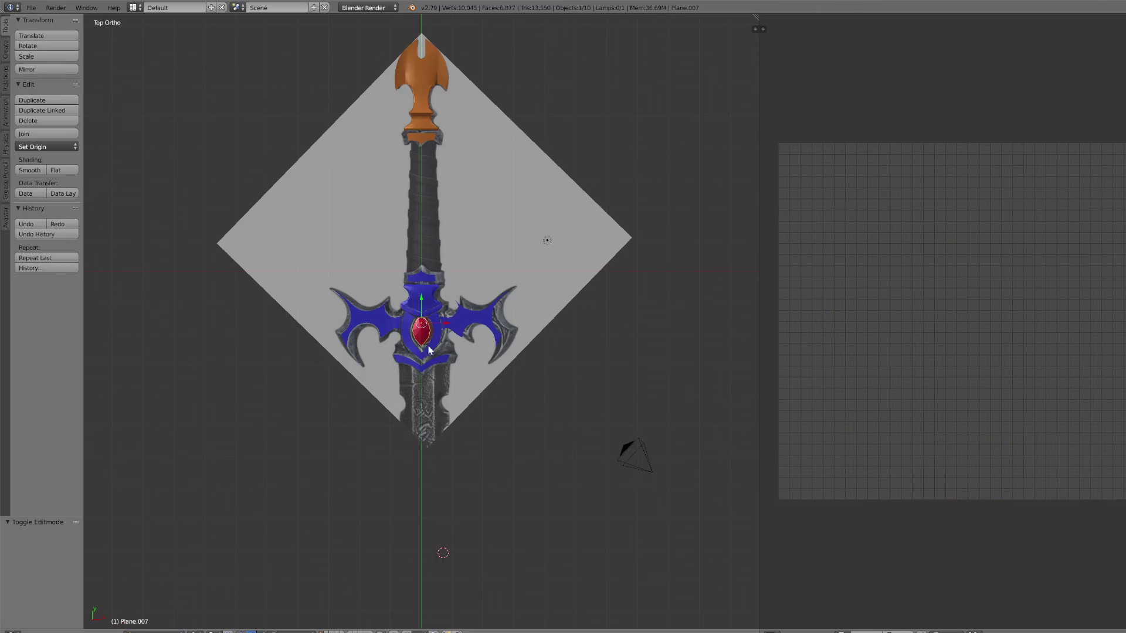
right_click(418, 143)
Step: Unwrap the whole pommel, then Smart UV project it at a 66 angle limit, back in Object Mode
left_click(152, 631)
left_click(152, 612)
key("a")
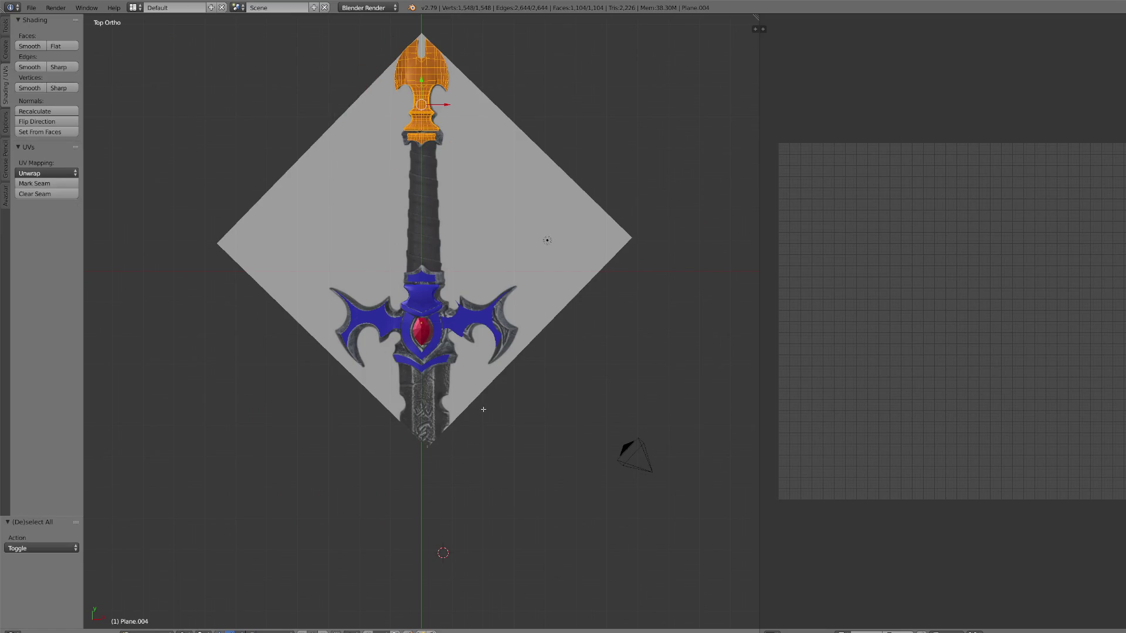
key("u")
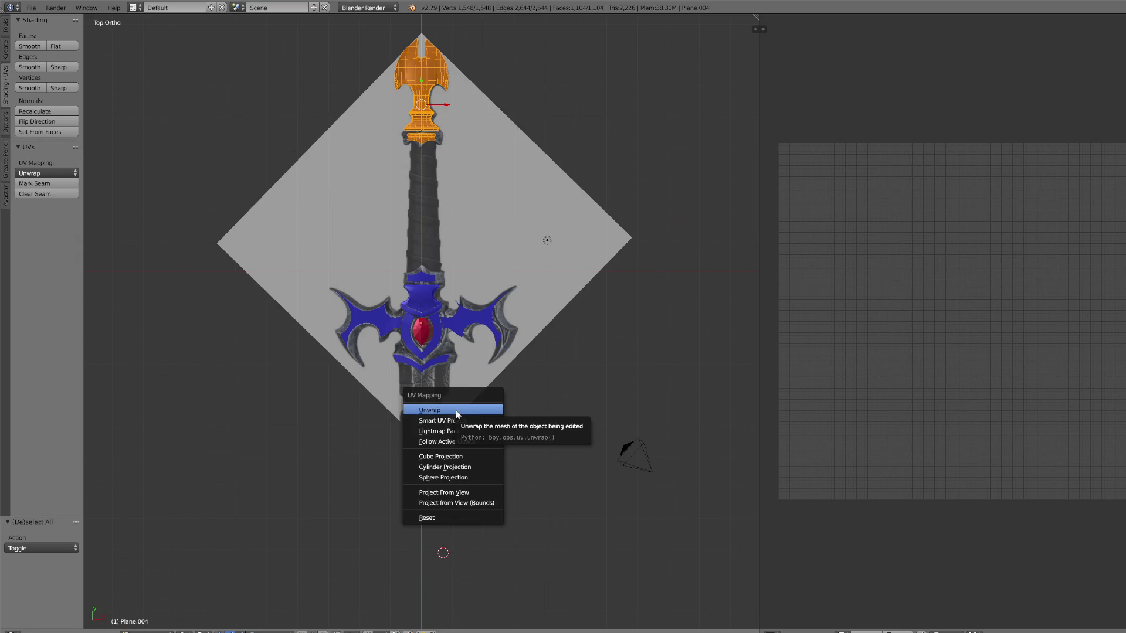
left_click(441, 413)
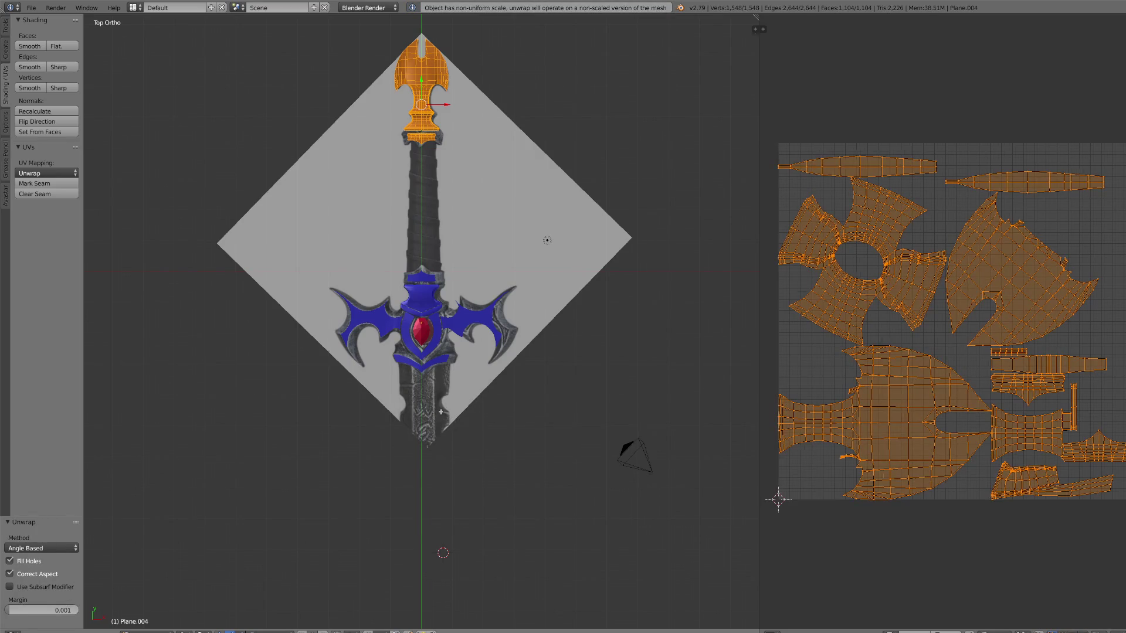
key("u")
left_click(431, 425)
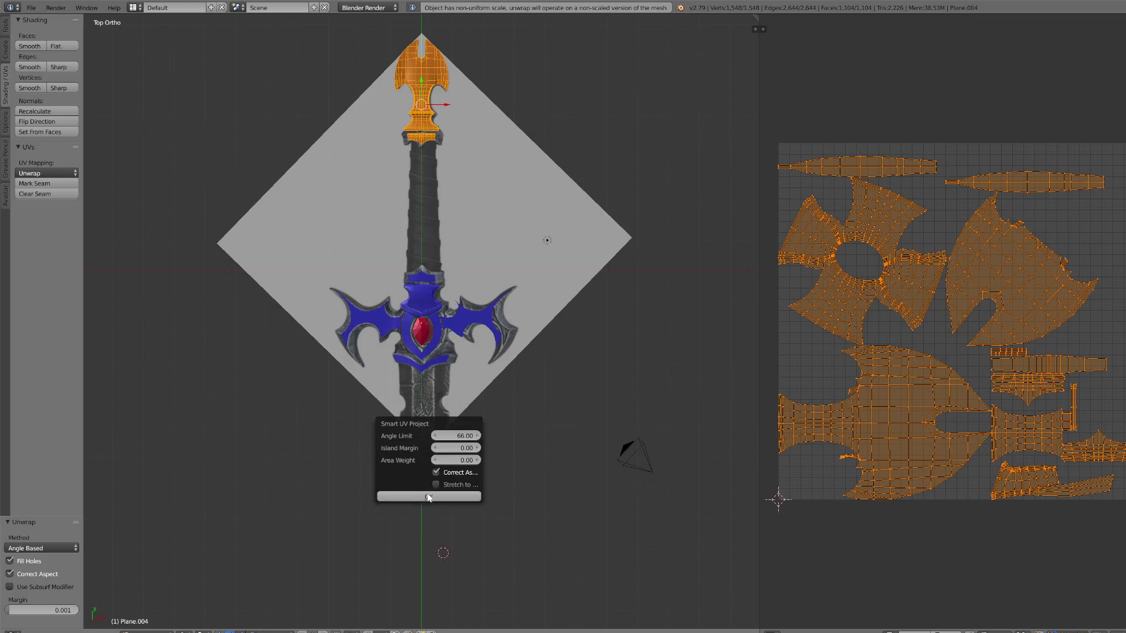
left_click(429, 498)
left_click(147, 632)
left_click(158, 623)
scroll(477, 363, "down", 5)
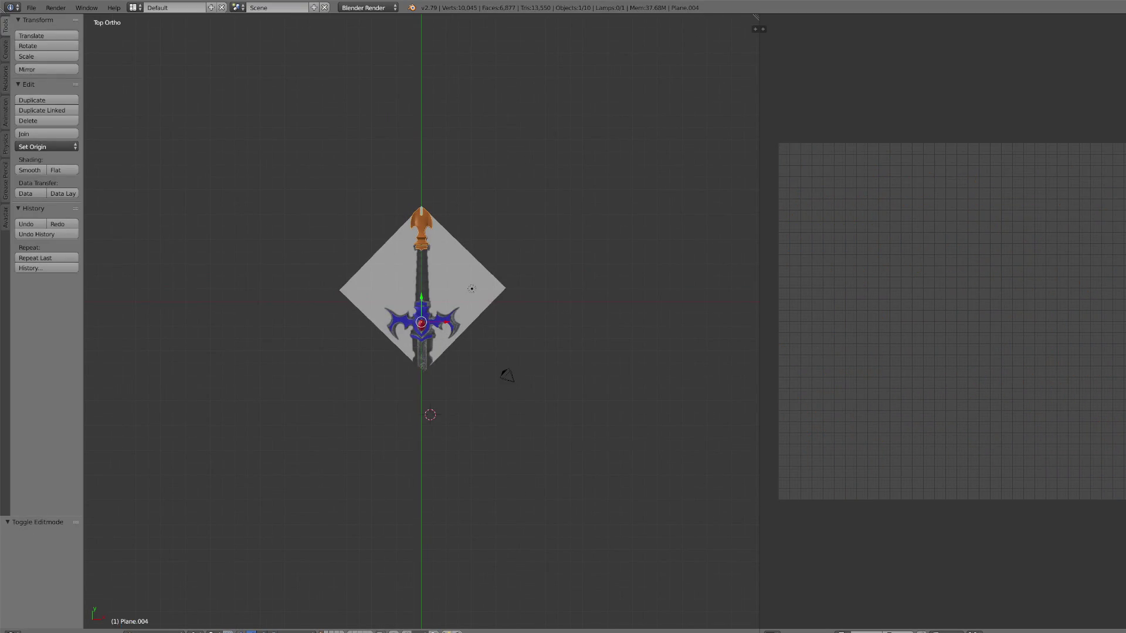
Step: Select all the sword pieces and join them into one object
scroll(476, 348, "down", 3)
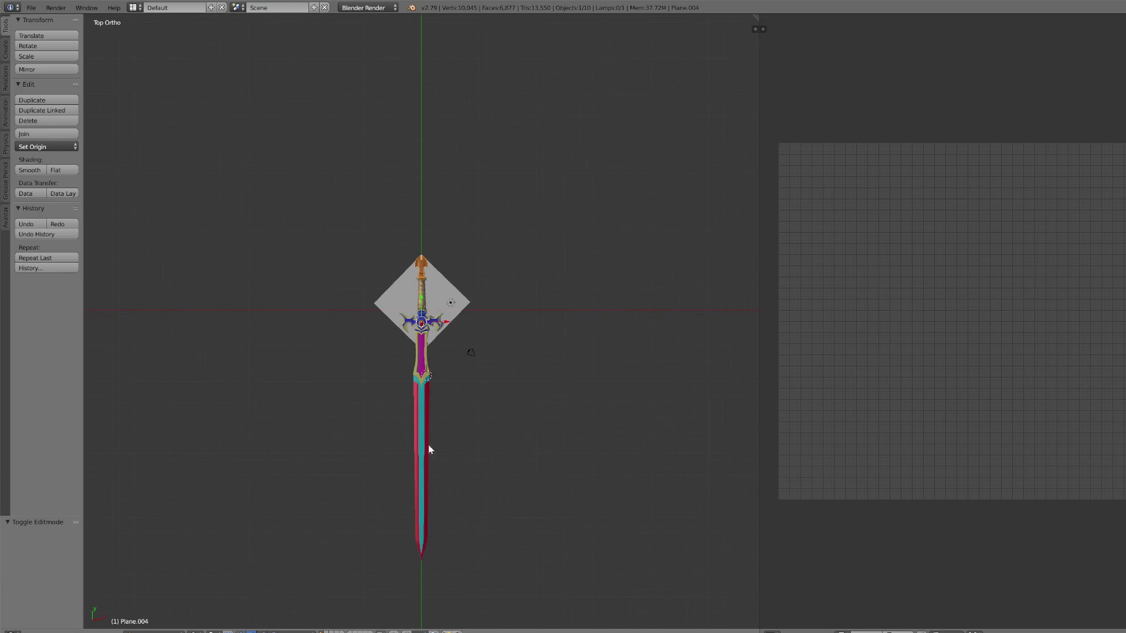
right_click(418, 513)
right_click(427, 393, "shift")
mouse_move(506, 564)
left_mouse_down("ctrl")
mouse_move(400, 569)
mouse_move(589, 291)
left_mouse_up("ctrl")
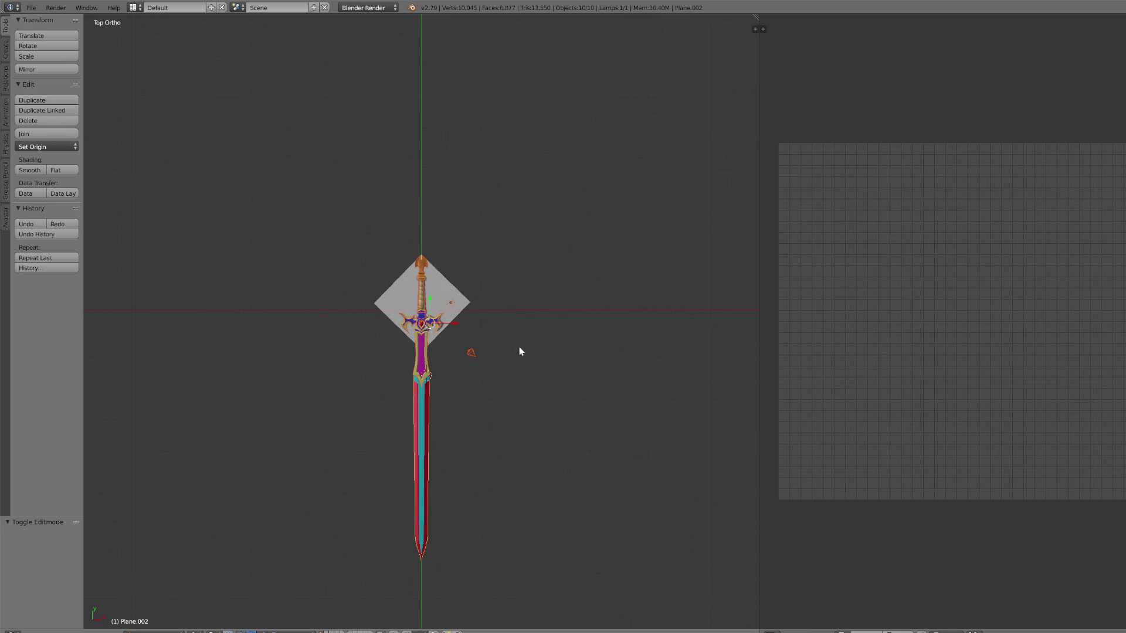
key("g")
right_click(586, 311)
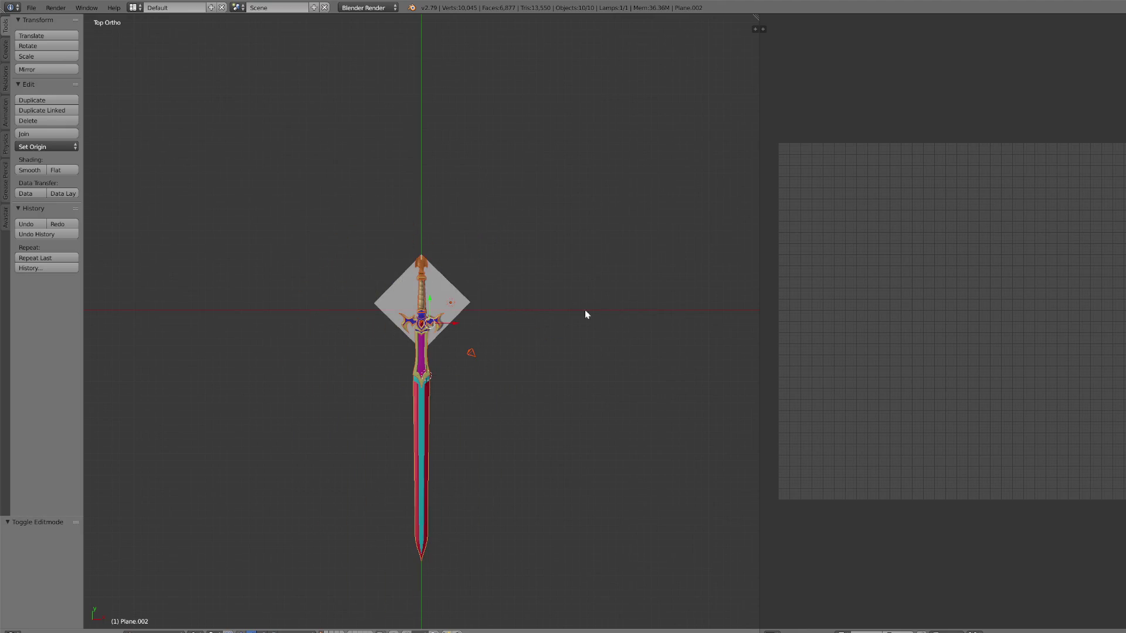
left_click(44, 134)
Step: Isolate the sword in local view and add an Edge Split modifier
right_click(421, 371)
key("KP_Divide")
mouse_move(432, 397)
middle_mouse_down()
mouse_move(478, 324)
mouse_move(551, 326)
middle_mouse_up()
scroll(550, 326, "down", 2)
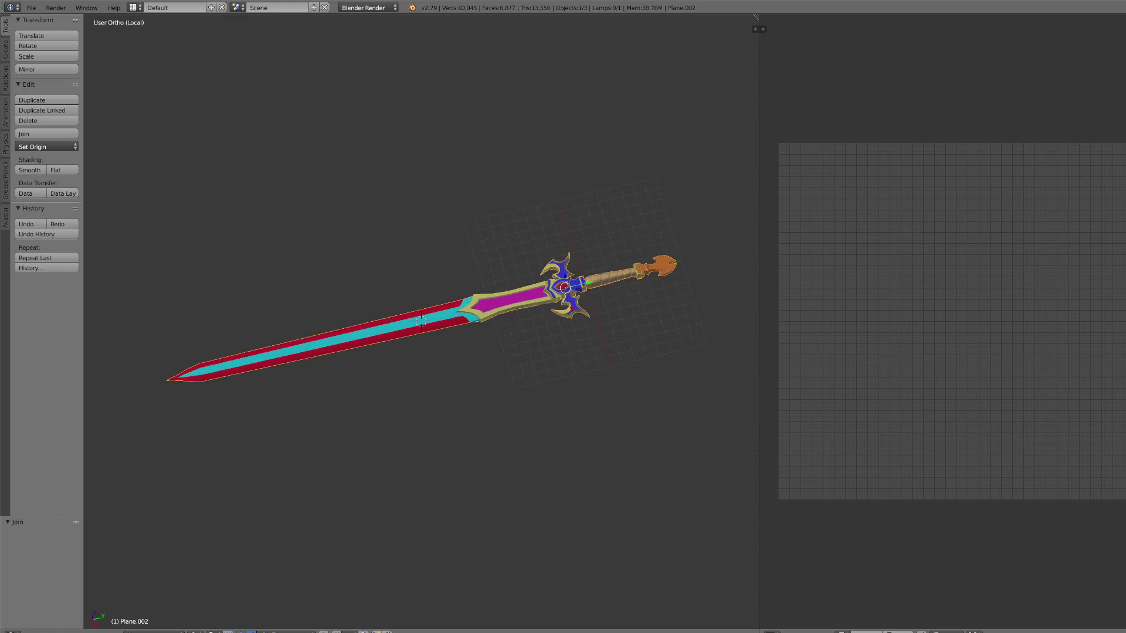
left_click(1106, 298)
left_click(1111, 379)
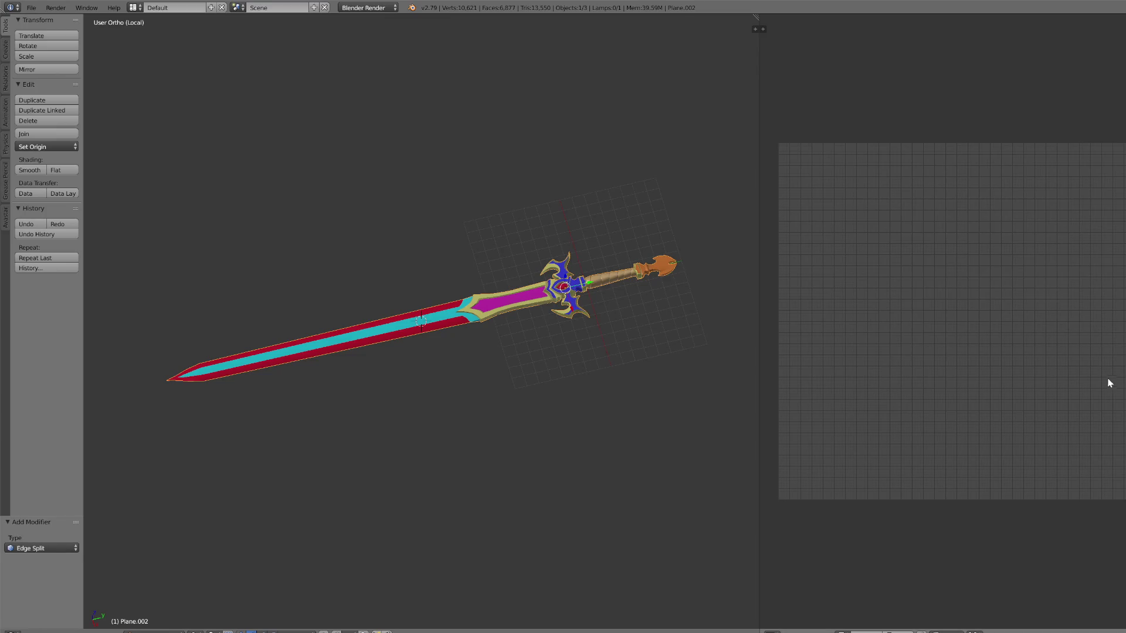
scroll(607, 326, "up", 5)
scroll(607, 325, "down", 3)
Step: Apply the Edge Split modifier and view the sword from the top
mouse_move(615, 311)
middle_mouse_down()
mouse_move(646, 410)
mouse_move(444, 346)
mouse_move(523, 342)
middle_mouse_up()
key("ctrl+a")
scroll(503, 345, "up", 4)
scroll(504, 342, "down", 4)
key("KP_7")
scroll(446, 329, "down", 5)
scroll(456, 332, "up", 3)
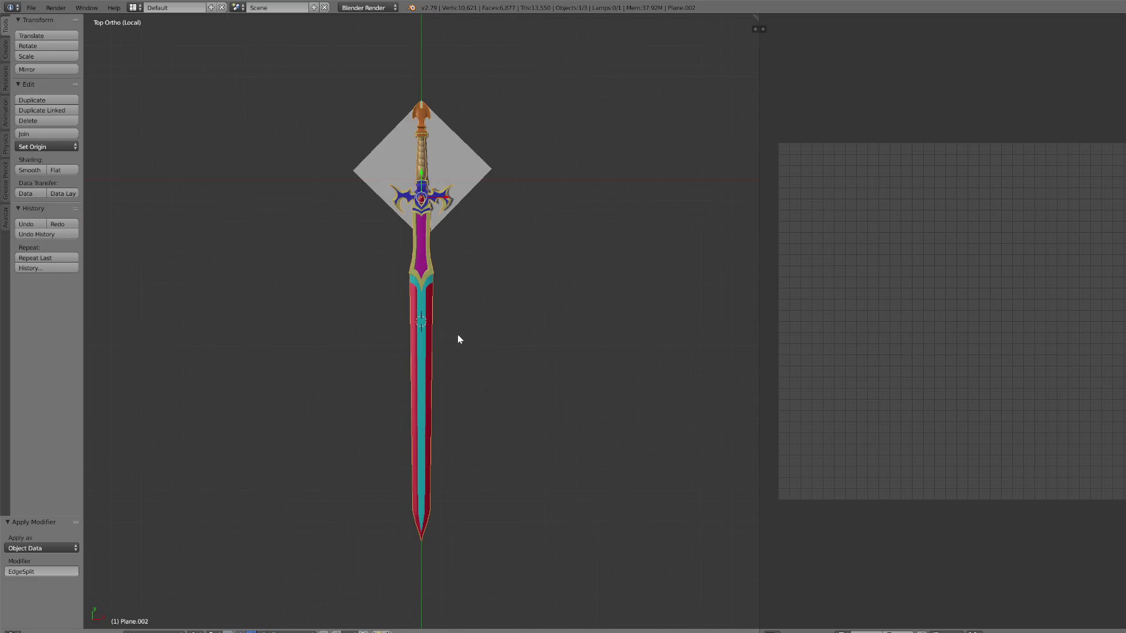
Step: Export the sword as FBX, overwriting a1 fbx.fbx in Documents
left_click(31, 8)
mouse_move(50, 228)
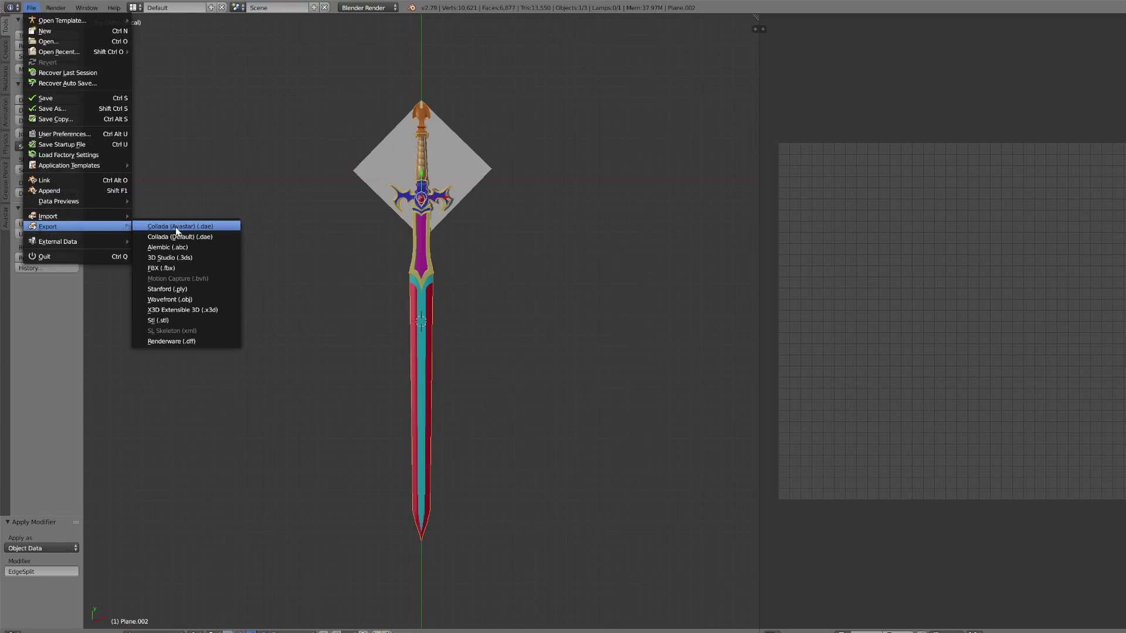
left_click(169, 269)
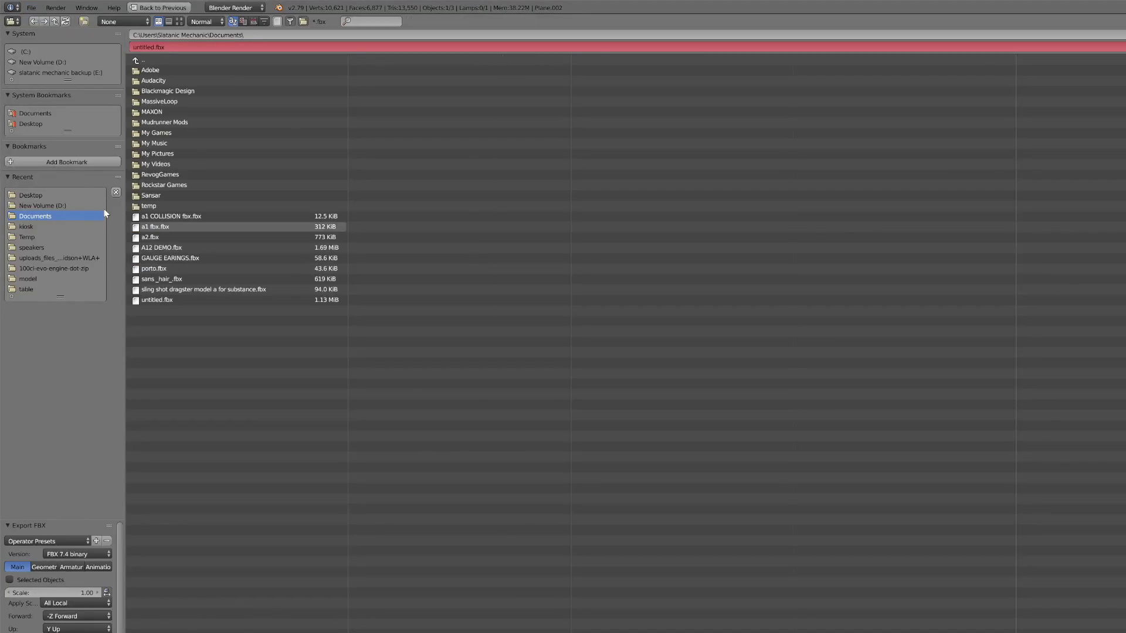
left_click(147, 228)
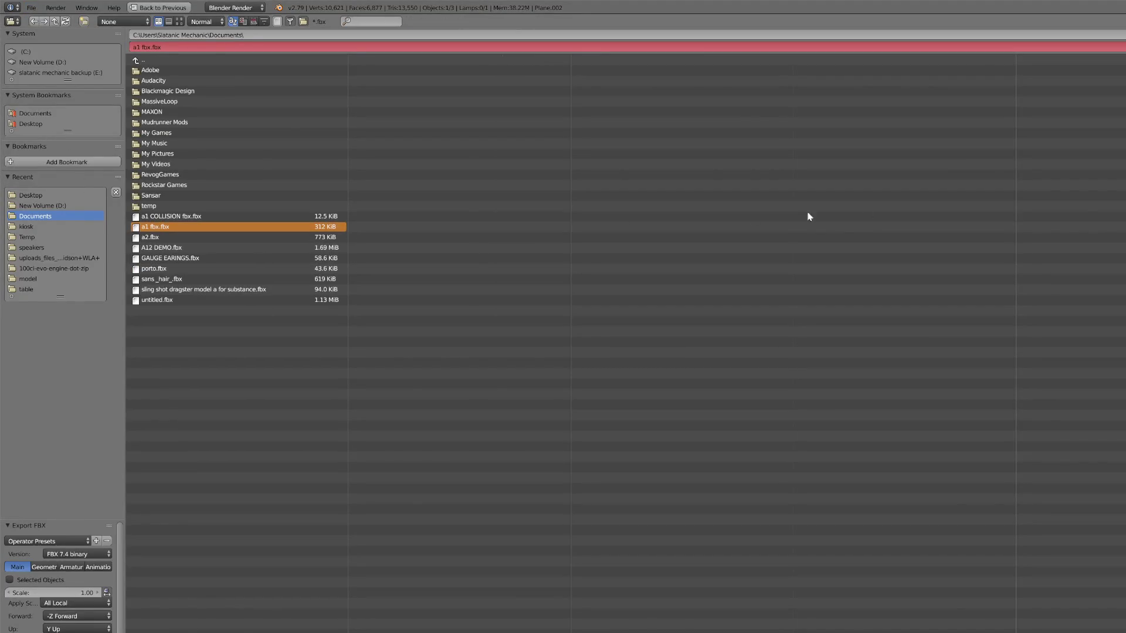
key("Return")
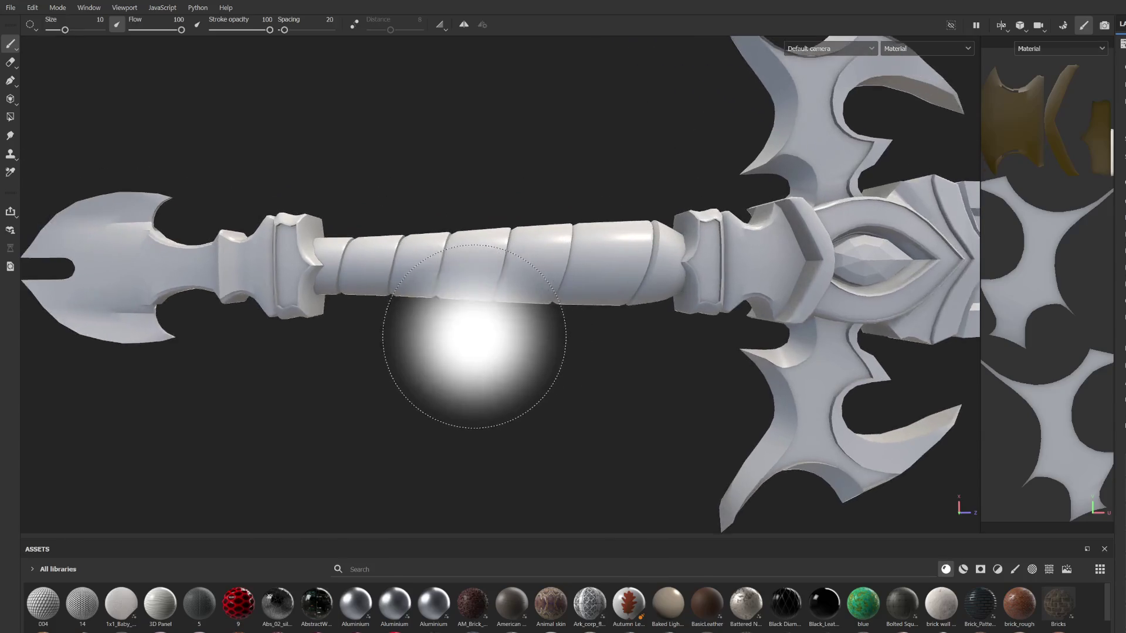
Step: Search assets for 'leather', filter to materials, and drop the brown leather onto the grip
left_click(394, 564)
type("eather")
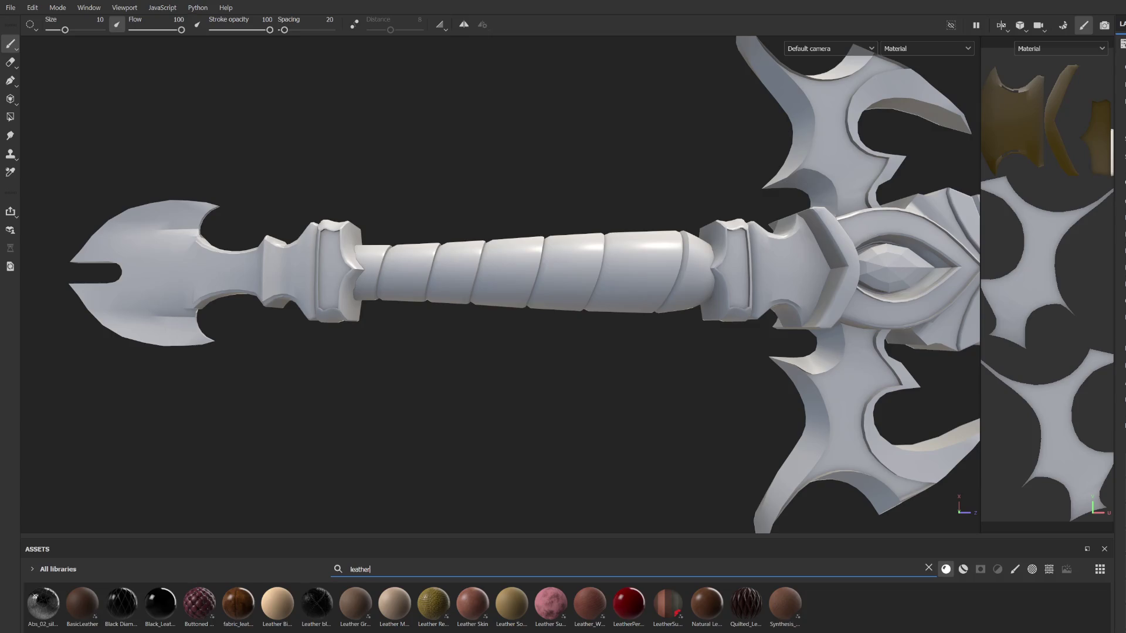
left_click(962, 570)
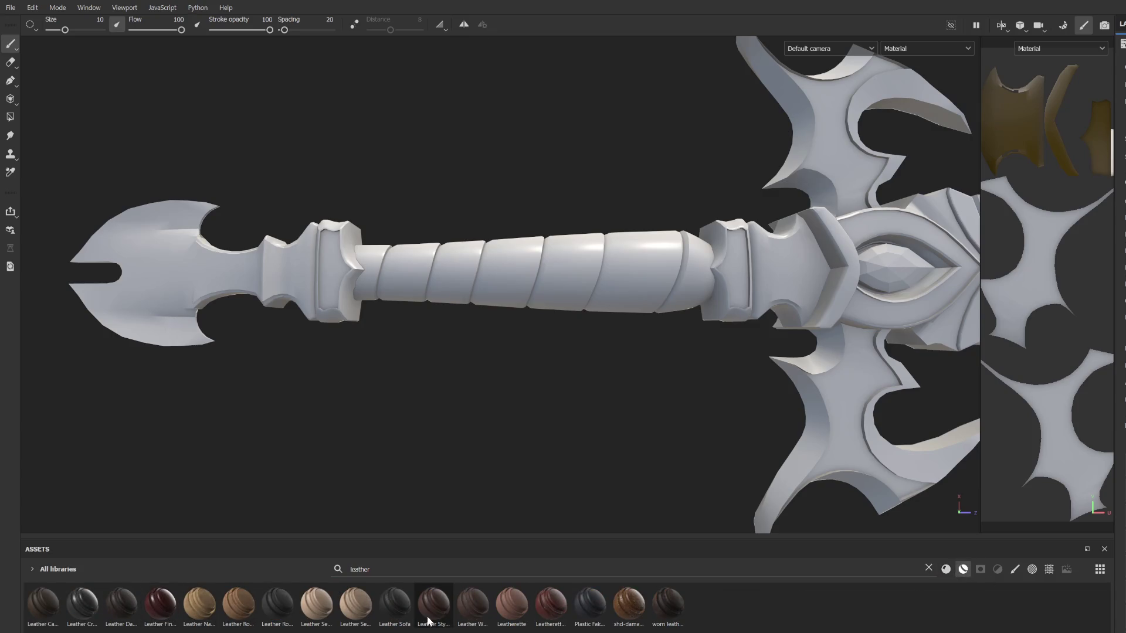
left_click_drag(443, 610, 551, 269)
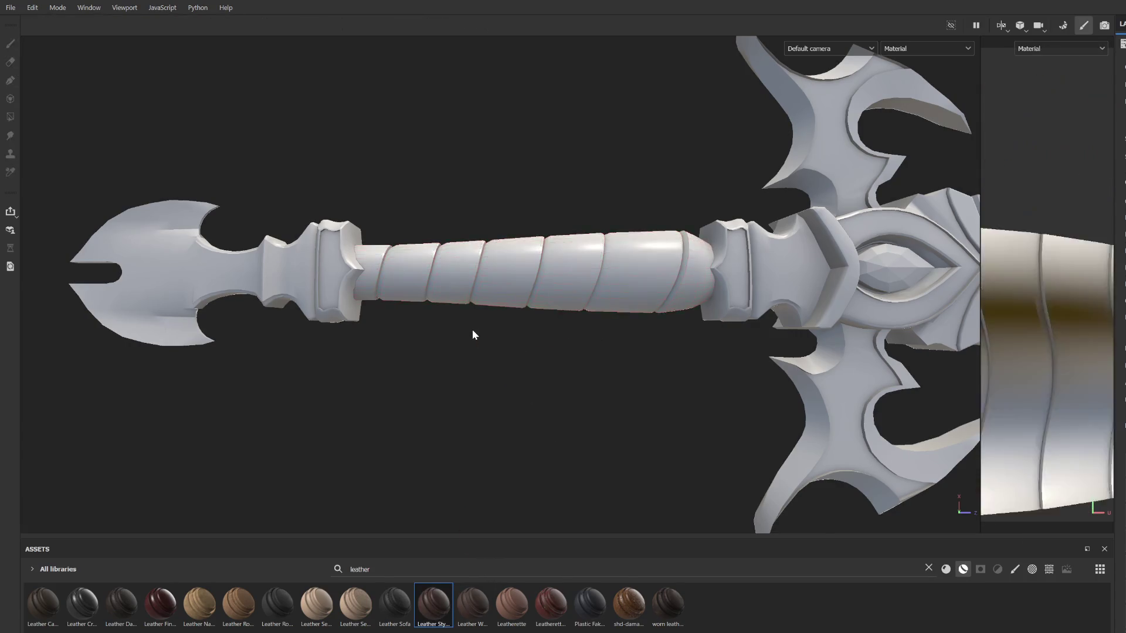
Step: Adjust the leather layer's projection settings so it fits the grip
scroll(592, 374, "up", 3)
scroll(498, 289, "down", 3)
middle_click_drag(498, 290, 515, 339)
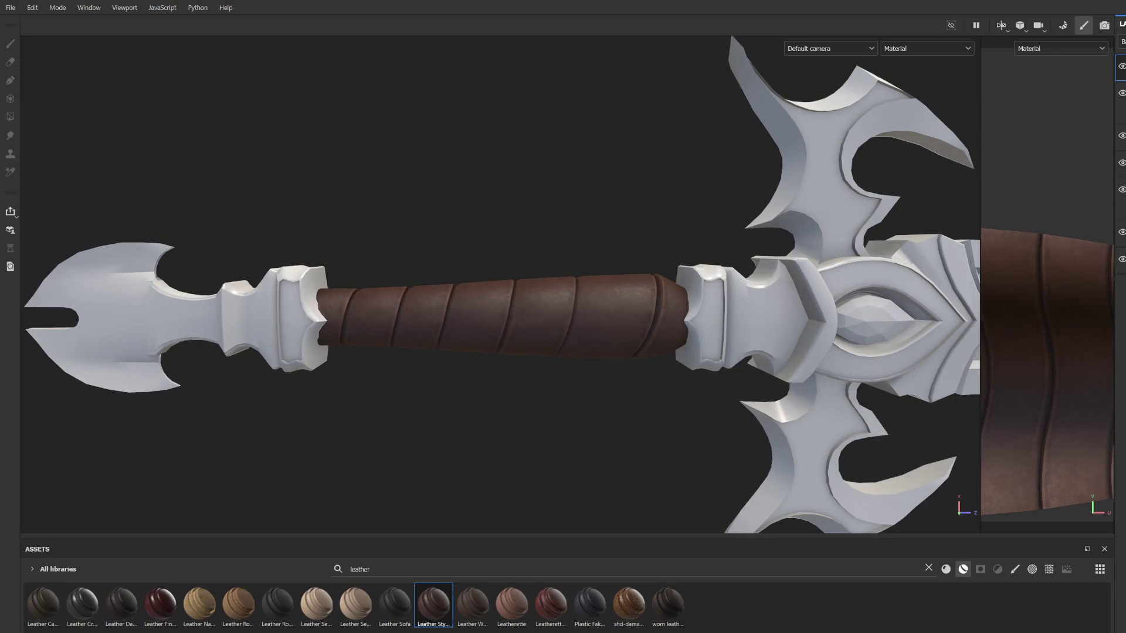
left_click(1122, 164)
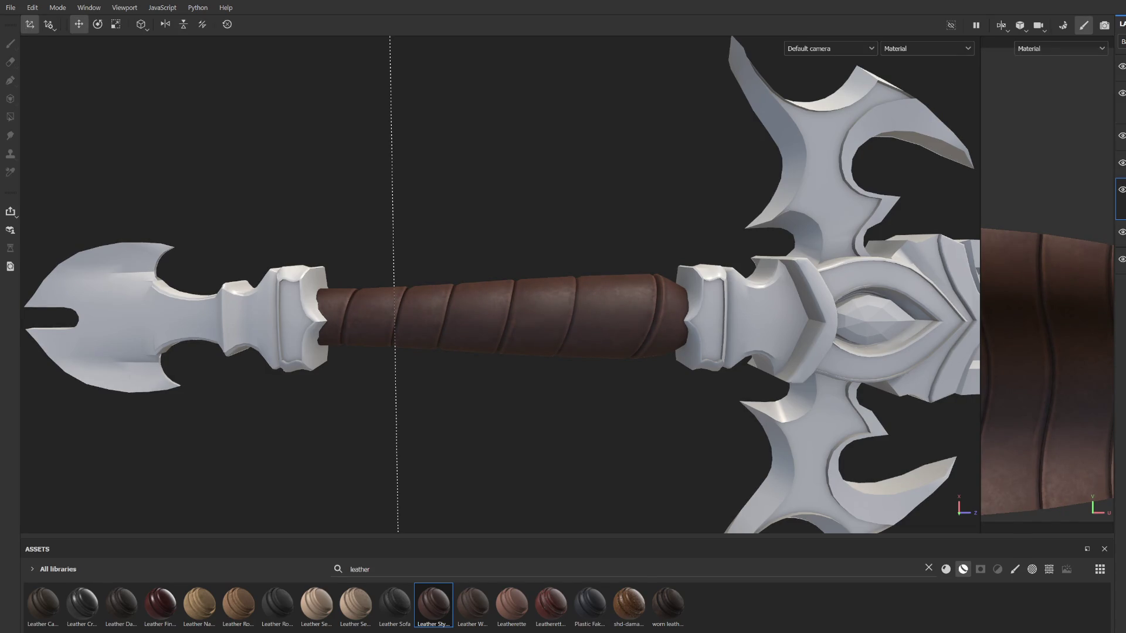
left_click(1122, 235)
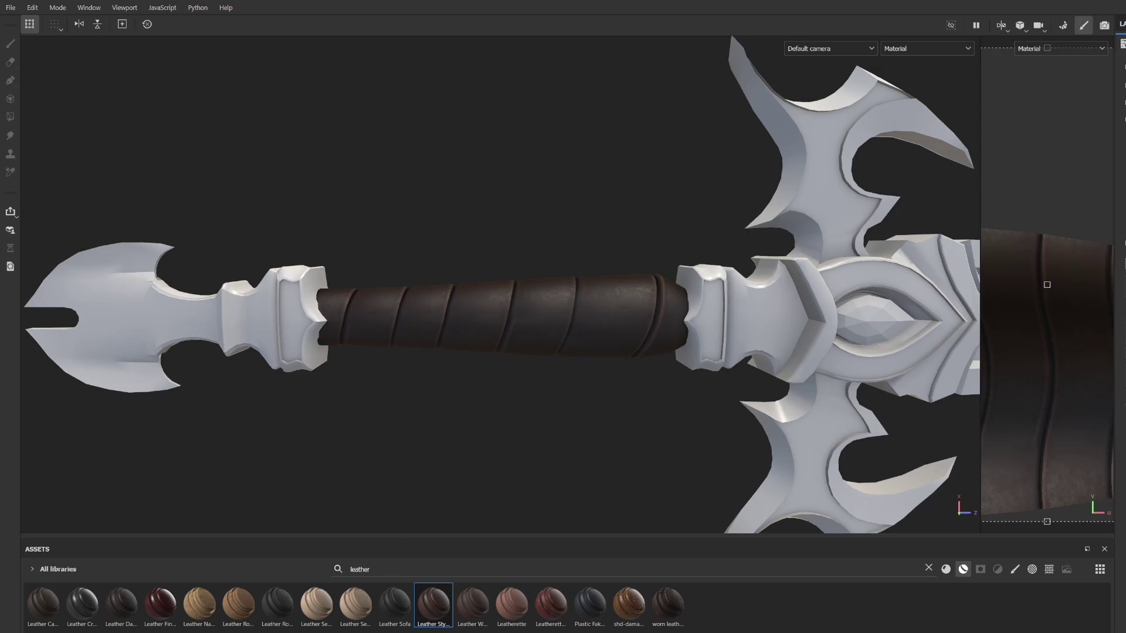
mouse_move(669, 393)
right_mouse_down("alt")
mouse_move(690, 294)
mouse_move(487, 371)
mouse_move(494, 342)
right_mouse_up("alt")
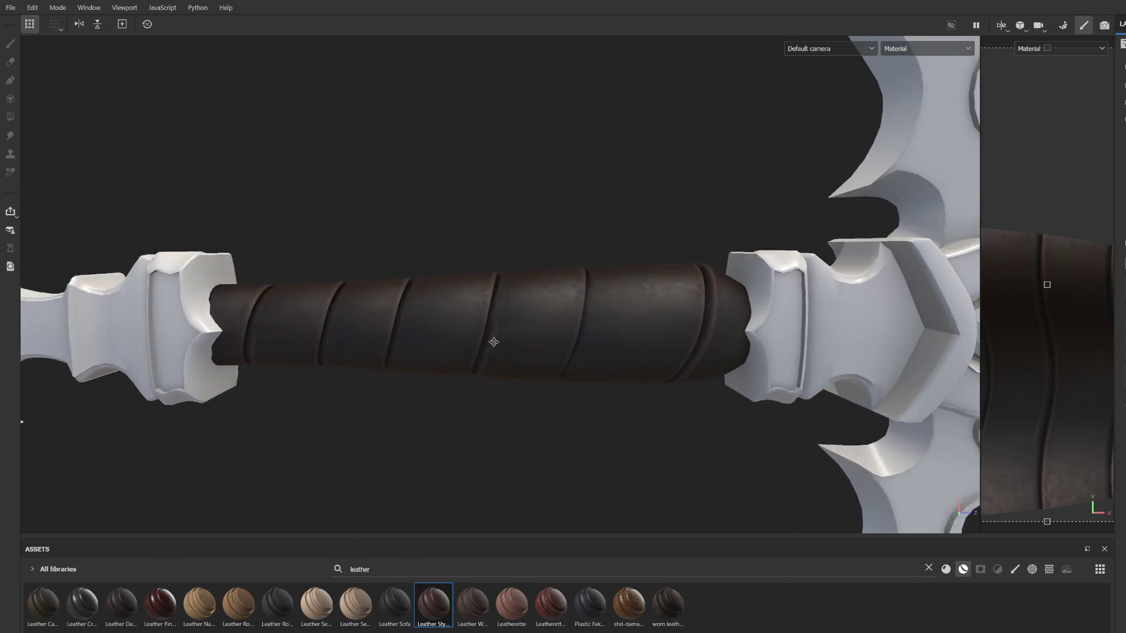
middle_click_drag(493, 342, 642, 381, "alt")
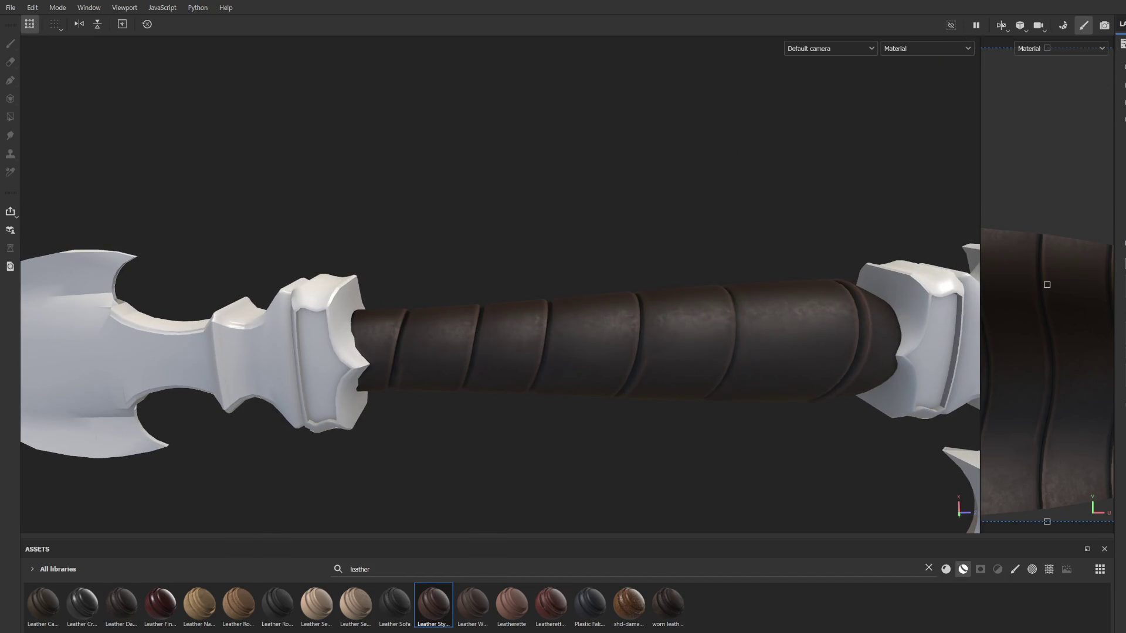
key("1")
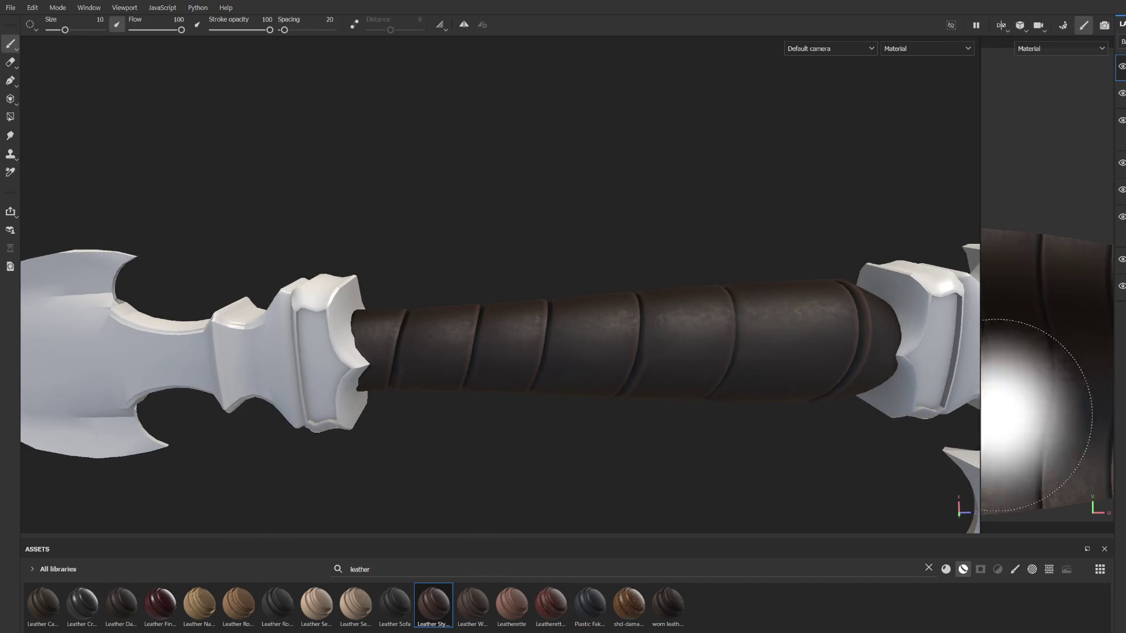
Step: Pick the Leather brush at size 7.14 and test a crack stroke, then undo it
left_click(1014, 569)
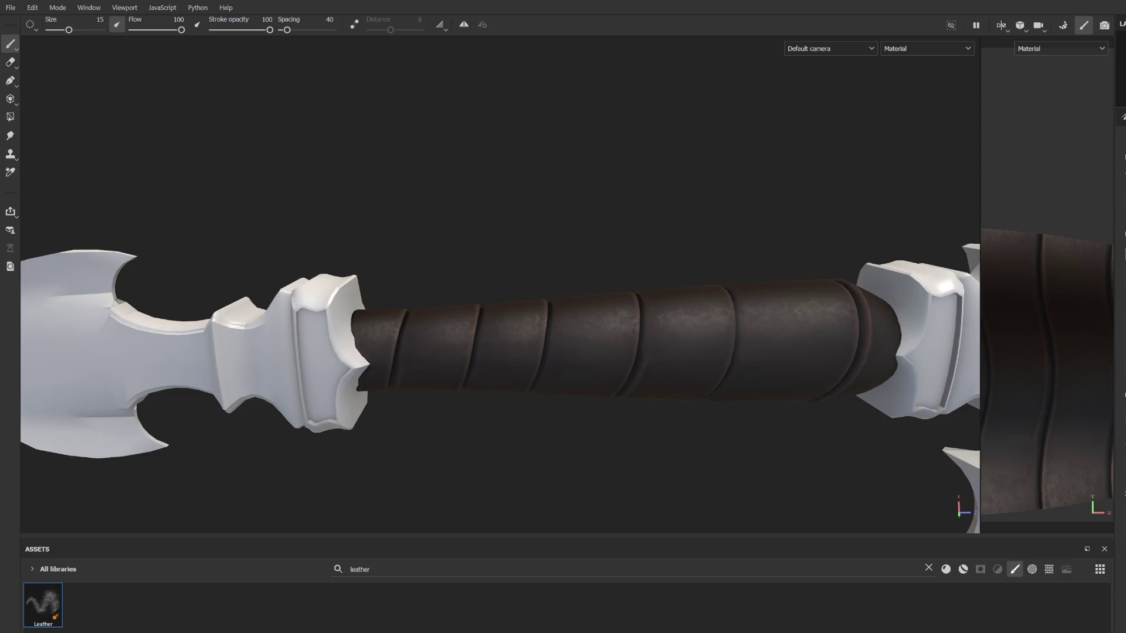
mouse_move(540, 314)
right_mouse_down("ctrl")
mouse_move(478, 327)
mouse_move(492, 356)
mouse_move(548, 360)
mouse_move(515, 327)
mouse_move(470, 329)
mouse_move(493, 354)
right_mouse_up("ctrl")
left_click(492, 353)
scroll(660, 402, "down", 3)
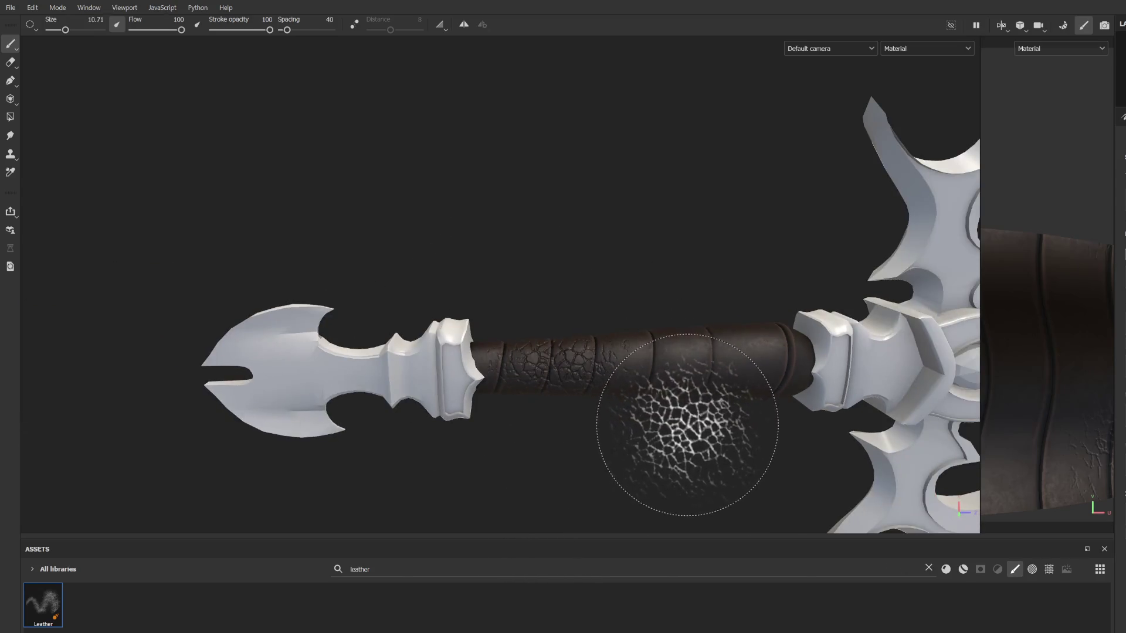
middle_click_drag(679, 422, 594, 425)
key("ctrl+z")
key("ctrl+z")
Step: Paint leather crack strokes along the whole grip from both sides
scroll(478, 352, "up", 5)
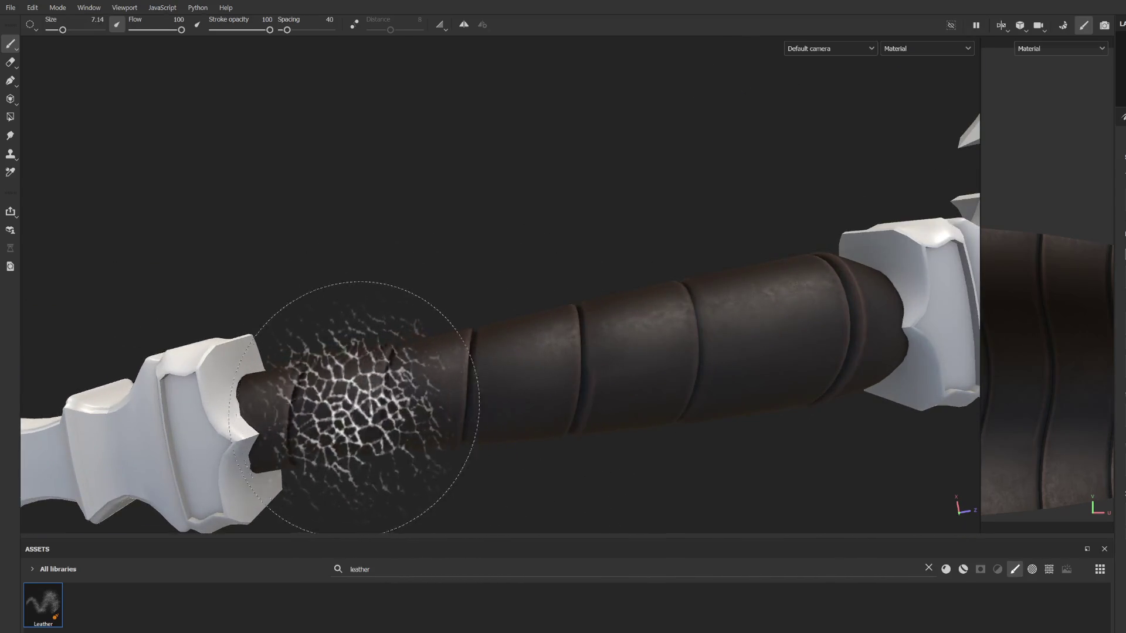
mouse_move(309, 408)
left_mouse_down()
mouse_move(395, 402)
mouse_move(576, 352)
mouse_move(681, 354)
mouse_move(749, 314)
mouse_move(786, 352)
mouse_move(553, 344)
mouse_move(528, 293)
mouse_move(402, 275)
left_mouse_up()
mouse_move(692, 290)
left_mouse_down("alt")
mouse_move(710, 286)
mouse_move(503, 276)
left_mouse_up("alt")
mouse_move(755, 302)
left_mouse_down("alt")
mouse_move(653, 253)
mouse_move(679, 238)
left_mouse_up("alt")
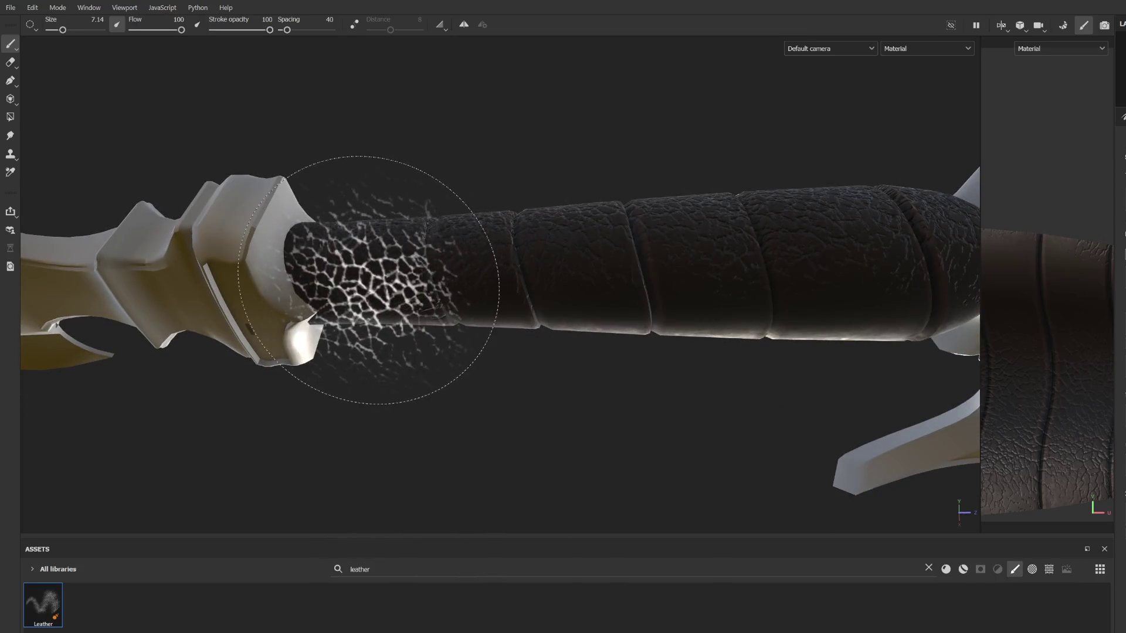
mouse_move(352, 277)
left_mouse_down()
mouse_move(390, 235)
mouse_move(521, 264)
mouse_move(704, 244)
mouse_move(844, 289)
left_mouse_up()
mouse_move(601, 299)
left_mouse_down("alt")
mouse_move(581, 274)
mouse_move(607, 304)
mouse_move(448, 327)
mouse_move(669, 354)
mouse_move(621, 289)
mouse_move(565, 327)
mouse_move(578, 297)
mouse_move(641, 340)
left_mouse_up("alt")
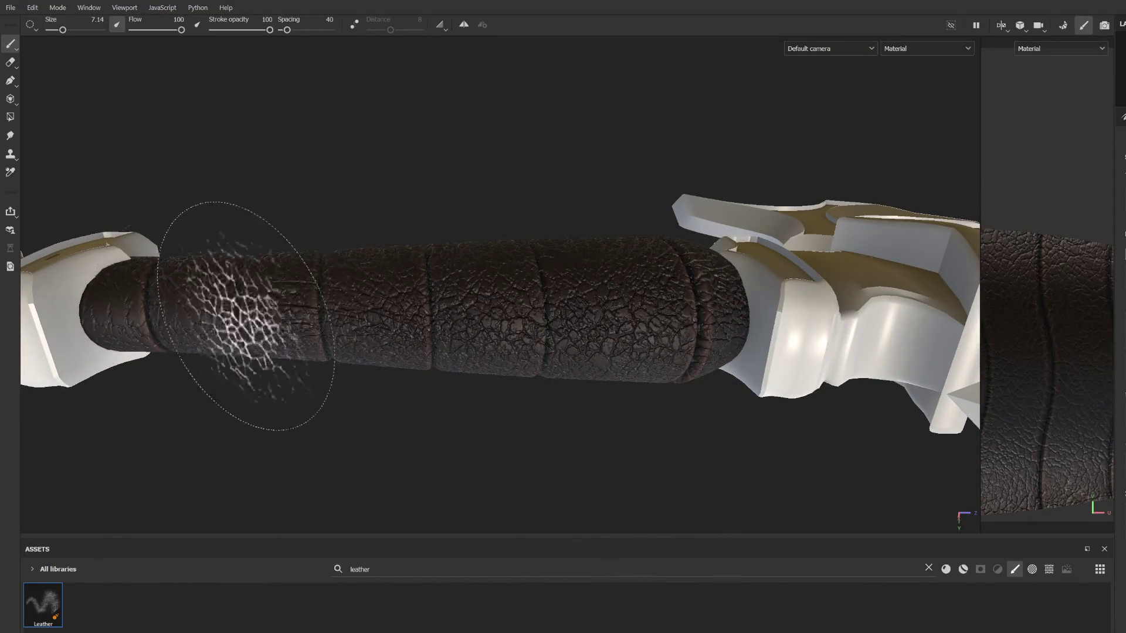
mouse_move(389, 390)
left_mouse_down("alt")
mouse_move(422, 221)
mouse_move(516, 276)
mouse_move(512, 316)
mouse_move(540, 297)
mouse_move(515, 259)
left_mouse_up("alt")
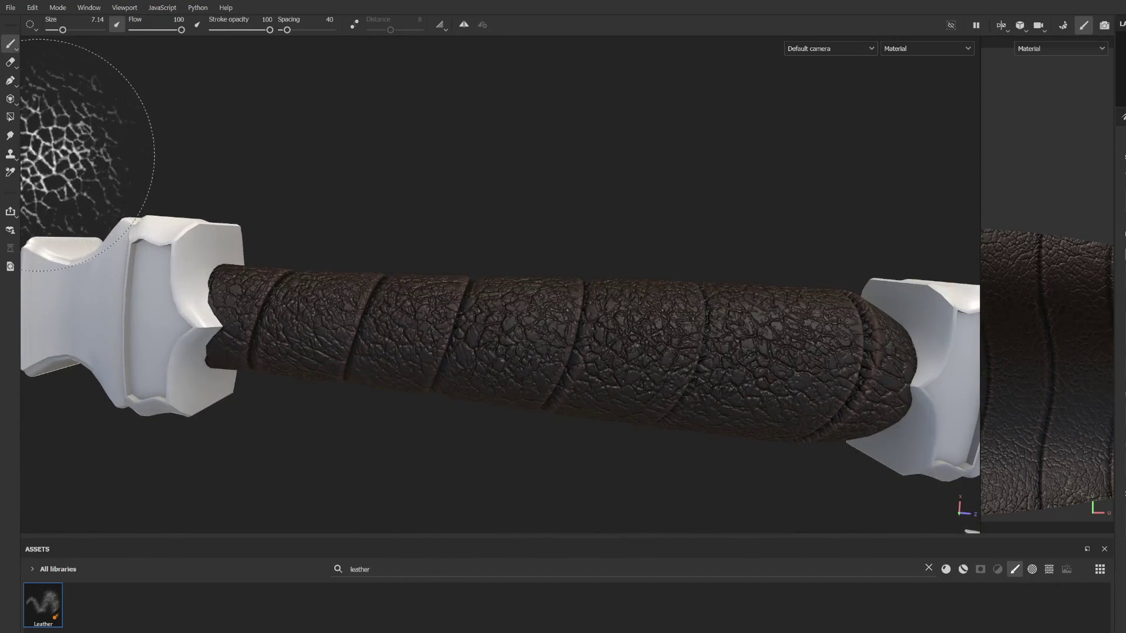
Step: Switch to a smaller eraser and inspect the leather-wrapped grip from several angles
left_click(8, 61)
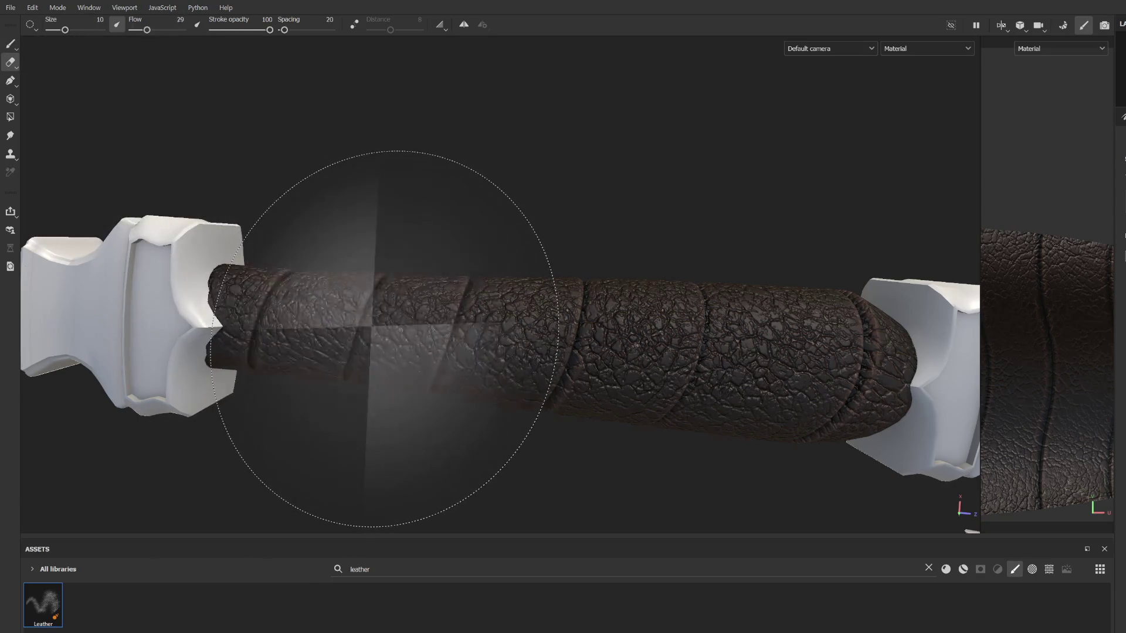
mouse_move(383, 339)
right_mouse_down("ctrl")
mouse_move(352, 339)
mouse_move(394, 344)
mouse_move(375, 267)
mouse_move(530, 325)
right_mouse_up("ctrl")
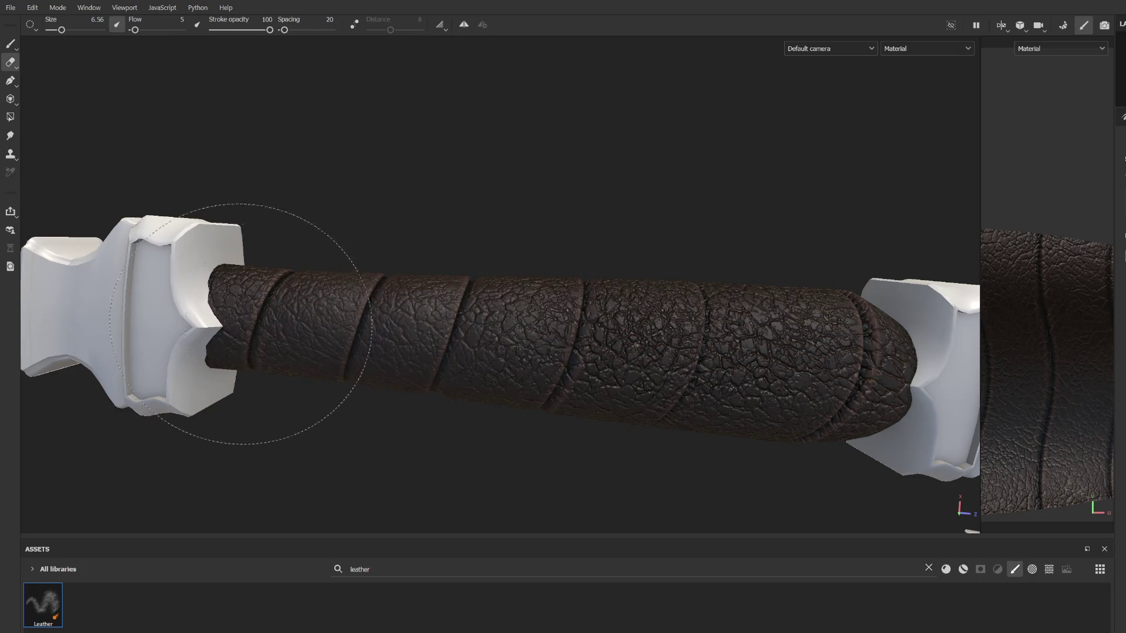
middle_click_drag(788, 374, 510, 328)
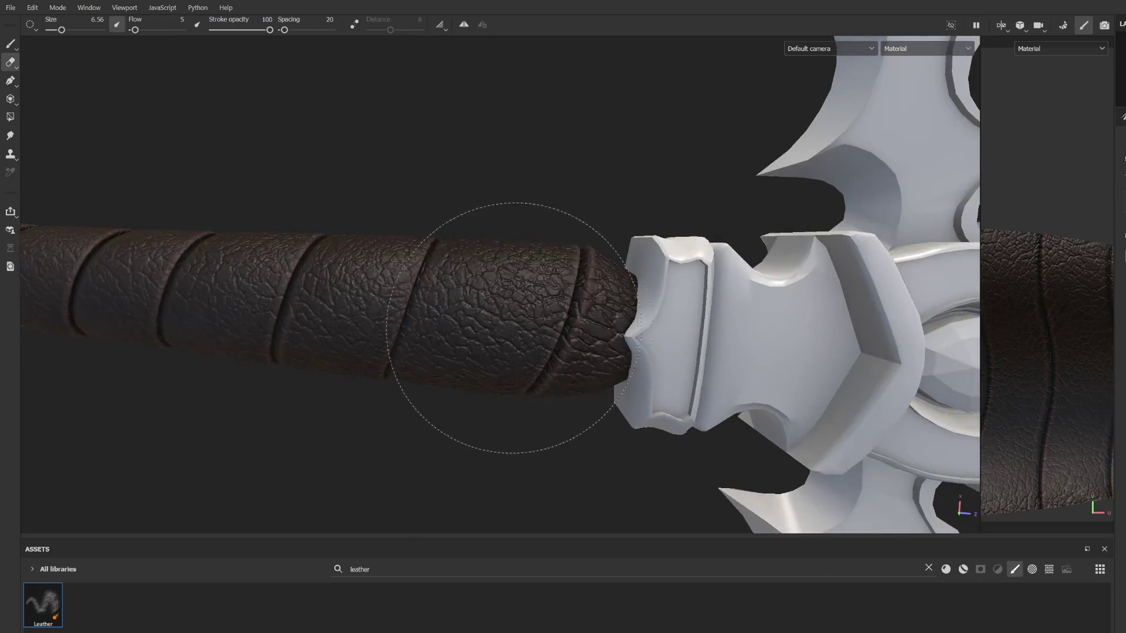
mouse_move(509, 327)
left_mouse_down("alt")
mouse_move(455, 307)
mouse_move(486, 302)
left_mouse_up("alt")
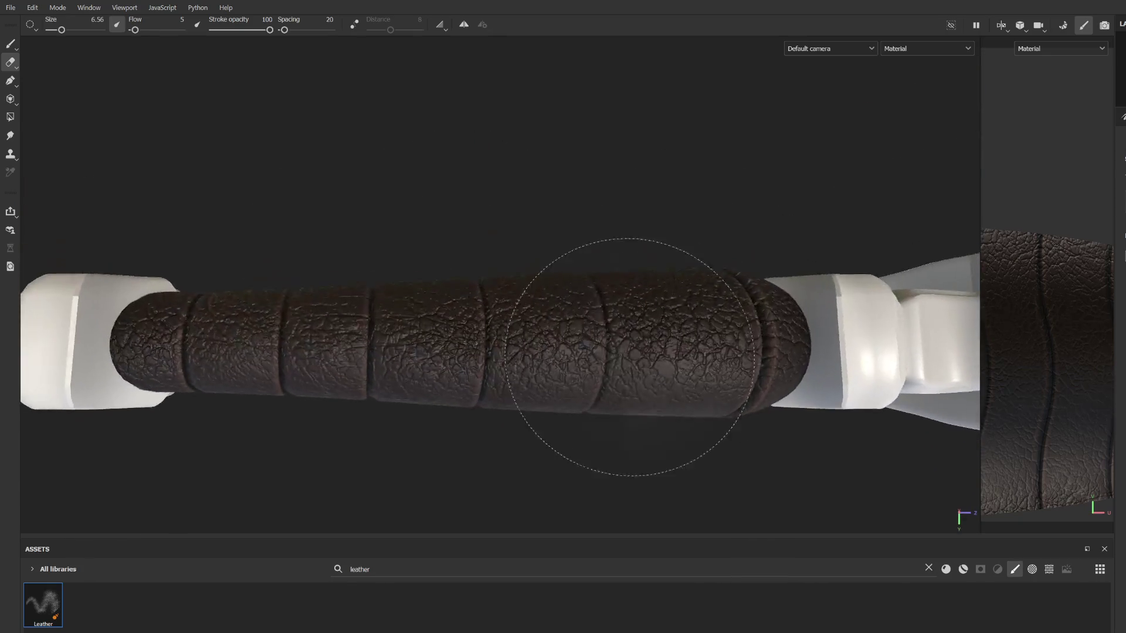
mouse_move(149, 335)
left_mouse_down("alt")
mouse_move(227, 411)
mouse_move(372, 352)
left_mouse_up("alt")
mouse_move(494, 357)
left_mouse_down("alt")
mouse_move(516, 357)
mouse_move(515, 372)
mouse_move(534, 375)
left_mouse_up("alt")
mouse_move(684, 368)
left_mouse_down("alt")
mouse_move(608, 410)
mouse_move(643, 360)
left_mouse_up("alt")
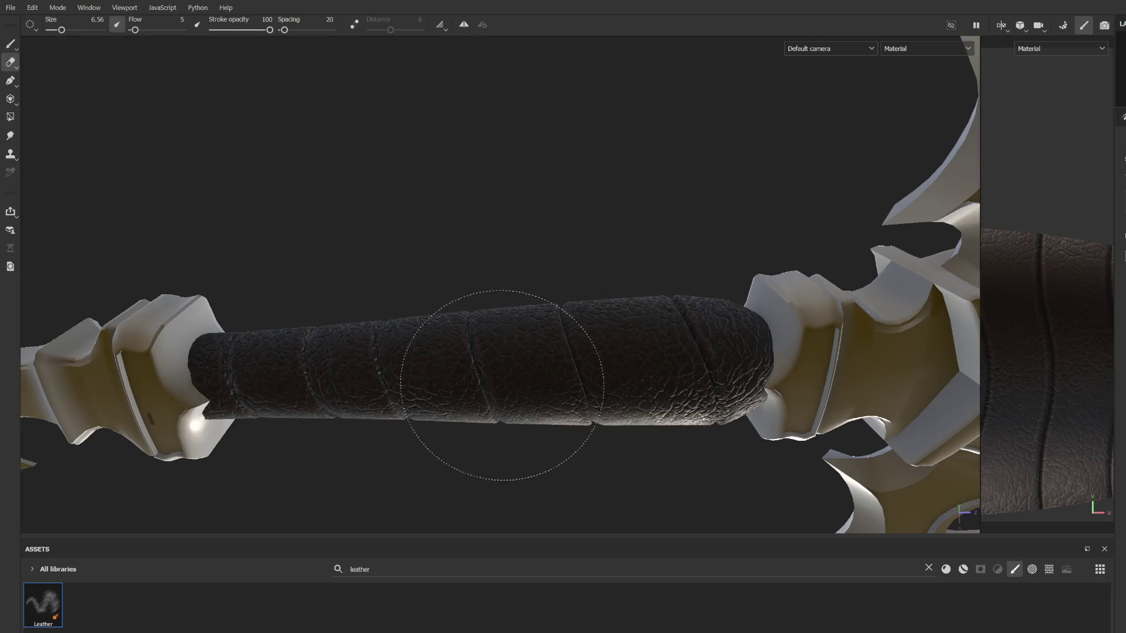
mouse_move(369, 305)
left_mouse_down("alt")
mouse_move(581, 390)
mouse_move(742, 420)
left_mouse_up("alt")
left_click_drag(314, 402, 604, 445, "alt")
mouse_move(604, 445)
right_mouse_down("alt")
mouse_move(666, 354)
mouse_move(596, 263)
mouse_move(621, 352)
mouse_move(557, 351)
mouse_move(570, 362)
right_mouse_up("alt")
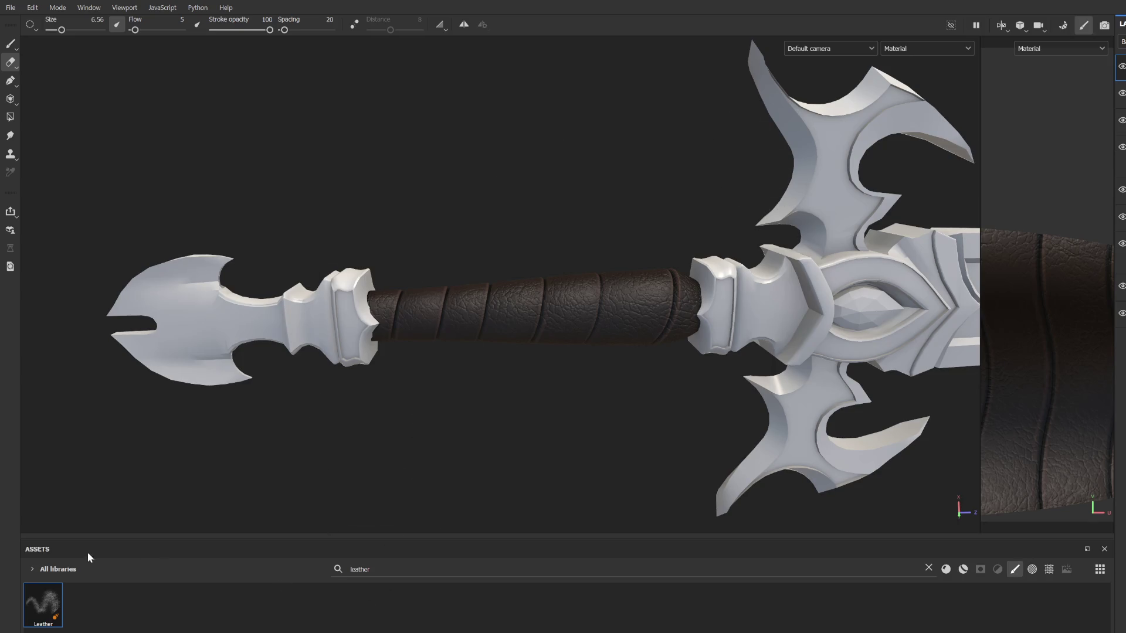
Step: Choose the Basic Soft brush from the full brush list and set its size to about 0.84
left_click(926, 568)
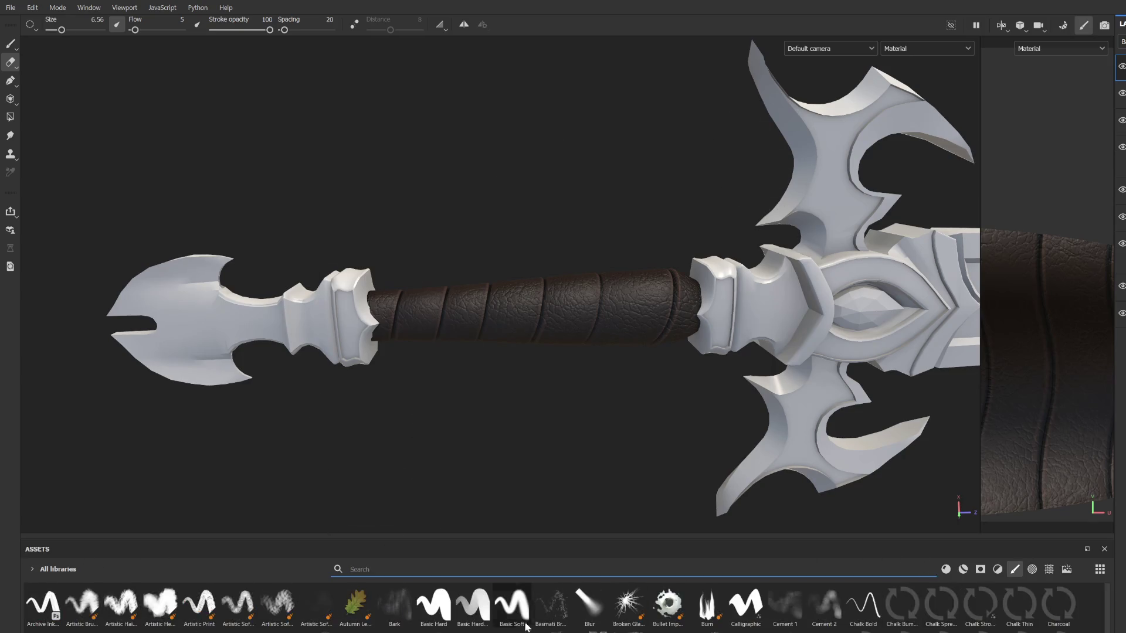
left_click(511, 604)
scroll(489, 367, "up", 3)
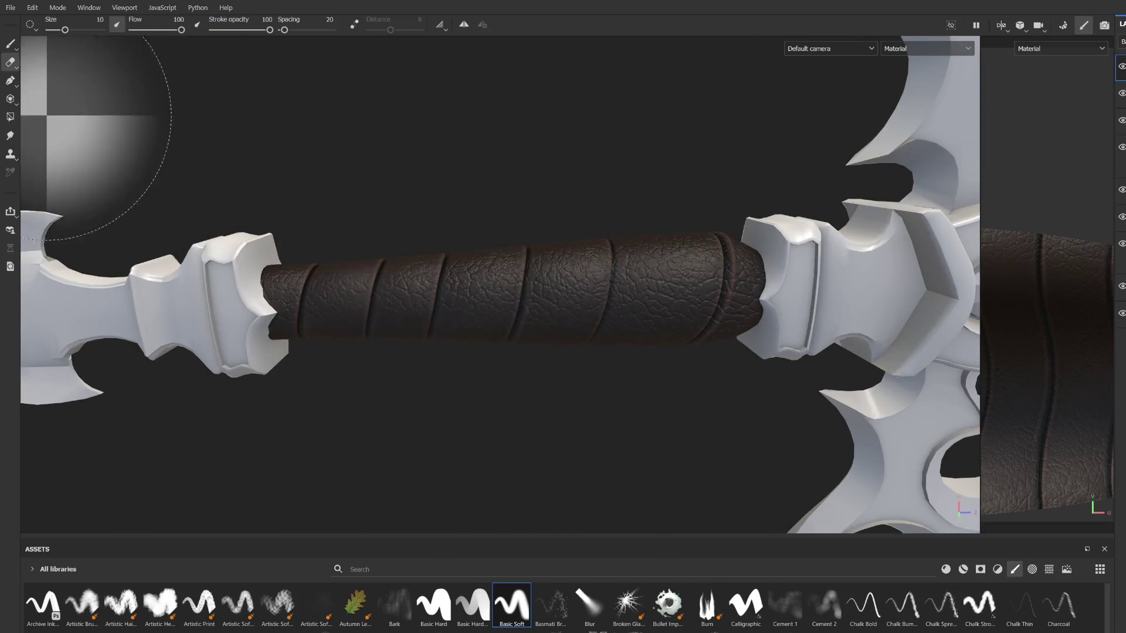
left_click_drag(434, 411, 440, 289, "alt")
right_click_drag(439, 289, 451, 281, "ctrl")
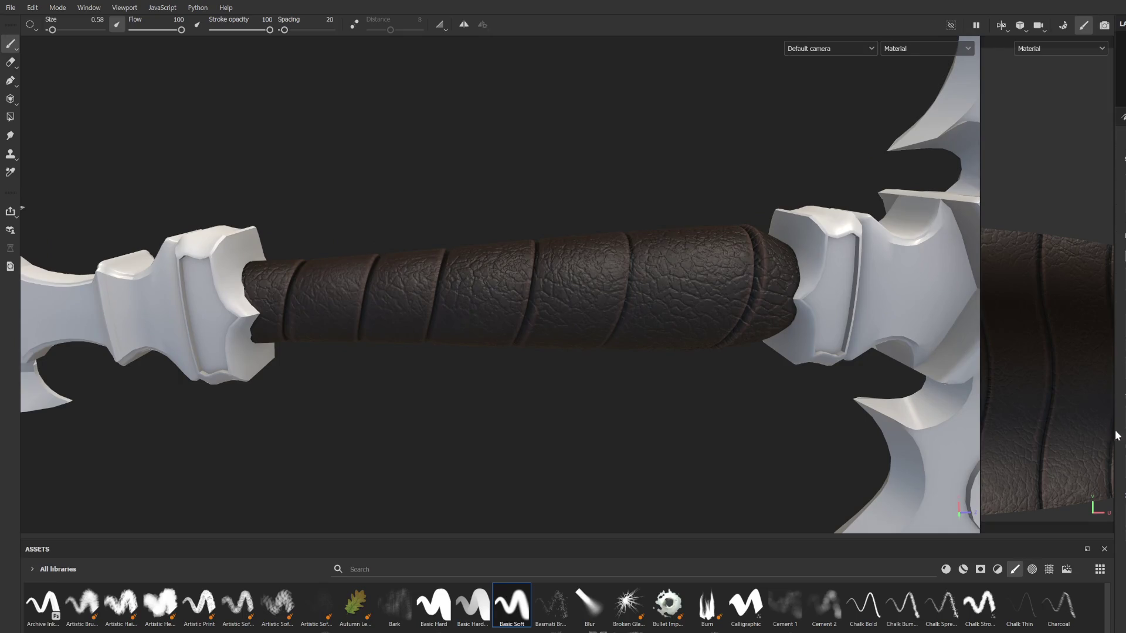
scroll(477, 259, "up", 5)
right_click_drag(444, 288, 457, 272, "ctrl")
right_click_drag(429, 388, 448, 335, "ctrl")
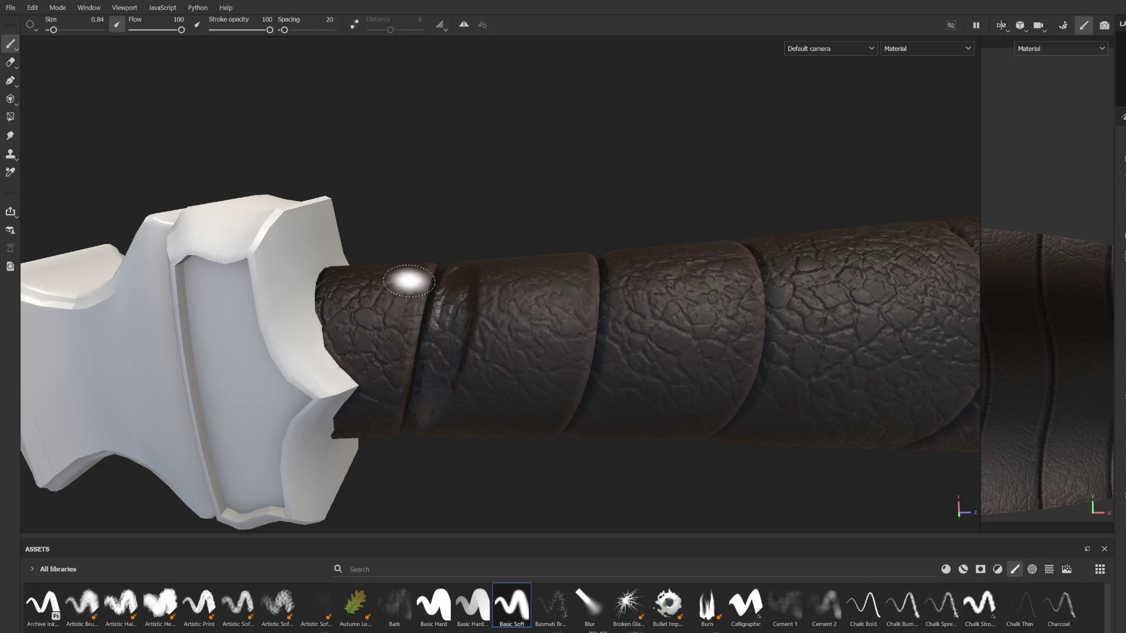
Step: Paint soft dark strokes along the grooves and across the bands of the leather grip
mouse_move(626, 254)
left_mouse_down()
mouse_move(613, 366)
mouse_move(530, 354)
left_mouse_up()
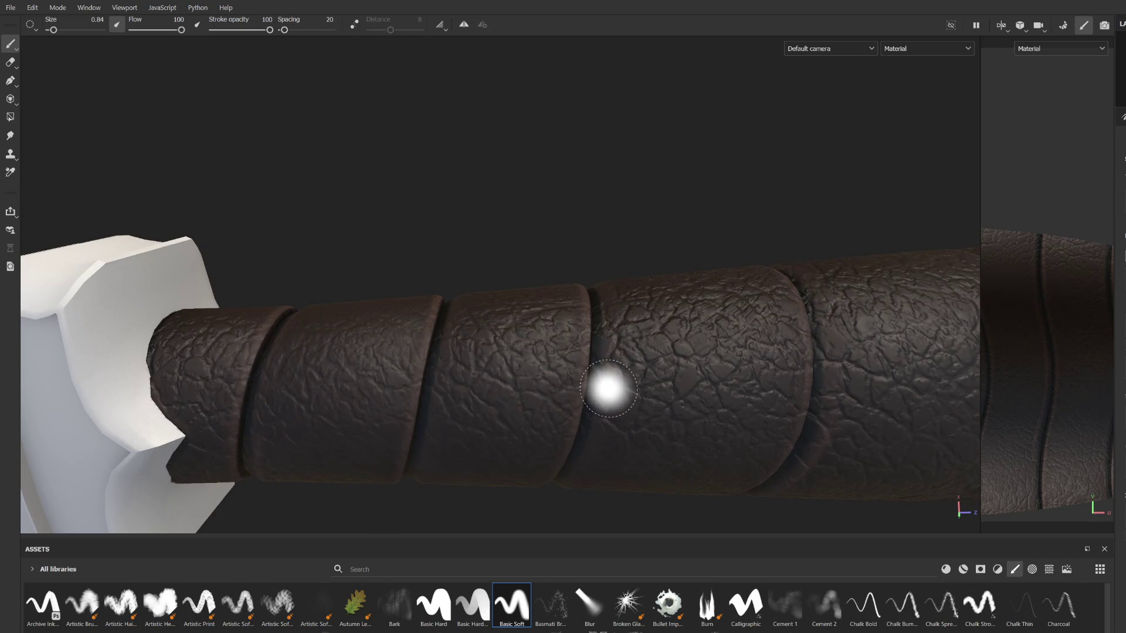
mouse_move(504, 294)
left_mouse_down()
mouse_move(453, 446)
mouse_move(472, 302)
mouse_move(405, 421)
mouse_move(281, 399)
mouse_move(231, 332)
mouse_move(420, 340)
left_mouse_up()
mouse_move(542, 372)
left_mouse_down()
mouse_move(608, 301)
mouse_move(613, 457)
mouse_move(395, 369)
left_mouse_up()
scroll(613, 457, "up", 2)
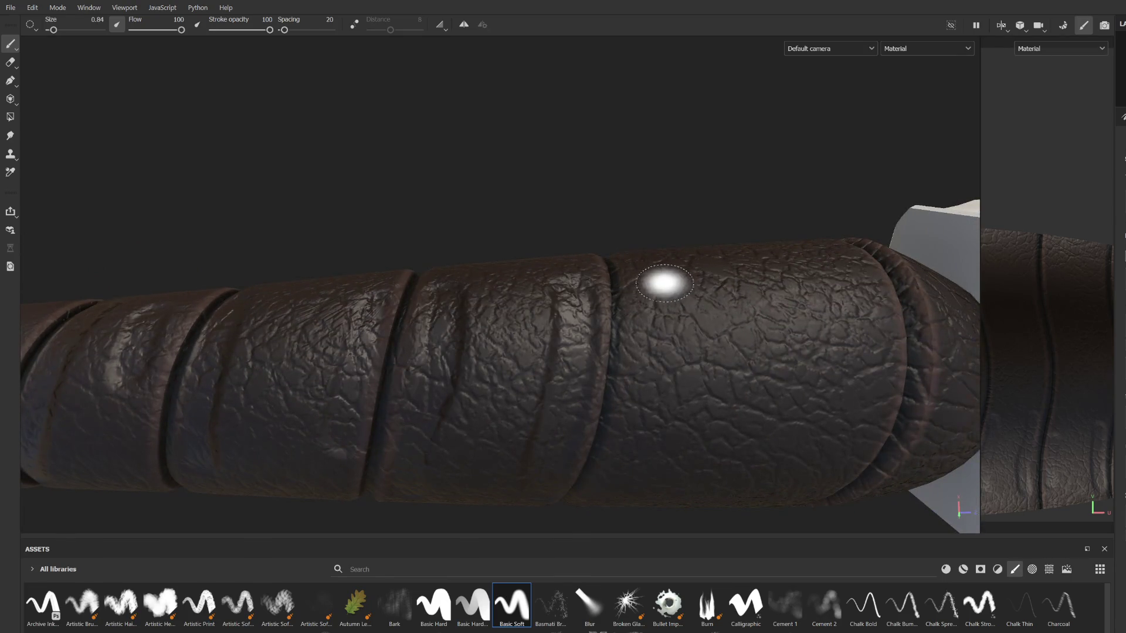
middle_click_drag(860, 465, 619, 335, "alt")
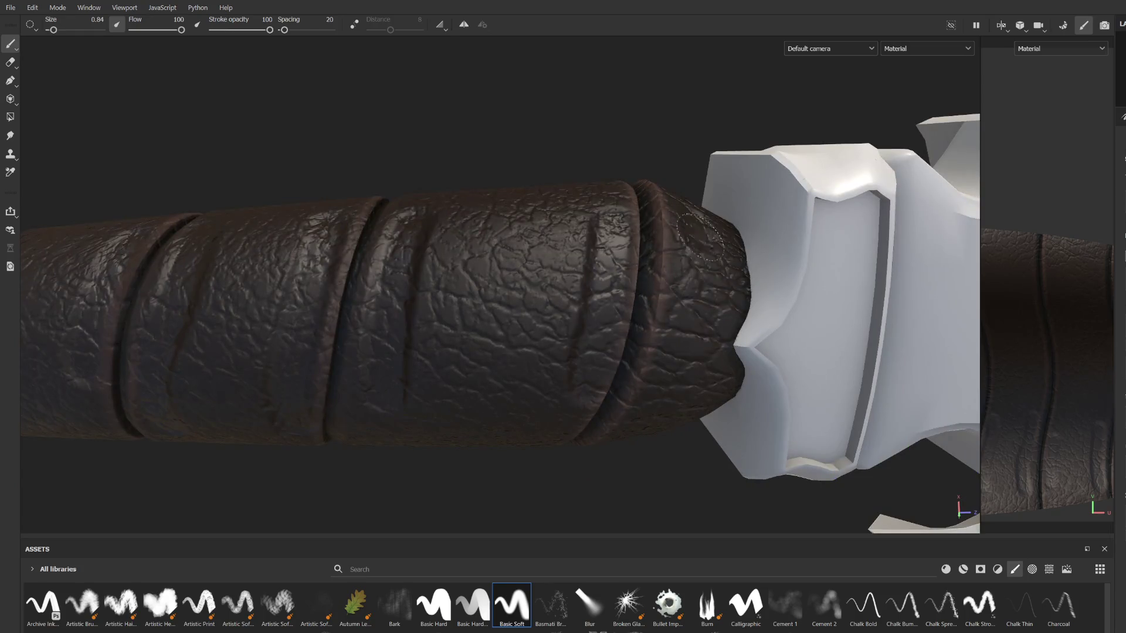
middle_click_drag(573, 244, 662, 349, "alt")
scroll(662, 349, "down", 3)
mouse_move(628, 377)
left_mouse_down("alt")
mouse_move(540, 284)
mouse_move(579, 404)
left_mouse_up("alt")
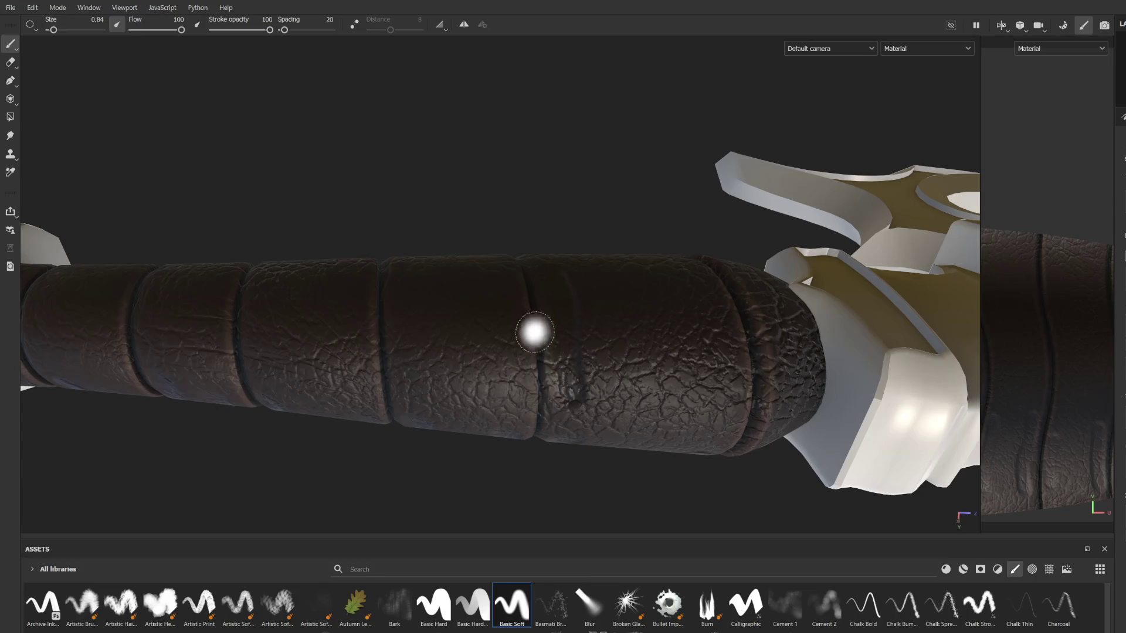
left_click_drag(423, 278, 423, 377)
left_click_drag(496, 290, 514, 388)
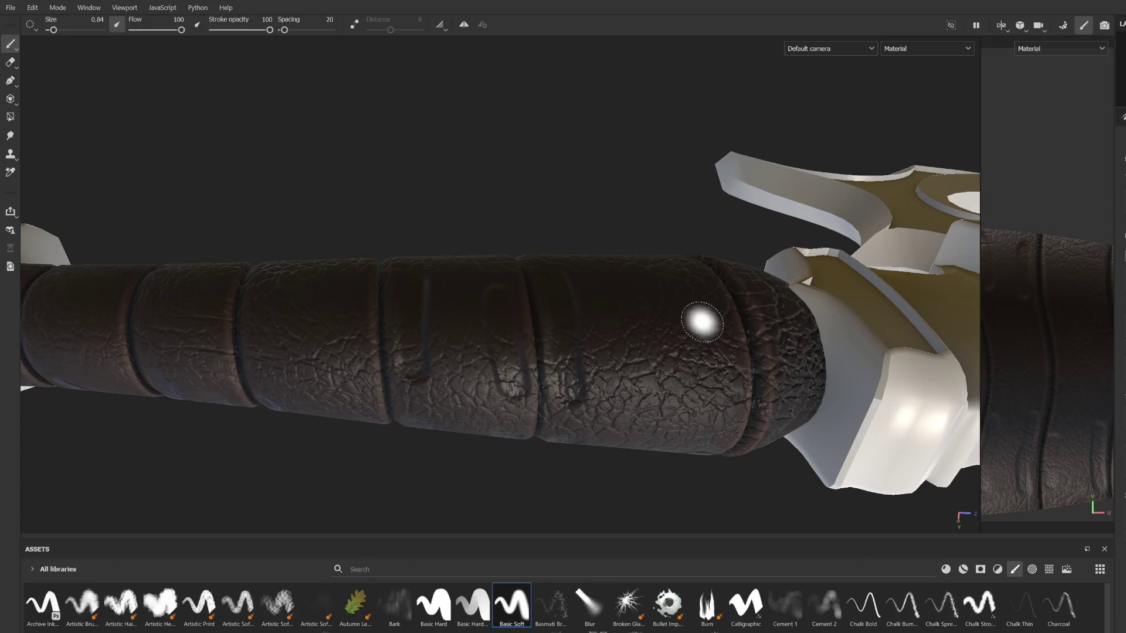
Step: Add more dark groove lines on the other side of the grip and inspect its far end
mouse_move(774, 370)
left_mouse_down("alt")
mouse_move(751, 352)
mouse_move(674, 365)
left_mouse_up("alt")
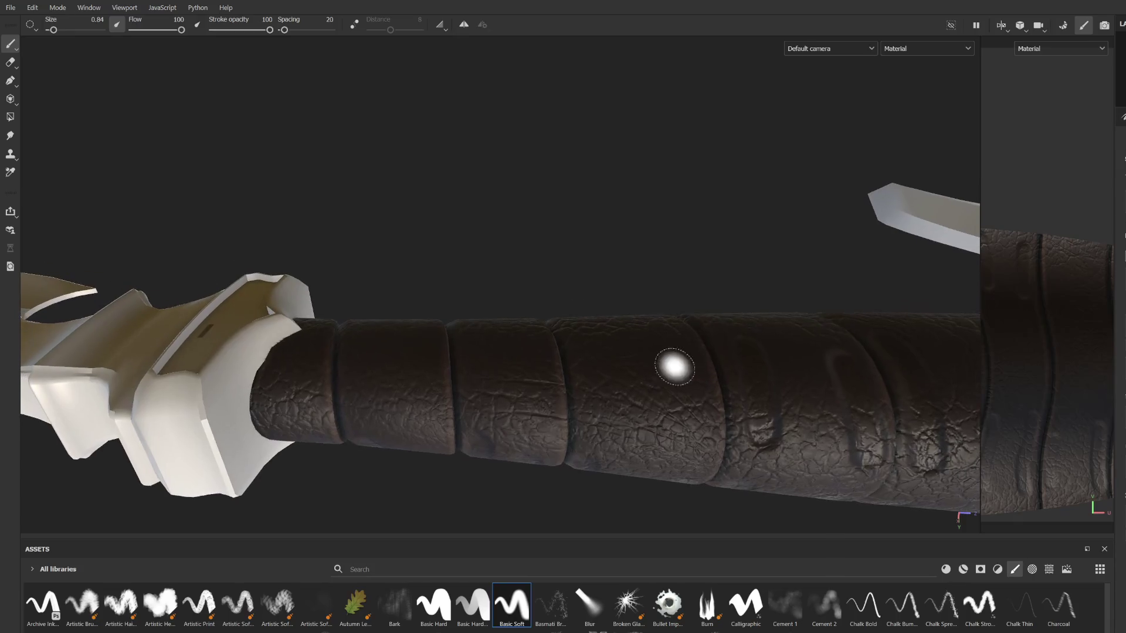
left_click_drag(574, 328, 589, 413)
mouse_move(512, 324)
left_mouse_down()
mouse_move(531, 345)
mouse_move(543, 409)
left_mouse_up()
left_click_drag(466, 324, 465, 393)
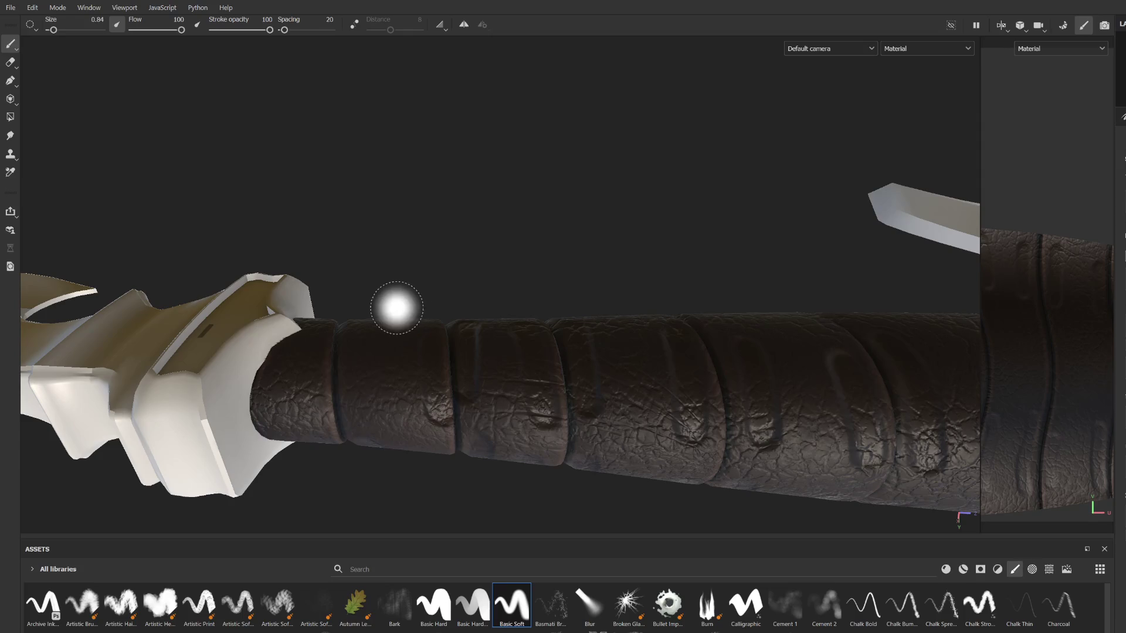
mouse_move(353, 312)
left_mouse_down("alt")
mouse_move(378, 394)
mouse_move(426, 317)
mouse_move(392, 392)
mouse_move(315, 344)
left_mouse_up("alt")
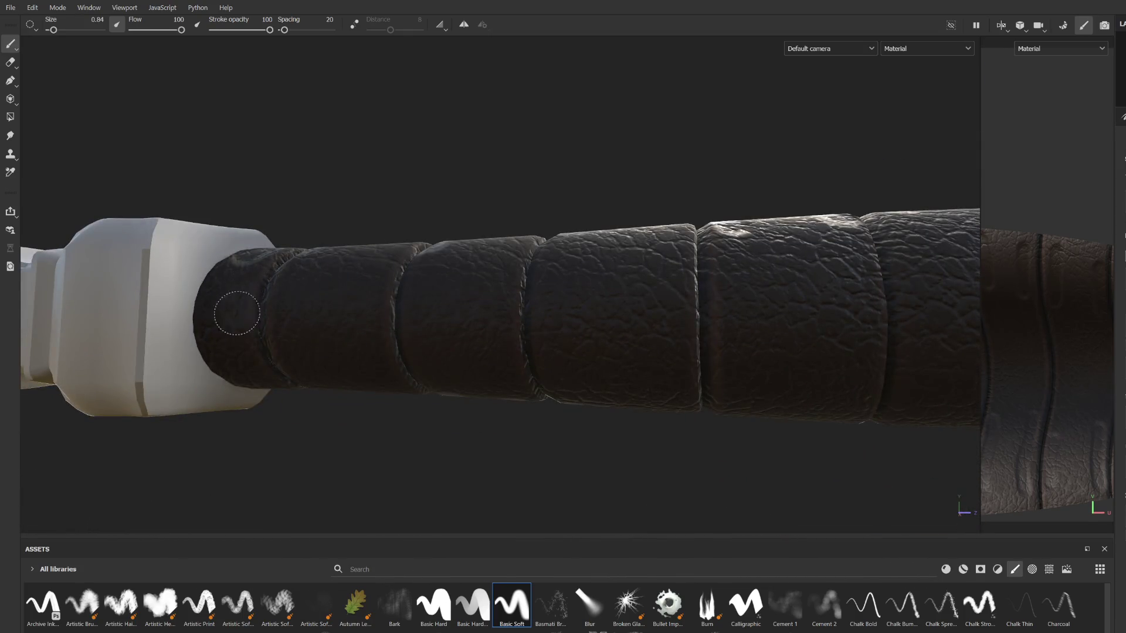
mouse_move(264, 302)
left_mouse_down("alt")
mouse_move(424, 290)
mouse_move(222, 276)
left_mouse_up("alt")
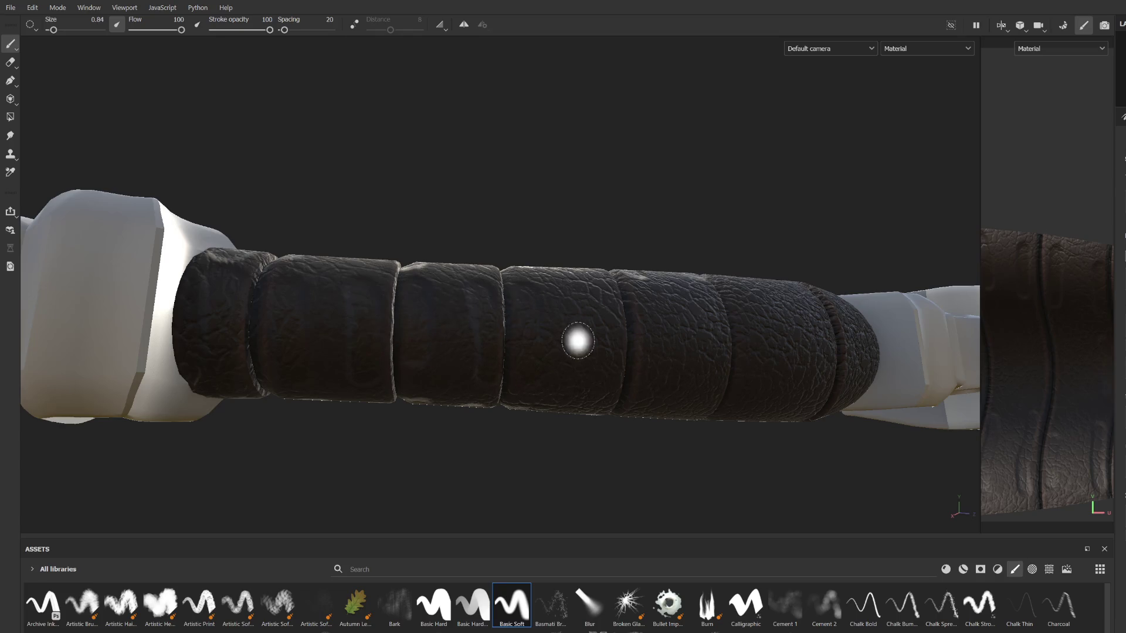
middle_click_drag(606, 332, 432, 299, "alt")
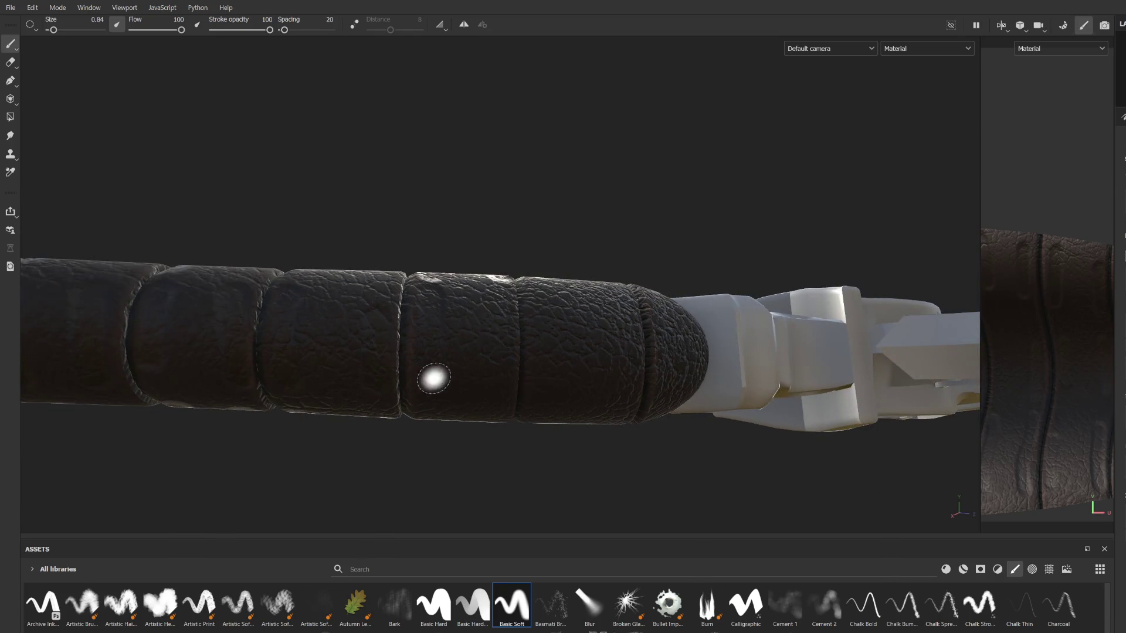
mouse_move(502, 352)
middle_mouse_down("alt")
mouse_move(427, 360)
mouse_move(468, 305)
middle_mouse_up("alt")
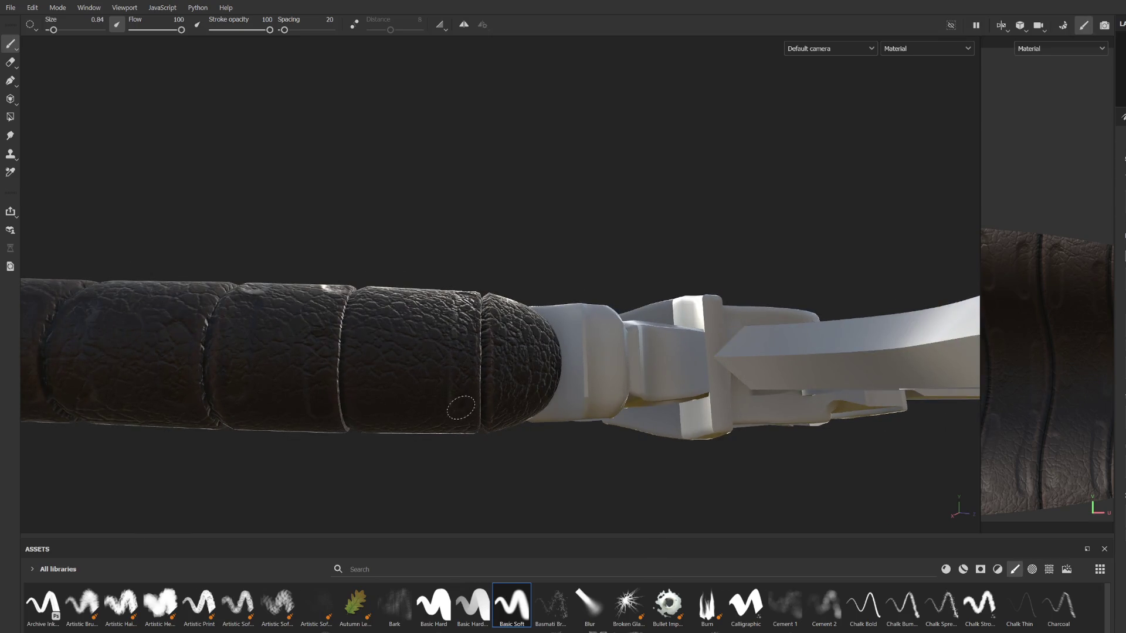
left_click_drag(371, 256, 530, 303, "alt")
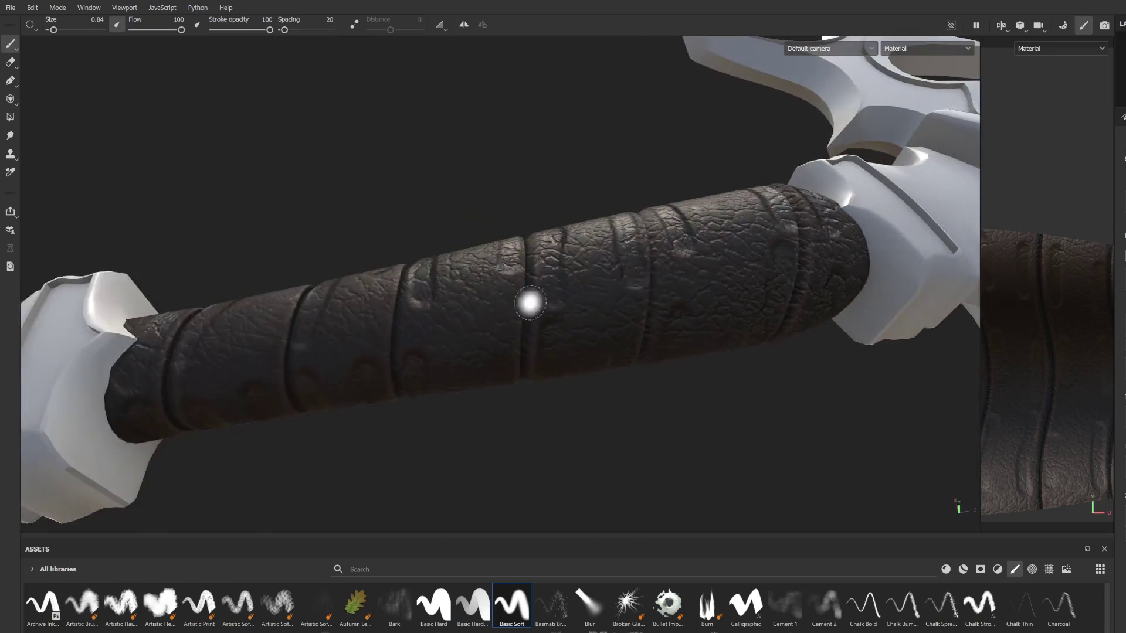
Step: Switch to the Smudge tool with brush size 3.86 and flow 4
left_click(7, 137)
mouse_move(370, 251)
left_mouse_down("alt")
mouse_move(574, 314)
mouse_move(535, 317)
left_mouse_up("alt")
mouse_move(535, 318)
right_mouse_down("ctrl")
mouse_move(478, 289)
mouse_move(507, 311)
mouse_move(541, 276)
right_mouse_up("ctrl")
left_click_drag(540, 277, 510, 277, "ctrl")
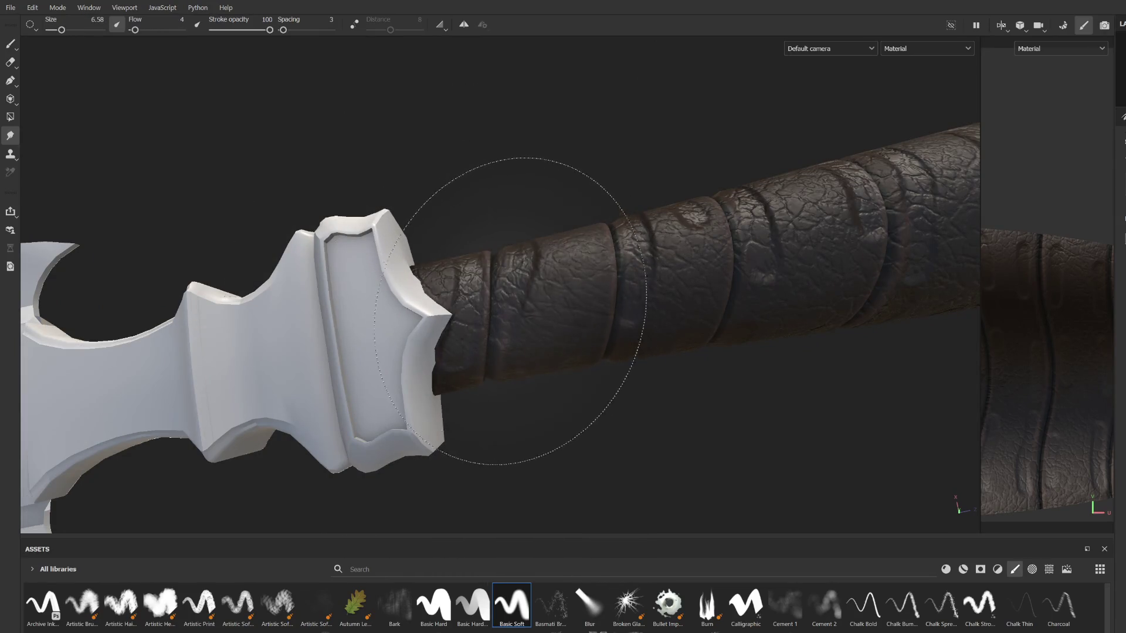
scroll(540, 311, "up", 2)
right_click_drag(540, 311, 528, 314, "ctrl")
mouse_move(528, 314)
left_mouse_down("alt")
mouse_move(515, 337)
mouse_move(540, 213)
mouse_move(516, 327)
mouse_move(415, 340)
mouse_move(451, 349)
mouse_move(412, 291)
mouse_move(487, 435)
mouse_move(604, 403)
mouse_move(678, 352)
left_mouse_up("alt")
Step: Orbit and zoom around the leather grip to frame it together with the guard
mouse_move(653, 251)
left_mouse_down("alt")
mouse_move(658, 290)
mouse_move(486, 339)
left_mouse_up("alt")
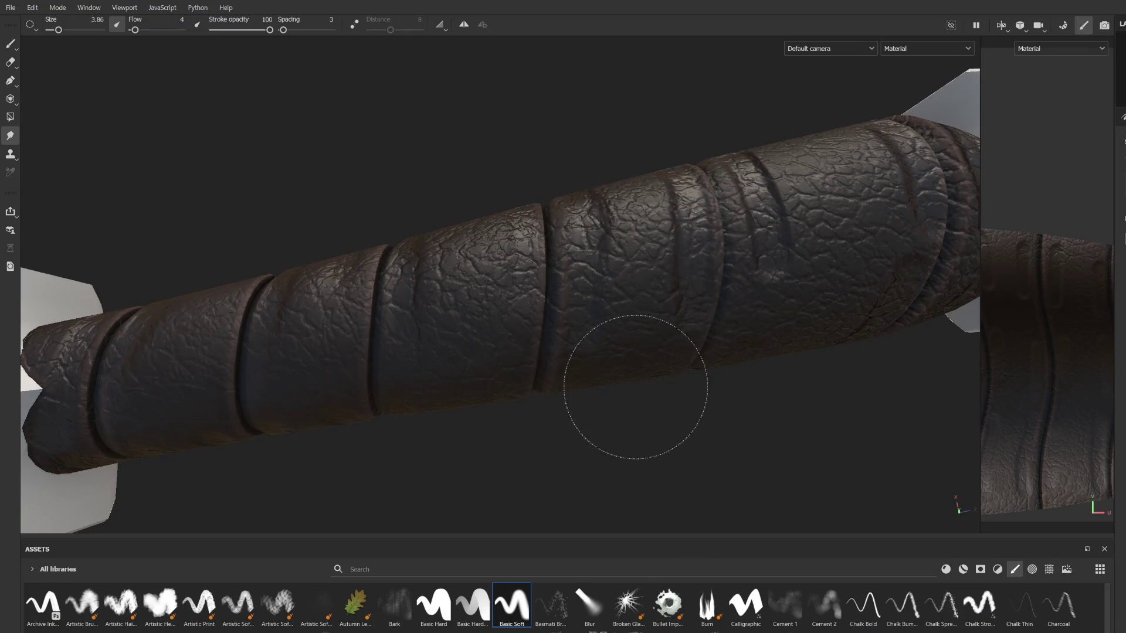
mouse_move(618, 360)
left_mouse_down("alt")
mouse_move(547, 302)
mouse_move(637, 227)
left_mouse_up("alt")
left_click_drag(604, 328, 586, 214, "alt")
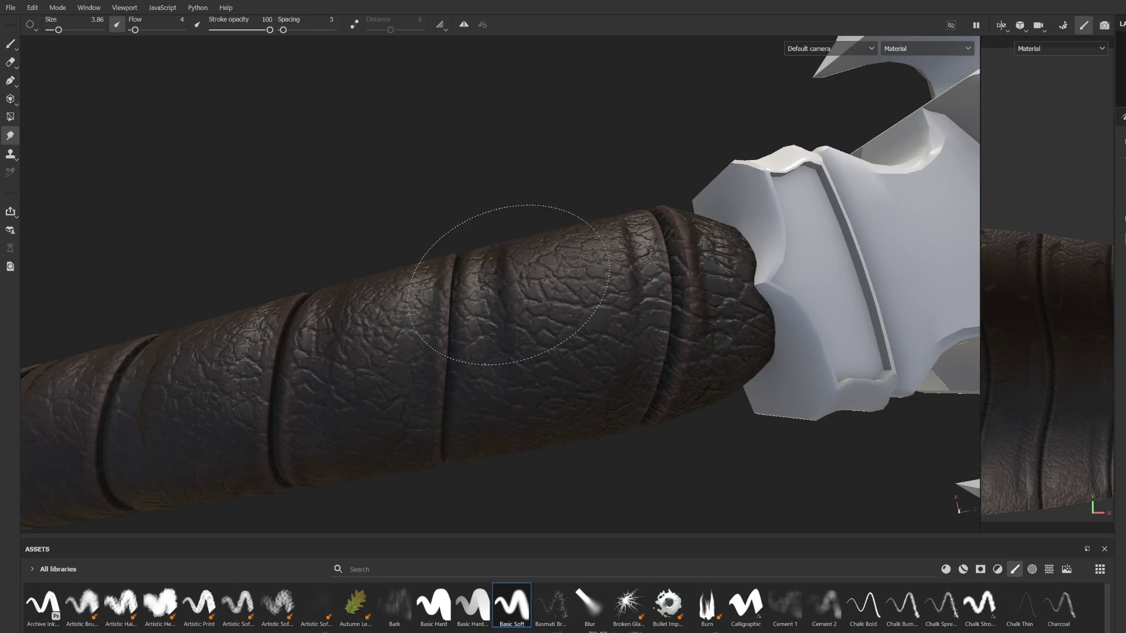
mouse_move(654, 189)
left_mouse_down("alt")
mouse_move(641, 378)
mouse_move(603, 246)
mouse_move(615, 332)
left_mouse_up("alt")
scroll(615, 332, "up", 3)
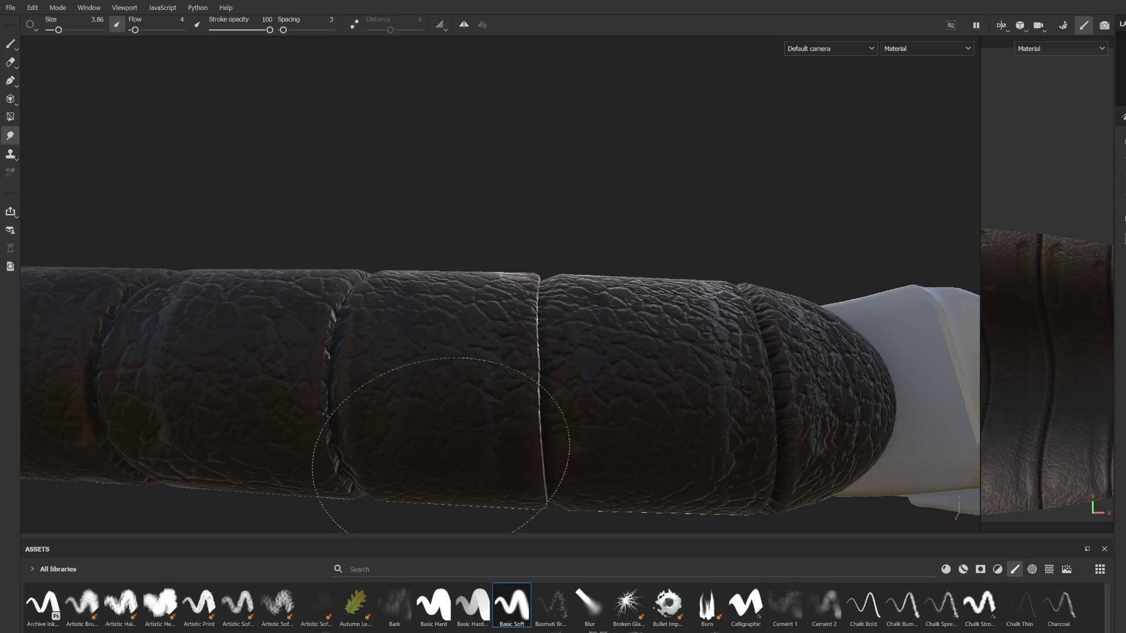
mouse_move(458, 448)
left_mouse_down("alt")
mouse_move(546, 307)
mouse_move(496, 219)
left_mouse_up("alt")
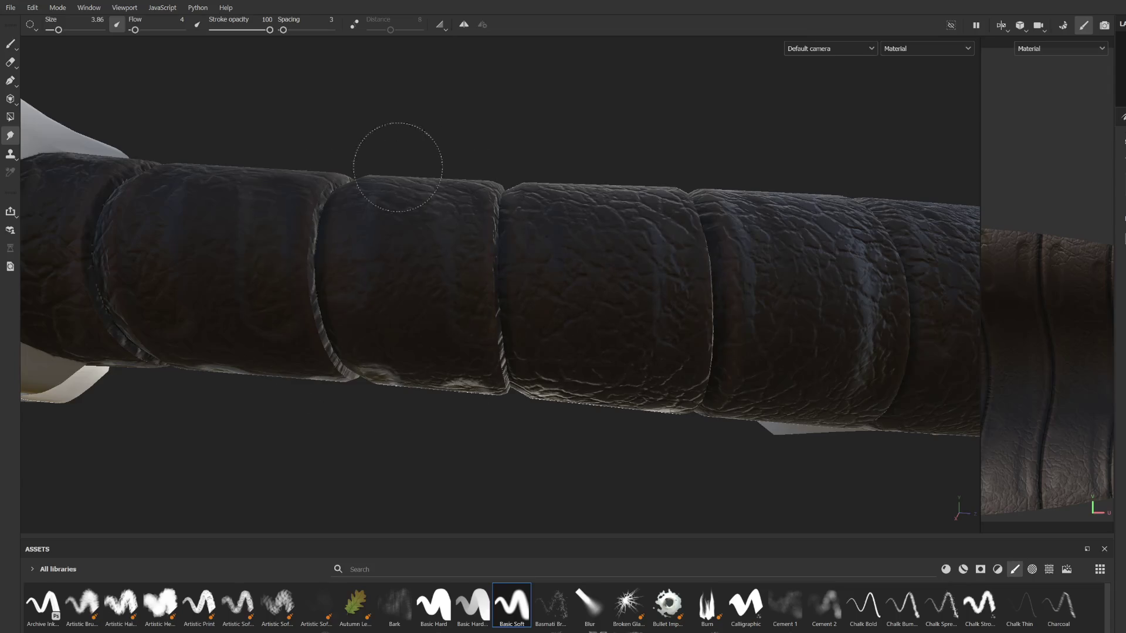
left_click_drag(327, 377, 515, 239, "alt")
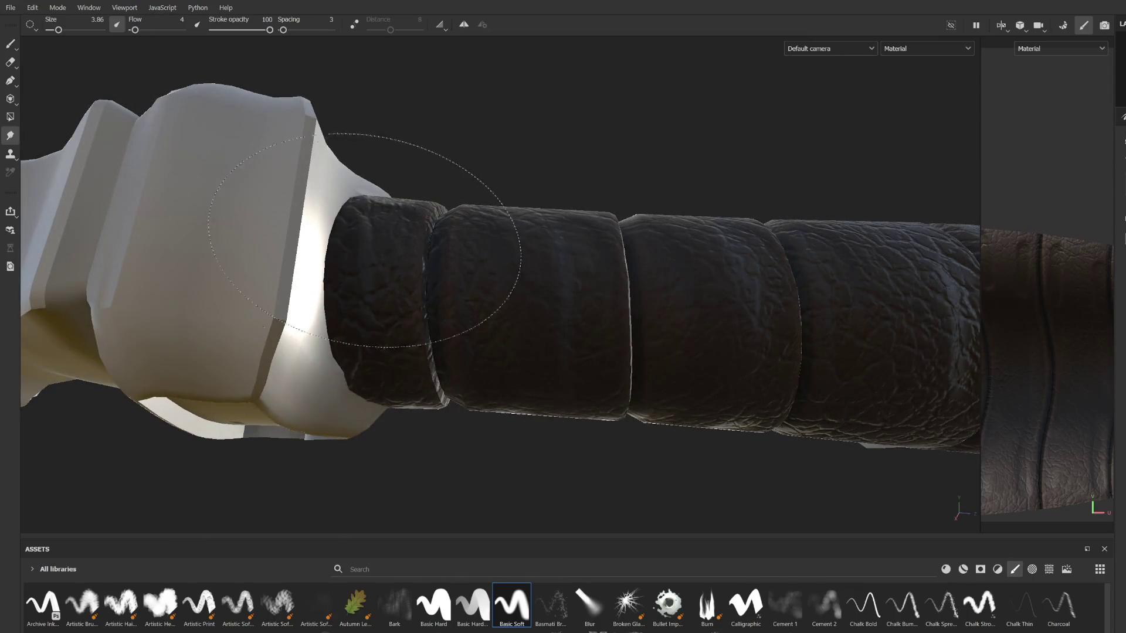
mouse_move(522, 367)
left_mouse_down("alt")
mouse_move(573, 227)
mouse_move(420, 361)
mouse_move(603, 389)
mouse_move(540, 339)
left_mouse_up("alt")
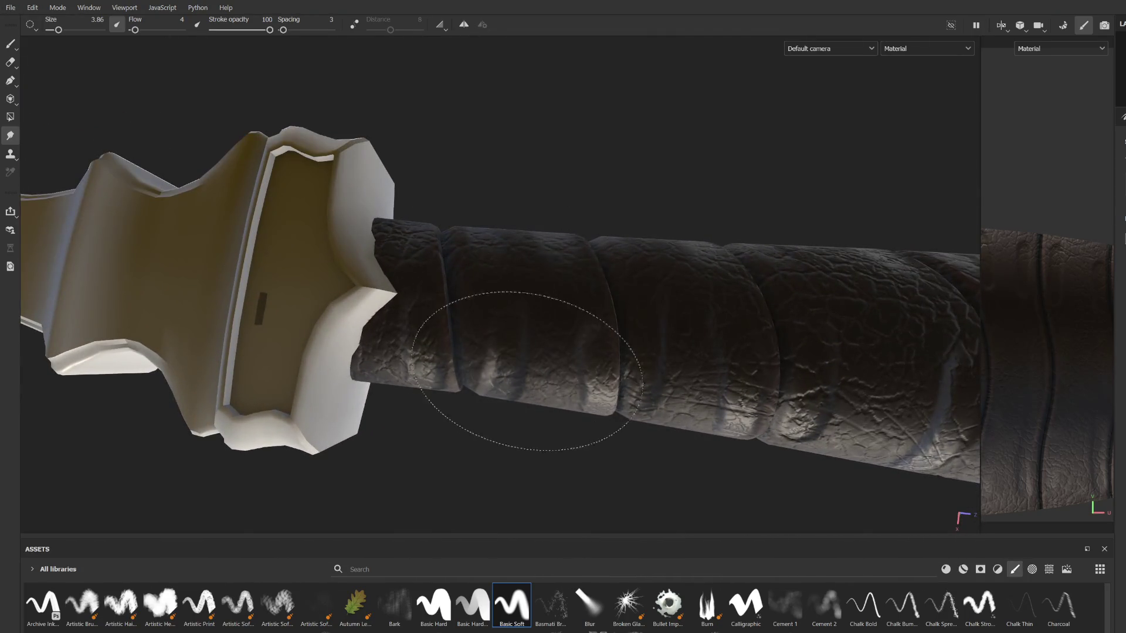
mouse_move(478, 326)
left_mouse_down("alt")
mouse_move(433, 313)
mouse_move(390, 214)
left_mouse_up("alt")
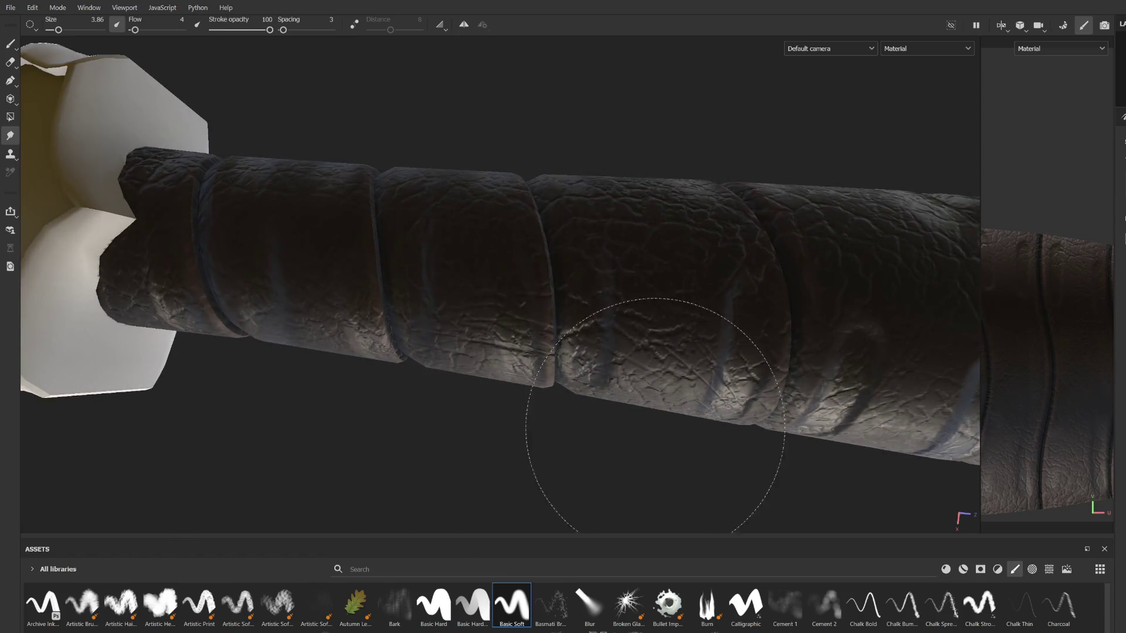
mouse_move(659, 360)
left_mouse_down("alt")
mouse_move(737, 319)
mouse_move(603, 352)
left_mouse_up("alt")
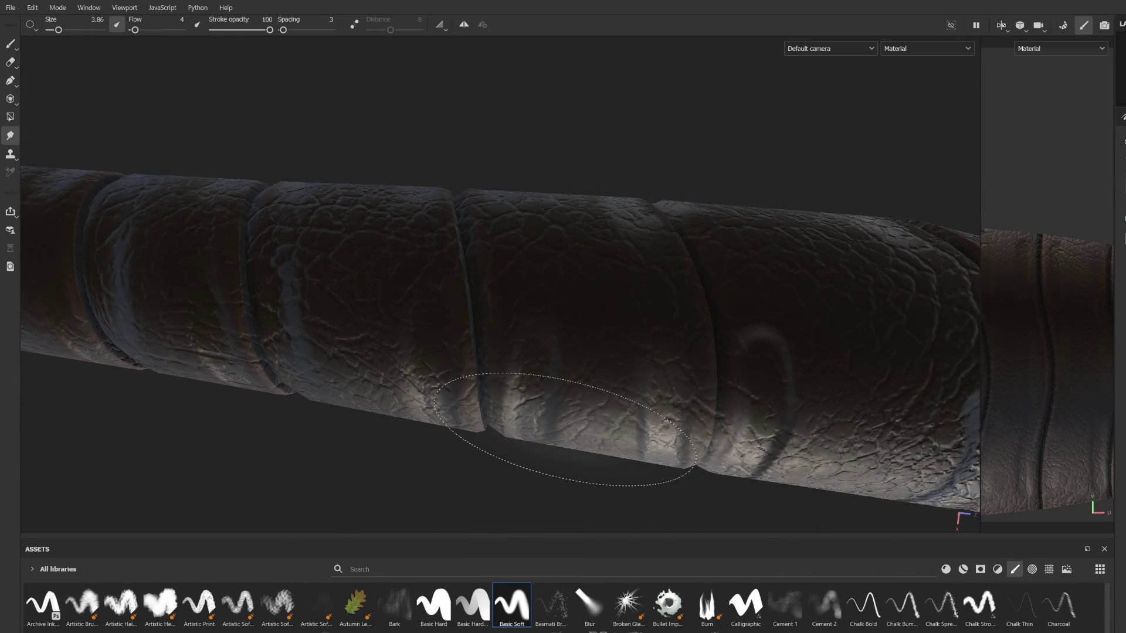
mouse_move(578, 352)
left_mouse_down("alt")
mouse_move(542, 295)
mouse_move(452, 327)
left_mouse_up("alt")
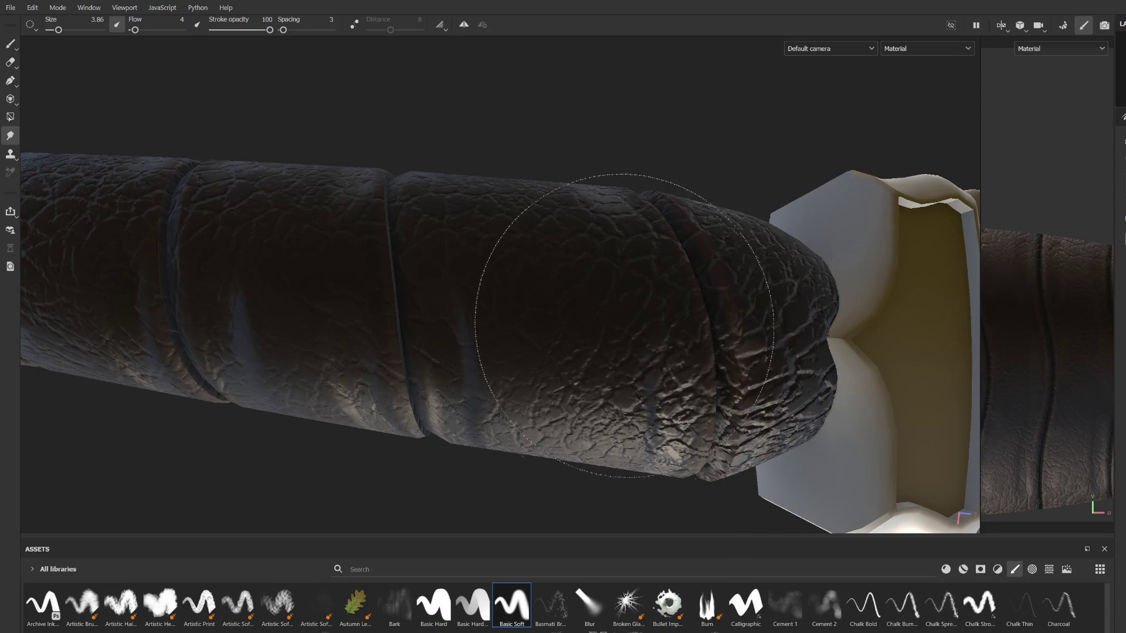
mouse_move(733, 294)
left_mouse_down("alt")
mouse_move(581, 322)
mouse_move(678, 312)
mouse_move(603, 302)
mouse_move(573, 334)
mouse_move(578, 352)
left_mouse_up("alt")
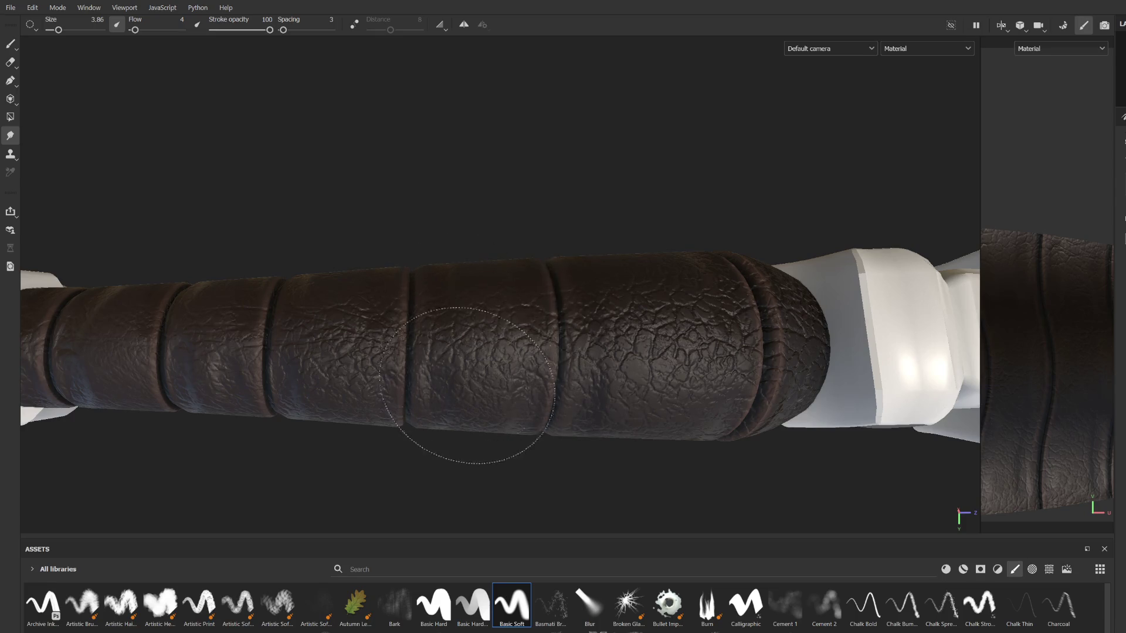
left_click_drag(365, 289, 524, 358, "alt")
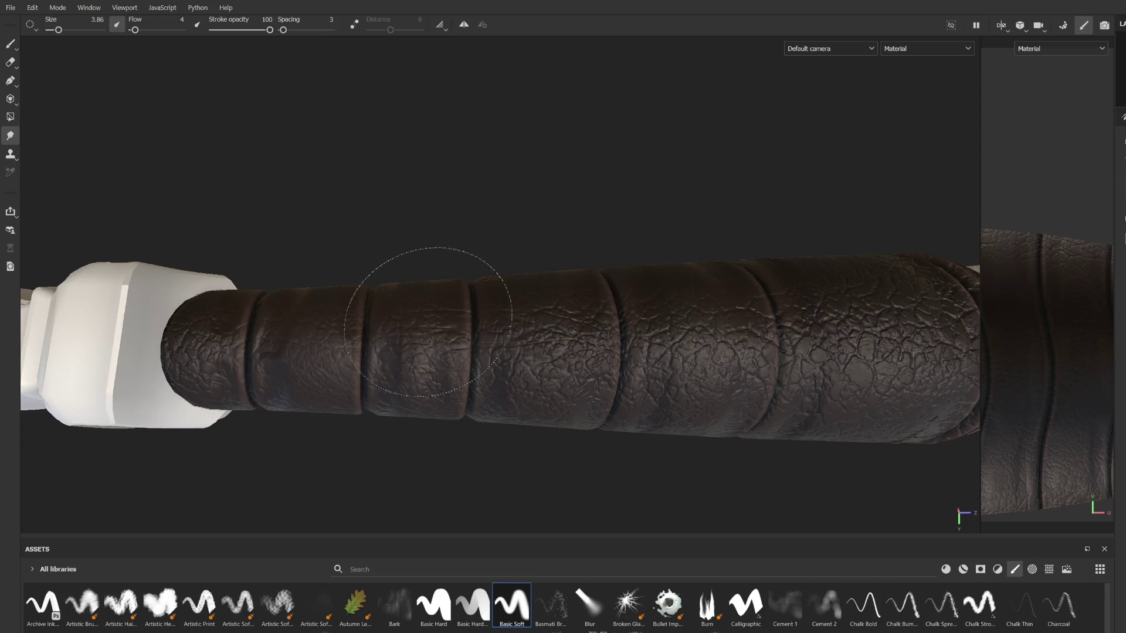
left_click_drag(410, 336, 395, 345, "alt")
mouse_move(490, 374)
left_mouse_down("alt")
mouse_move(540, 402)
mouse_move(405, 329)
left_mouse_up("alt")
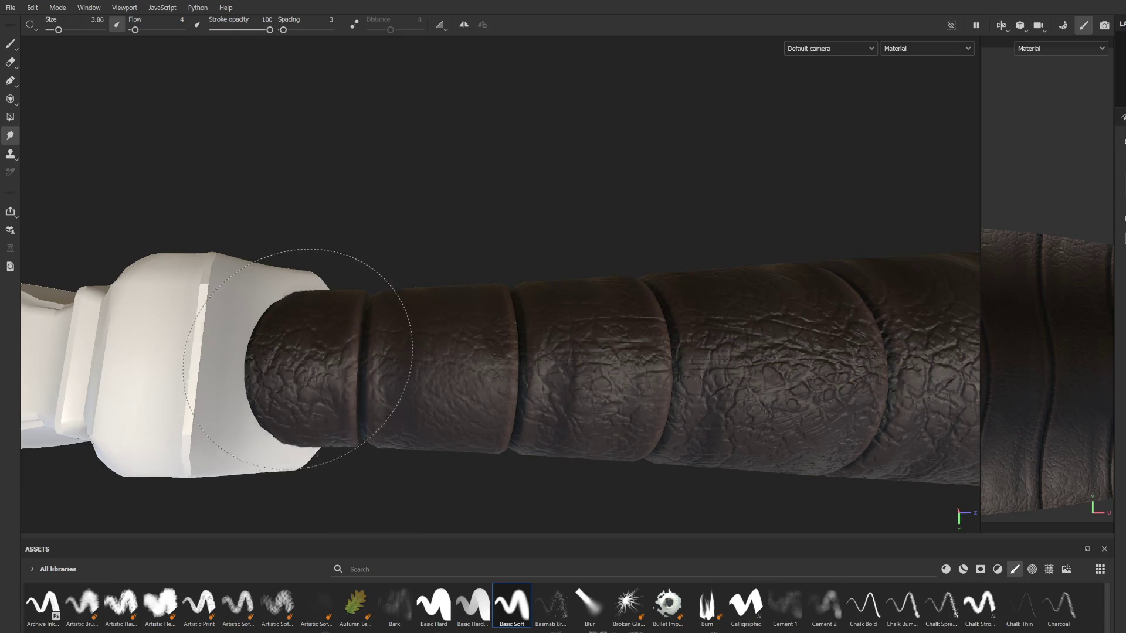
scroll(483, 334, "down", 5)
mouse_move(483, 333)
left_mouse_down("alt")
mouse_move(477, 319)
mouse_move(595, 340)
mouse_move(610, 375)
mouse_move(674, 385)
mouse_move(660, 417)
mouse_move(563, 389)
mouse_move(453, 251)
mouse_move(668, 372)
left_mouse_up("alt")
scroll(660, 416, "up", 3)
scroll(563, 605, "down", 5)
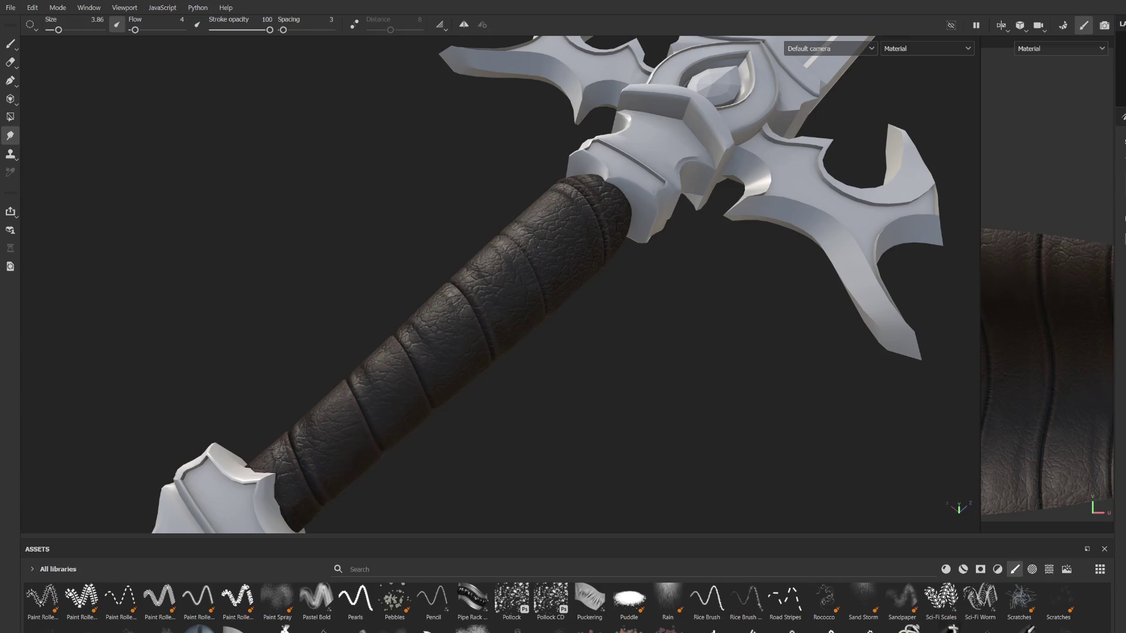
key("1")
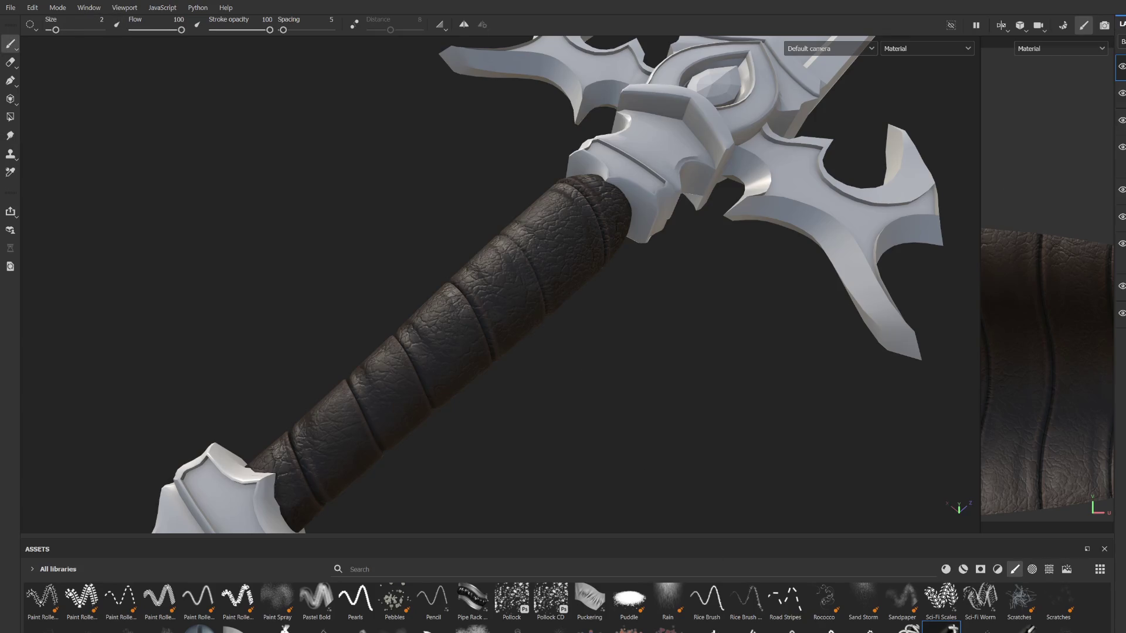
mouse_move(634, 373)
left_mouse_down("alt")
mouse_move(478, 352)
mouse_move(520, 382)
mouse_move(349, 341)
mouse_move(455, 319)
left_mouse_up("alt")
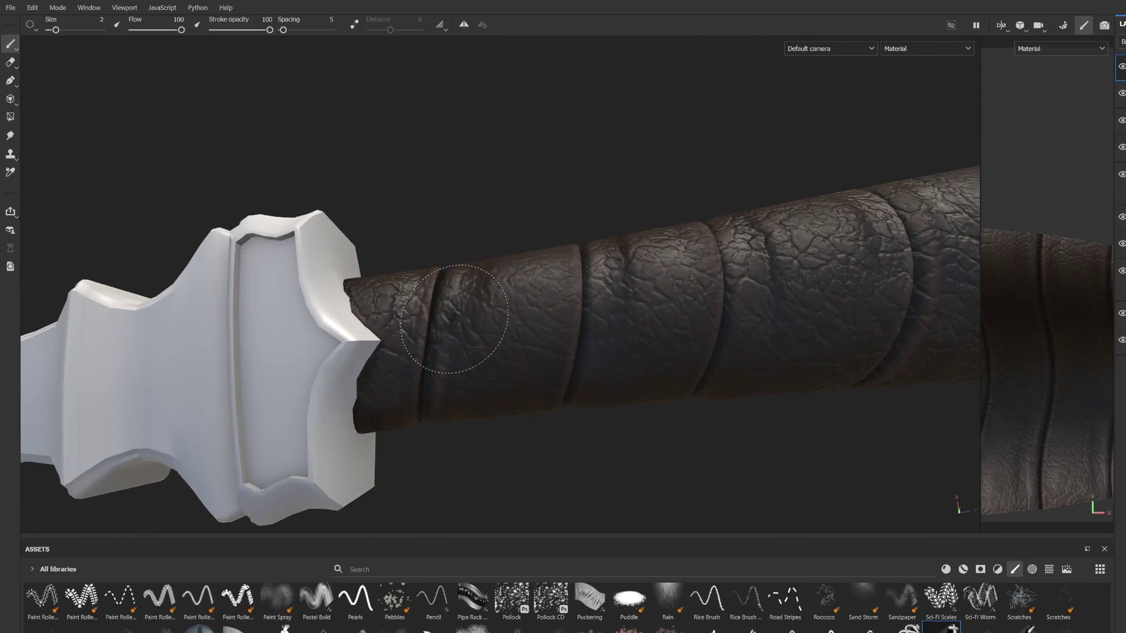
left_click(435, 418, "shift")
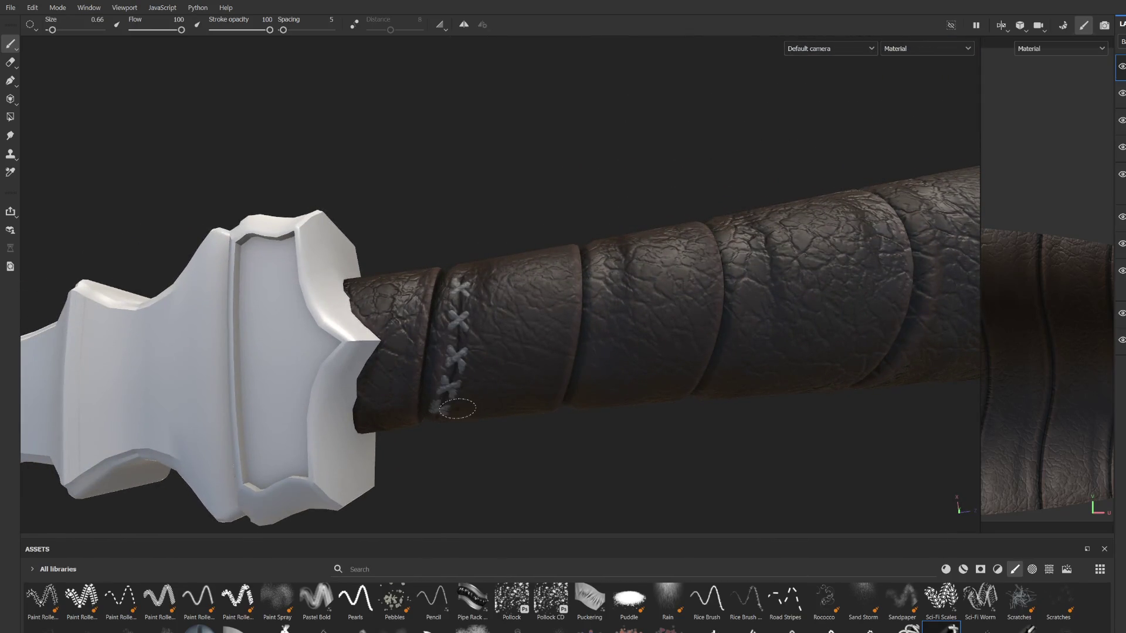
scroll(486, 392, "down", 3)
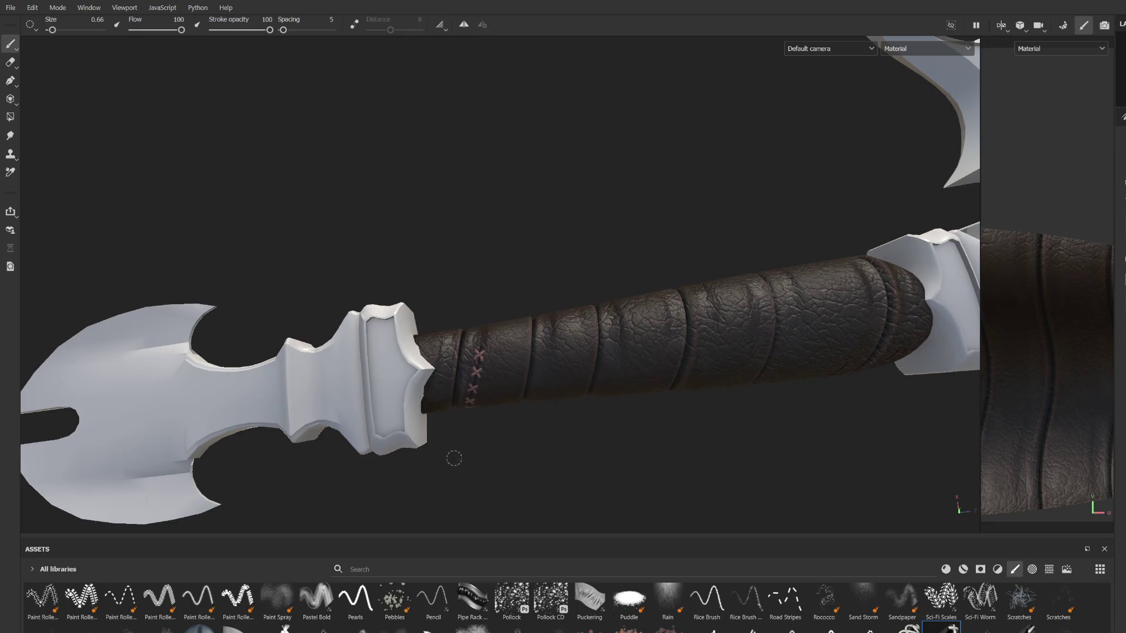
scroll(459, 427, "up", 1)
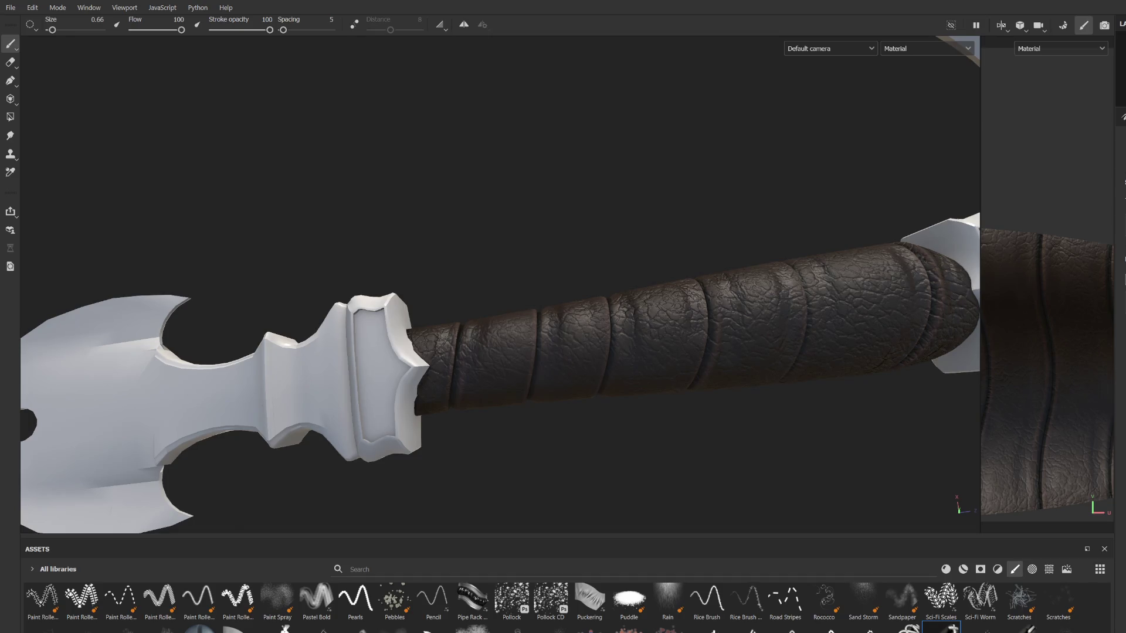
scroll(494, 383, "up", 3)
key("ctrl+z")
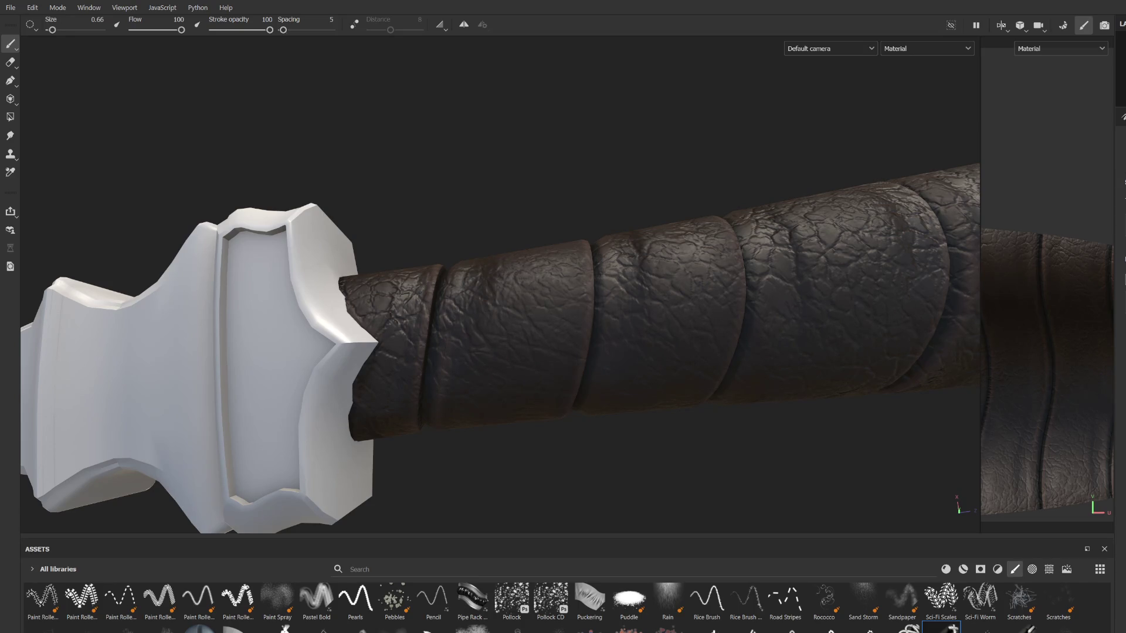
left_click_drag(499, 301, 492, 389)
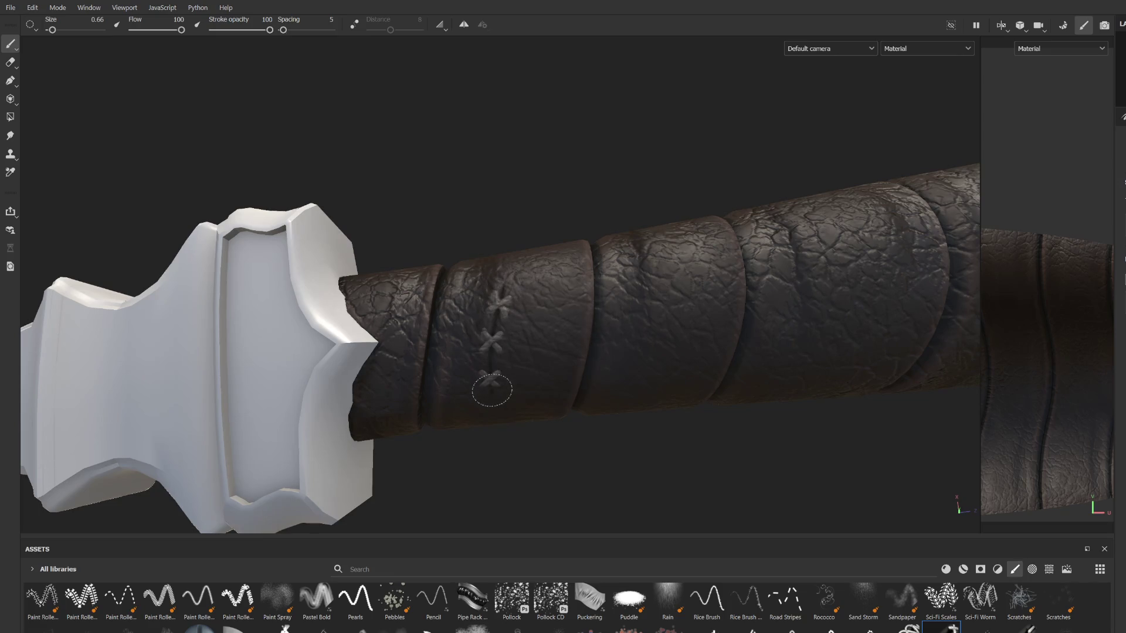
key("ctrl+z")
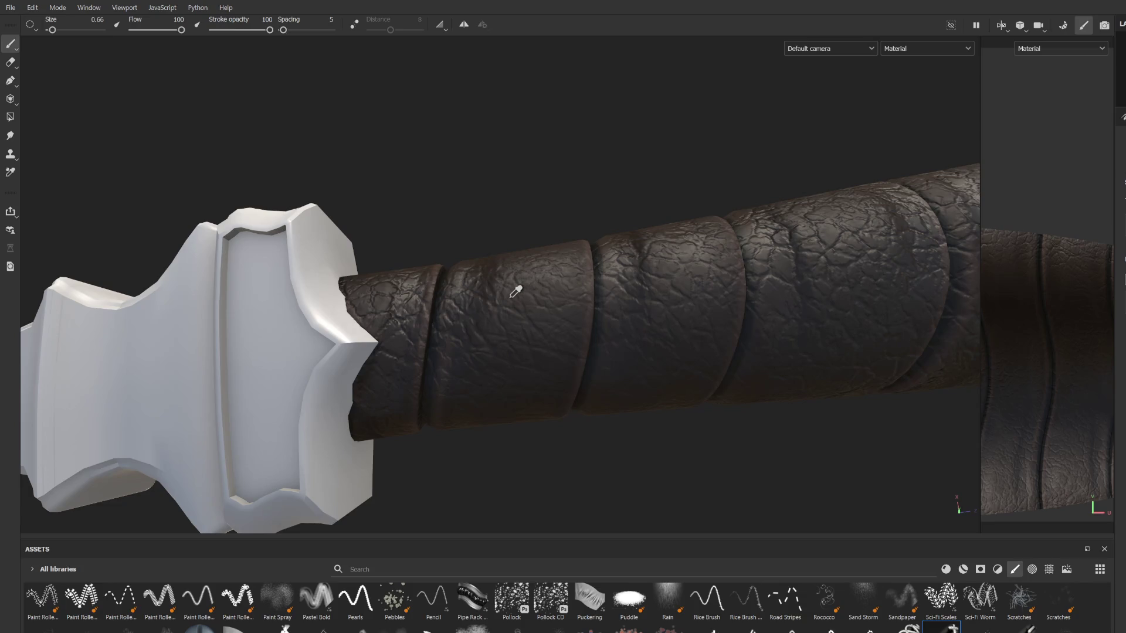
left_click_drag(490, 276, 478, 430)
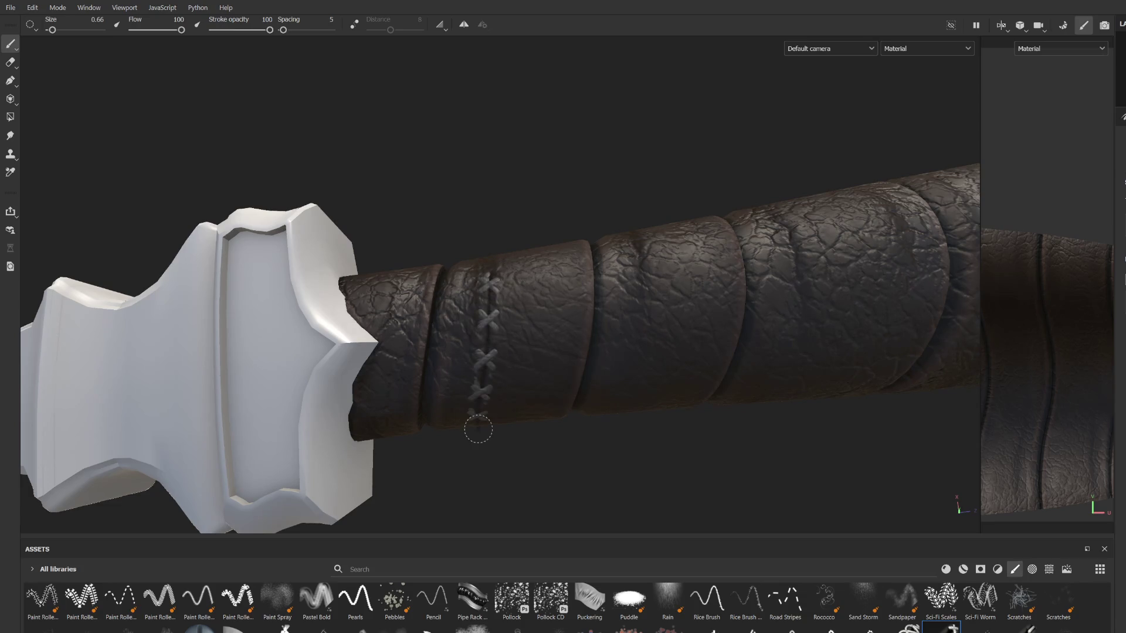
scroll(539, 385, "down", 3)
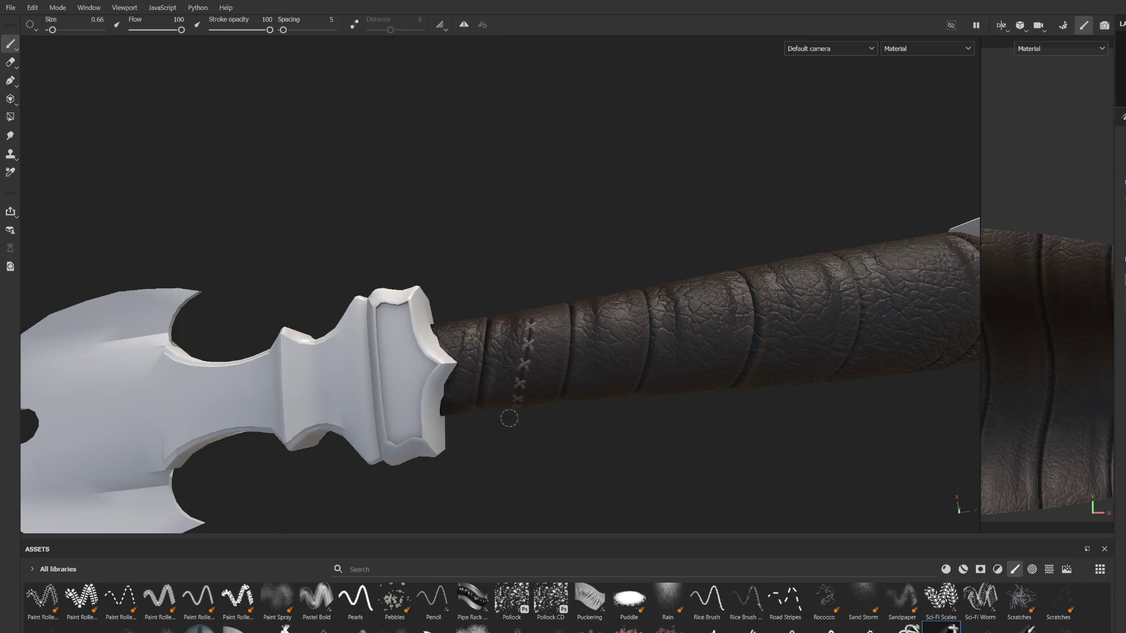
scroll(509, 418, "up", 3)
key("ctrl+z")
scroll(565, 317, "up", 2)
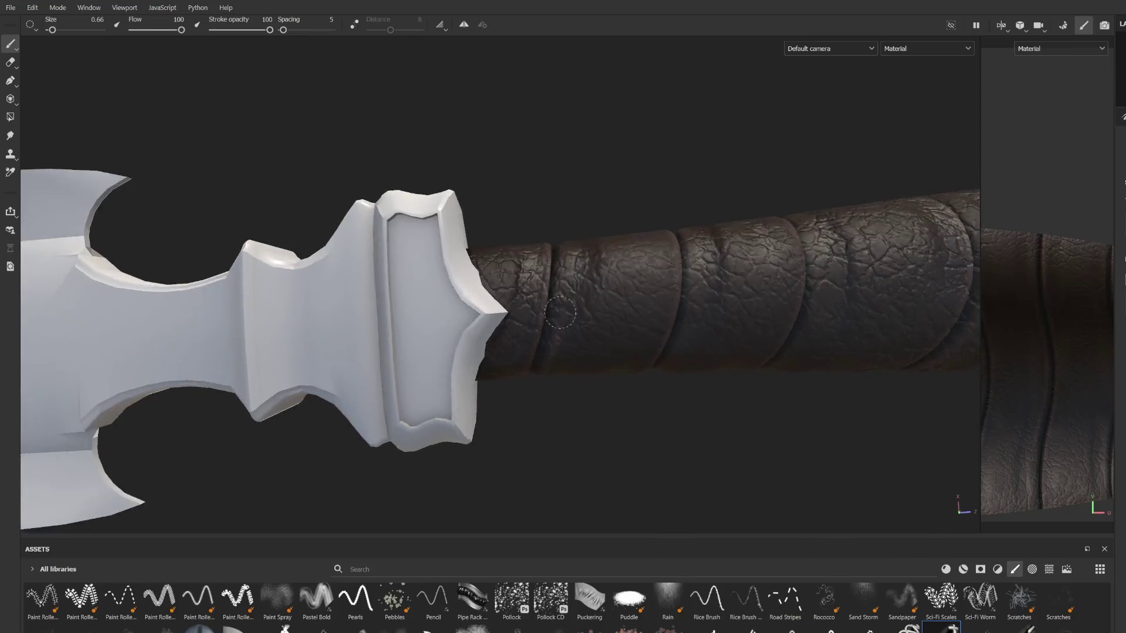
scroll(566, 317, "up", 2)
Step: Undo the straight cross-stitch line laid across the leather grip
left_click(519, 371, "shift")
mouse_move(518, 371)
left_mouse_down("alt")
mouse_move(558, 289)
mouse_move(573, 382)
mouse_move(562, 388)
left_mouse_up("alt")
key("ctrl+z")
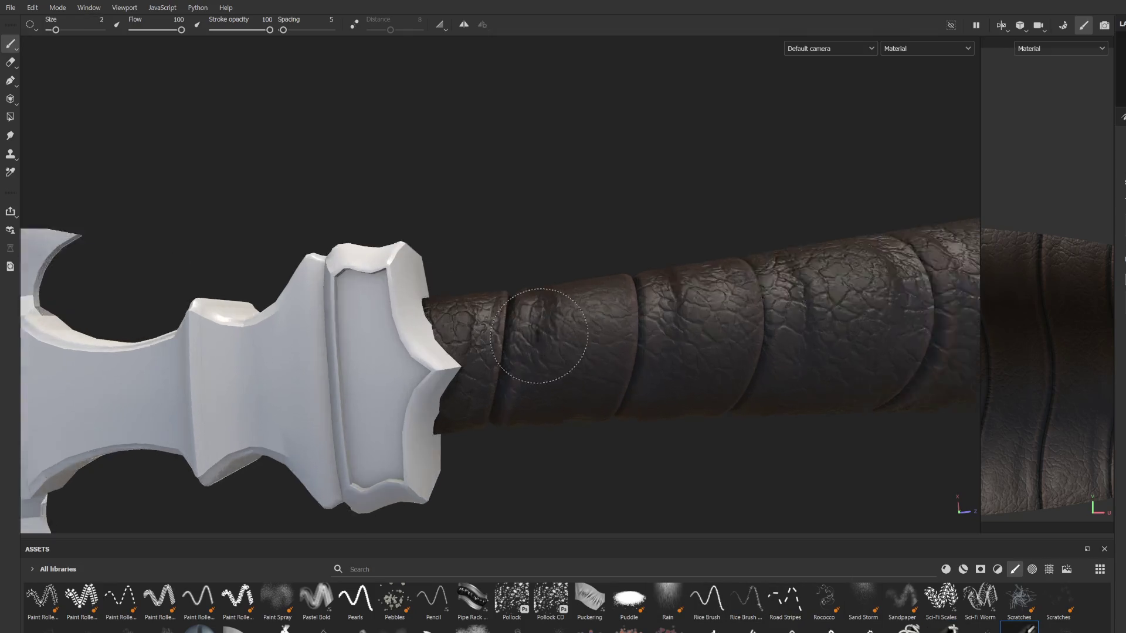
Step: Reduce the brush size to 0.66 and reframe the hilt and grip
scroll(478, 328, "up", 5)
key("bracketleft")
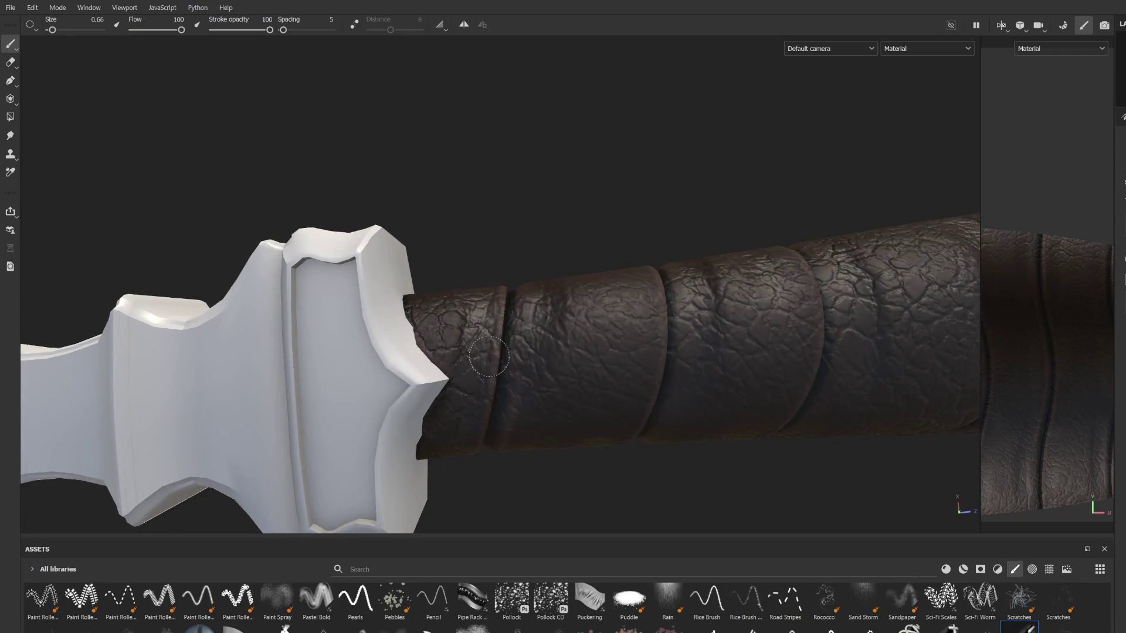
scroll(516, 445, "down", 6)
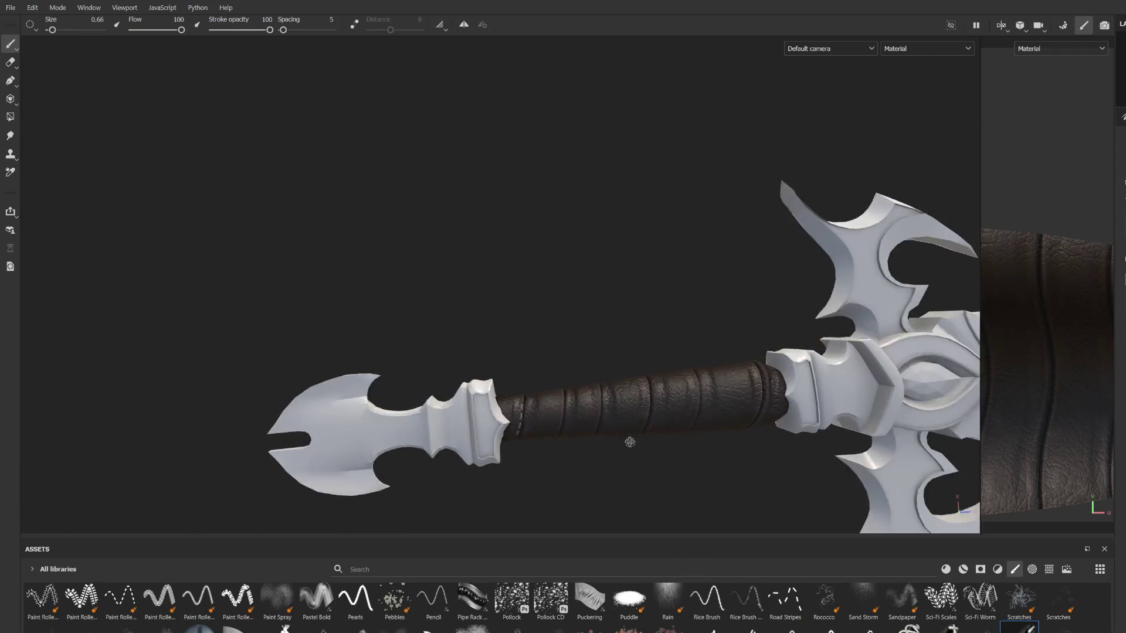
scroll(522, 409, "up", 3)
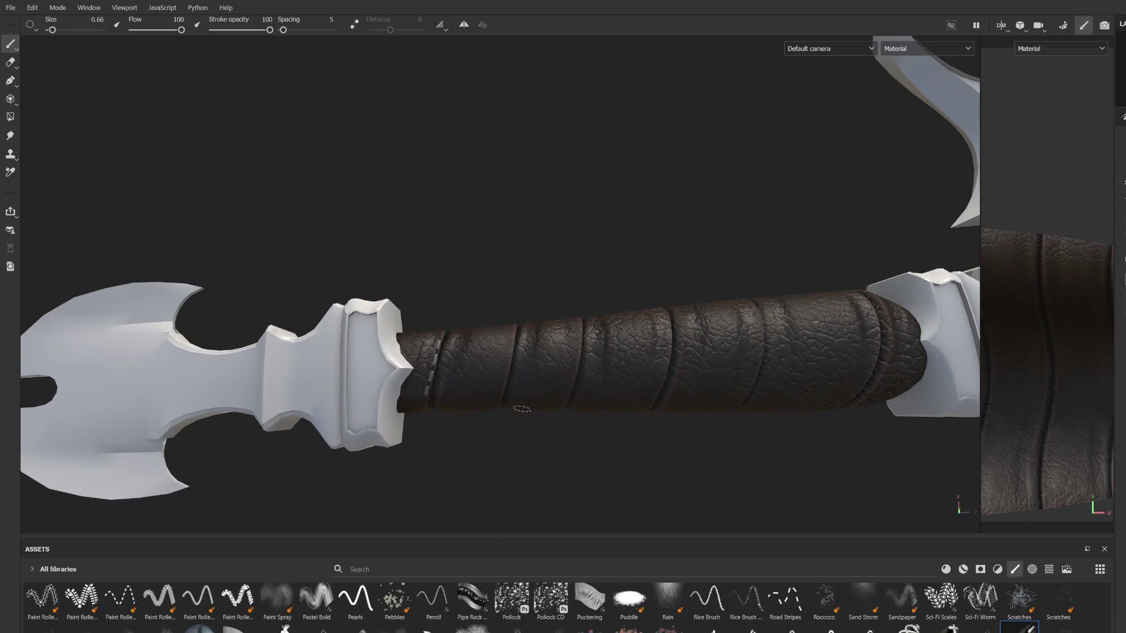
scroll(758, 432, "up", 2)
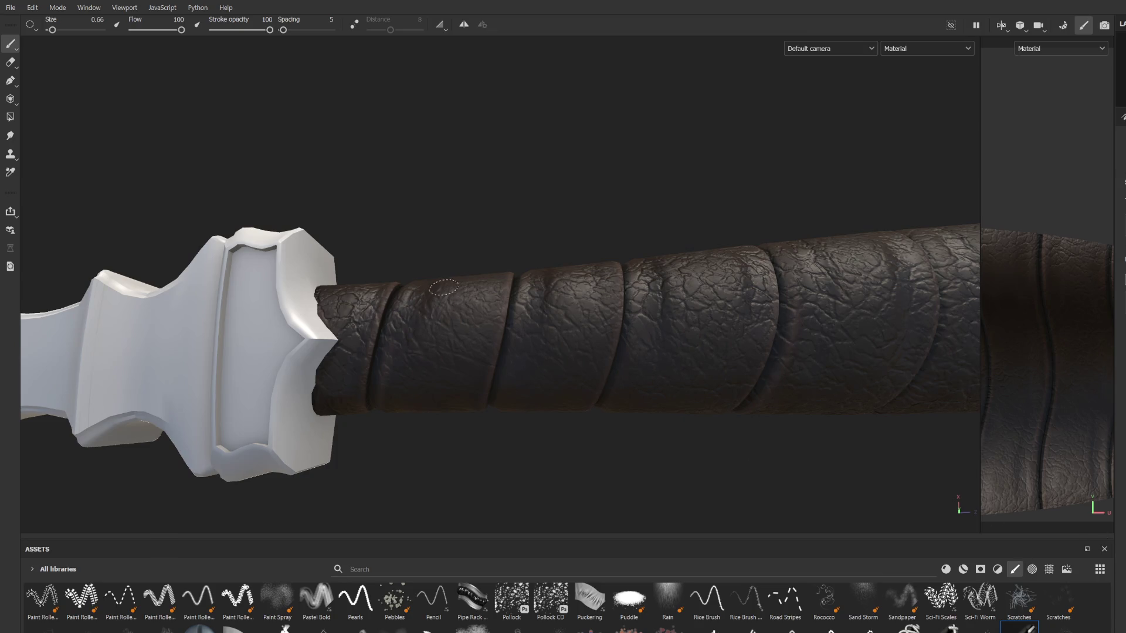
middle_click_drag(422, 382, 512, 371)
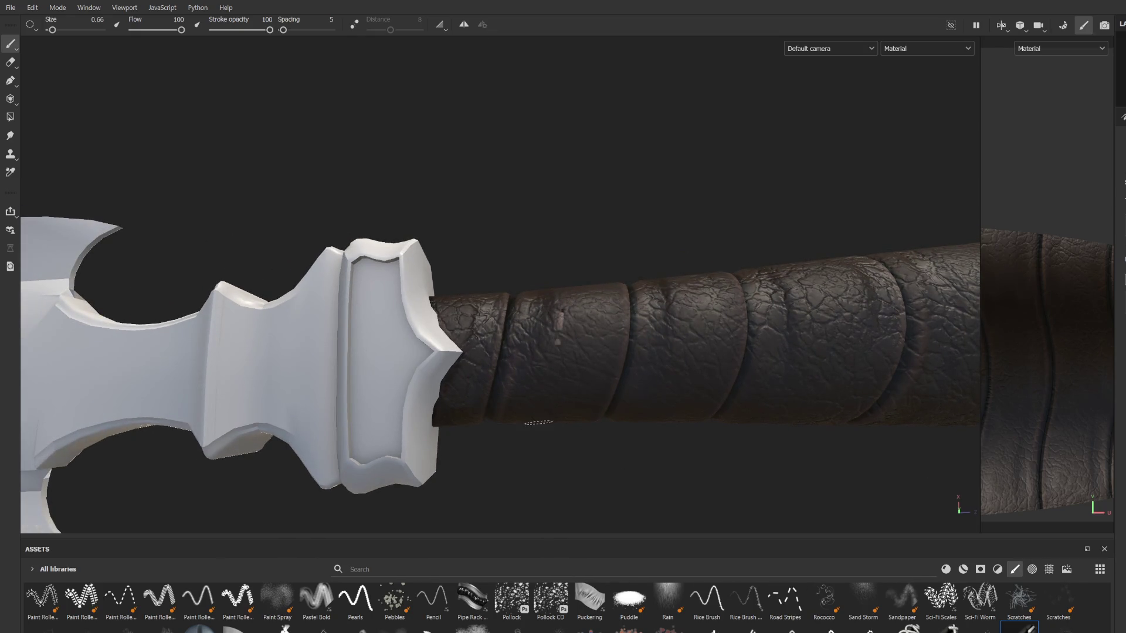
mouse_move(536, 406)
left_mouse_down("alt")
mouse_move(499, 375)
mouse_move(515, 310)
left_mouse_up("alt")
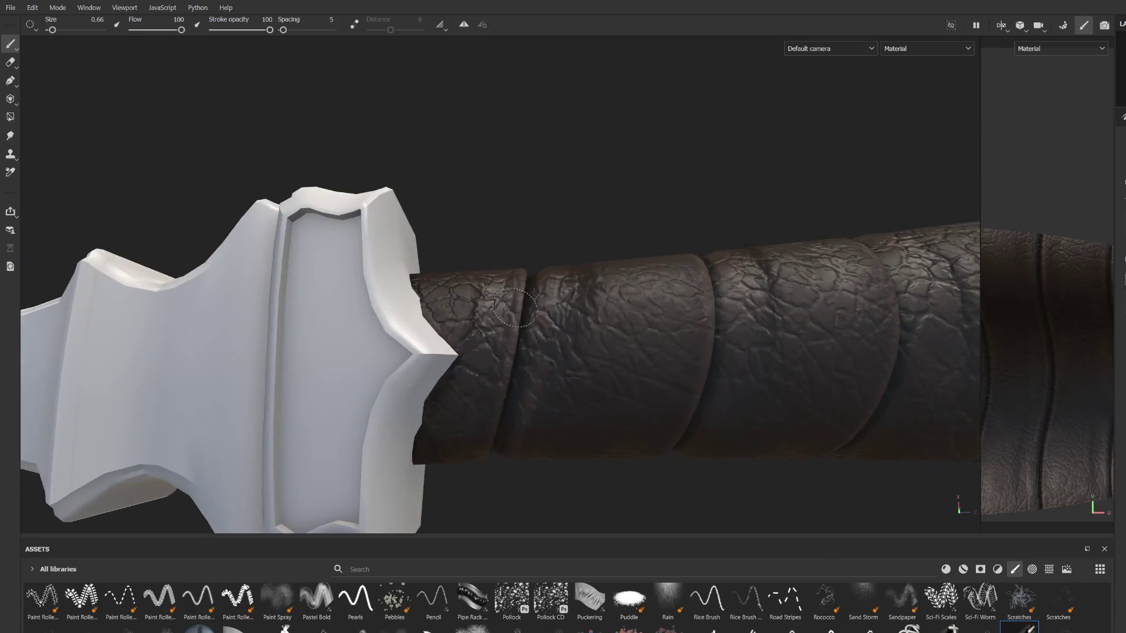
Step: Stamp straight stitch lines on the first grip seam, turning it to face forward
left_click(479, 444, "shift")
left_click_drag(479, 444, 521, 196, "alt")
scroll(590, 177, "up", 3)
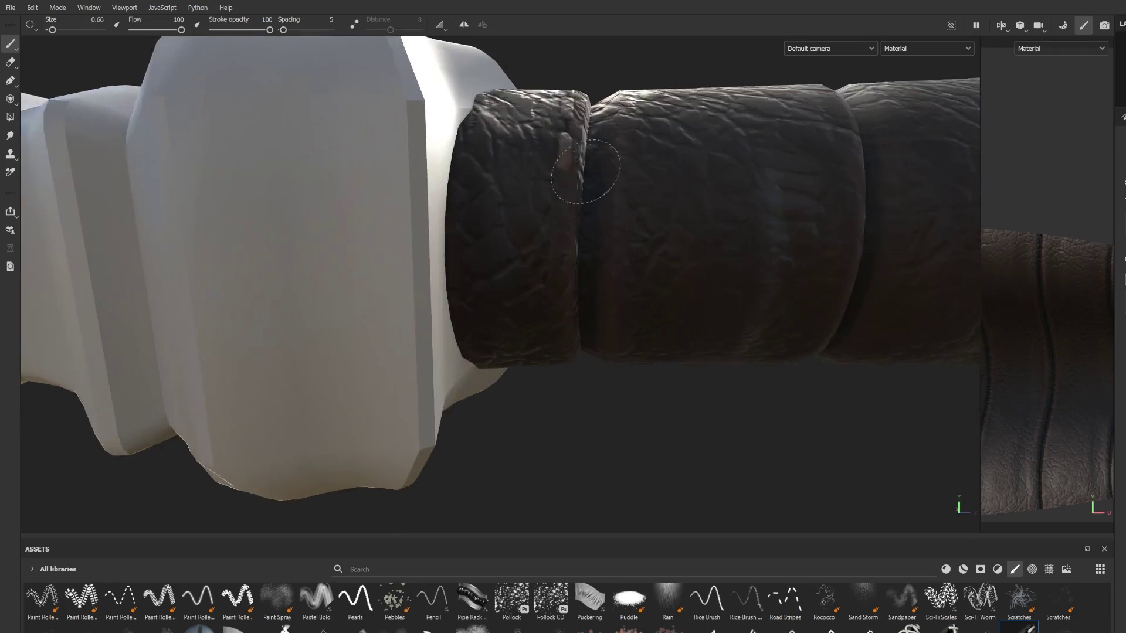
left_click(548, 261, "shift")
left_click_drag(533, 352, 545, 258, "alt")
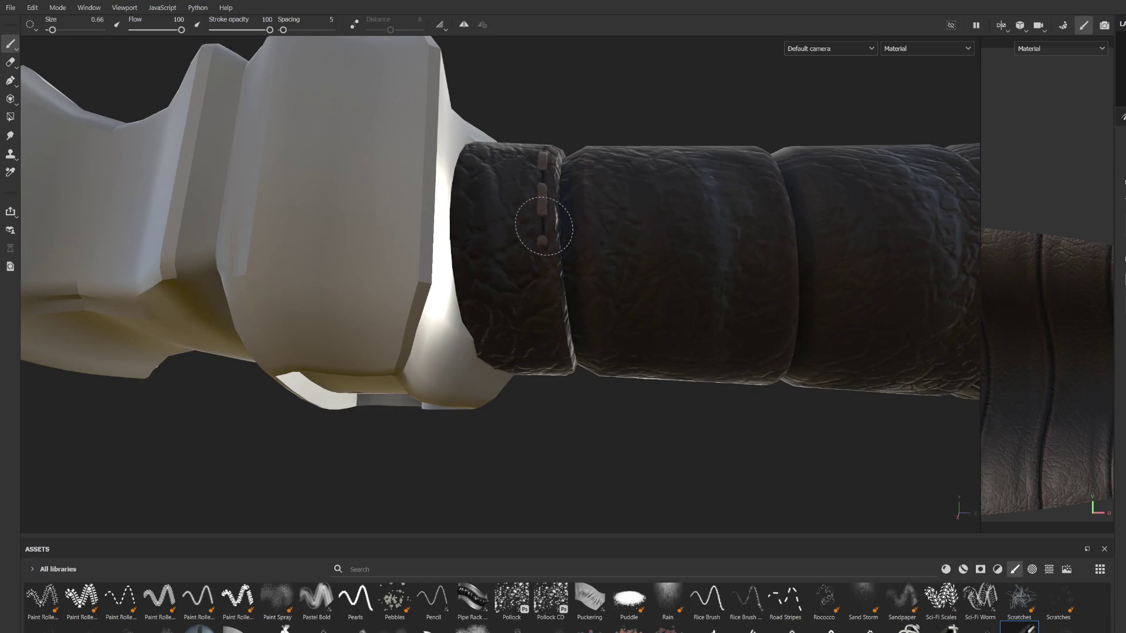
mouse_move(546, 344)
left_mouse_down("alt")
mouse_move(523, 283)
mouse_move(516, 306)
left_mouse_up("alt")
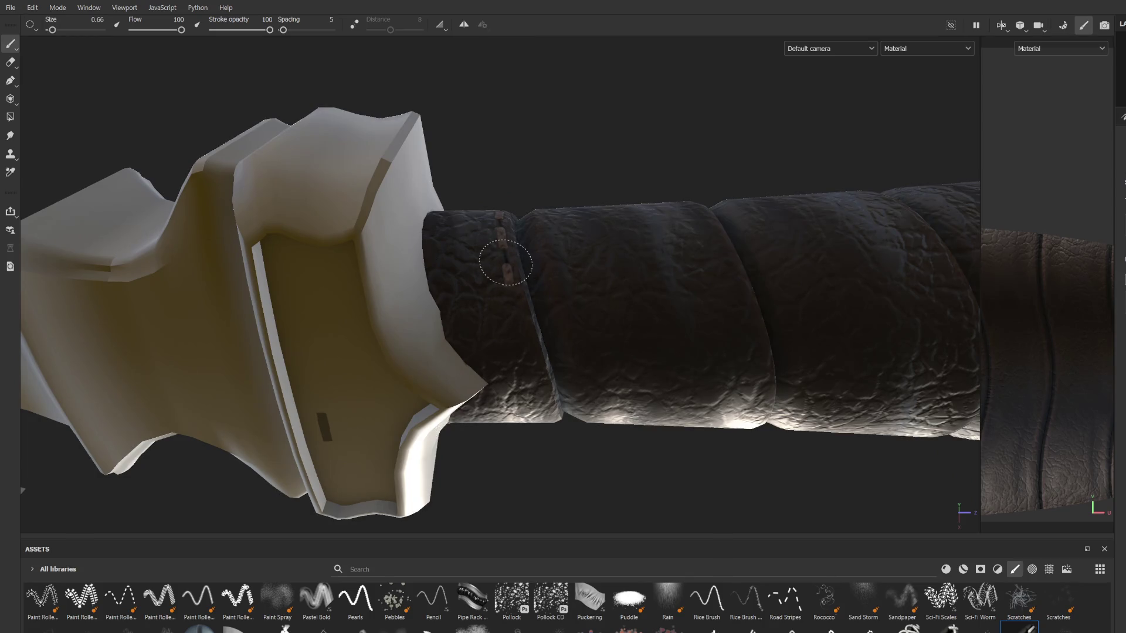
mouse_move(532, 371)
left_mouse_down("alt")
mouse_move(528, 289)
mouse_move(467, 261)
mouse_move(490, 214)
mouse_move(497, 134)
left_mouse_up("alt")
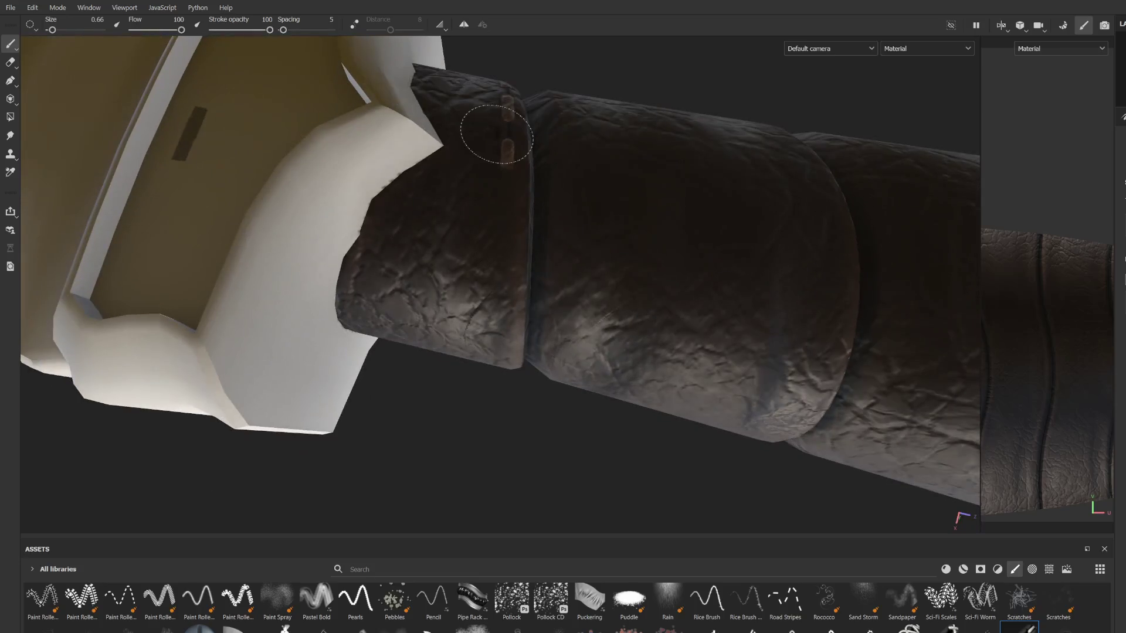
mouse_move(502, 323)
left_mouse_down("alt")
mouse_move(515, 282)
mouse_move(511, 219)
left_mouse_up("alt")
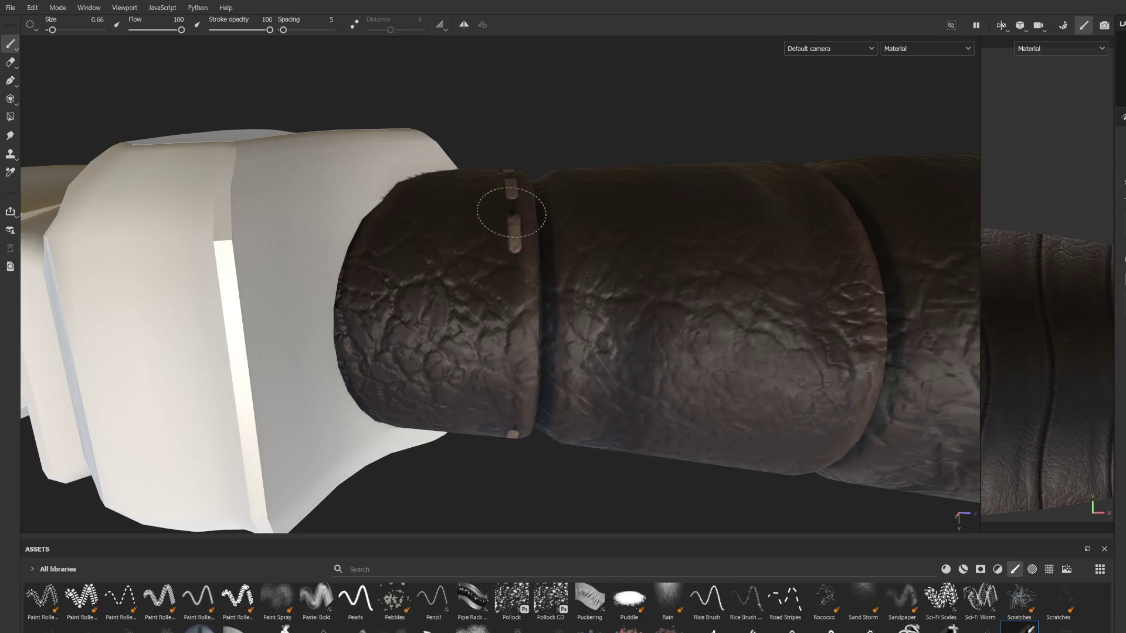
left_click_drag(515, 317, 526, 315, "alt")
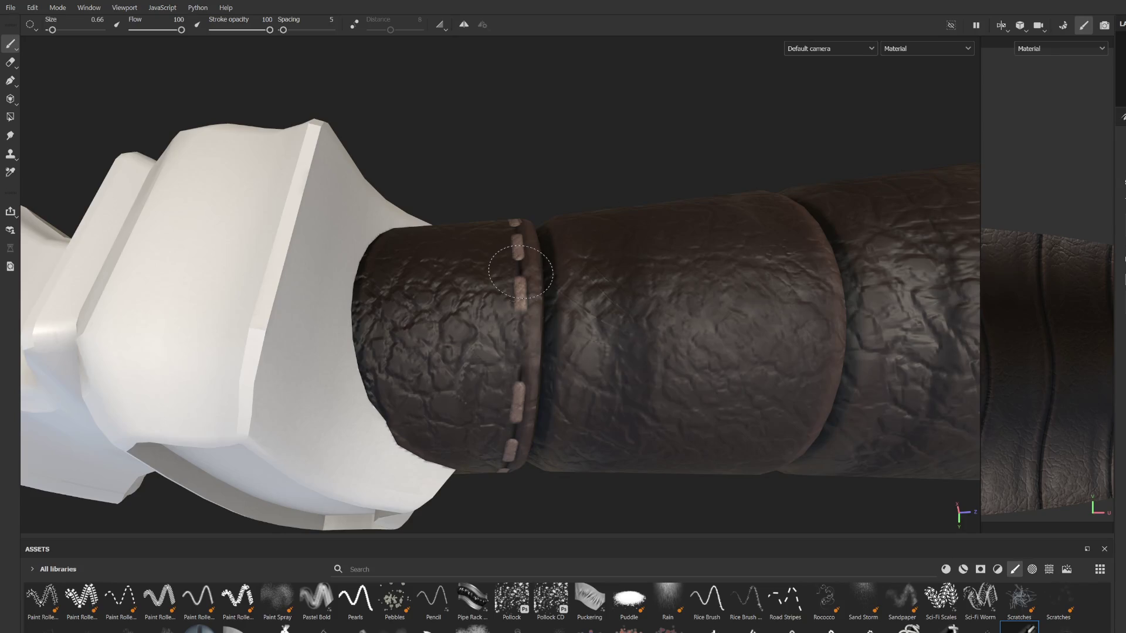
mouse_move(516, 411)
left_mouse_down("alt")
mouse_move(498, 355)
mouse_move(516, 445)
mouse_move(524, 331)
mouse_move(491, 370)
mouse_move(522, 230)
mouse_move(520, 320)
left_mouse_up("alt")
mouse_move(488, 302)
left_mouse_down("alt")
mouse_move(535, 241)
mouse_move(370, 463)
mouse_move(573, 397)
mouse_move(533, 338)
mouse_move(624, 344)
left_mouse_up("alt")
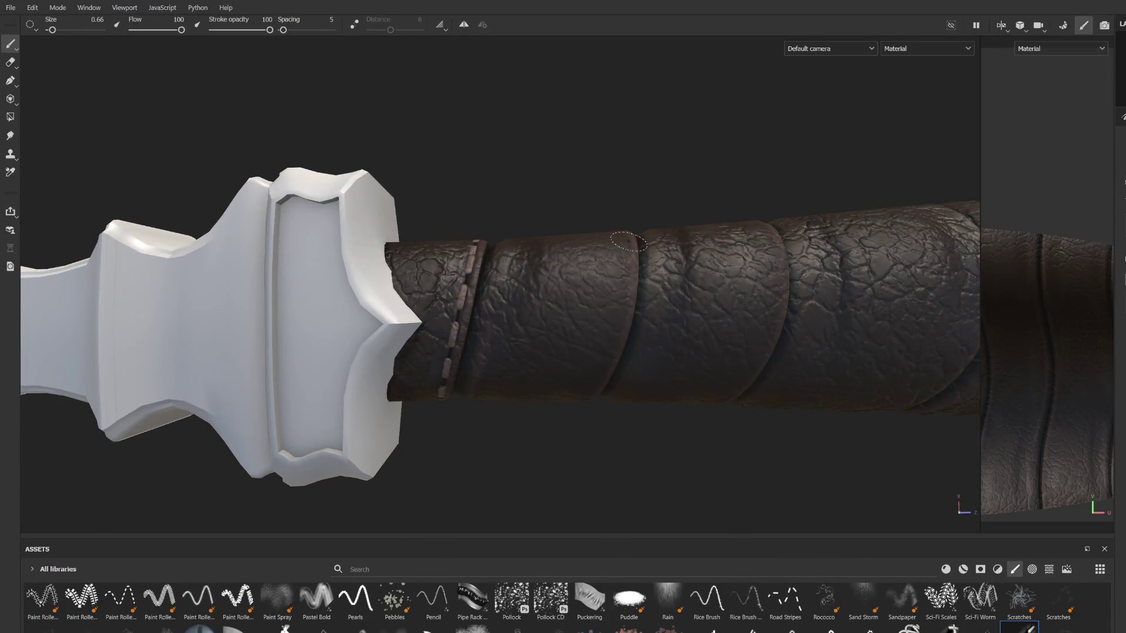
Step: Paint a row of stitches down the second leather seam, extending it further along
left_click(608, 349, "shift")
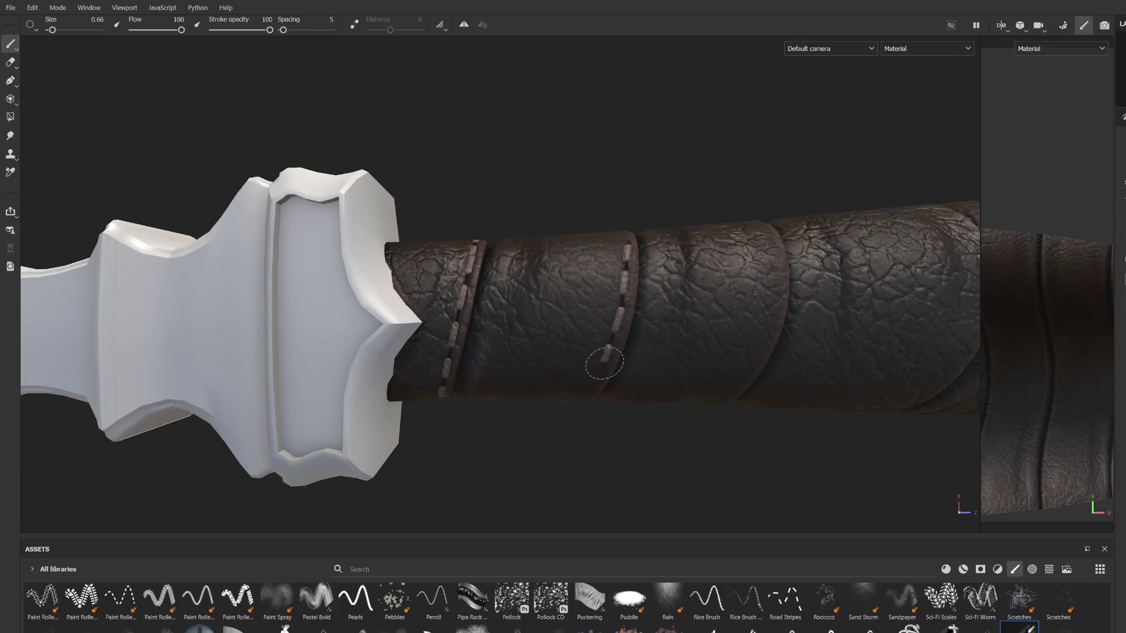
mouse_move(604, 408)
left_mouse_down("alt")
mouse_move(583, 344)
mouse_move(538, 315)
left_mouse_up("alt")
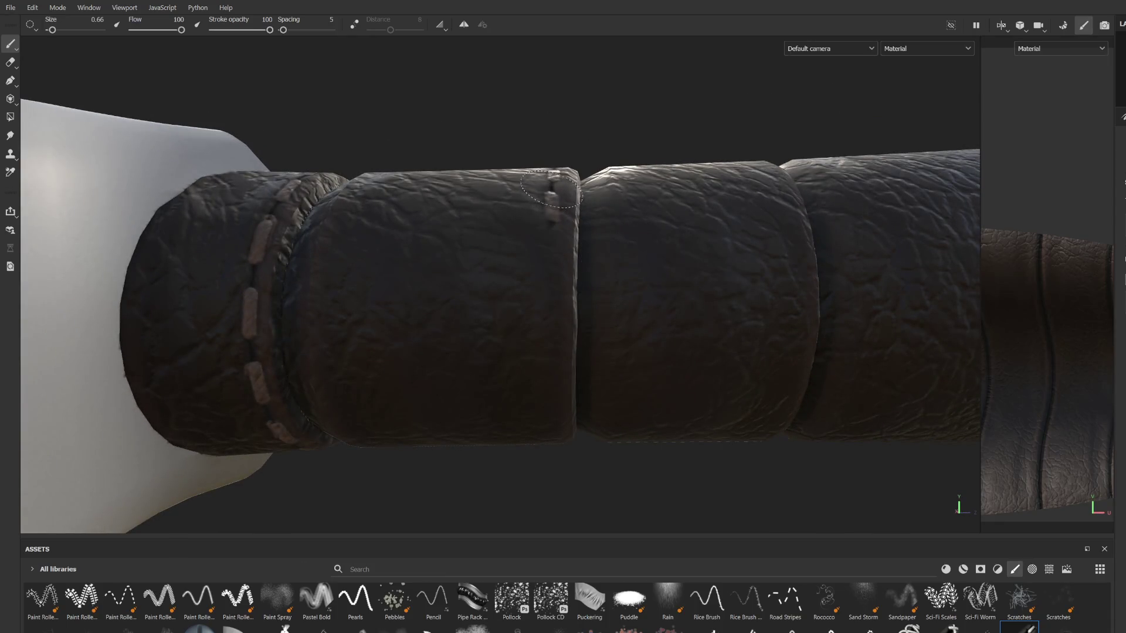
left_click(543, 375, "shift")
mouse_move(542, 376)
left_mouse_down("alt")
mouse_move(554, 352)
mouse_move(550, 274)
left_mouse_up("alt")
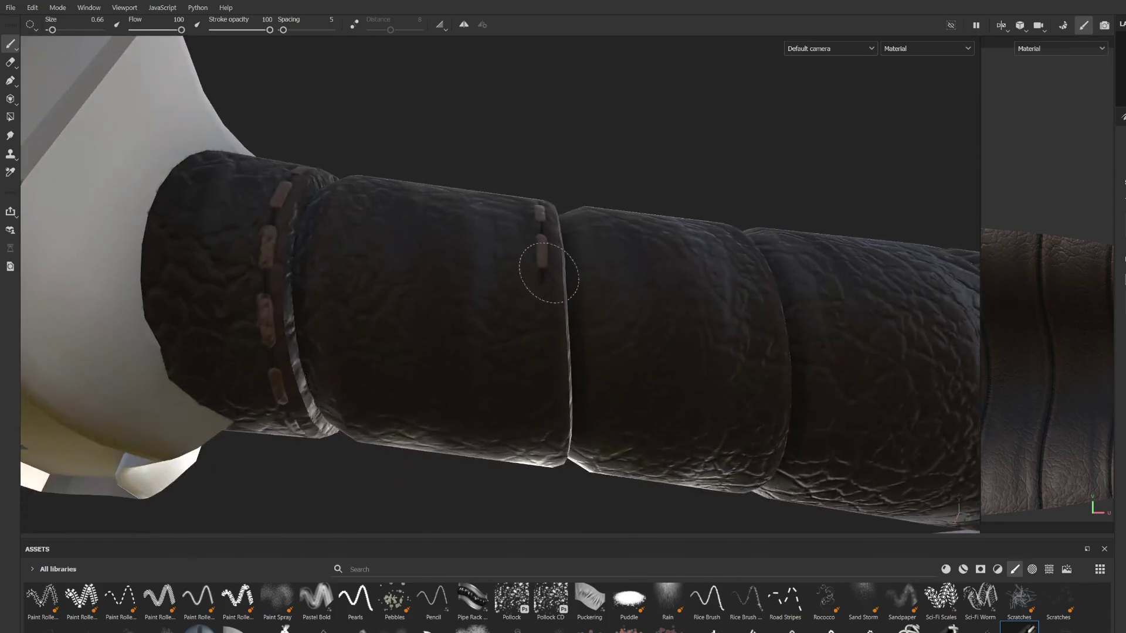
left_click(547, 374, "shift")
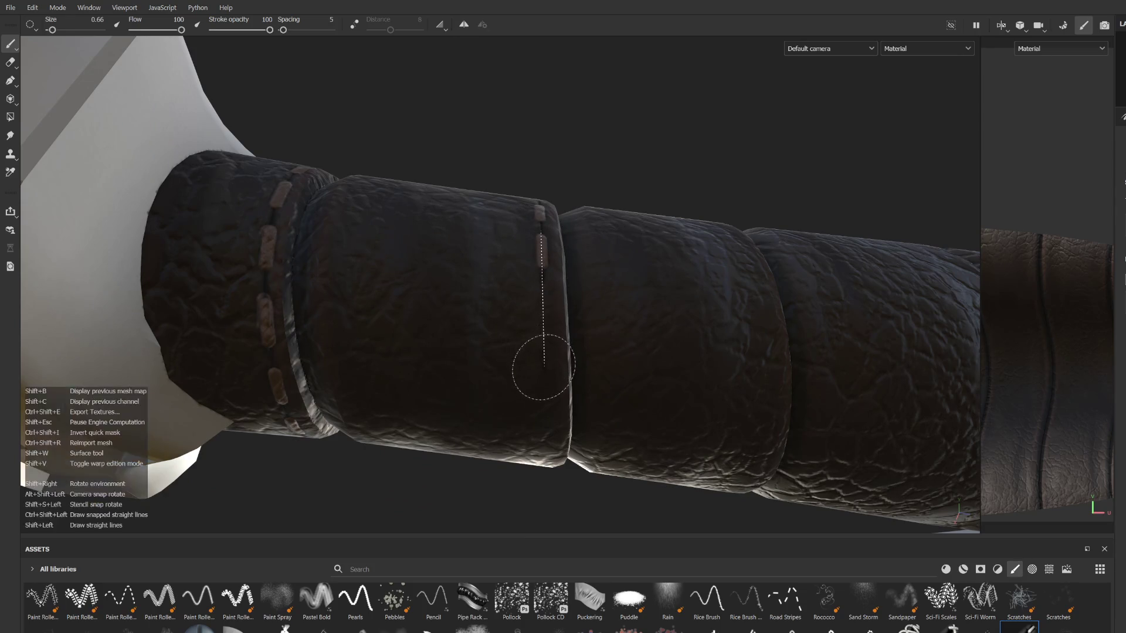
left_click(548, 449, "shift")
left_click_drag(549, 449, 526, 165, "alt")
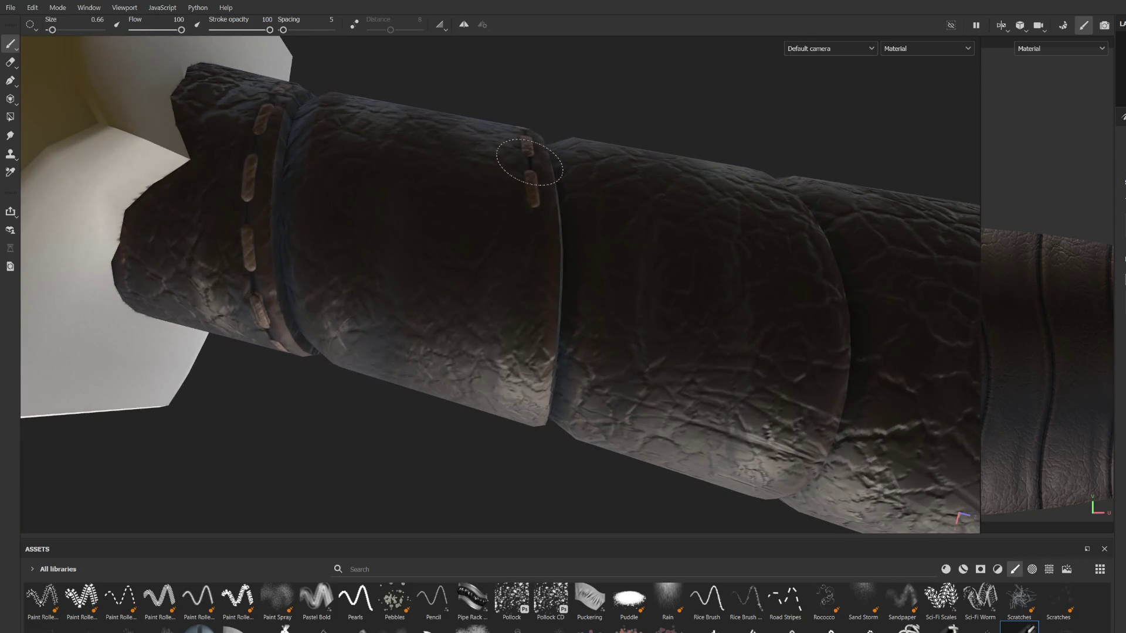
left_click(535, 287, "shift")
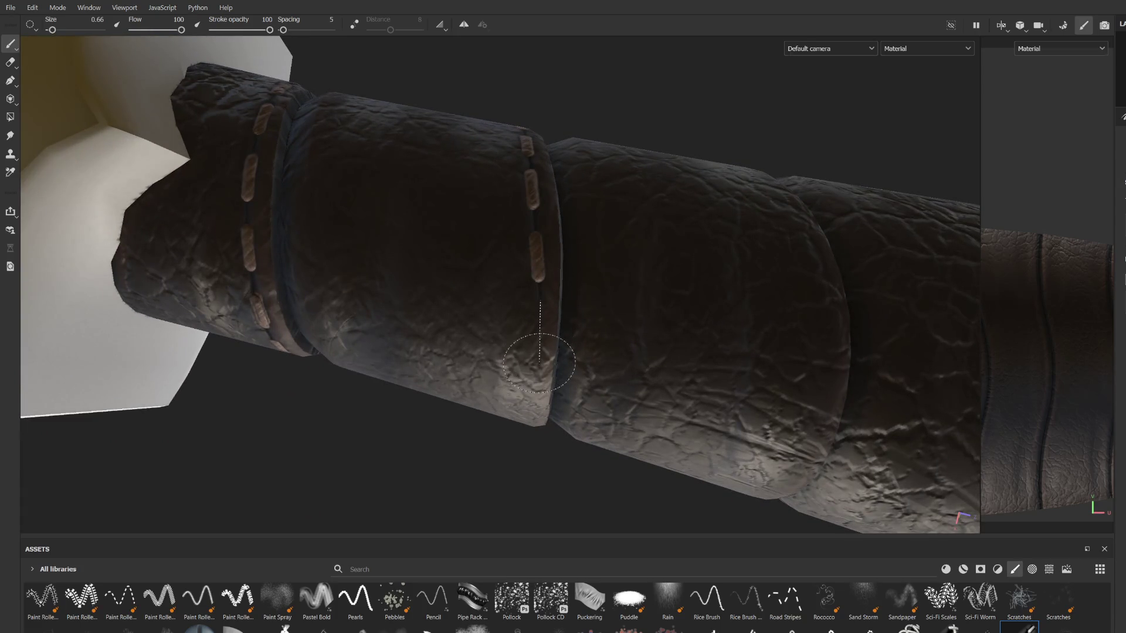
mouse_move(546, 409)
left_mouse_down("alt")
mouse_move(557, 291)
mouse_move(524, 161)
left_mouse_up("alt")
left_click(532, 243, "shift")
left_click_drag(529, 339, 546, 185, "alt")
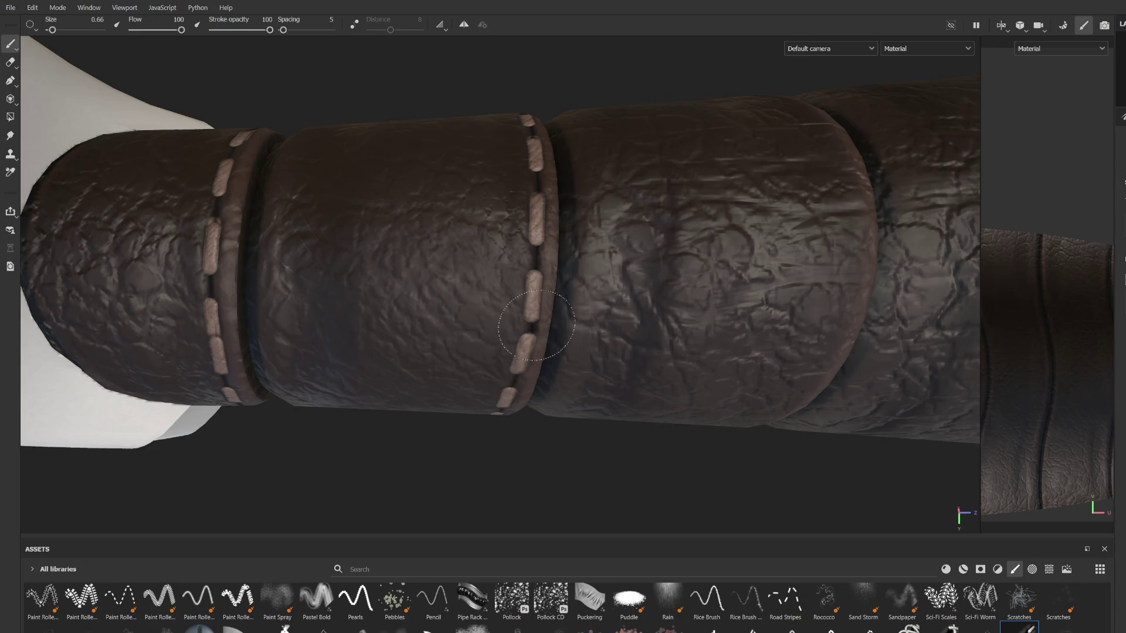
Step: Stitch the third groove of the leather grip and start a stitch row along the fourth
scroll(535, 325, "down", 5)
mouse_move(535, 326)
left_mouse_down("alt")
mouse_move(510, 357)
mouse_move(538, 264)
mouse_move(553, 254)
mouse_move(539, 288)
mouse_move(566, 330)
left_mouse_up("alt")
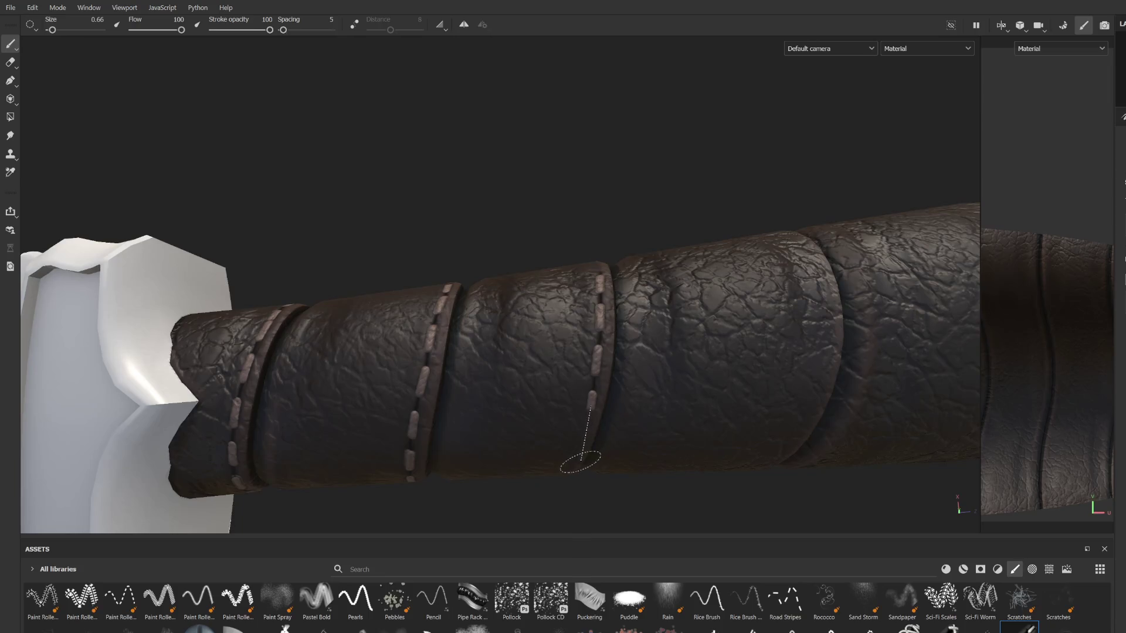
mouse_move(577, 461)
left_mouse_down("alt")
mouse_move(604, 378)
mouse_move(620, 244)
mouse_move(636, 289)
mouse_move(596, 323)
mouse_move(589, 305)
left_mouse_up("alt")
left_click(553, 317, "shift")
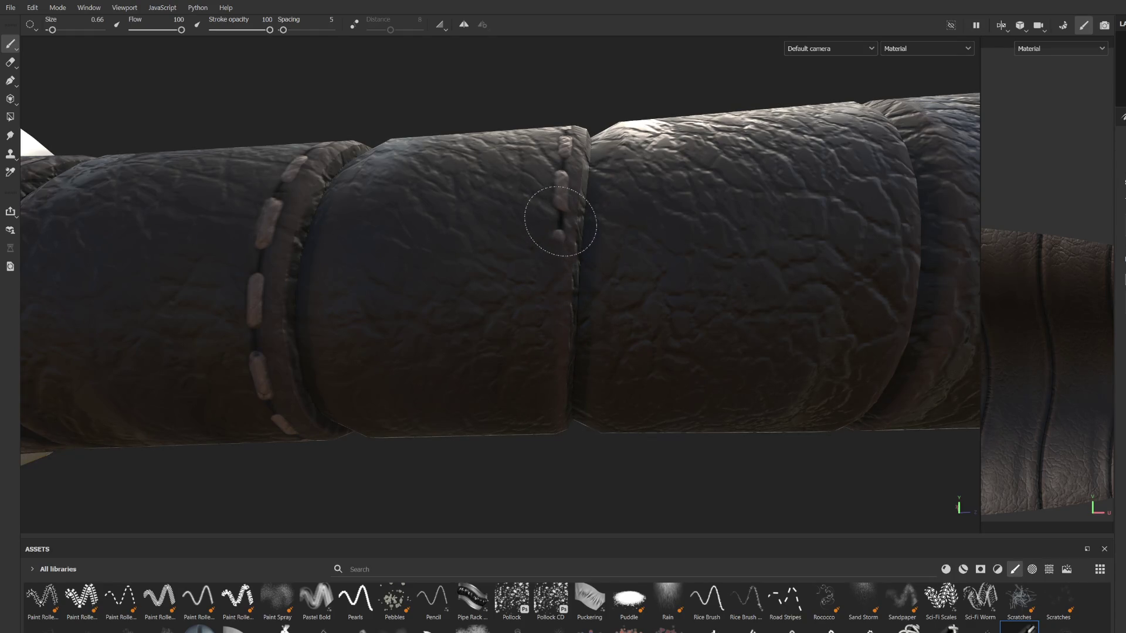
left_click_drag(536, 397, 549, 214, "alt")
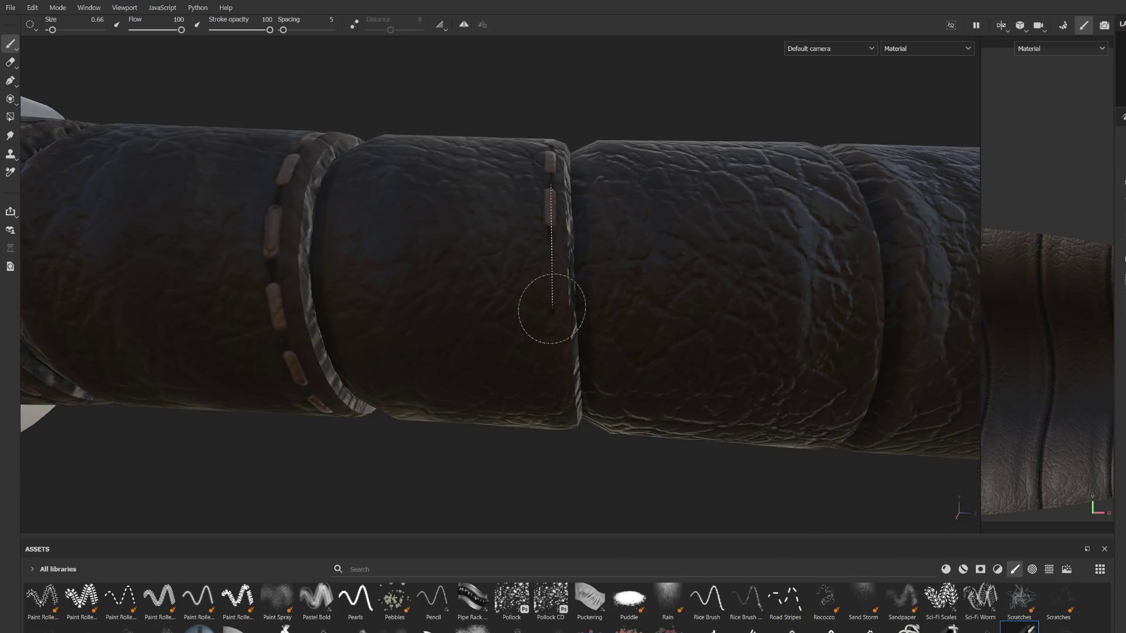
mouse_move(551, 387)
left_mouse_down("alt")
mouse_move(543, 231)
mouse_move(520, 196)
left_mouse_up("alt")
left_click(539, 325, "shift")
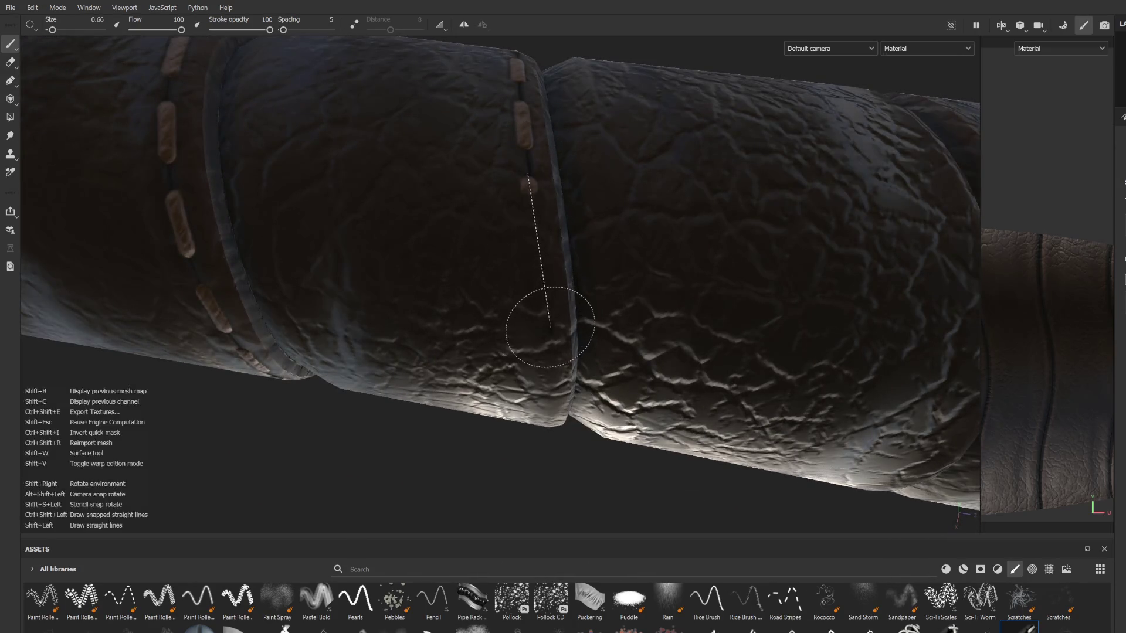
left_click_drag(553, 394, 591, 185, "alt")
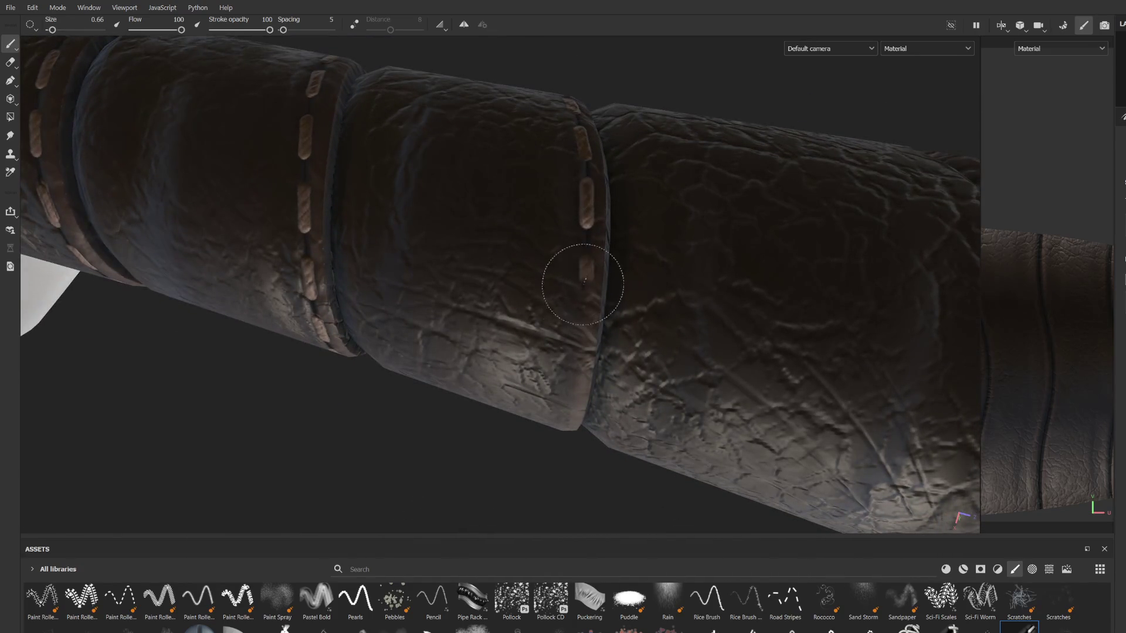
mouse_move(564, 412)
left_mouse_down("alt")
mouse_move(603, 254)
mouse_move(573, 176)
mouse_move(580, 196)
left_mouse_up("alt")
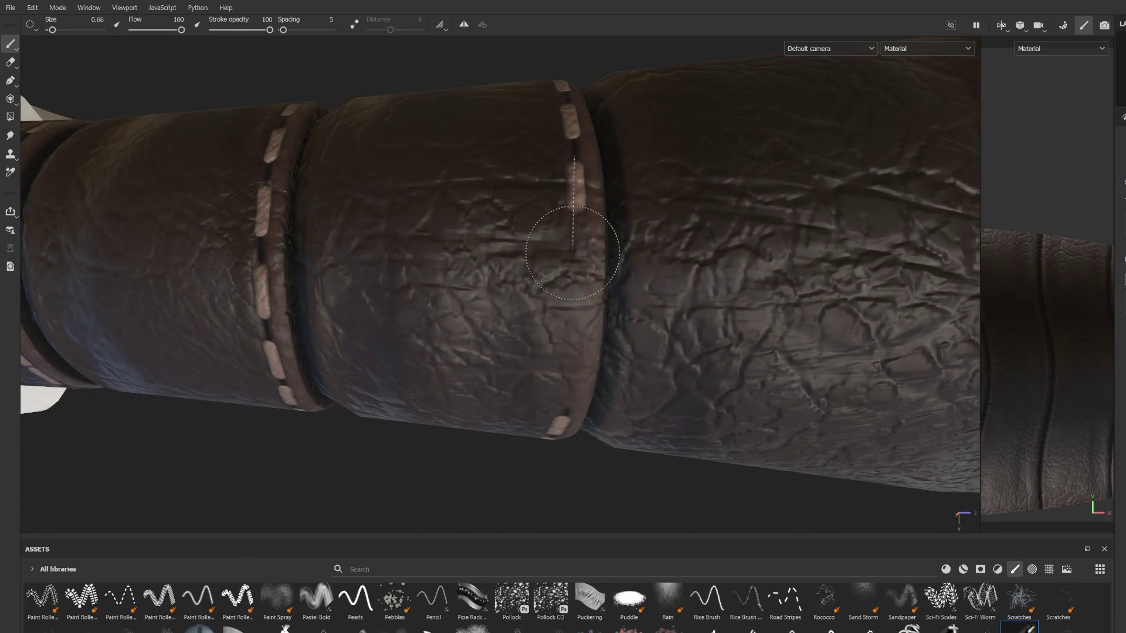
left_click(581, 276, "shift")
left_click_drag(575, 398, 576, 193, "alt")
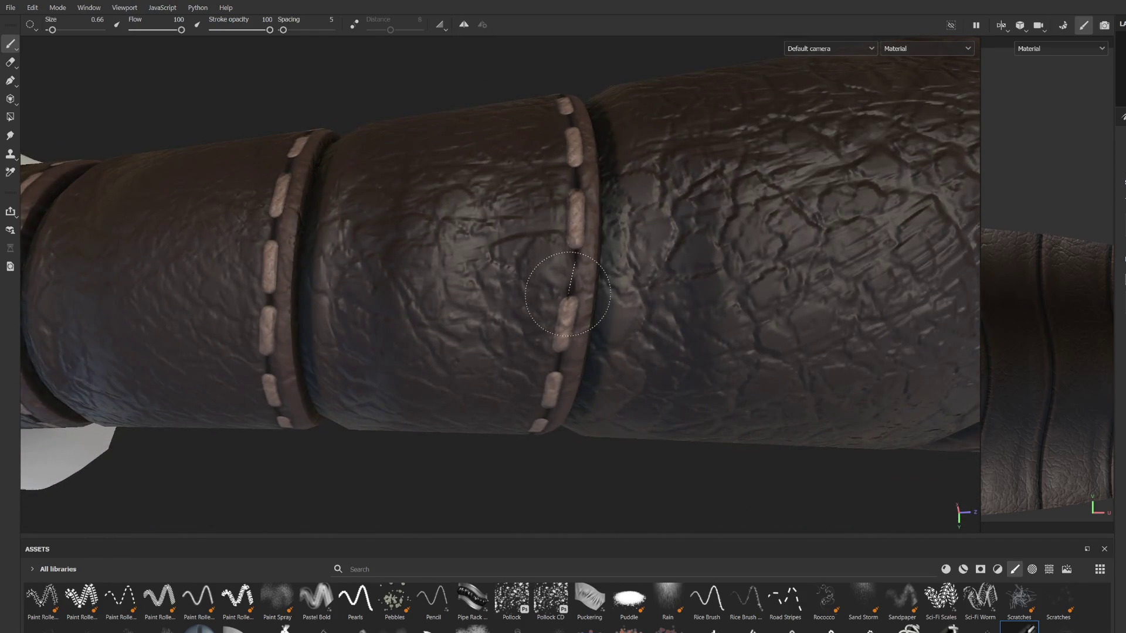
mouse_move(569, 297)
left_mouse_down("alt")
mouse_move(550, 407)
mouse_move(544, 370)
mouse_move(601, 298)
left_mouse_up("alt")
Step: Paint straight stitch lines down the upper part of the fourth grip seam
left_click(622, 320, "shift")
left_click_drag(616, 380, 609, 277, "alt")
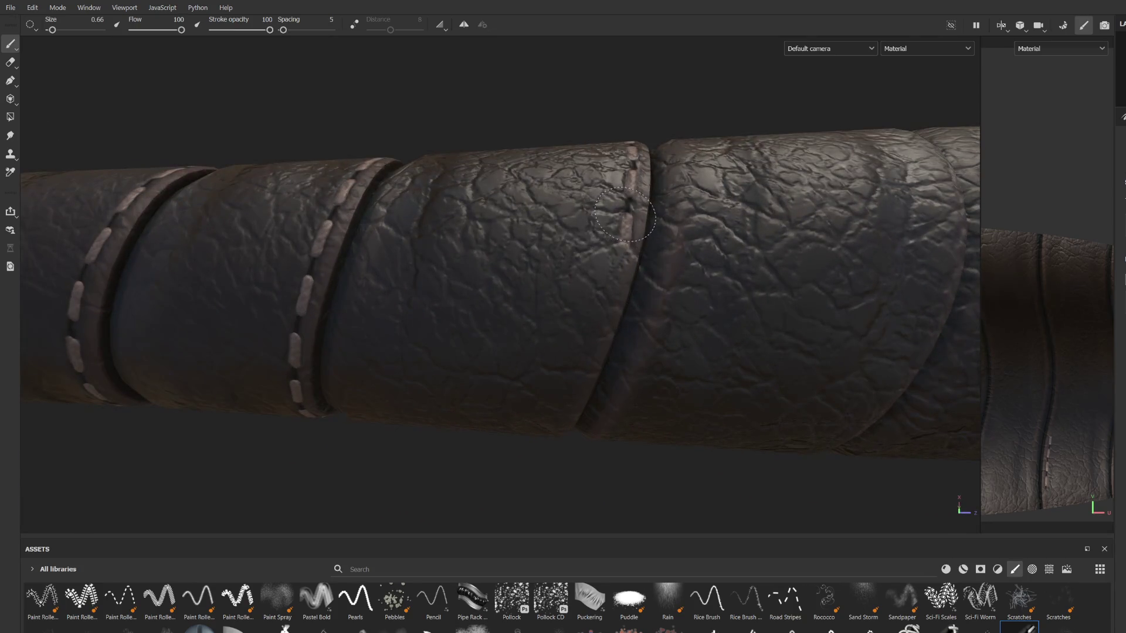
left_click(585, 360, "shift")
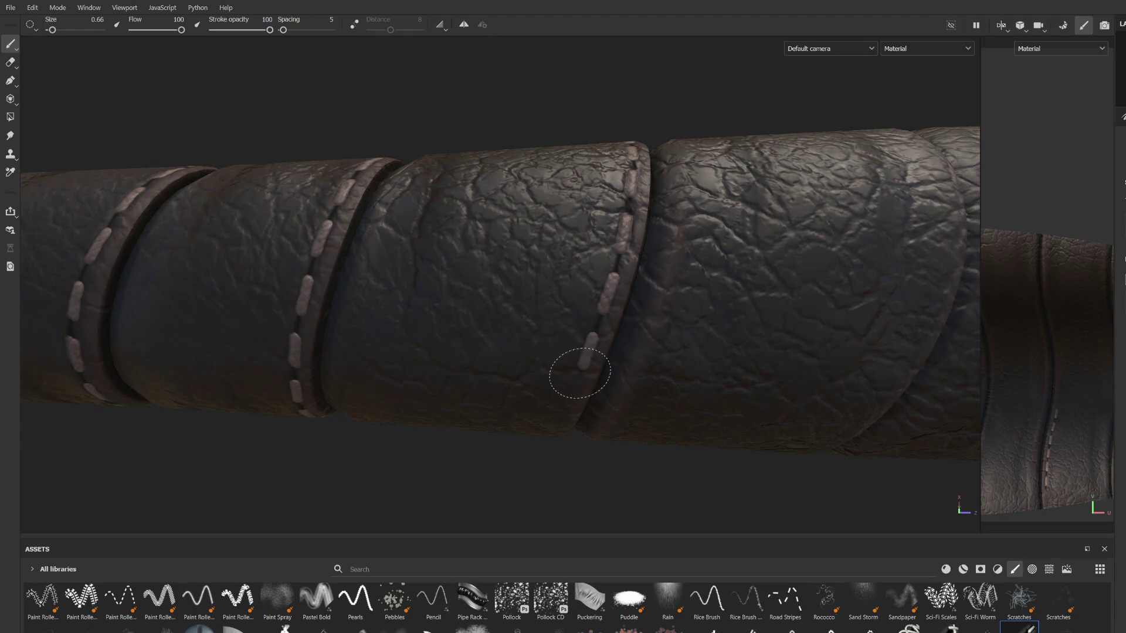
mouse_move(548, 423)
left_mouse_down("alt")
mouse_move(596, 239)
mouse_move(536, 171)
left_mouse_up("alt")
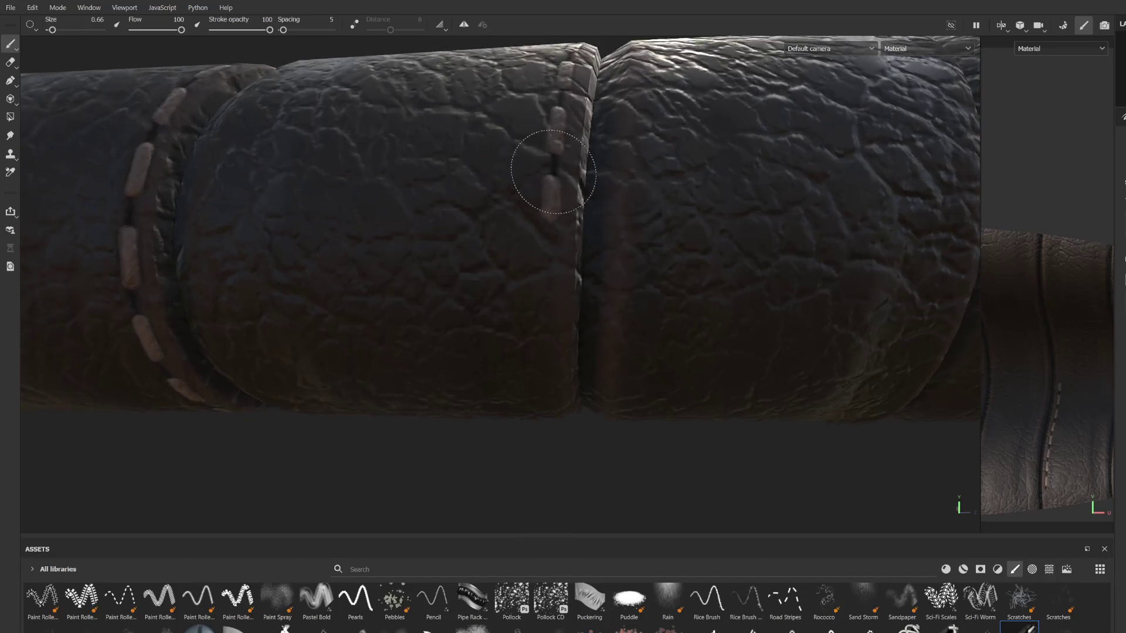
key("shift")
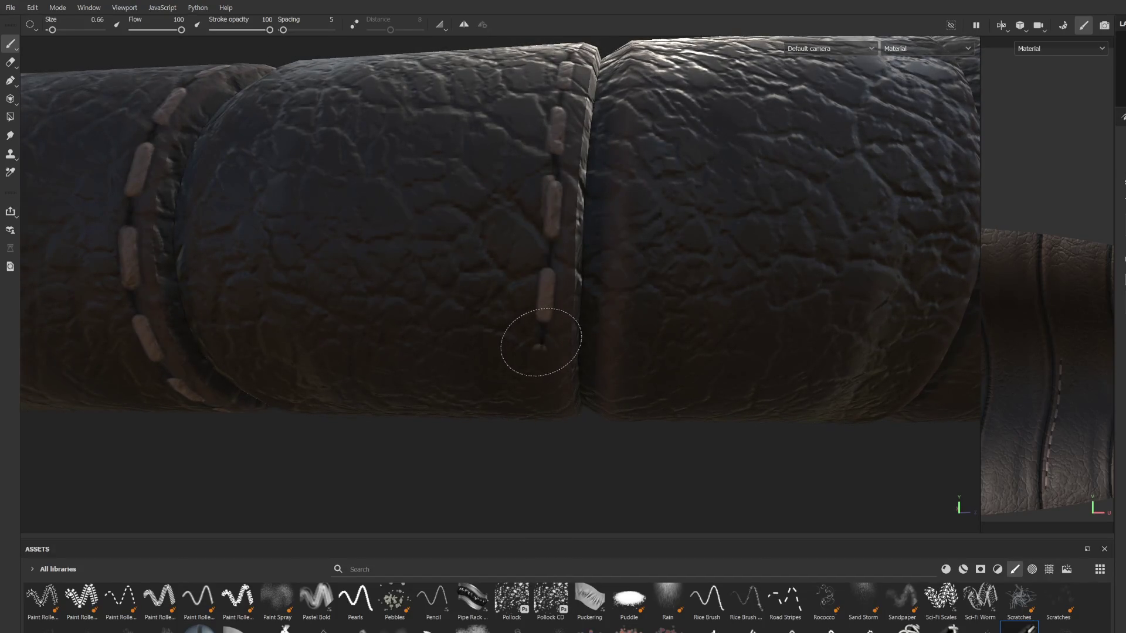
left_click(552, 313, "shift")
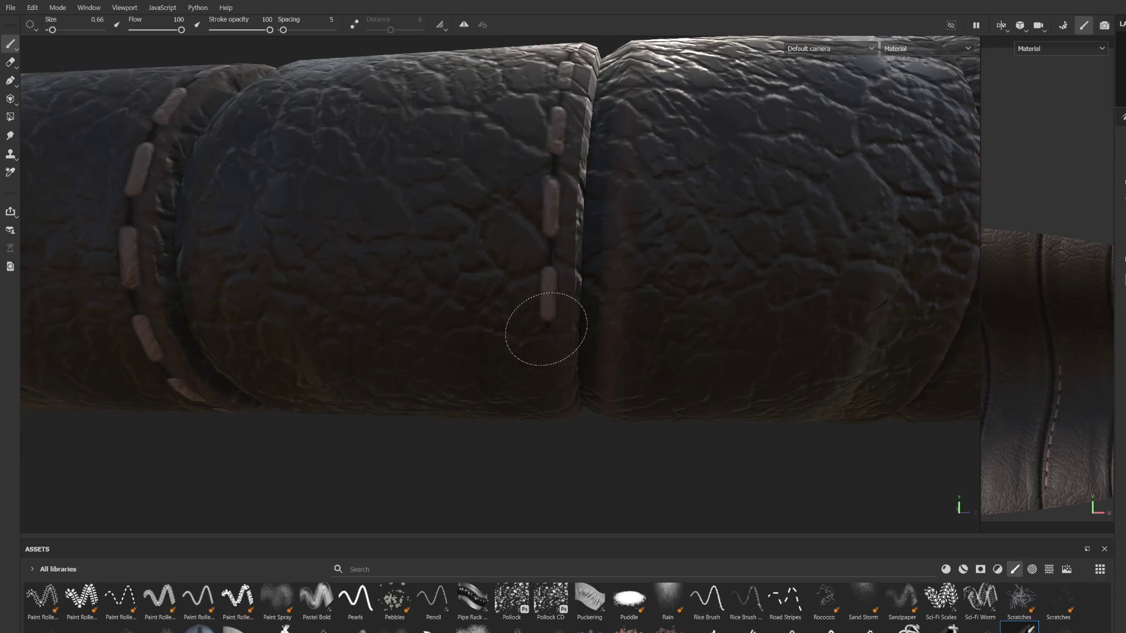
left_click(540, 390, "shift")
mouse_move(540, 390)
left_mouse_down("alt")
mouse_move(557, 334)
mouse_move(511, 168)
left_mouse_up("alt")
left_click(512, 248, "shift")
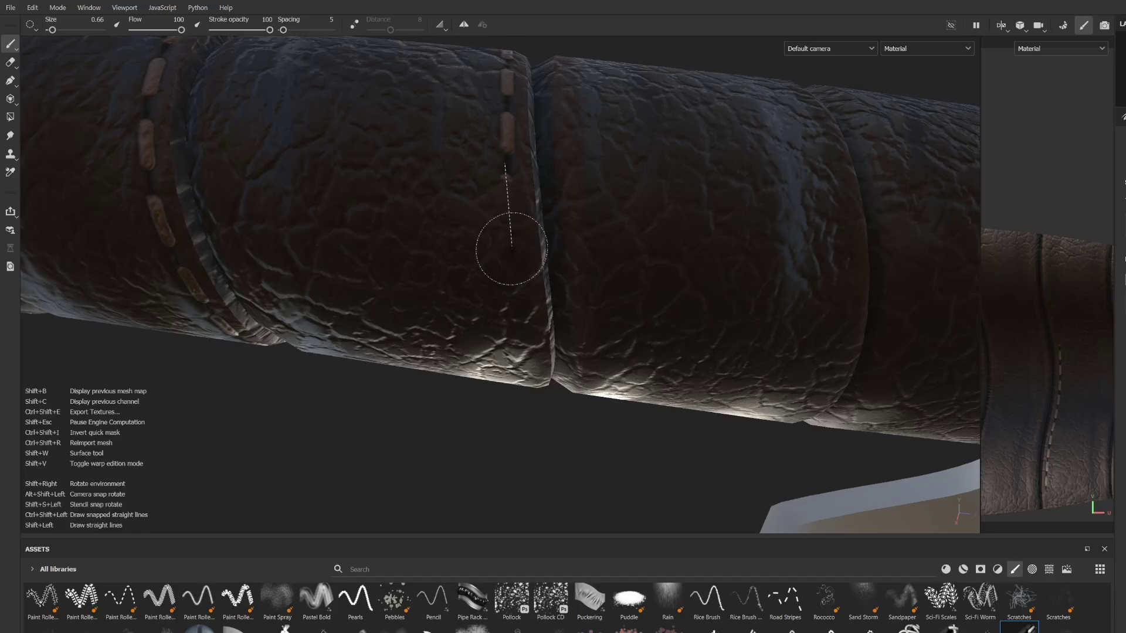
left_click_drag(527, 376, 522, 206, "alt")
Step: Add more stitches along the seam with the grip framed between the white guard parts
scroll(503, 125, "up", 3)
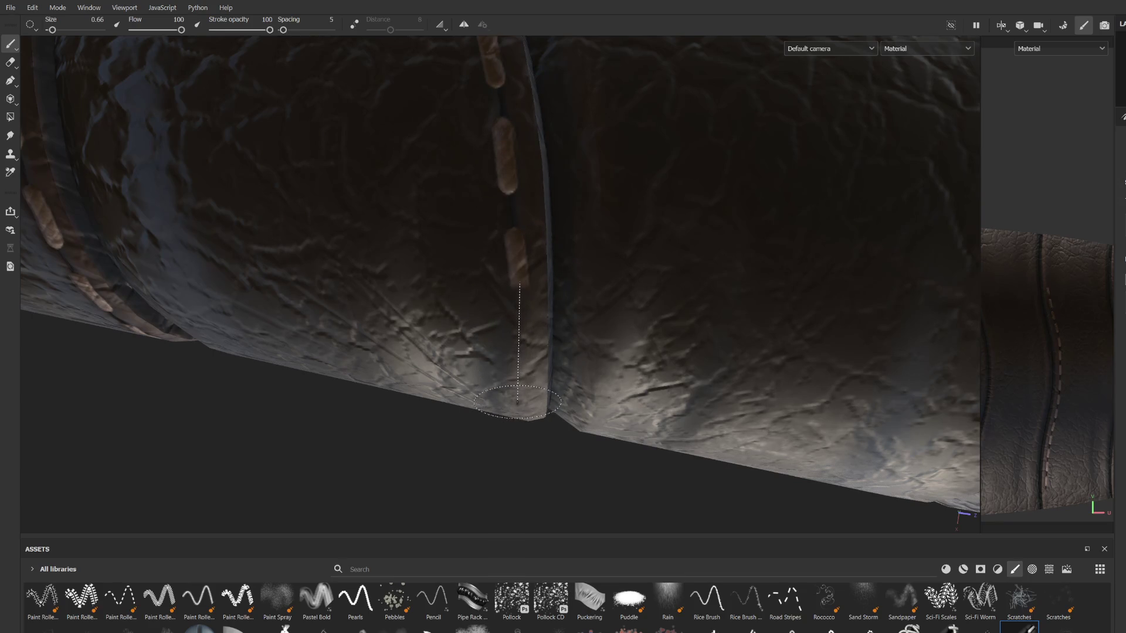
mouse_move(514, 405)
left_mouse_down("alt")
mouse_move(548, 322)
mouse_move(523, 83)
mouse_move(527, 230)
left_mouse_up("alt")
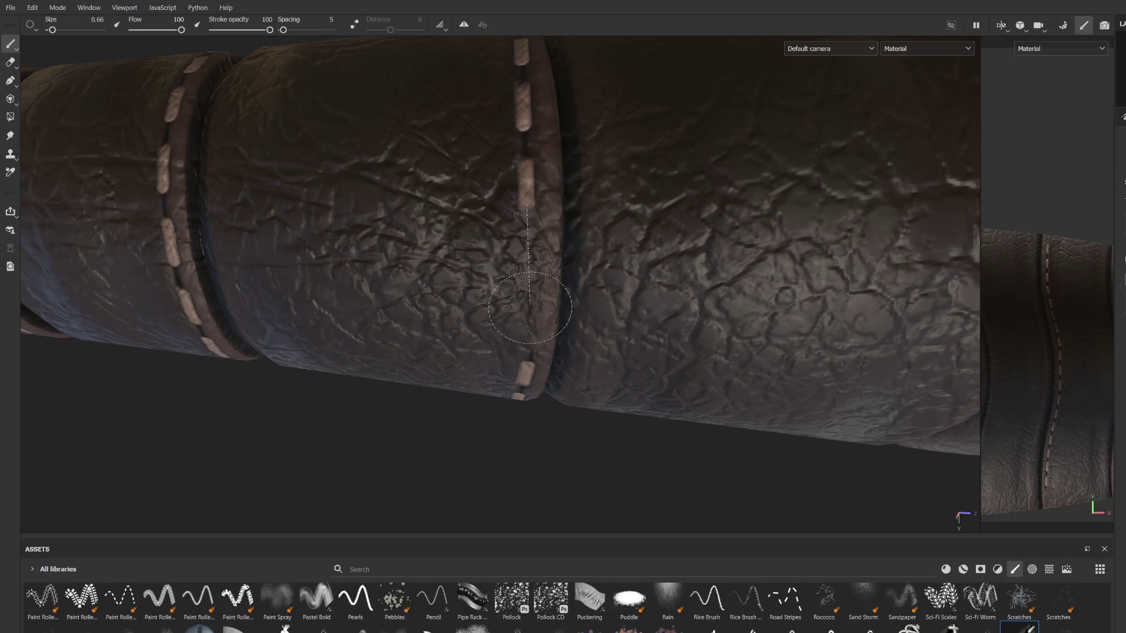
left_click_drag(531, 326, 549, 143, "alt")
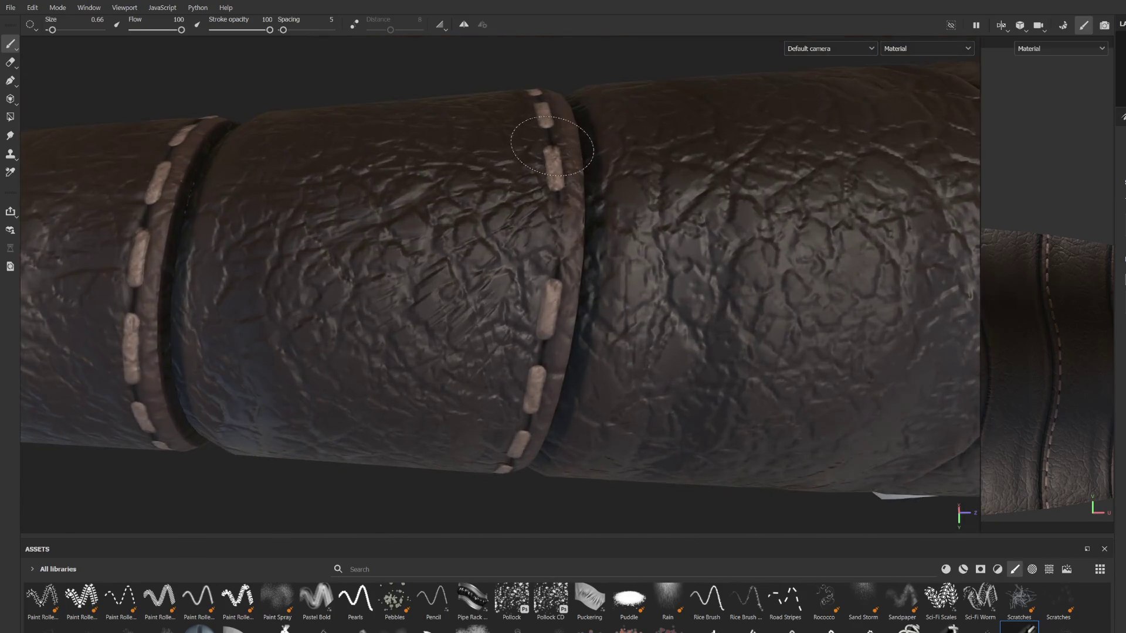
scroll(550, 143, "up", 2)
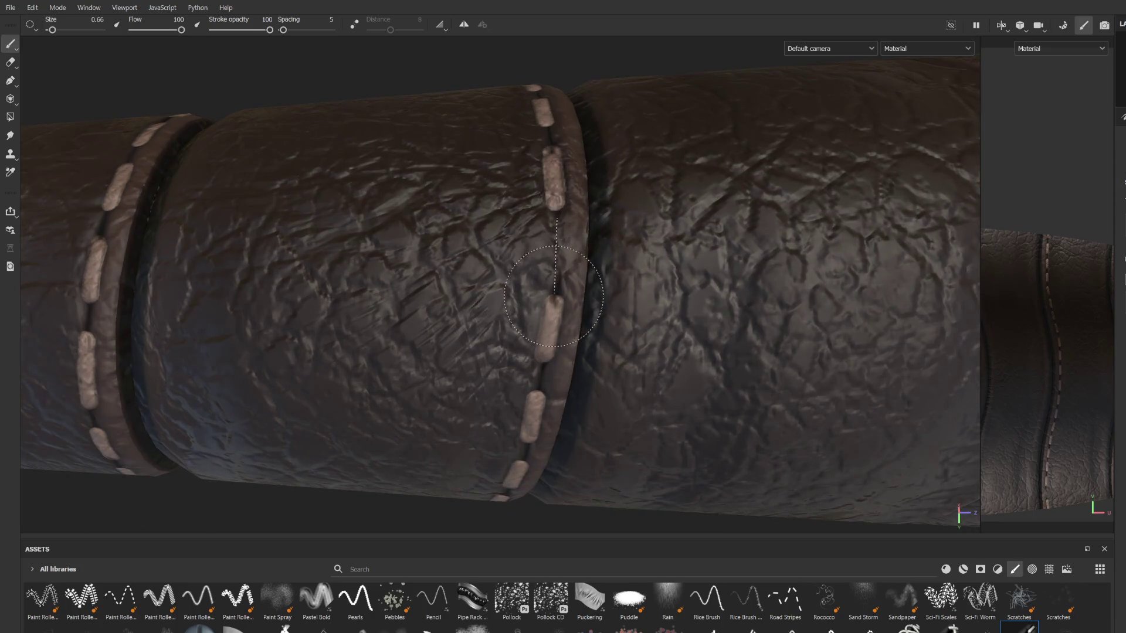
scroll(554, 297, "down", 5)
mouse_move(554, 297)
left_mouse_down("alt")
mouse_move(541, 226)
mouse_move(528, 395)
mouse_move(510, 183)
mouse_move(532, 322)
mouse_move(548, 317)
left_mouse_up("alt")
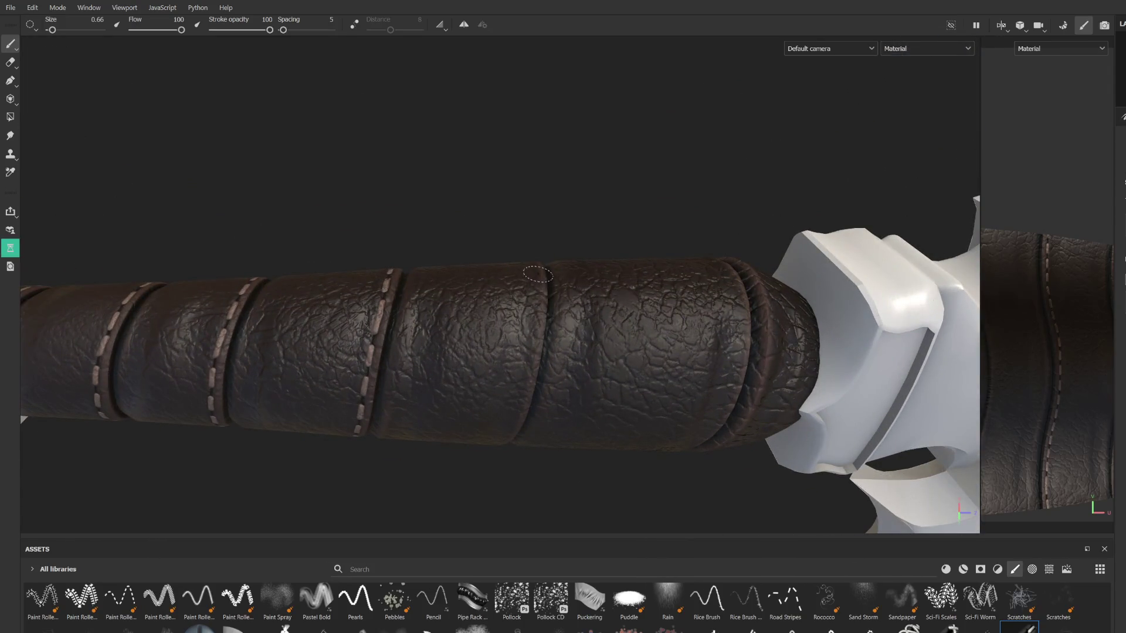
left_click(526, 347, "shift")
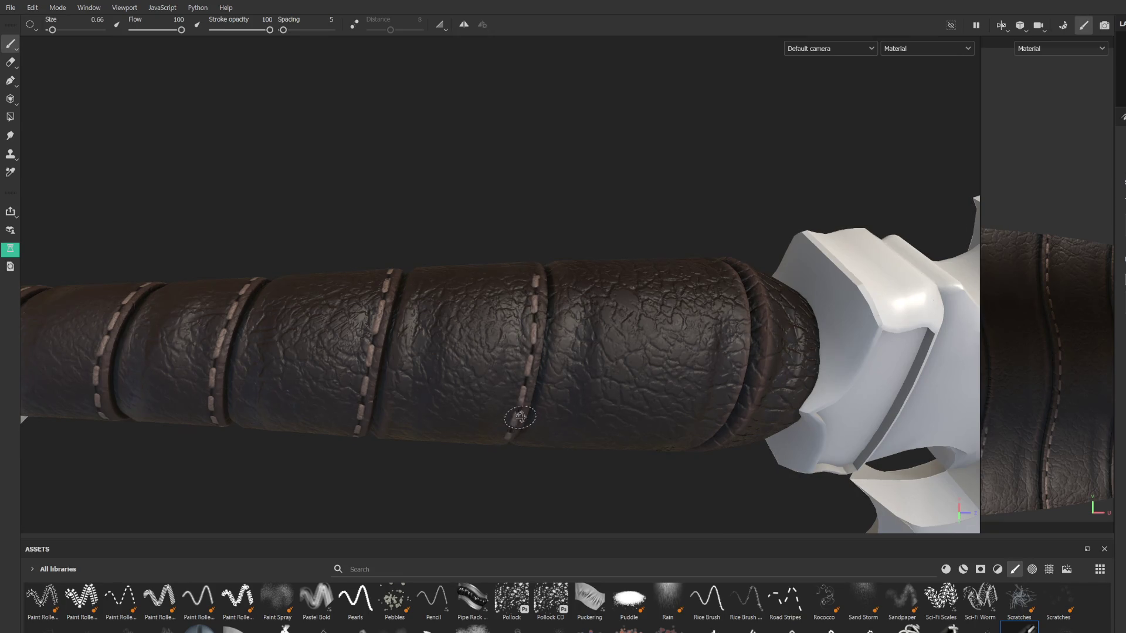
left_click_drag(520, 418, 530, 352, "alt")
scroll(535, 292, "up", 6)
left_click_drag(592, 159, 523, 321)
Step: Extend the stitch row down the rest of the fourth seam
mouse_move(506, 367)
left_mouse_down("alt")
mouse_move(573, 279)
mouse_move(519, 287)
mouse_move(485, 317)
mouse_move(474, 232)
left_mouse_up("alt")
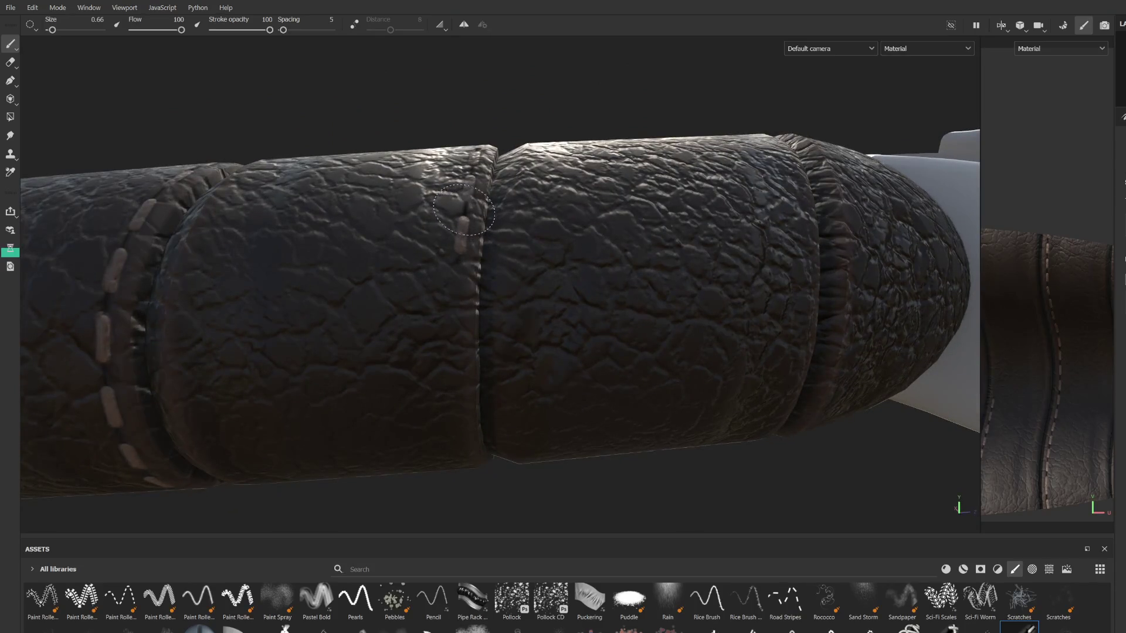
left_click(456, 310, "shift")
left_click(460, 452, "shift")
mouse_move(460, 453)
left_mouse_down("alt")
mouse_move(473, 207)
mouse_move(484, 415)
mouse_move(512, 244)
mouse_move(515, 125)
mouse_move(511, 201)
mouse_move(520, 201)
mouse_move(521, 235)
left_mouse_up("alt")
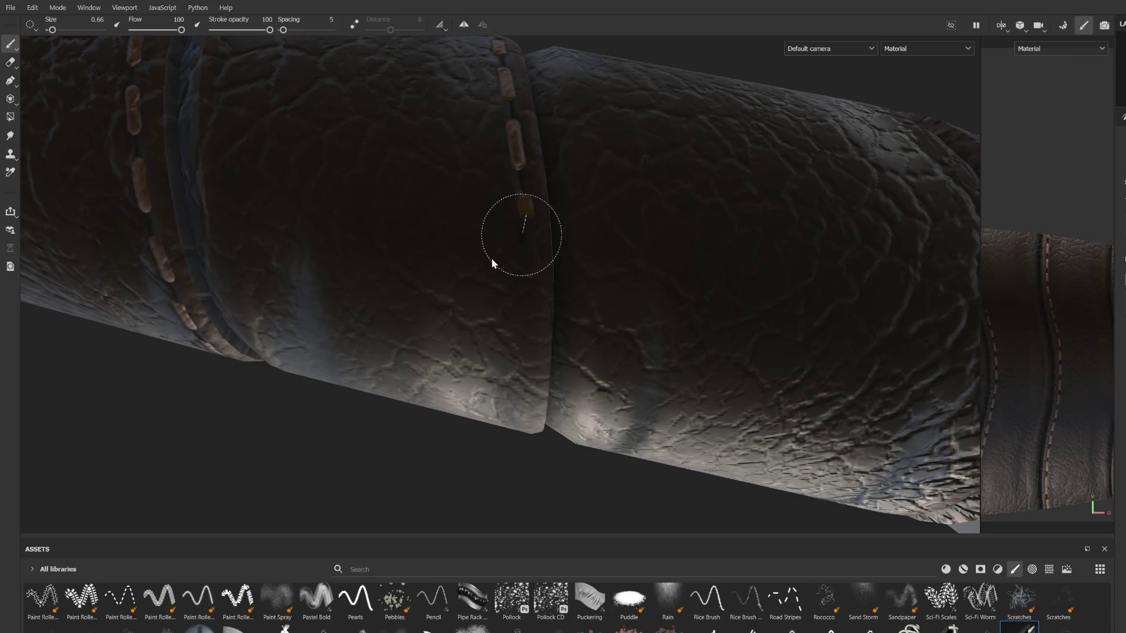
left_click(527, 321, "shift")
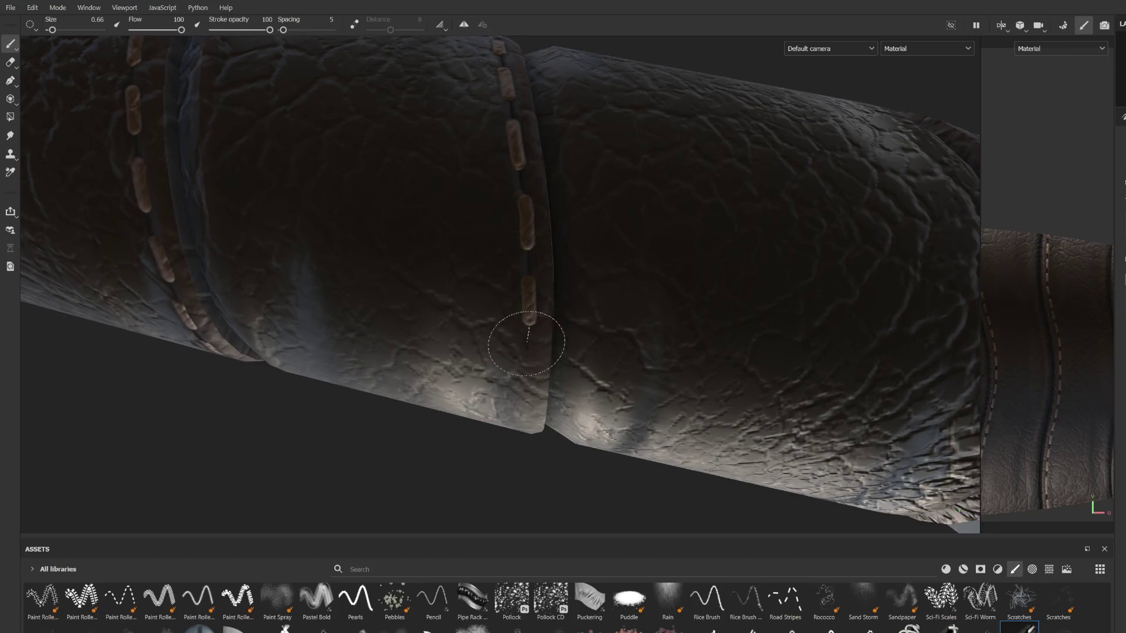
left_click(521, 402, "shift")
left_click_drag(521, 402, 598, 143, "alt")
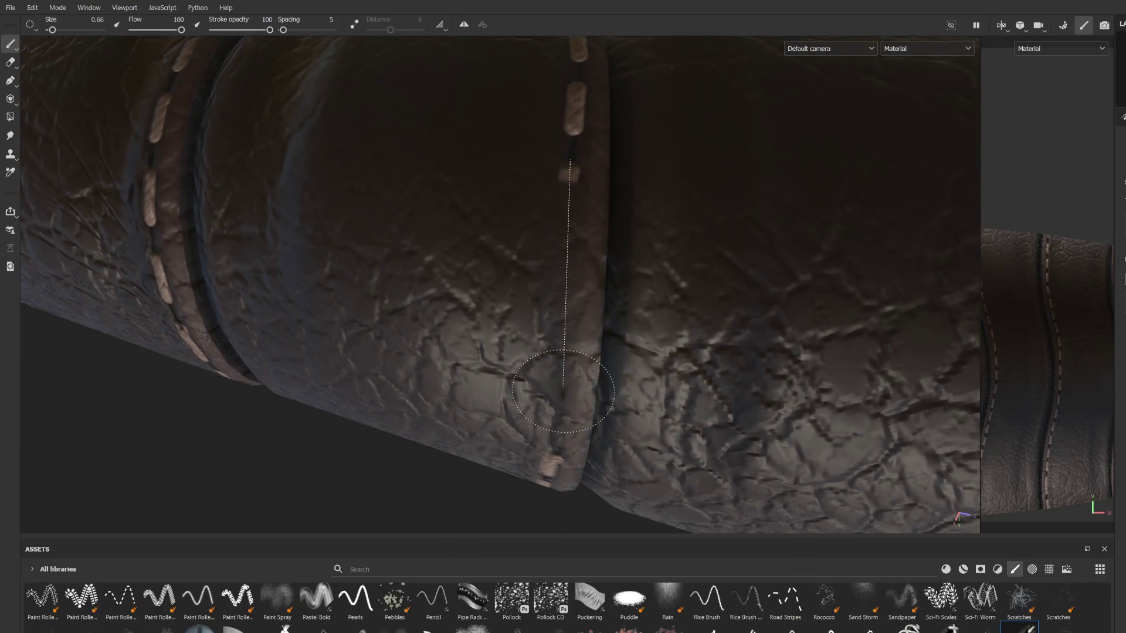
left_click(551, 411, "shift")
mouse_move(551, 410)
left_mouse_down("alt")
mouse_move(592, 338)
mouse_move(548, 118)
left_mouse_up("alt")
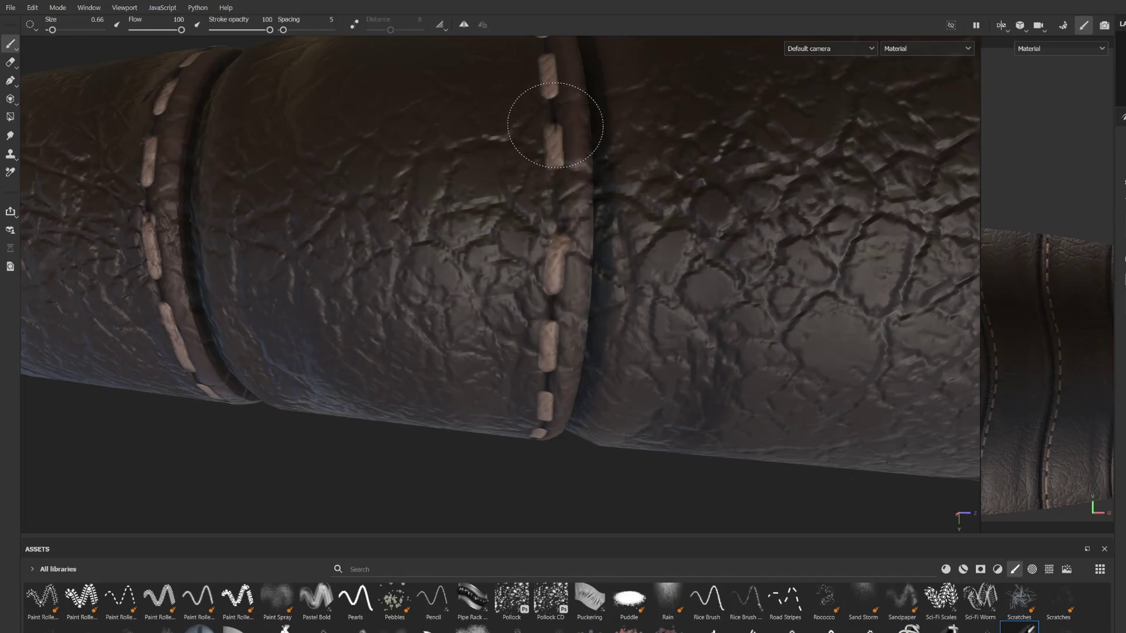
left_click(564, 203, "shift")
mouse_move(564, 202)
right_mouse_down("alt")
mouse_move(569, 176)
mouse_move(575, 235)
right_mouse_up("alt")
Step: Undo the misplaced last stitch stroke and zoom out to the whole handle
key("ctrl+z")
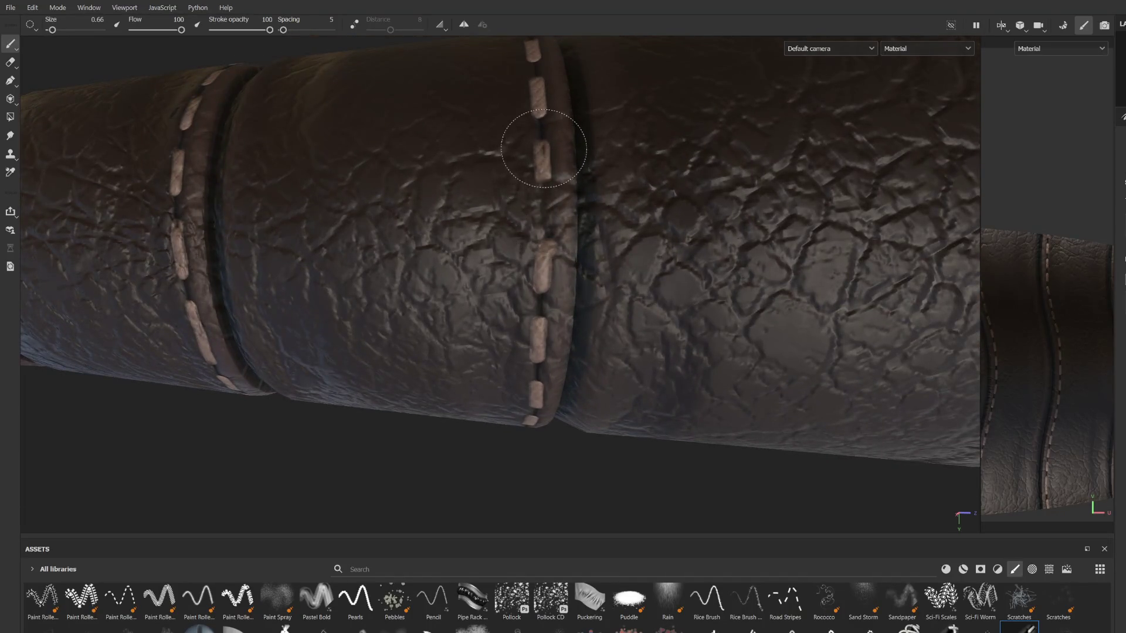
right_click_drag(541, 139, 624, 241, "alt")
mouse_move(625, 240)
left_mouse_down("alt")
mouse_move(568, 229)
mouse_move(531, 352)
mouse_move(572, 240)
left_mouse_up("alt")
Step: Close in on the grip's last seam by the guard and start a straight stitch line
right_click_drag(572, 240, 566, 259, "alt")
mouse_move(566, 258)
left_mouse_down("alt")
mouse_move(560, 236)
mouse_move(533, 257)
left_mouse_up("alt")
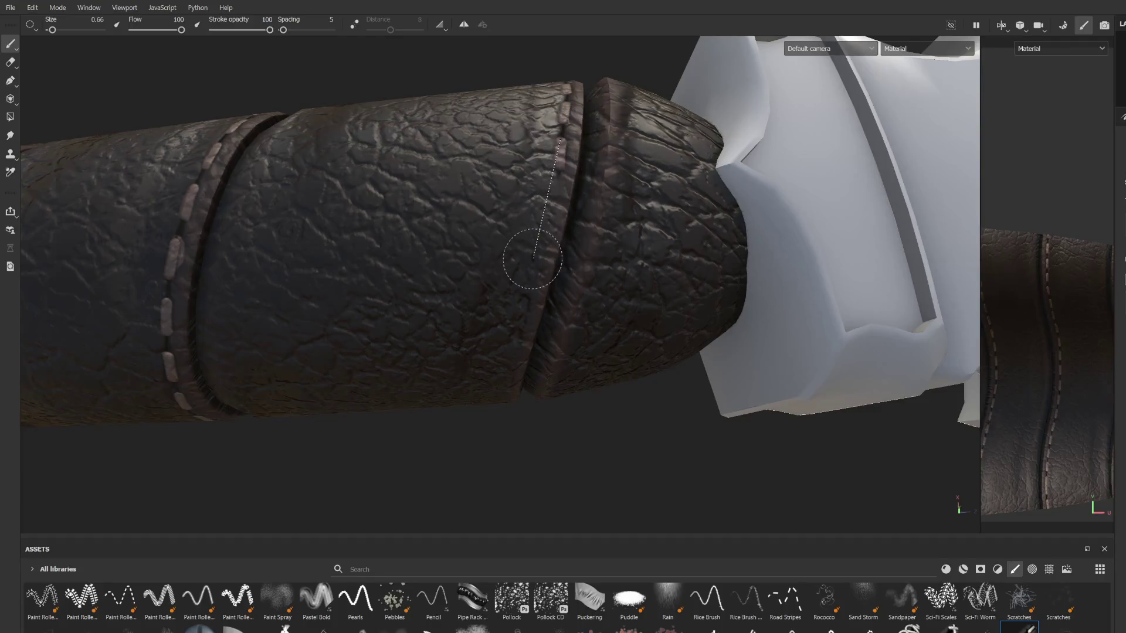
left_click_drag(509, 384, 487, 117, "alt")
left_click(481, 117)
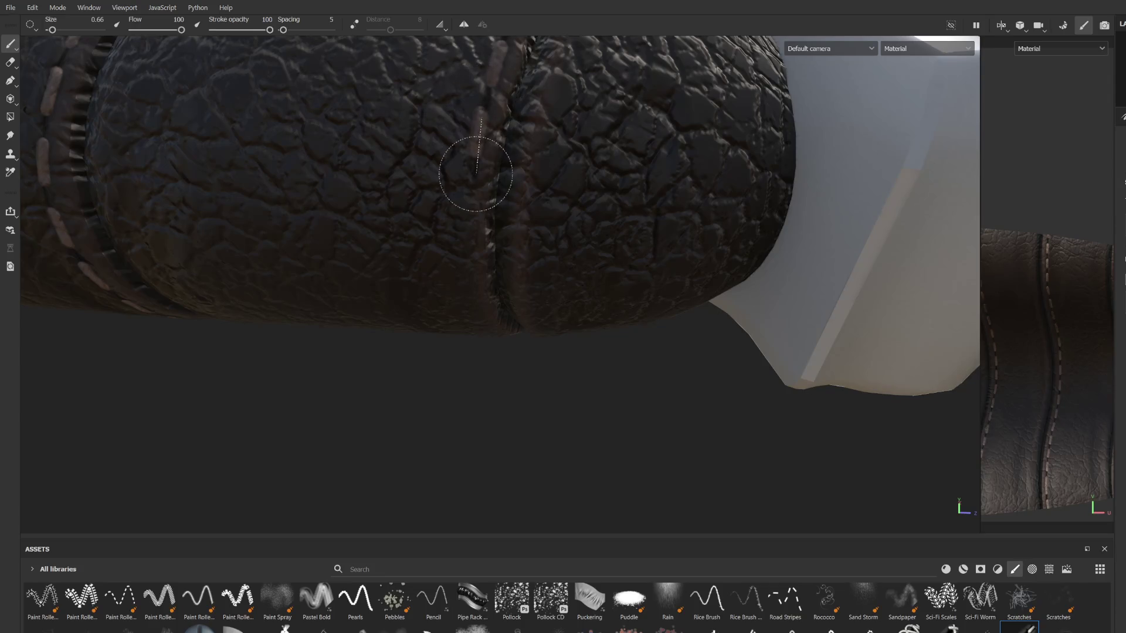
Step: Line up the view along the seam, finish the stitch line down it, then zoom out
mouse_move(478, 300)
left_mouse_down("alt")
mouse_move(492, 258)
mouse_move(485, 227)
left_mouse_up("alt")
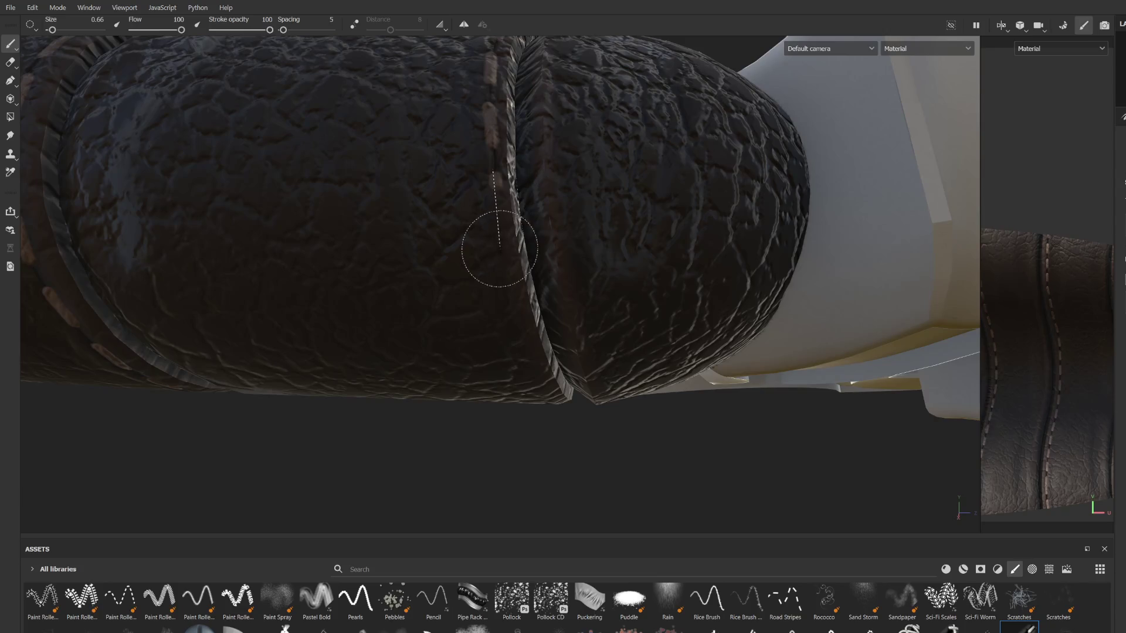
mouse_move(516, 328)
left_mouse_down("alt")
mouse_move(503, 163)
mouse_move(490, 149)
left_mouse_up("alt")
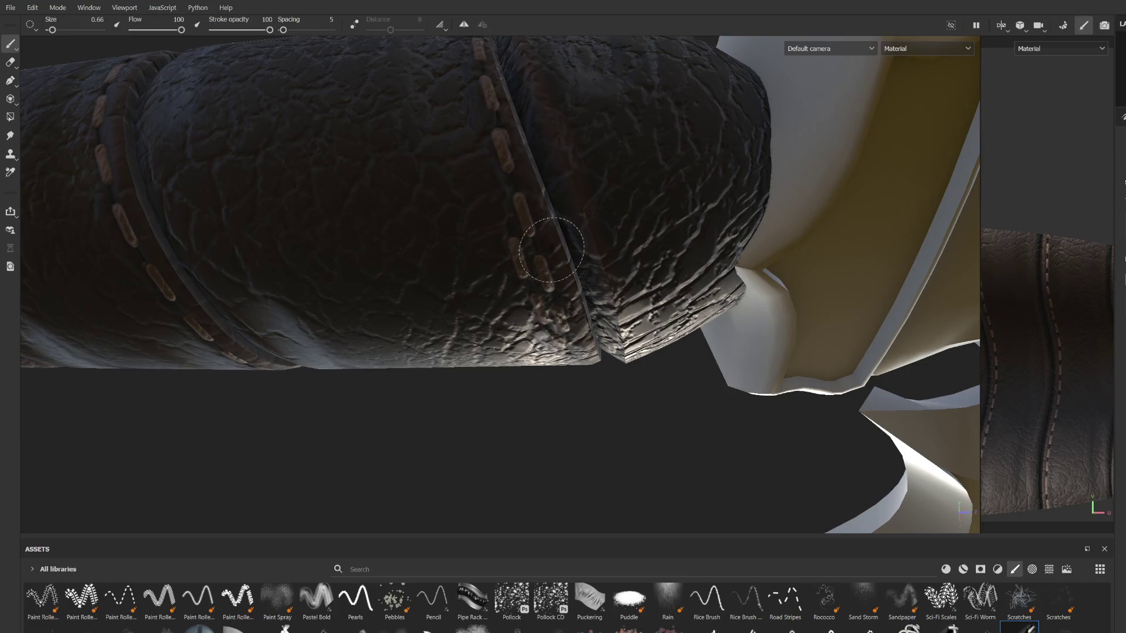
mouse_move(586, 329)
left_mouse_down("alt")
mouse_move(593, 259)
mouse_move(540, 194)
mouse_move(491, 196)
left_mouse_up("alt")
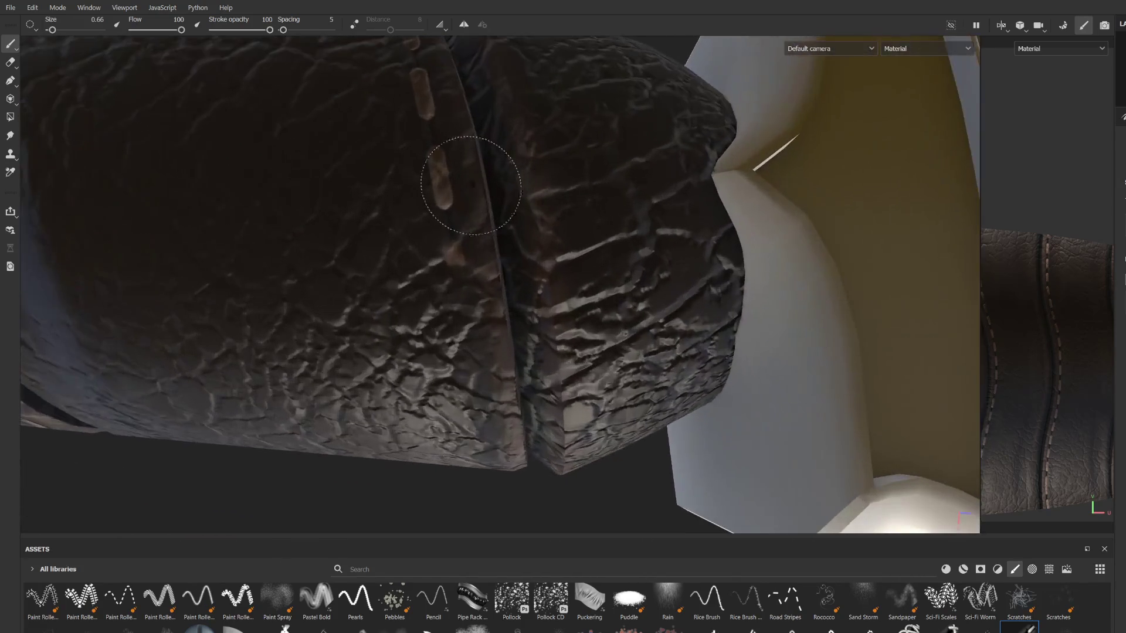
left_click_drag(431, 134, 454, 31, "alt")
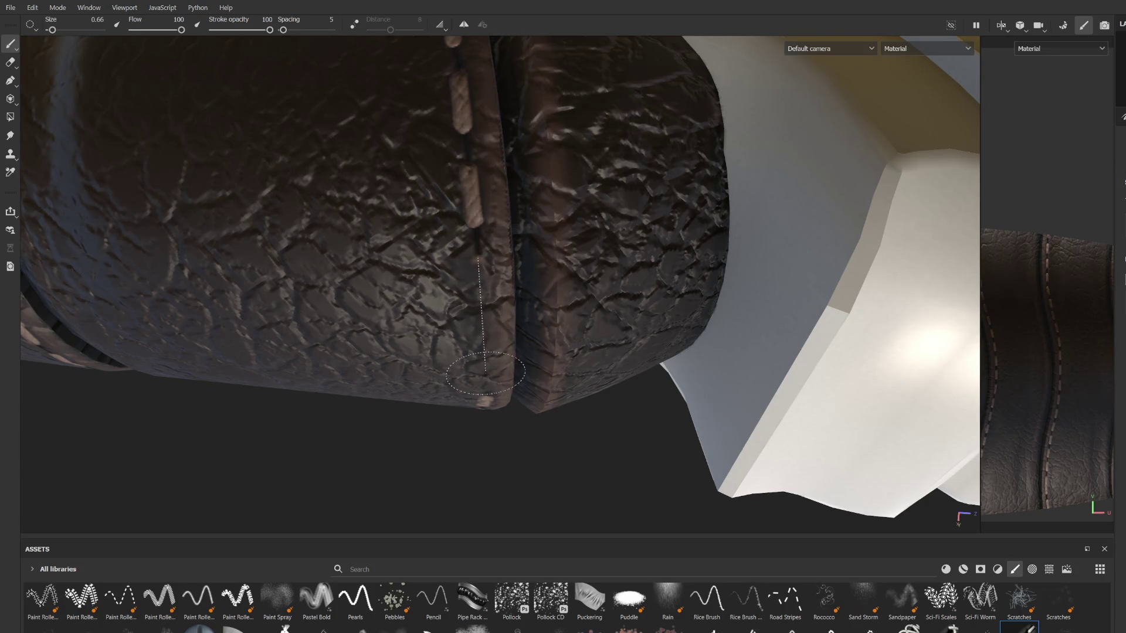
left_click_drag(486, 380, 506, 263, "alt")
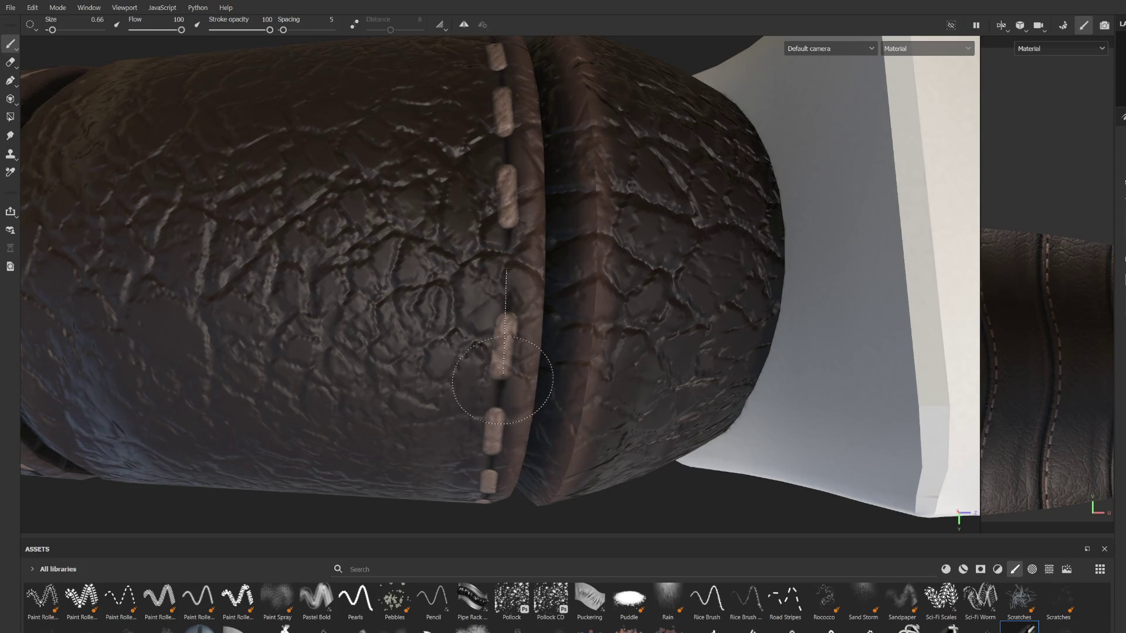
left_click(503, 376, "shift")
scroll(558, 279, "down", 5)
scroll(537, 211, "up", 5)
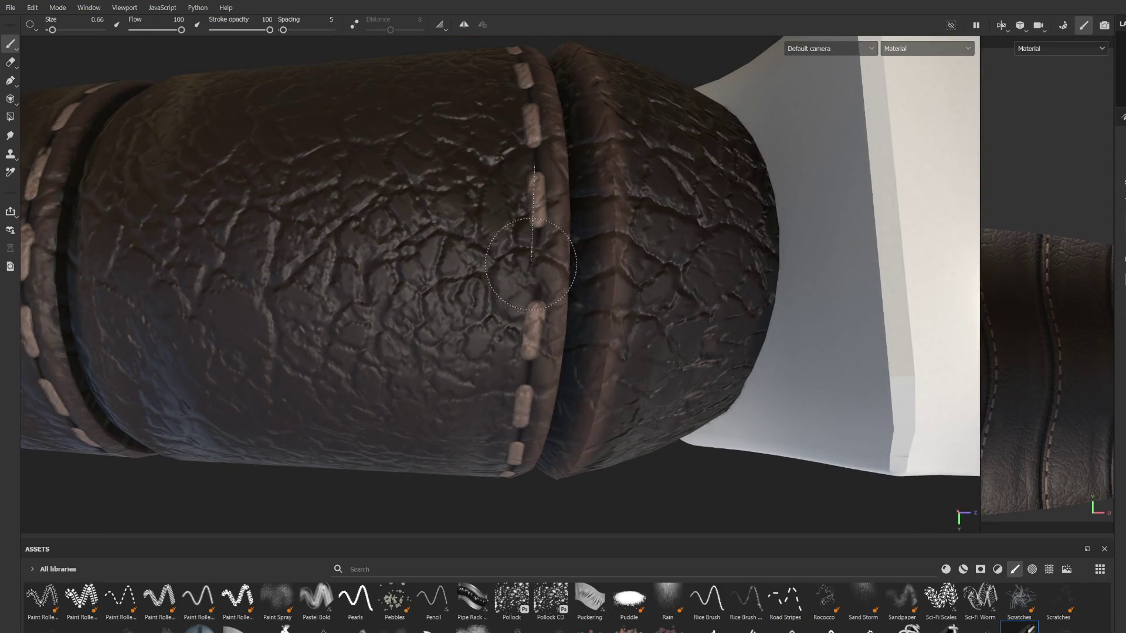
scroll(573, 241, "down", 5)
mouse_move(573, 241)
left_mouse_down("alt")
mouse_move(457, 276)
mouse_move(546, 396)
mouse_move(671, 419)
mouse_move(596, 455)
mouse_move(426, 415)
mouse_move(399, 285)
left_mouse_up("alt")
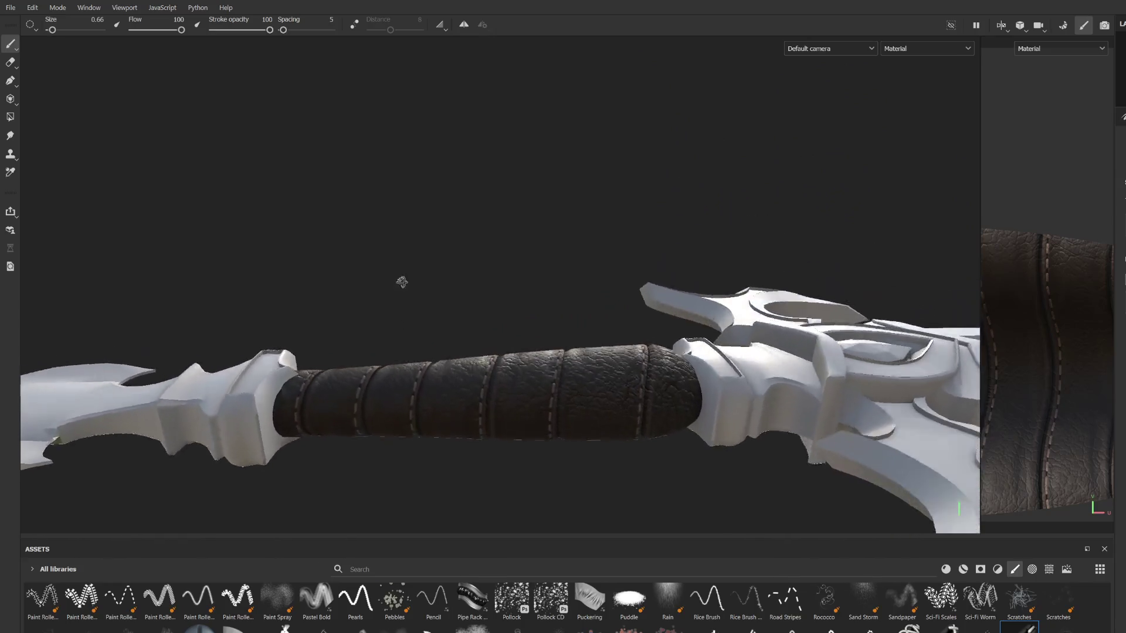
Step: Search assets for 'armo', filter to materials, and apply Silver Armor to the sword
left_click_drag(652, 244, 587, 270, "alt")
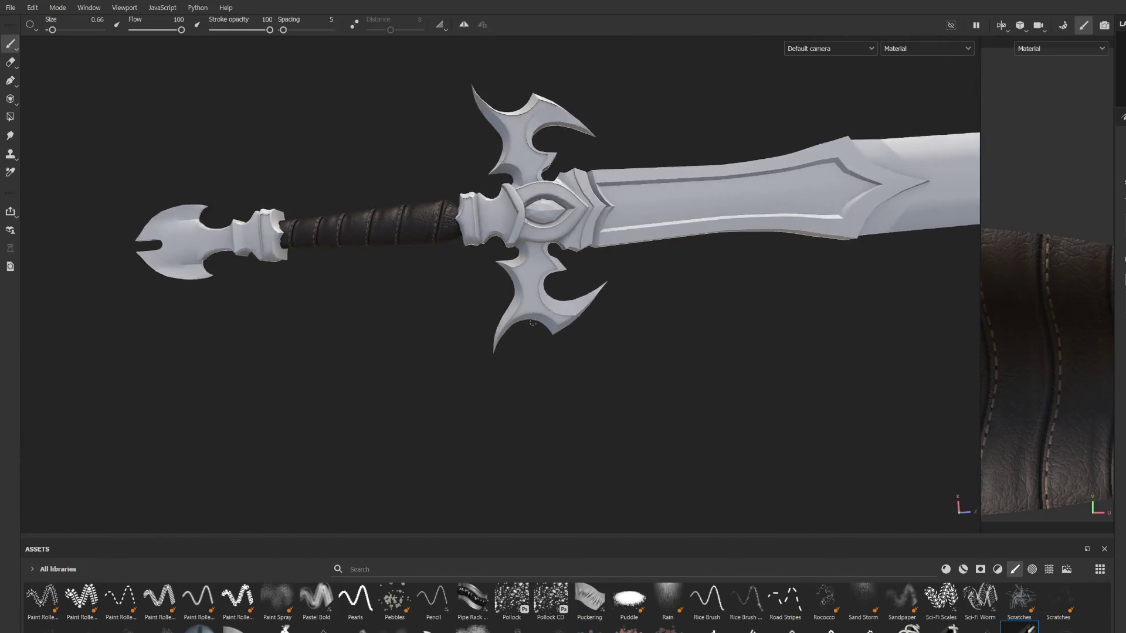
scroll(527, 352, "up", 3)
type("armo")
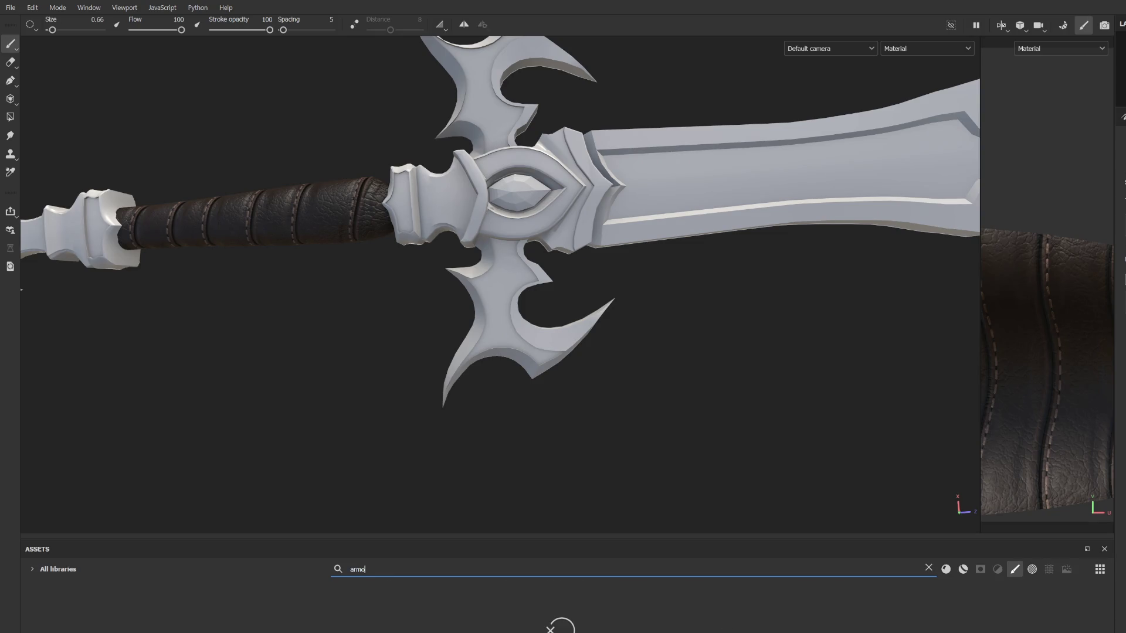
left_click(963, 569)
mouse_move(240, 604)
left_mouse_down()
mouse_move(414, 428)
mouse_move(471, 350)
left_mouse_up()
Step: Inspect the Silver Armor result, undo it, and select the asset search text
scroll(471, 350, "up", 2)
scroll(478, 351, "down", 5)
middle_click_drag(522, 322, 637, 333)
scroll(642, 332, "up", 2)
left_click_drag(642, 333, 624, 299, "alt")
scroll(624, 299, "up", 2)
scroll(624, 300, "down", 5)
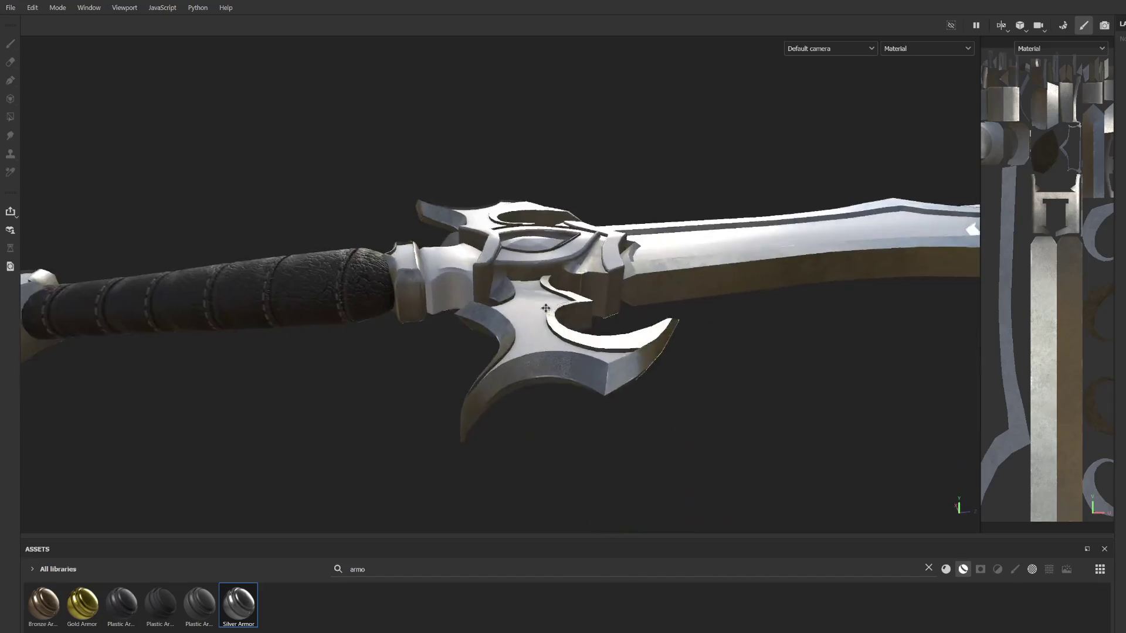
scroll(515, 428, "up", 8)
scroll(522, 409, "down", 5)
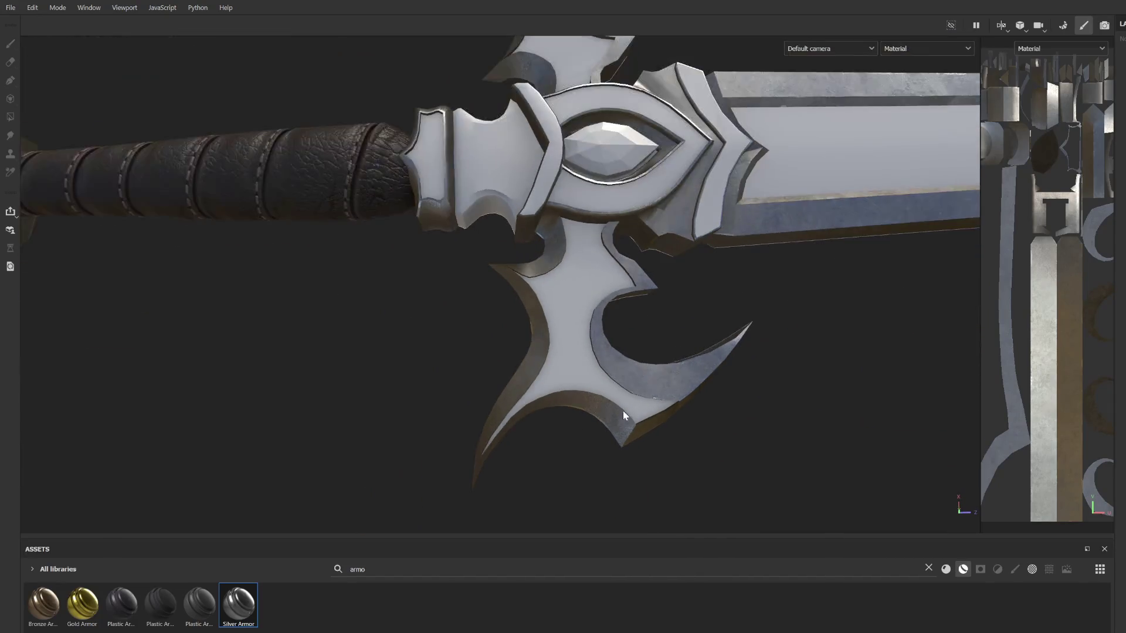
key("p")
left_click(375, 571)
double_click(374, 570)
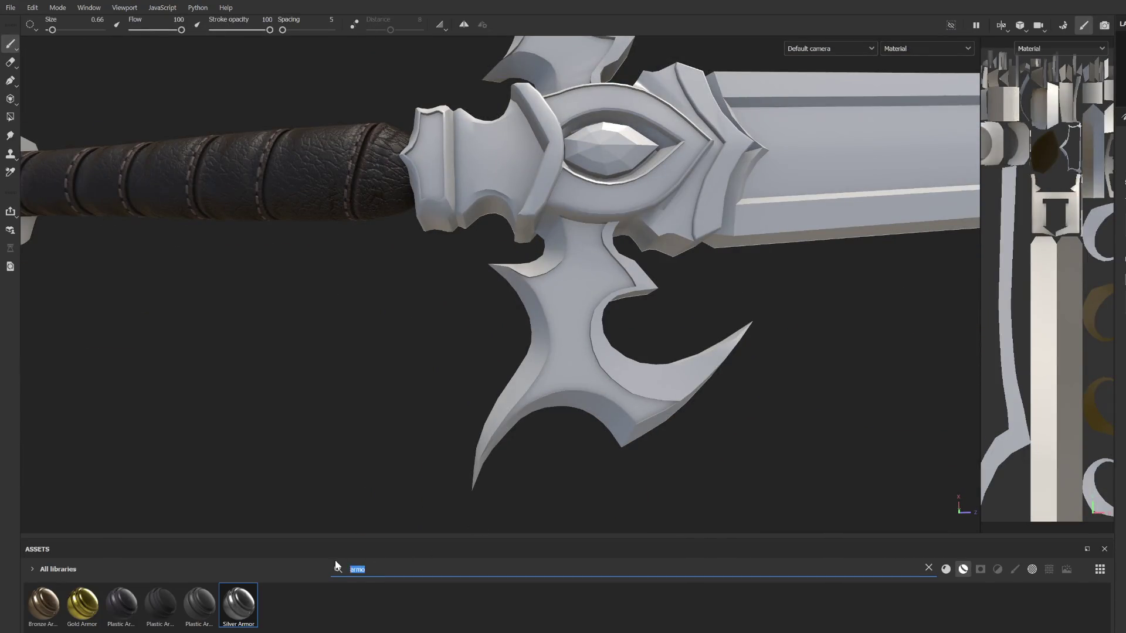
Step: Search assets for 'metal' and drop the worn metal cyborg material onto the sword
type("metal")
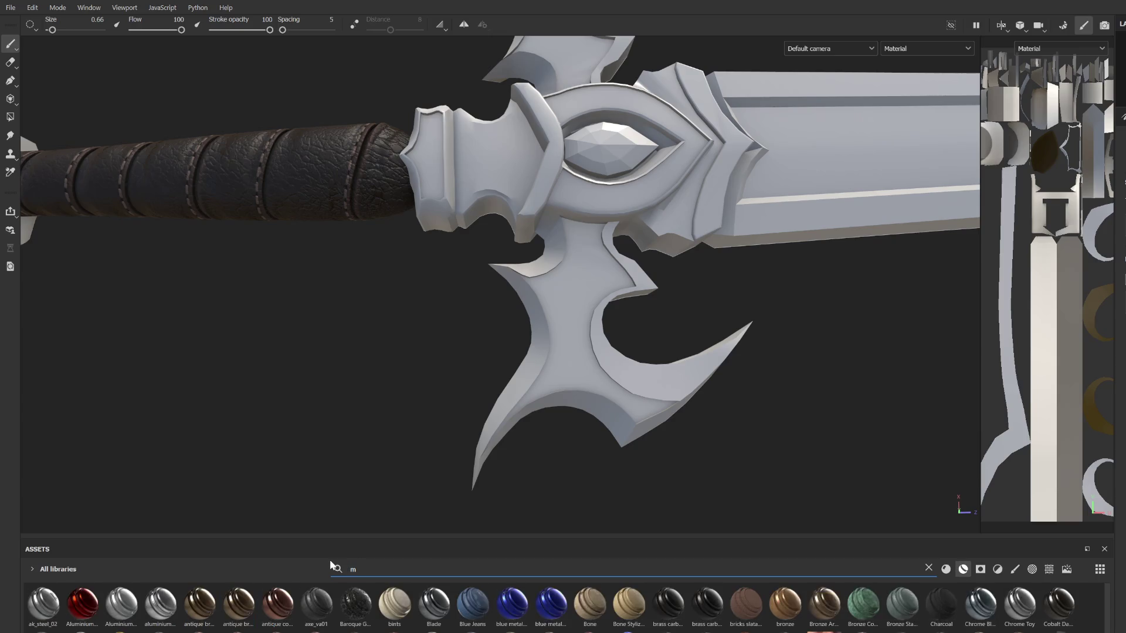
mouse_move(882, 603)
left_mouse_down()
mouse_move(633, 470)
mouse_move(537, 369)
left_mouse_up()
scroll(519, 464, "down", 3)
mouse_move(530, 430)
left_mouse_down("alt")
mouse_move(598, 394)
mouse_move(727, 384)
mouse_move(724, 402)
mouse_move(709, 392)
left_mouse_up("alt")
middle_click_drag(710, 391, 622, 403, "alt")
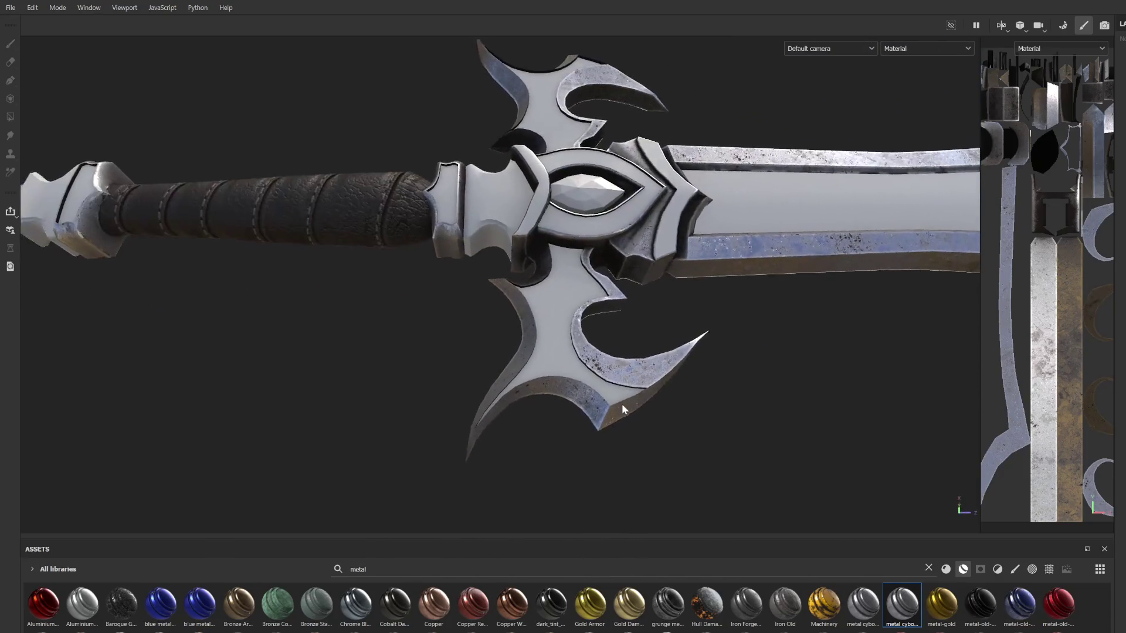
scroll(610, 407, "up", 3)
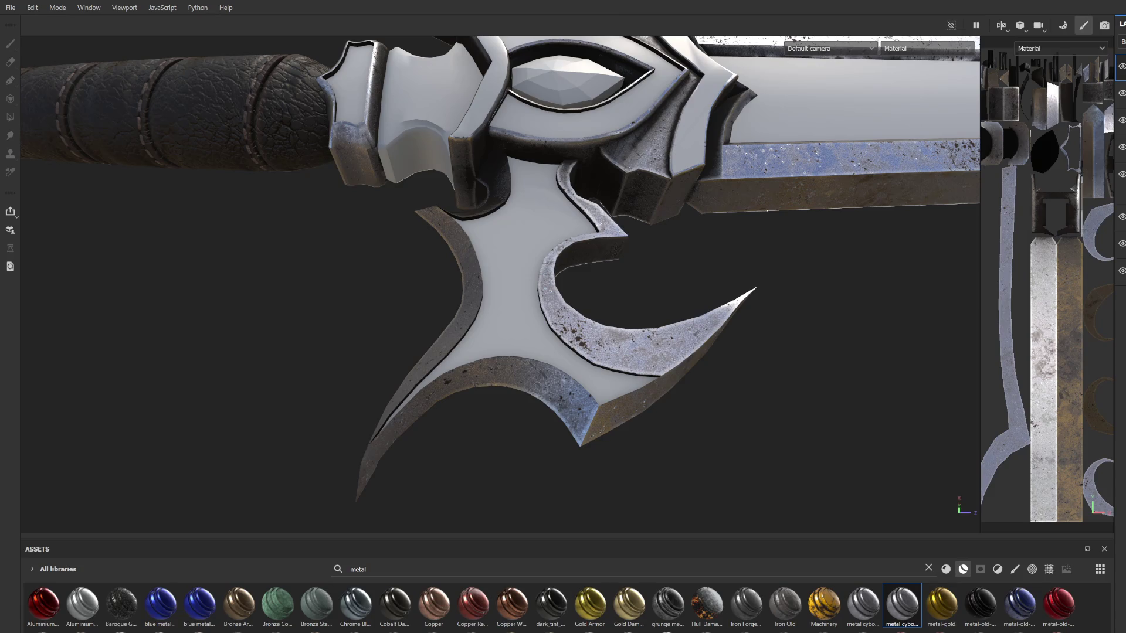
Step: Delete the material's fill layer so only the worn blue metal and bronze rims remain
left_click(1121, 217)
left_click(1122, 147)
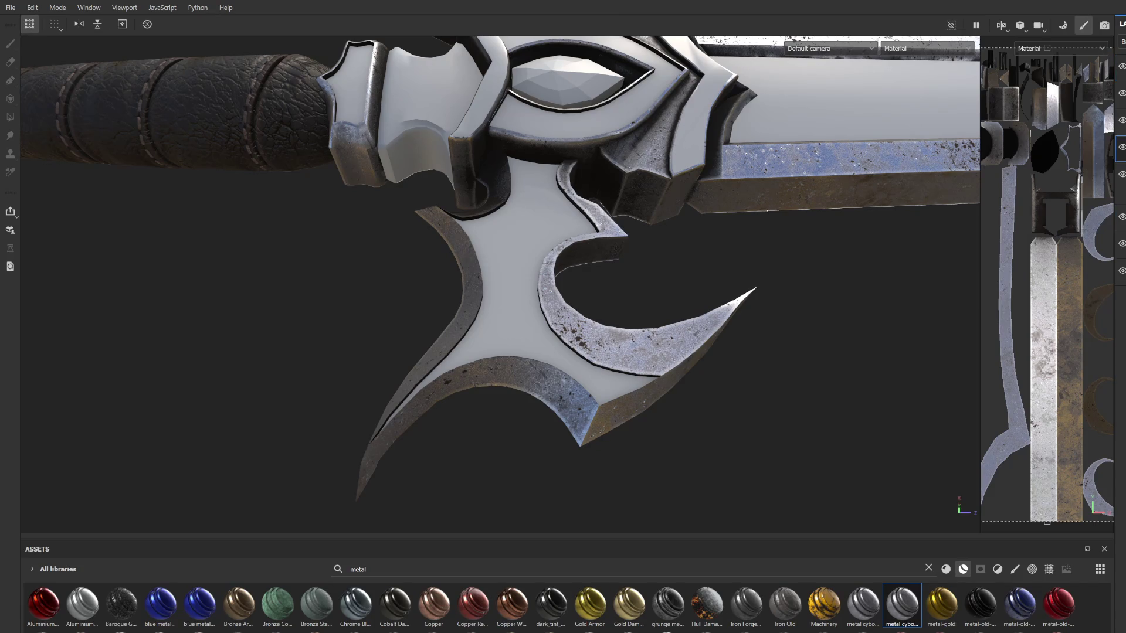
key("1")
left_click(1122, 190)
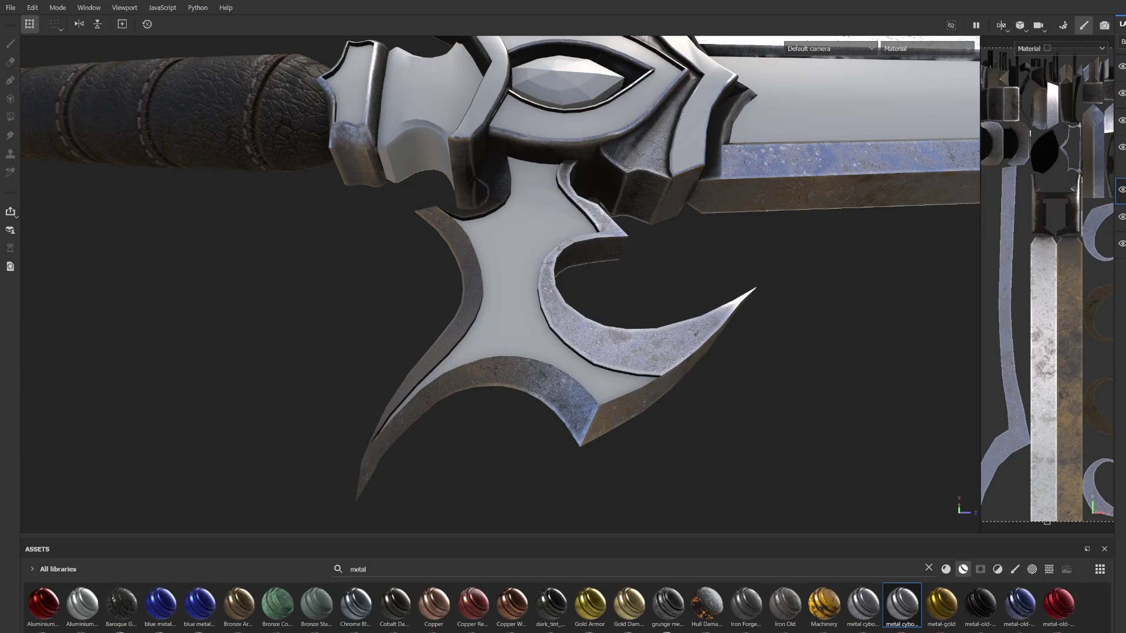
key("Delete")
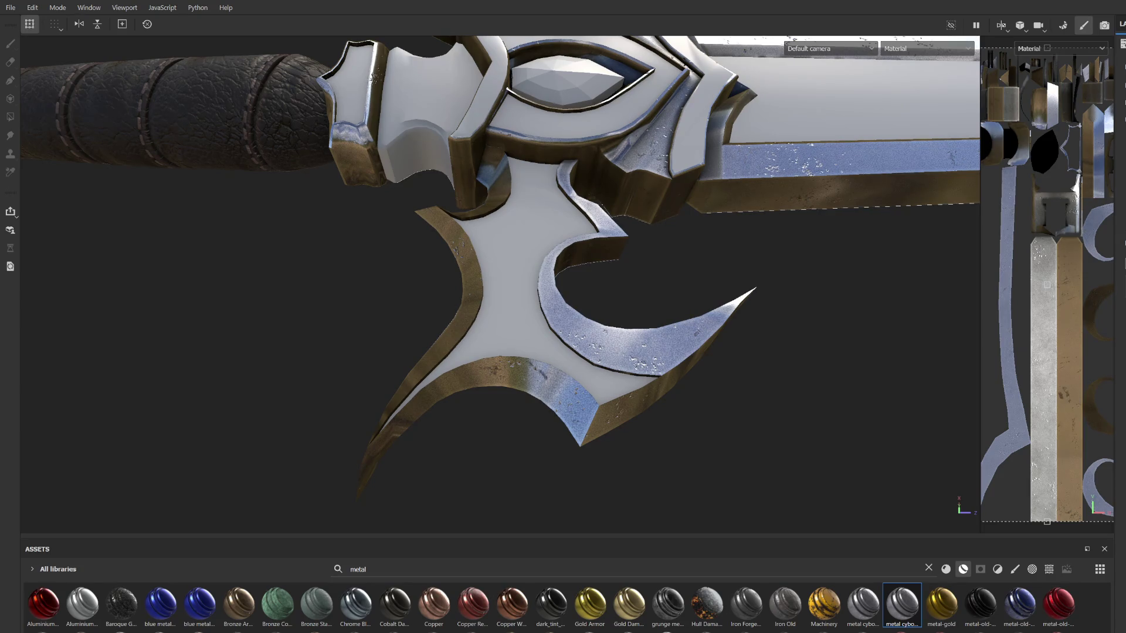
scroll(530, 356, "down", 5)
scroll(575, 354, "up", 4)
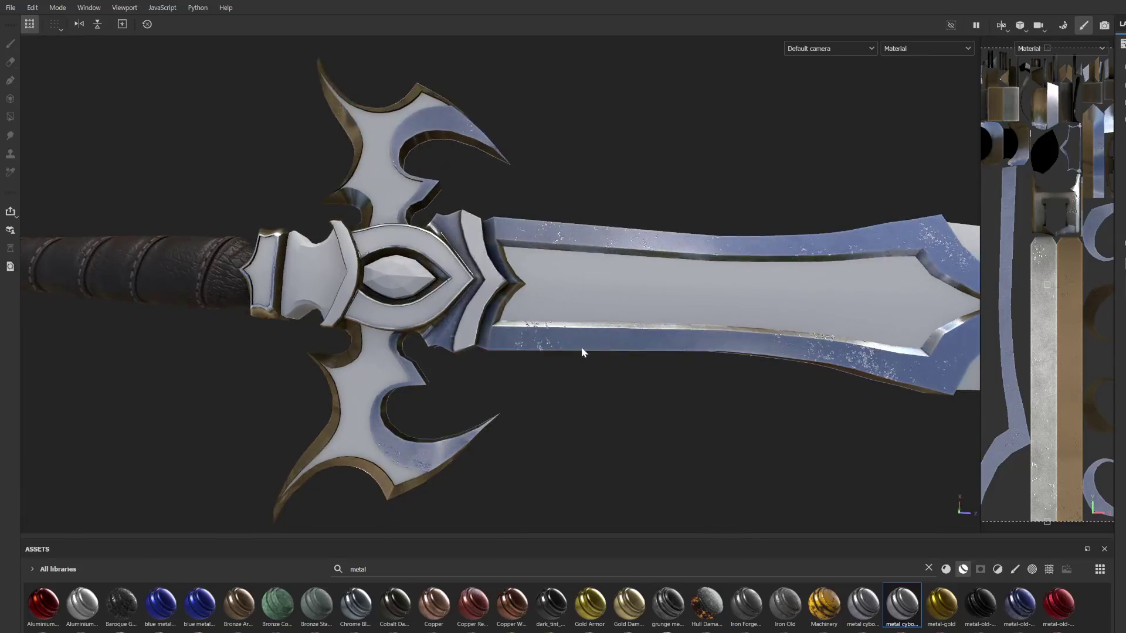
Step: Frame the sword horizontally and drop the worn metal material onto the crossguard
mouse_move(607, 323)
left_mouse_down("alt")
mouse_move(634, 367)
mouse_move(634, 297)
mouse_move(651, 287)
left_mouse_up("alt")
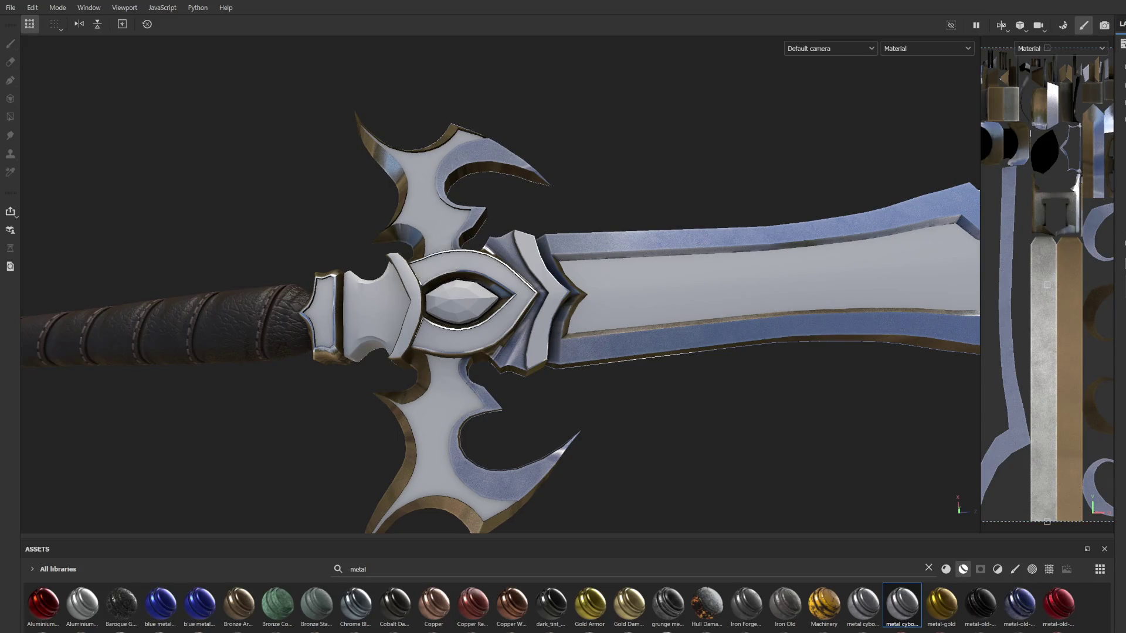
scroll(658, 432, "down", 5)
left_click_drag(658, 432, 619, 344, "alt")
scroll(619, 345, "up", 6)
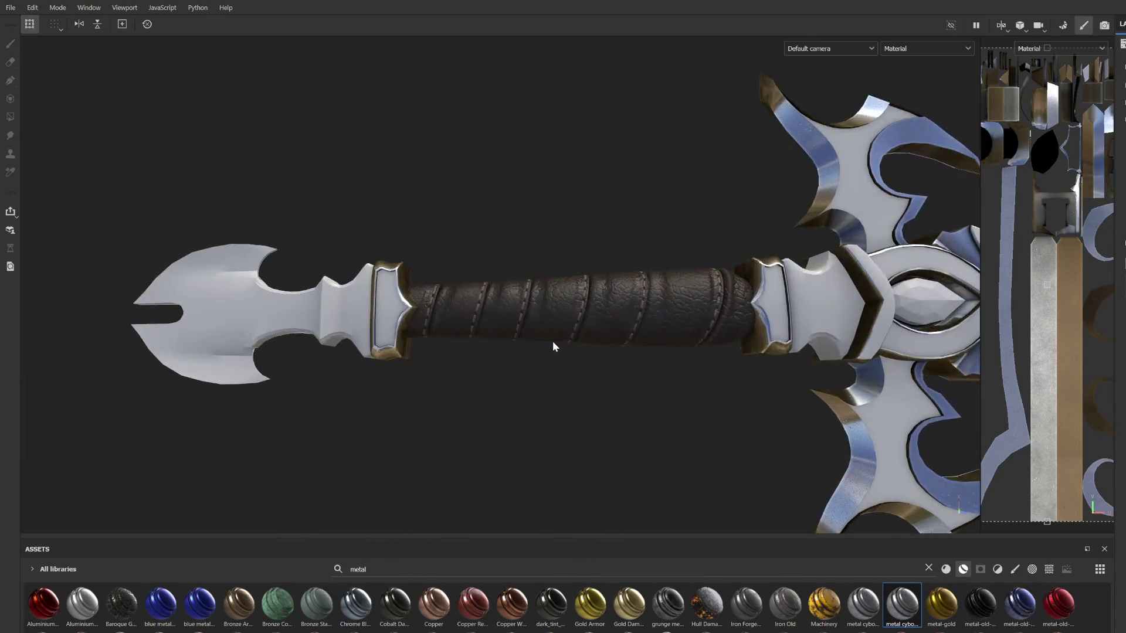
mouse_move(538, 412)
left_mouse_down("alt")
mouse_move(516, 405)
mouse_move(537, 411)
left_mouse_up("alt")
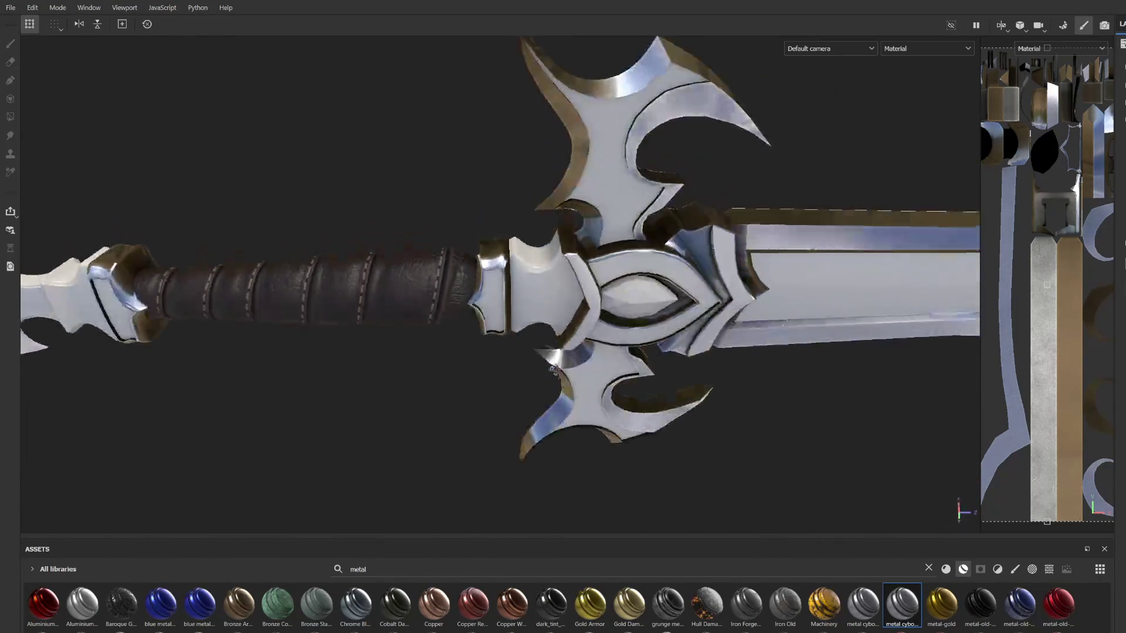
scroll(537, 411, "up", 4)
middle_click_drag(536, 411, 533, 345, "alt")
scroll(532, 344, "down", 6)
left_click_drag(533, 345, 524, 334, "alt")
scroll(403, 326, "up", 5)
mouse_move(327, 352)
middle_mouse_down("alt")
mouse_move(458, 339)
mouse_move(436, 384)
middle_mouse_up("alt")
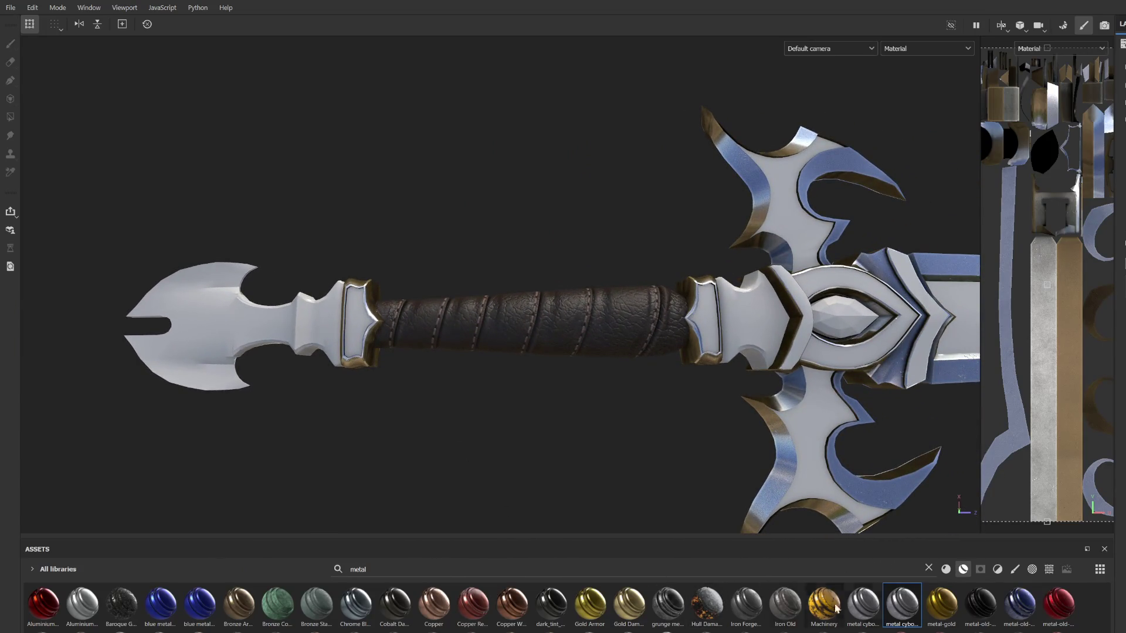
mouse_move(908, 613)
left_mouse_down()
mouse_move(837, 341)
mouse_move(823, 353)
left_mouse_up()
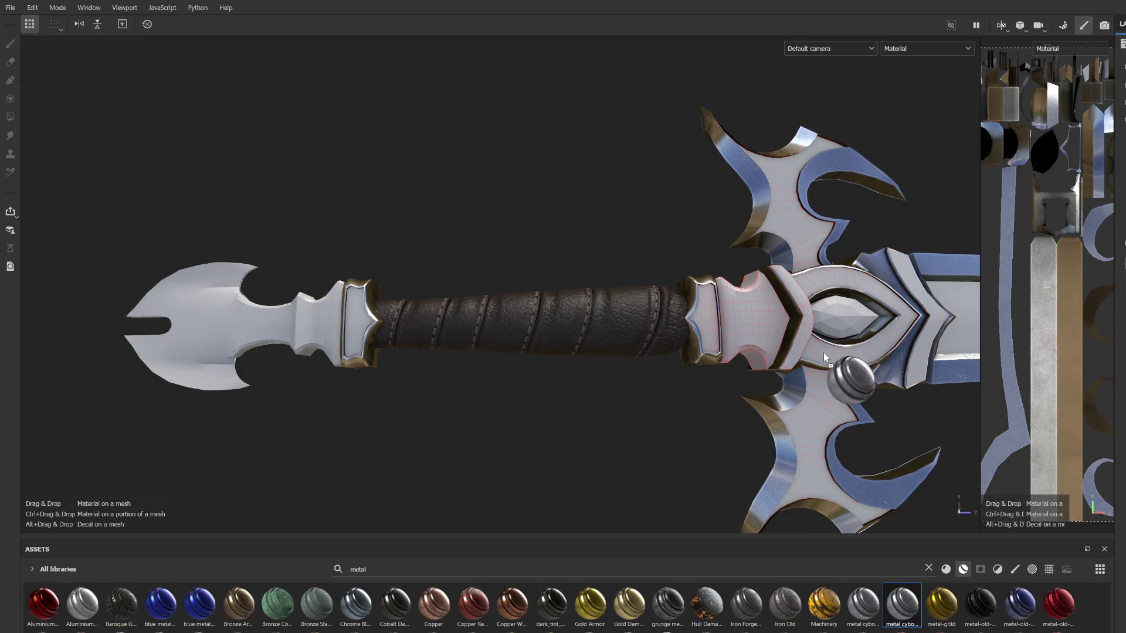
Step: Polygon-fill the crossguard with the blue metal fill layer for a bluish worn finish
middle_click_drag(797, 392, 539, 381, "alt")
left_click(1121, 27)
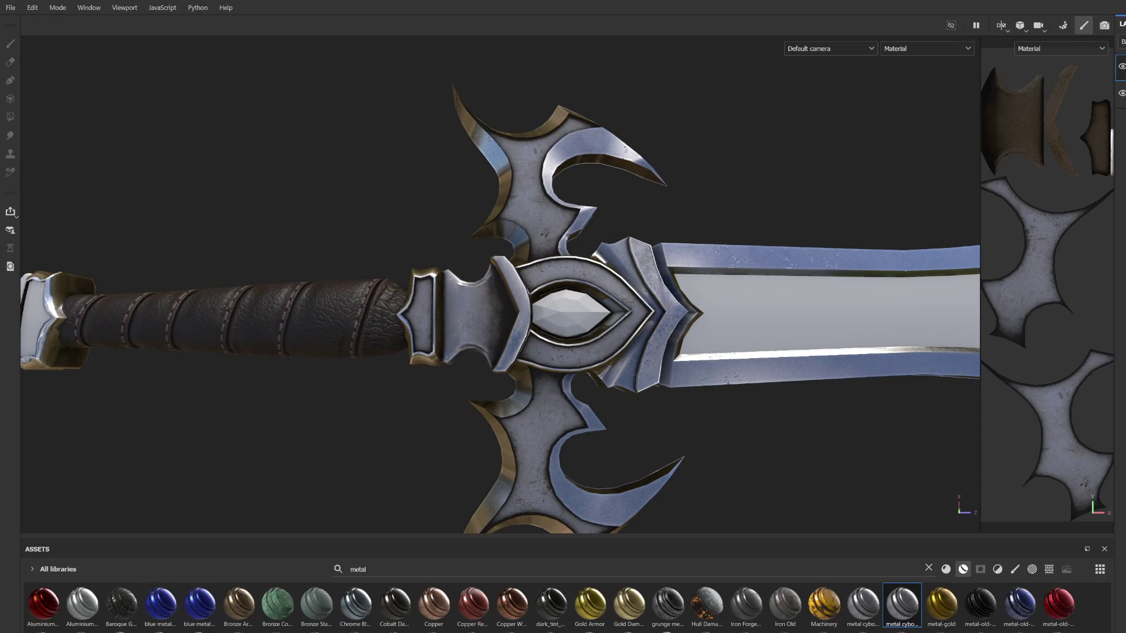
key("4")
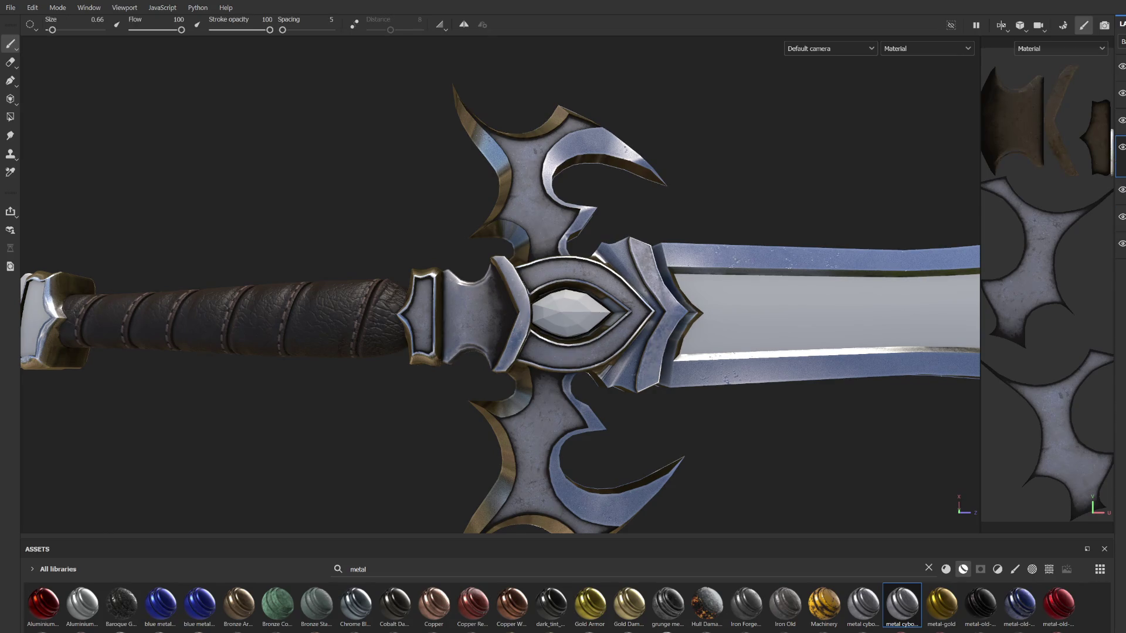
left_click(1122, 189)
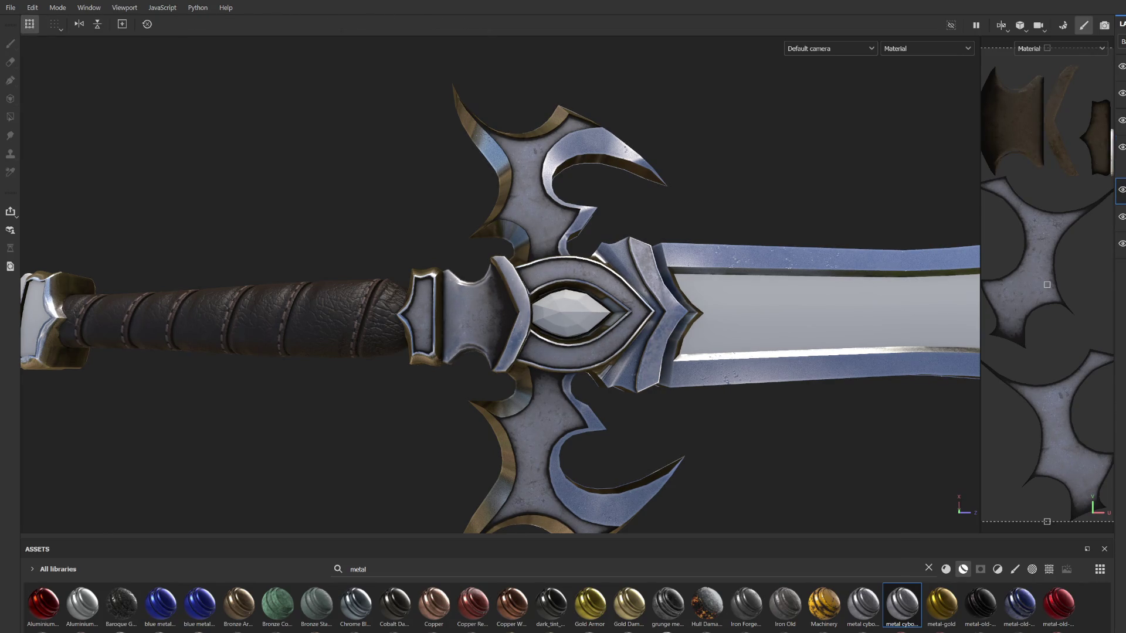
left_click(616, 276)
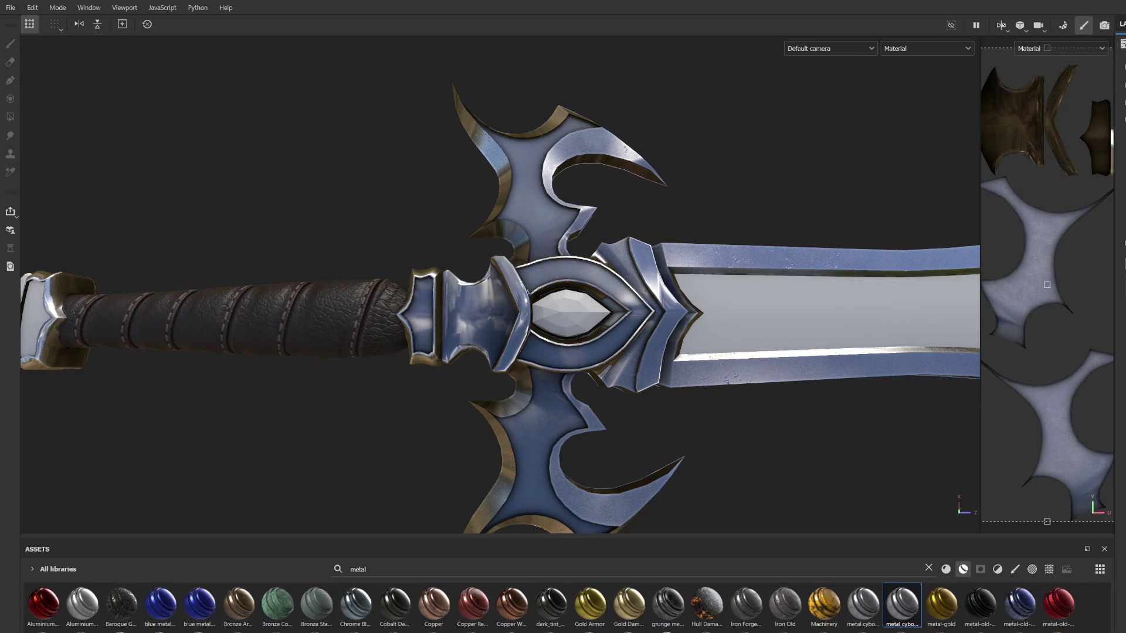
Step: Apply the metal cyborg material to the pommel head
scroll(438, 334, "down", 3)
mouse_move(438, 335)
left_mouse_down("alt")
mouse_move(563, 317)
mouse_move(498, 329)
mouse_move(716, 253)
mouse_move(411, 340)
left_mouse_up("alt")
mouse_move(410, 340)
middle_mouse_down("alt")
mouse_move(697, 344)
mouse_move(553, 359)
middle_mouse_up("alt")
scroll(697, 343, "up", 3)
left_click_drag(902, 604, 564, 361)
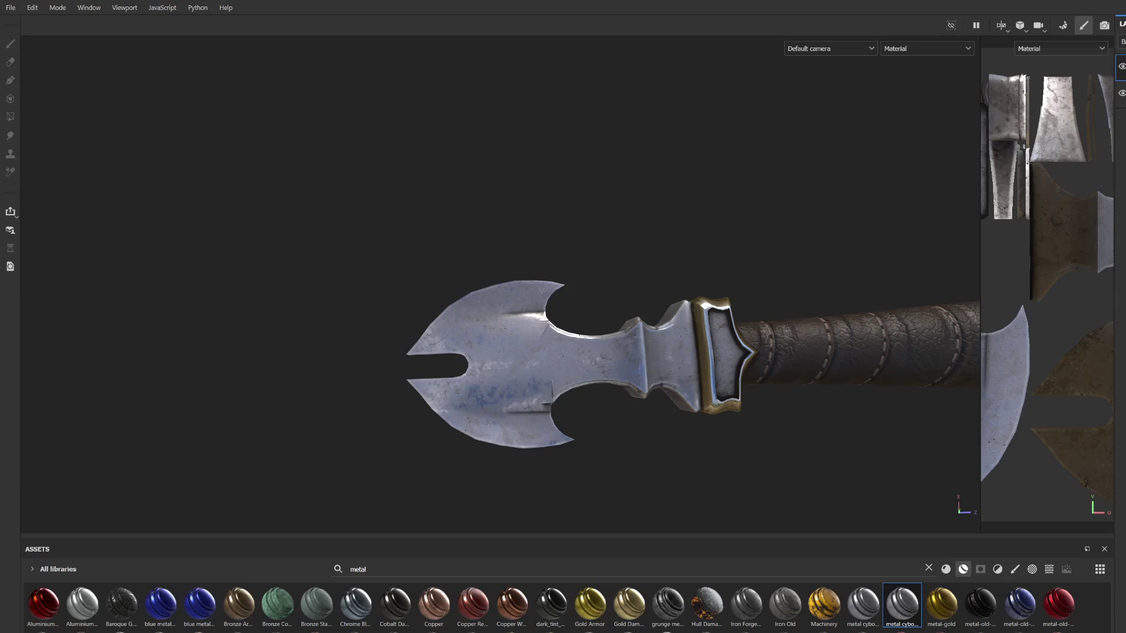
Step: Delete the pommel material's worn grunge layer, leaving glossy blue steel
left_click(1121, 146)
key("1")
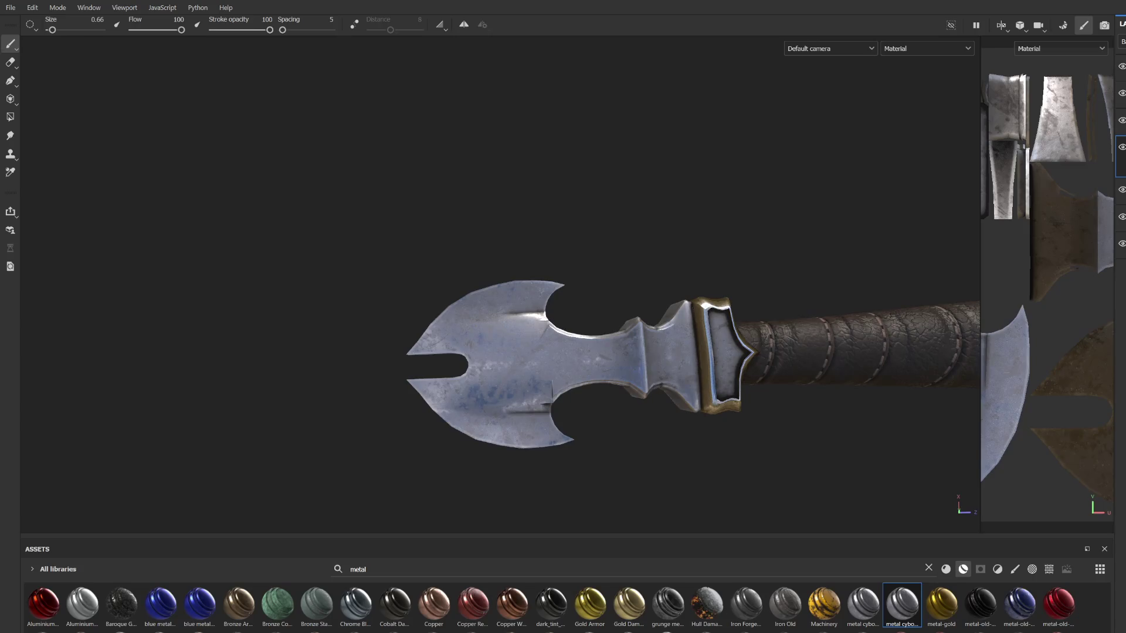
left_click(1121, 189)
key("Delete")
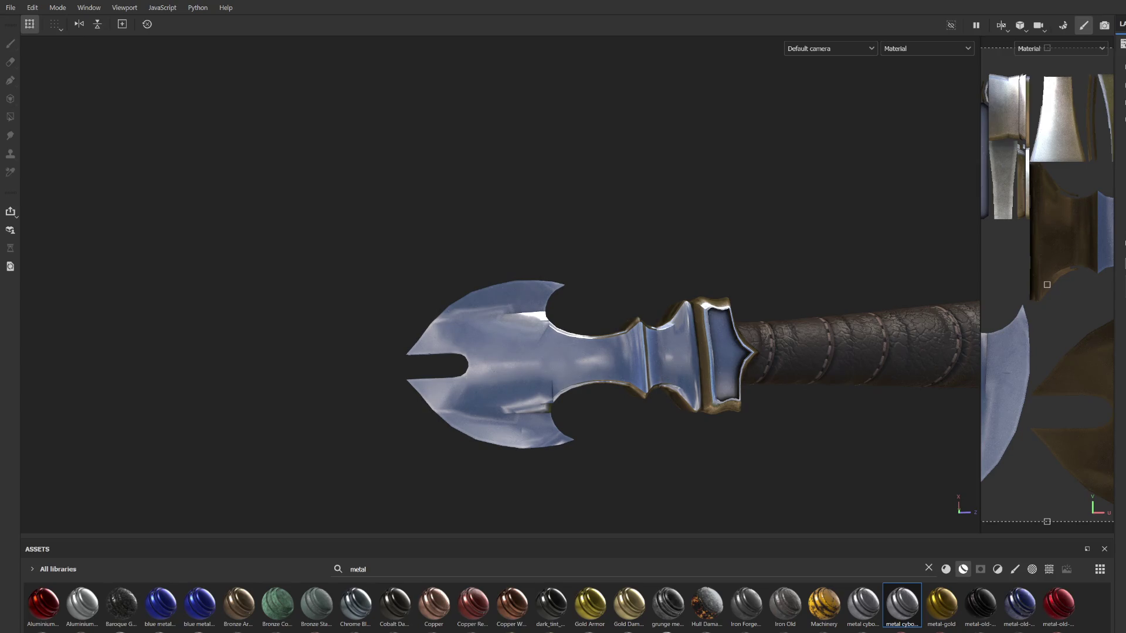
scroll(763, 359, "down", 8)
middle_click_drag(874, 346, 650, 343)
Step: Hide the blade material's bottom layer so the inner panel near the guard turns darker blue metal
mouse_move(649, 344)
left_mouse_down("alt")
mouse_move(744, 422)
mouse_move(741, 382)
mouse_move(688, 375)
left_mouse_up("alt")
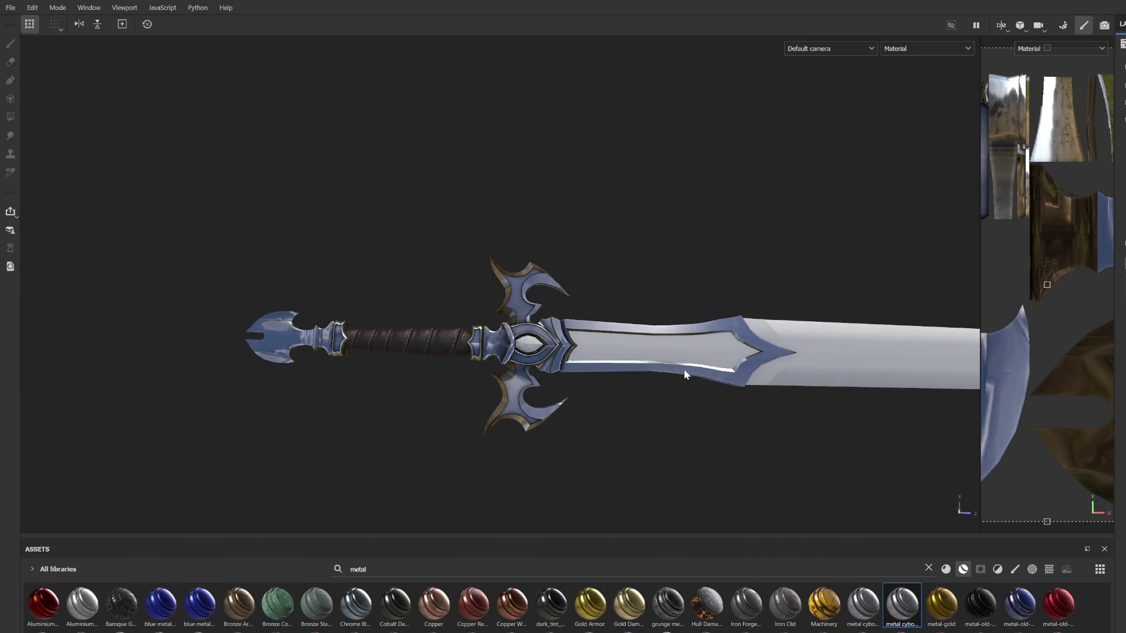
scroll(688, 376, "up", 5)
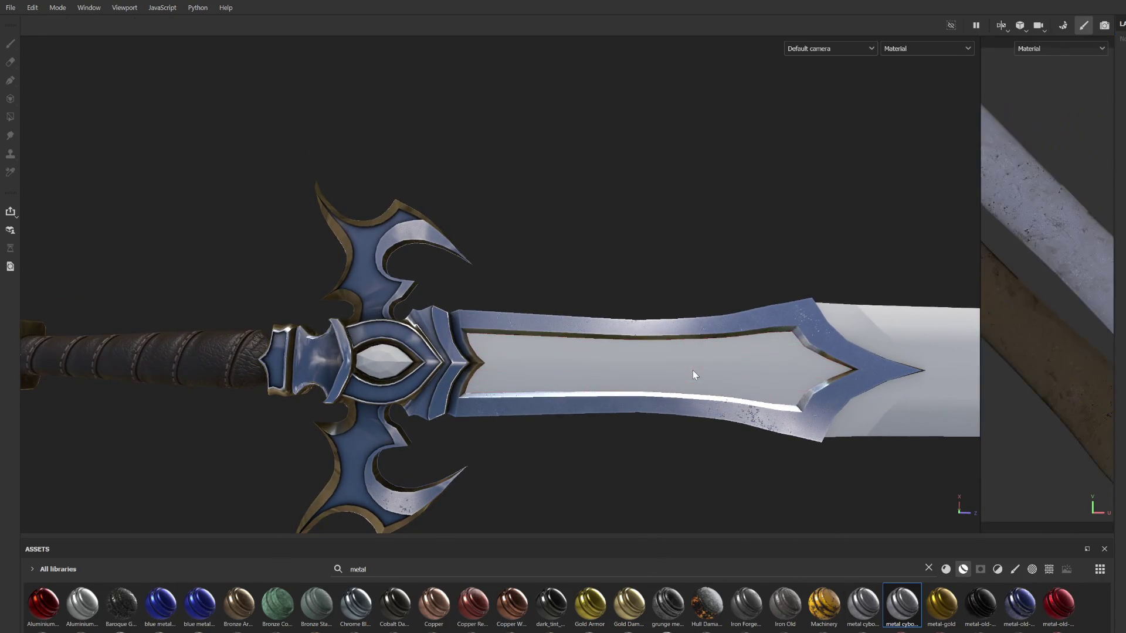
scroll(686, 366, "down", 3)
scroll(688, 345, "up", 2)
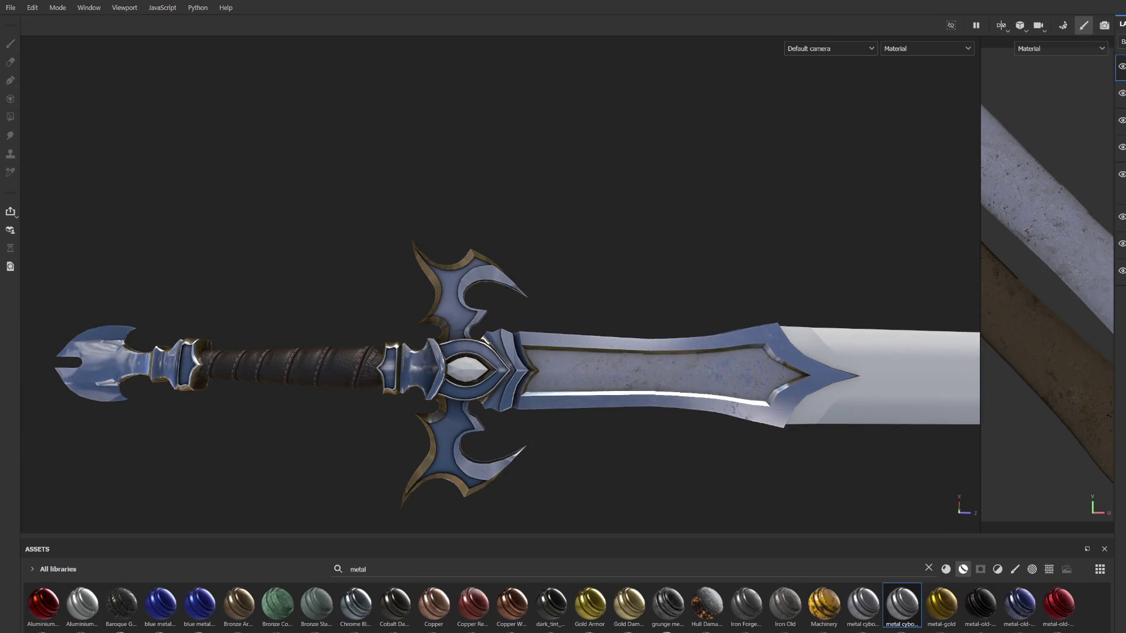
left_click(1122, 147)
key("1")
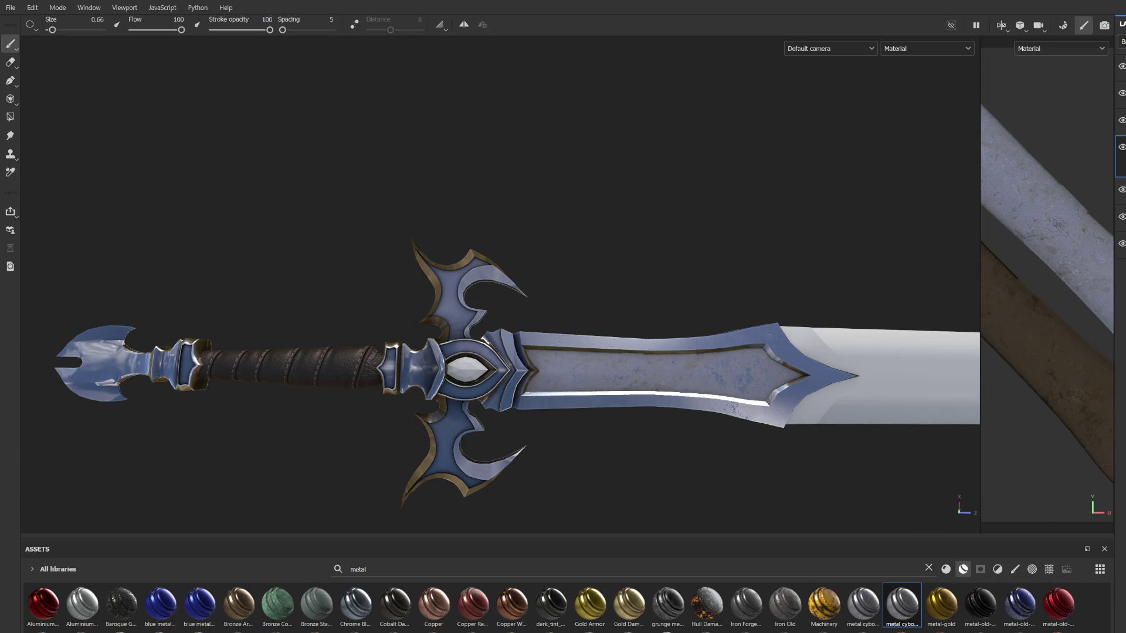
left_click(1121, 189)
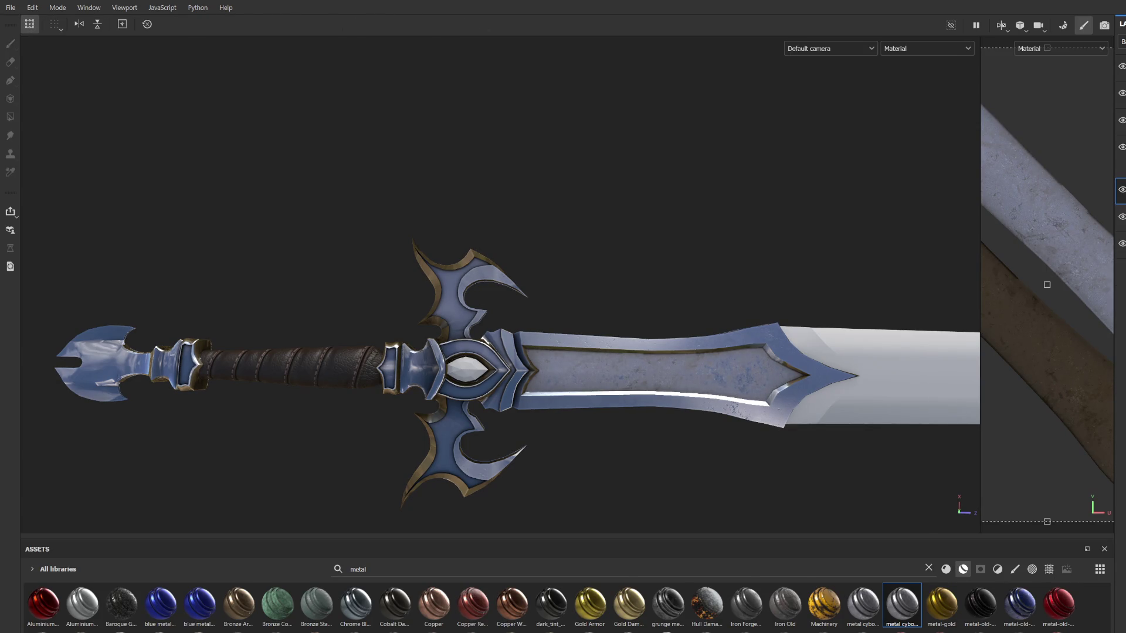
left_click(1121, 244)
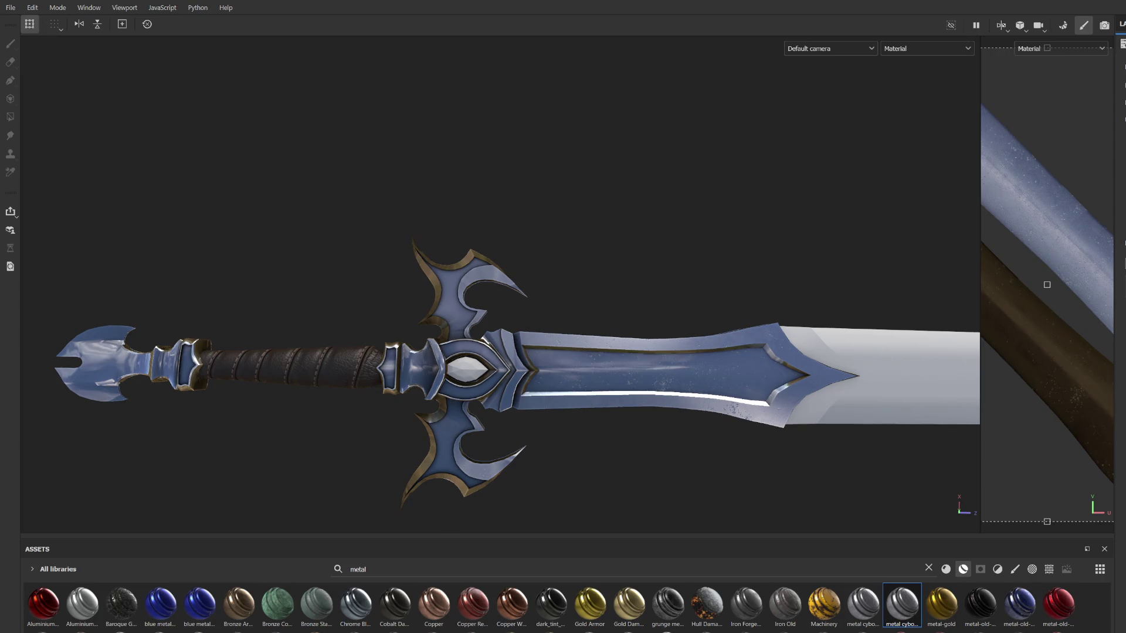
Step: Apply metal cyborg to the blade's central strip and adjust its layers to remove scratch speckles
scroll(673, 409, "down", 3)
mouse_move(673, 410)
left_mouse_down("alt")
mouse_move(573, 329)
mouse_move(620, 338)
mouse_move(569, 360)
mouse_move(581, 372)
left_mouse_up("alt")
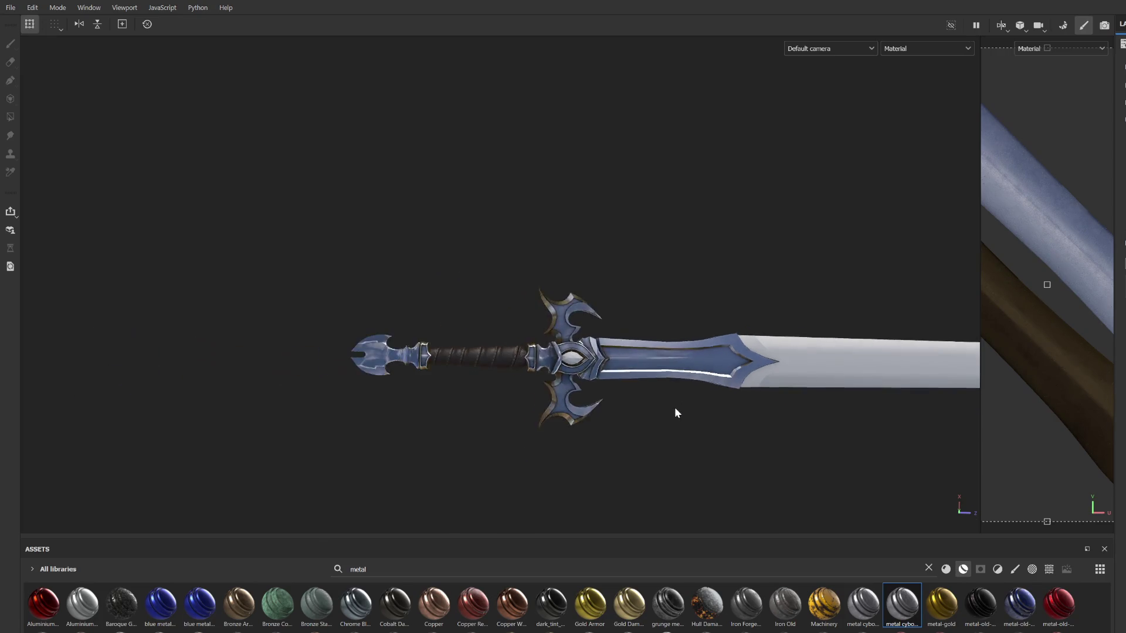
scroll(551, 350, "up", 3)
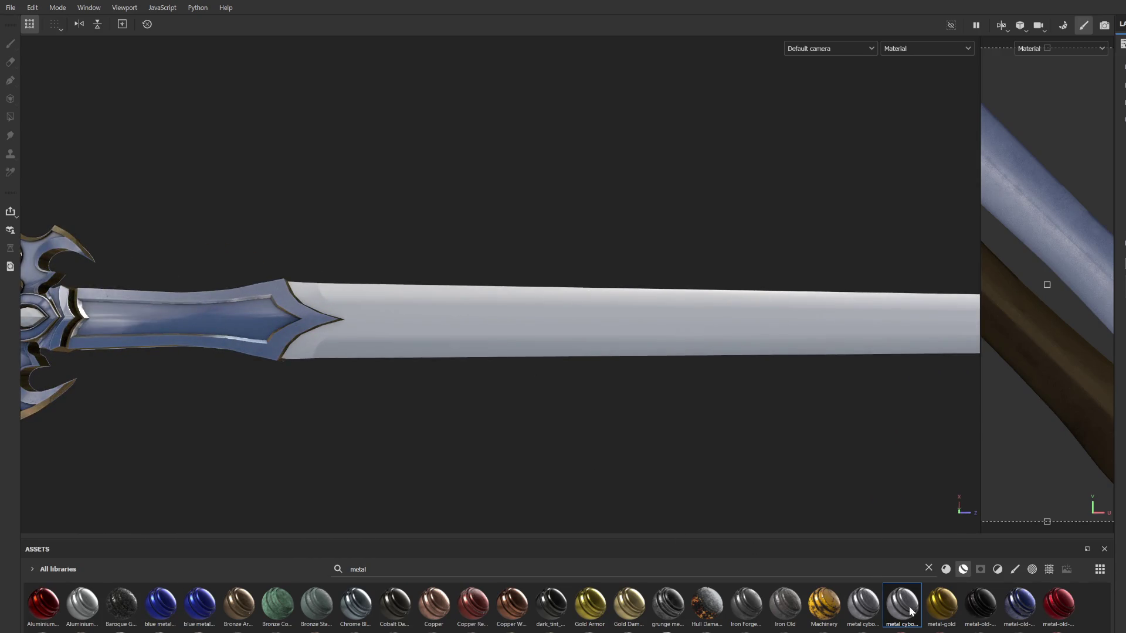
mouse_move(909, 610)
left_mouse_down()
mouse_move(690, 414)
mouse_move(569, 328)
left_mouse_up()
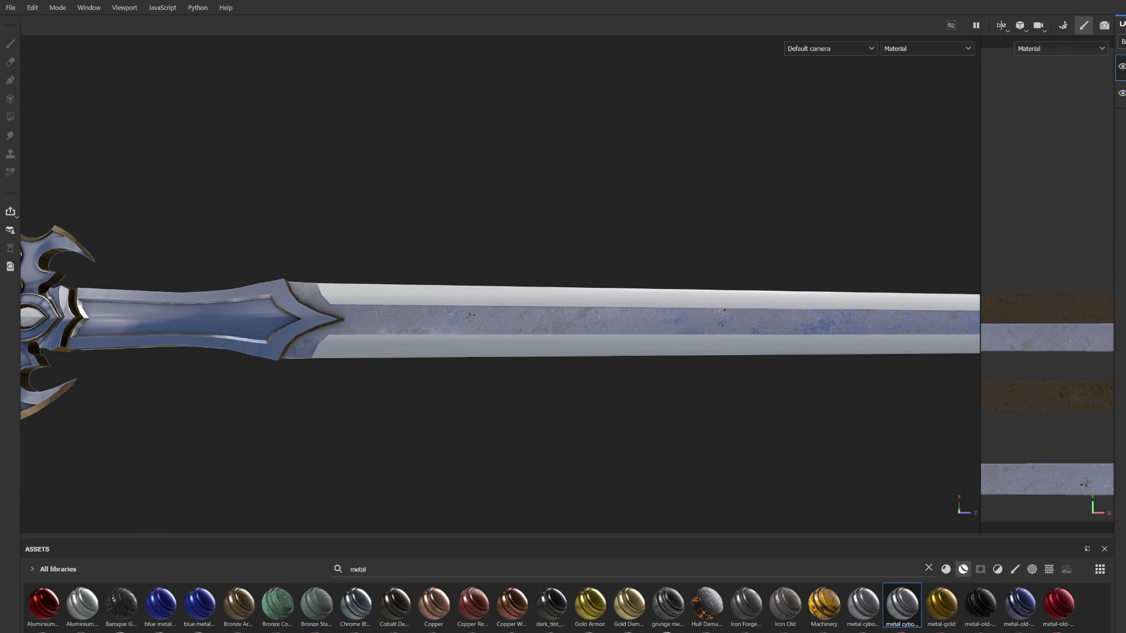
left_click(1121, 147)
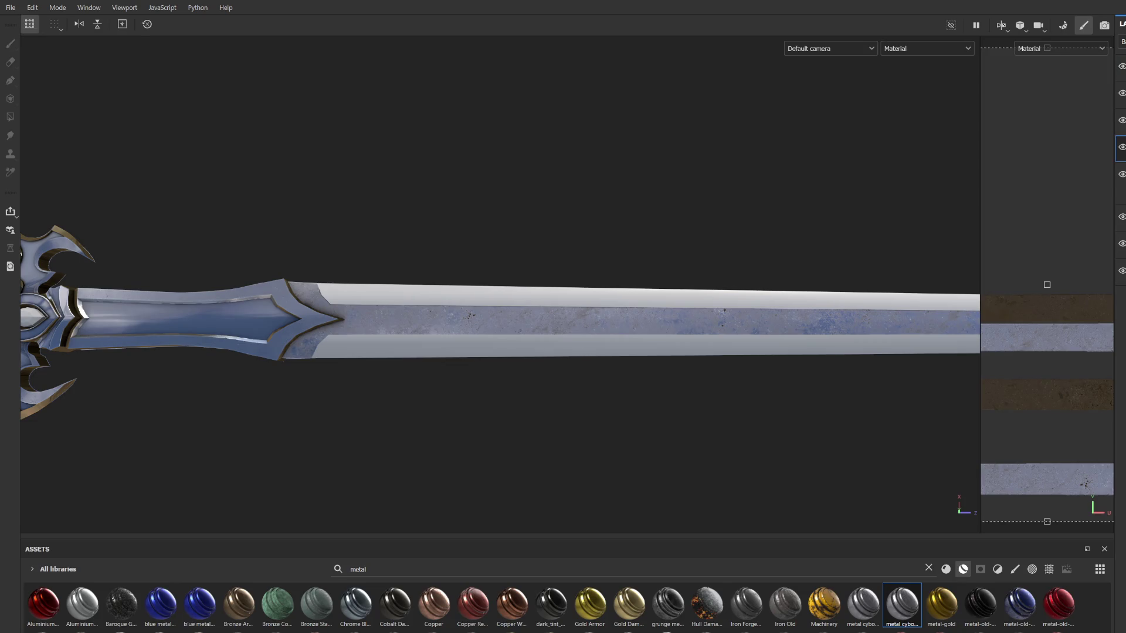
left_click(1121, 189)
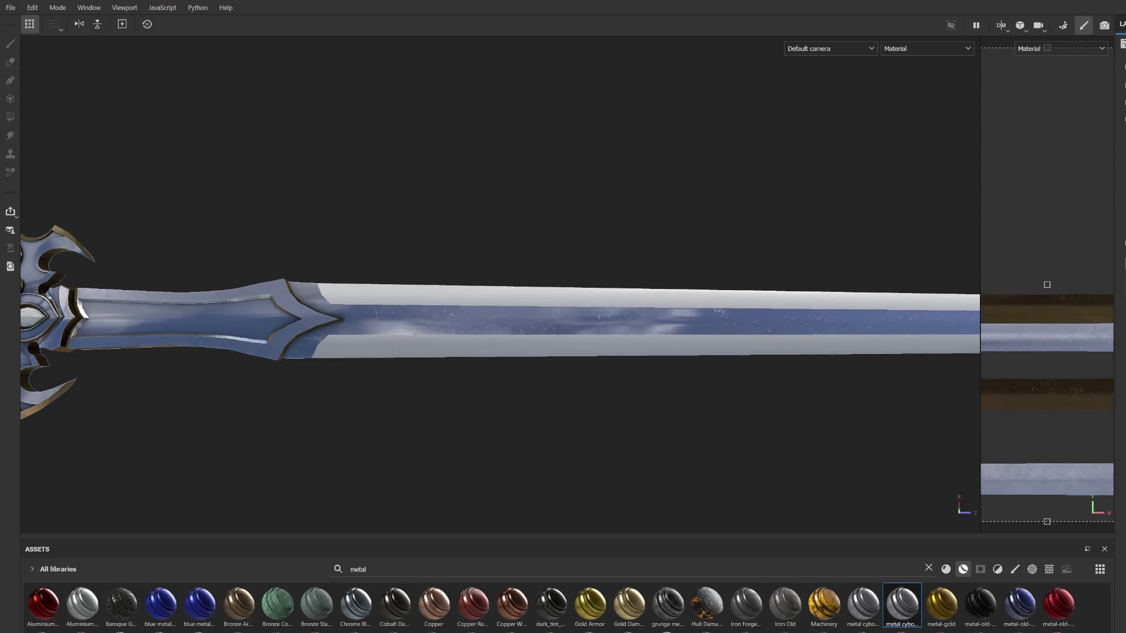
Step: Switch the Assets filter to plain Materials and clear the 'metal' search
scroll(593, 342, "up", 2)
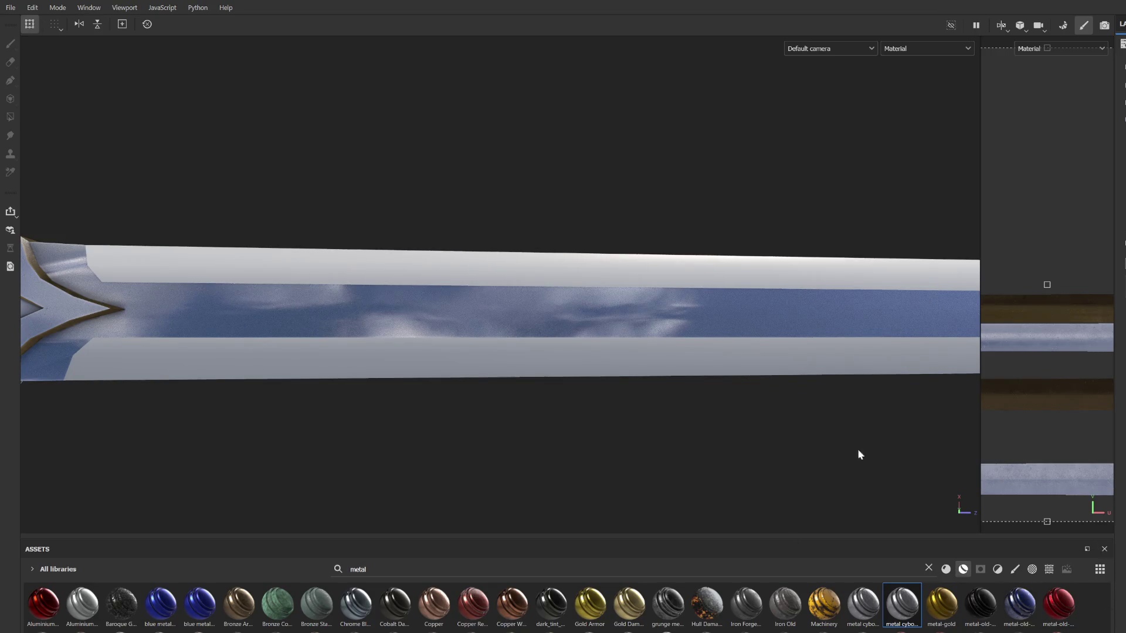
scroll(640, 449, "down", 5)
mouse_move(636, 381)
middle_mouse_down()
mouse_move(607, 372)
mouse_move(667, 346)
middle_mouse_up()
scroll(569, 357, "up", 4)
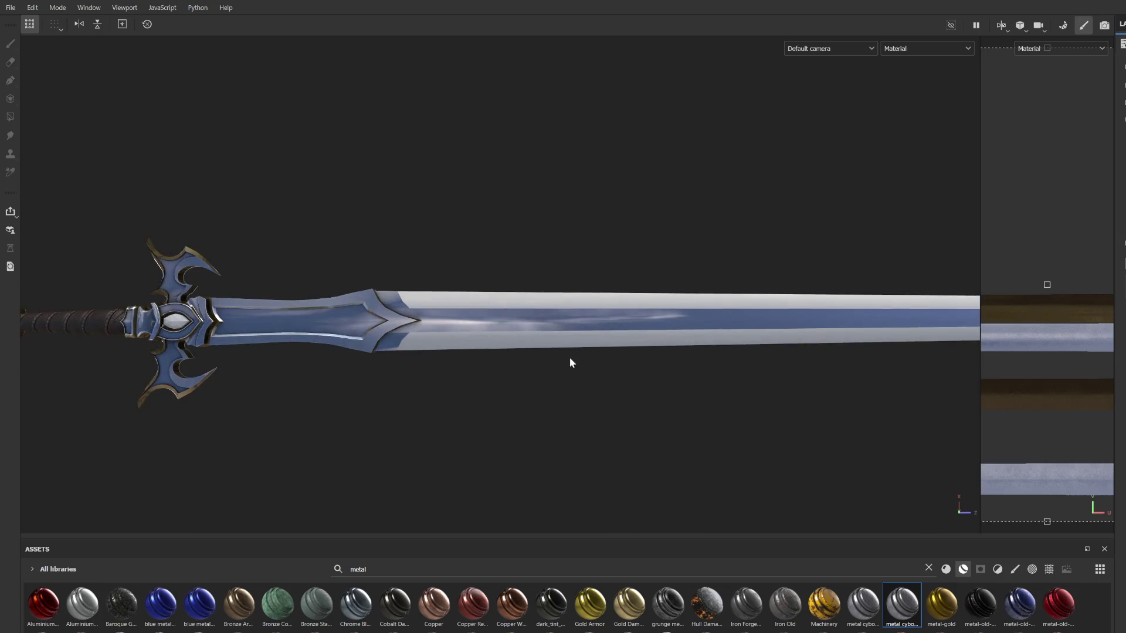
scroll(566, 369, "up", 2)
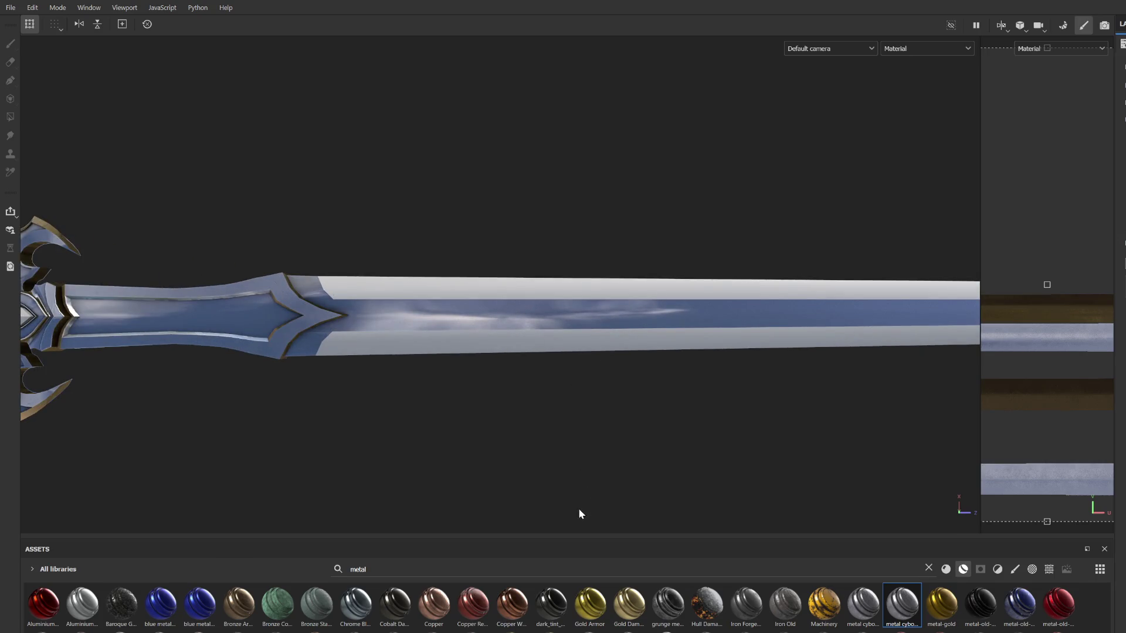
scroll(617, 427, "down", 3)
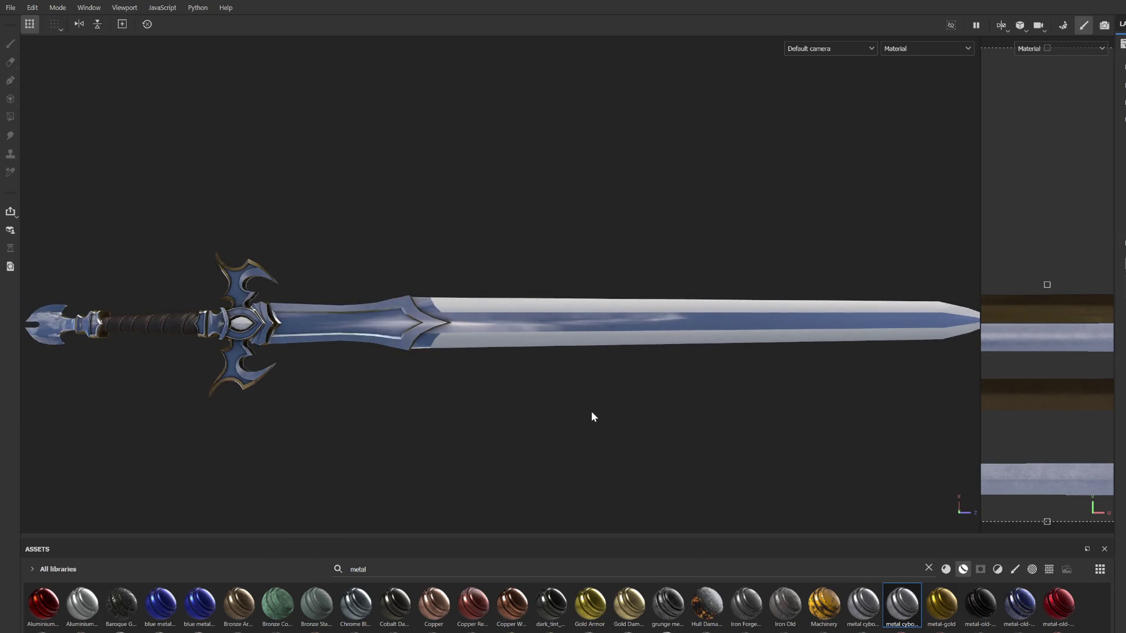
left_click(946, 570)
left_click(929, 567)
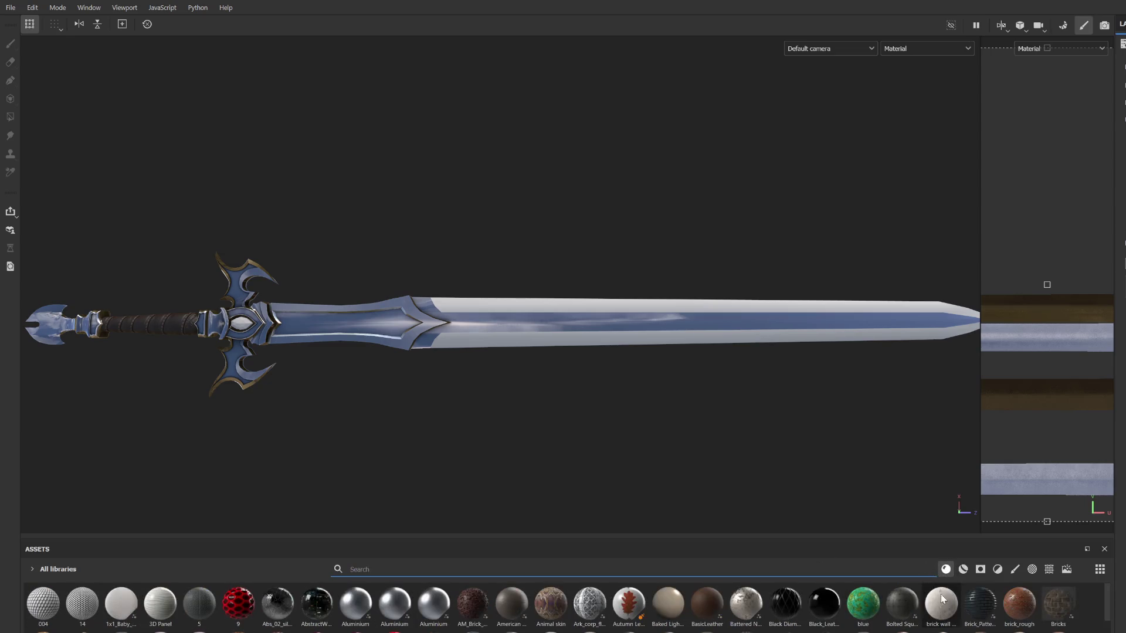
Step: Apply the Chrome Toy material to the blade and select its layer to adjust the projection
left_click(963, 569)
mouse_move(1019, 604)
left_mouse_down()
mouse_move(862, 507)
mouse_move(628, 317)
left_mouse_up()
scroll(628, 317, "up", 5)
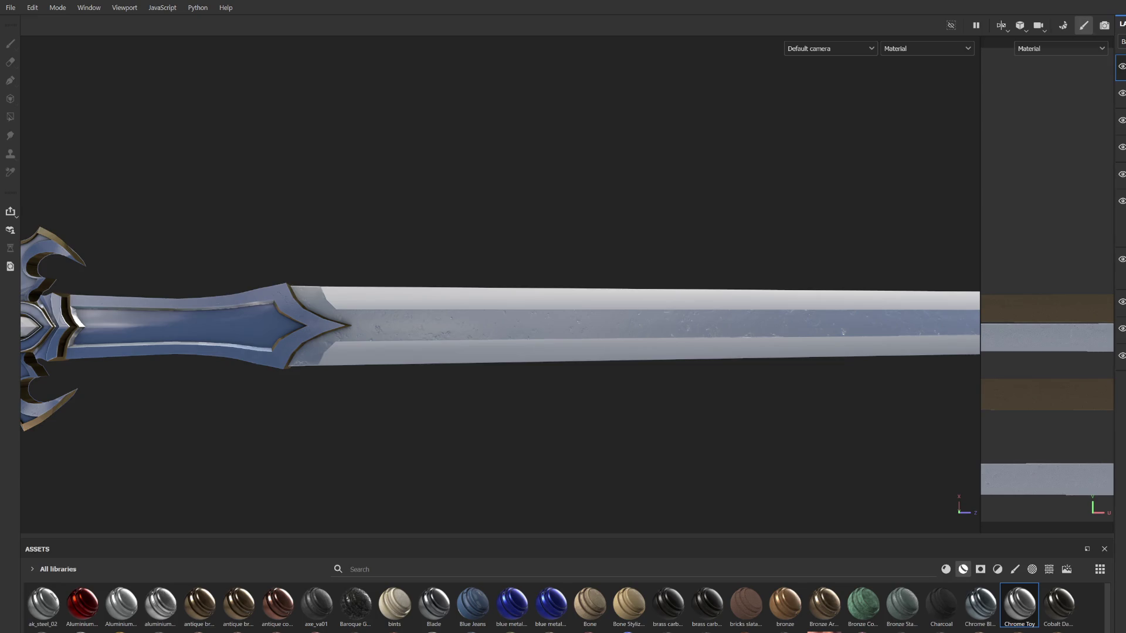
left_click(1122, 148)
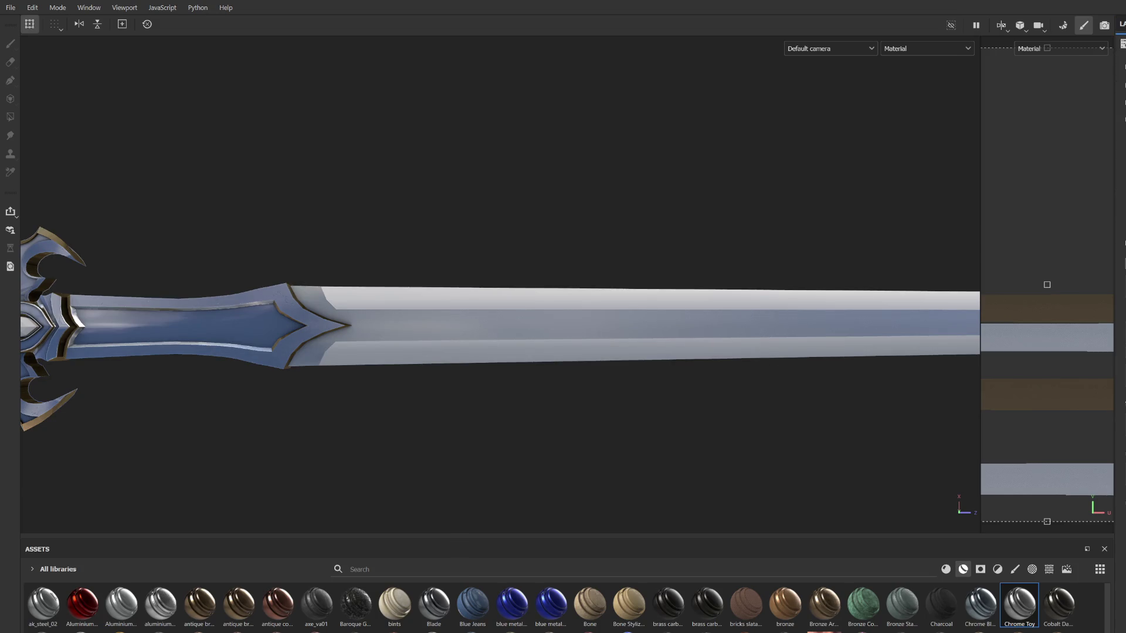
scroll(779, 427, "down", 5)
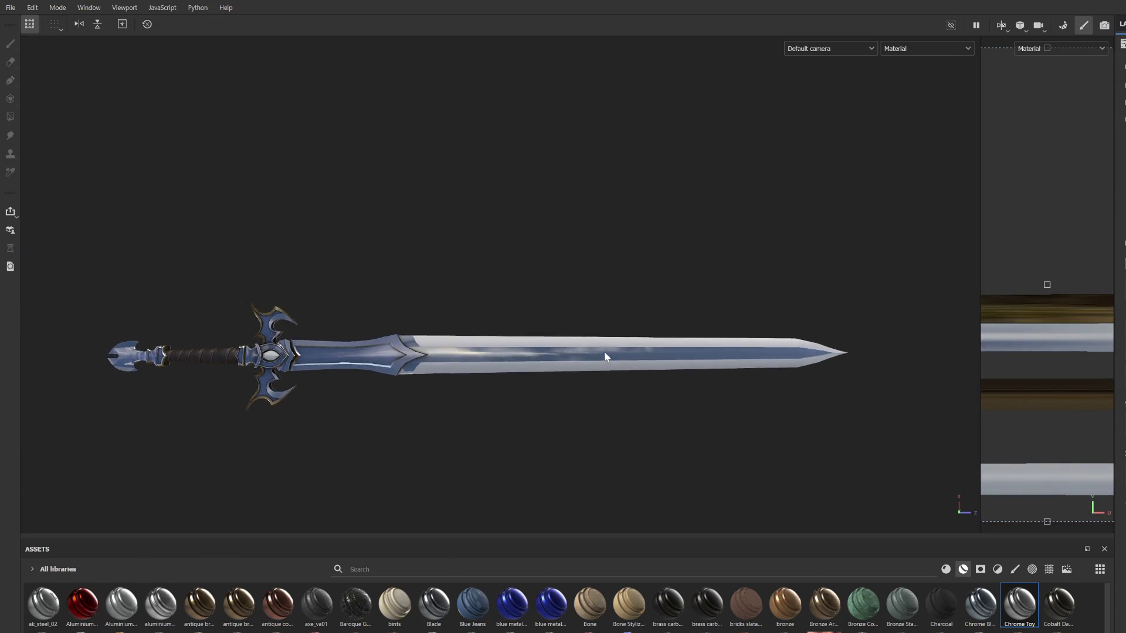
scroll(604, 355, "up", 5)
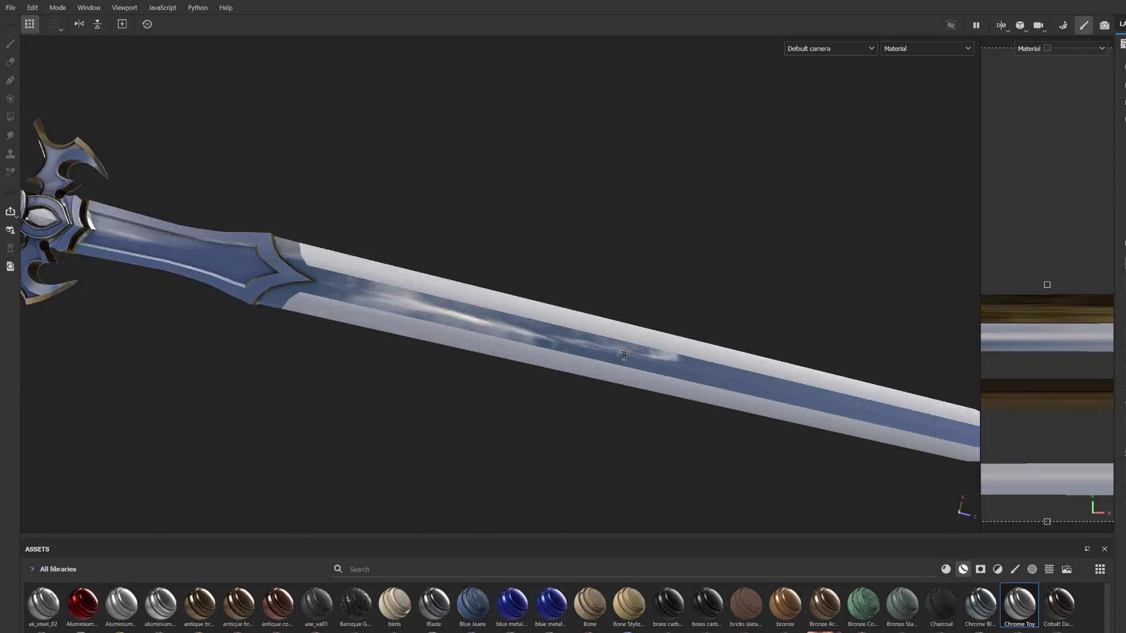
left_click_drag(726, 420, 654, 371)
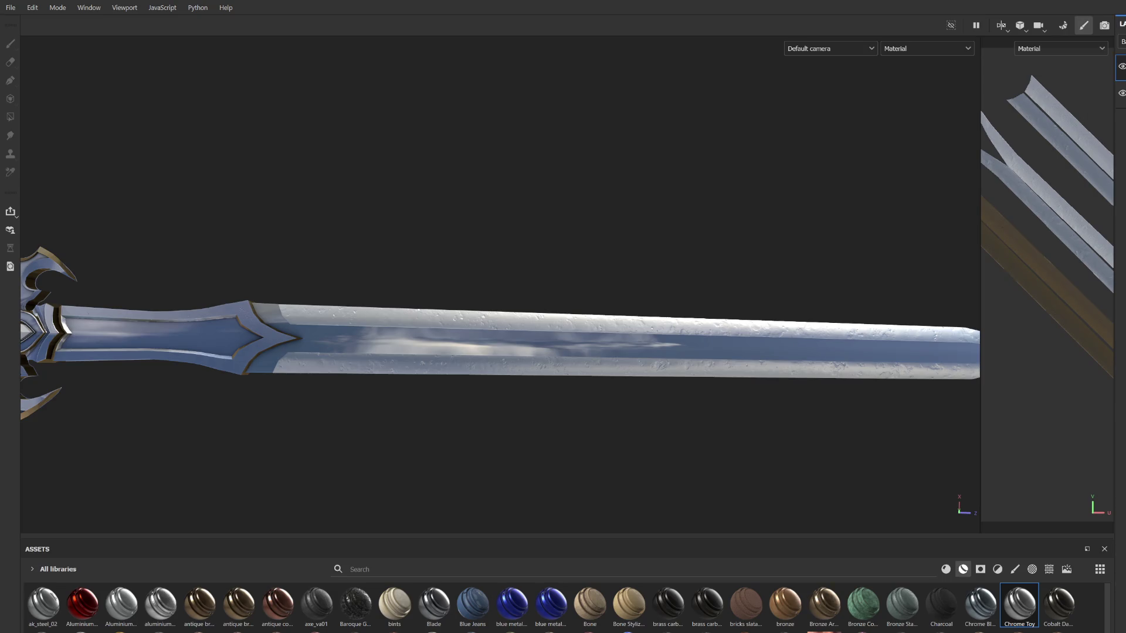
left_click(1122, 147)
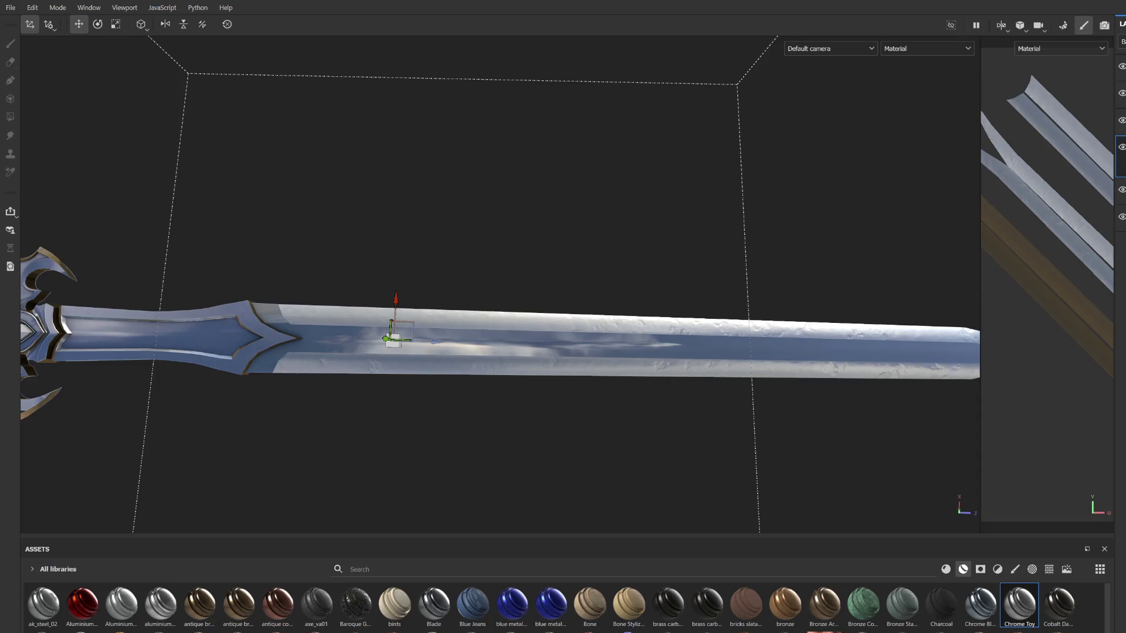
Step: Finish the chrome projection and orbit until the whole blade lies horizontal in view
scroll(614, 329, "up", 3)
scroll(615, 329, "down", 3)
mouse_move(632, 245)
left_mouse_down("alt")
mouse_move(622, 262)
mouse_move(609, 255)
left_mouse_up("alt")
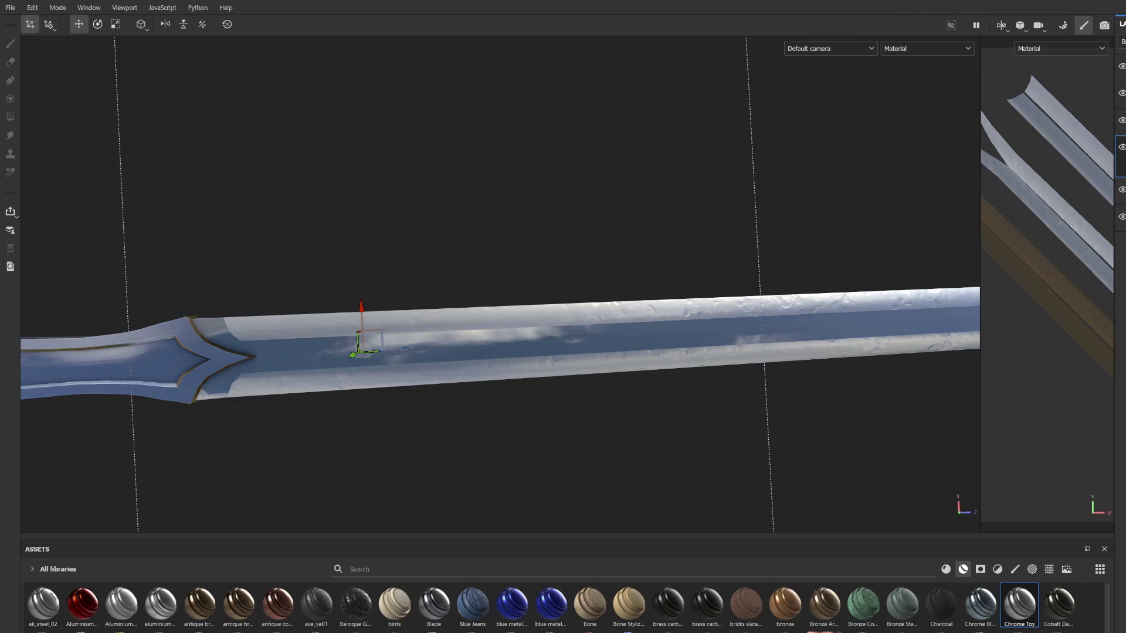
left_click(1120, 190)
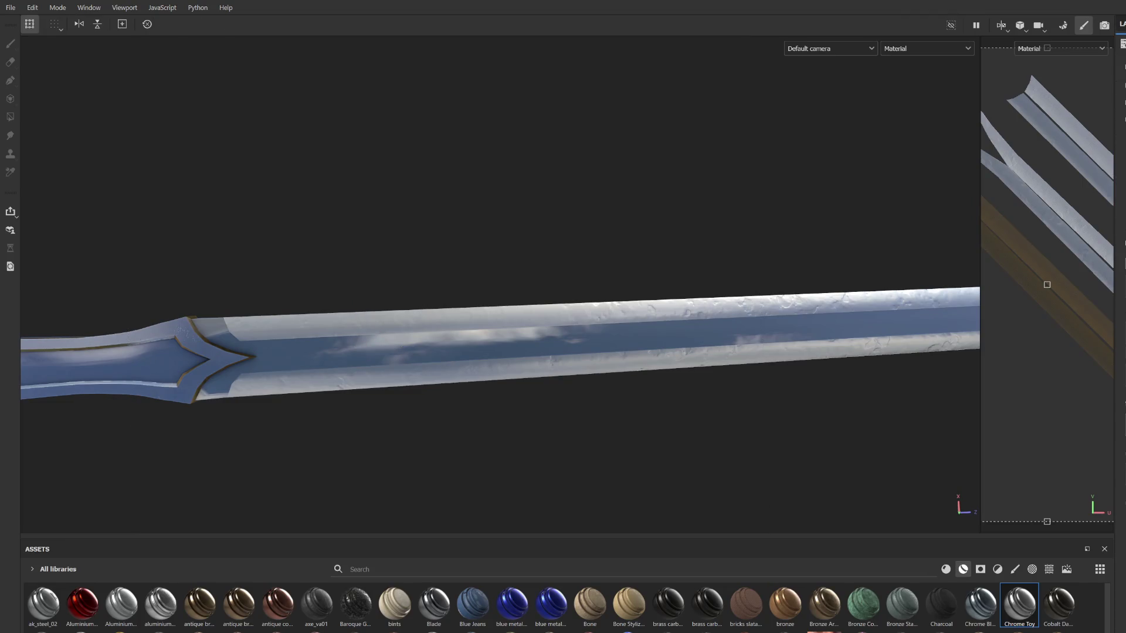
mouse_move(768, 364)
left_mouse_down("alt")
mouse_move(475, 299)
mouse_move(628, 397)
mouse_move(573, 284)
mouse_move(673, 251)
left_mouse_up("alt")
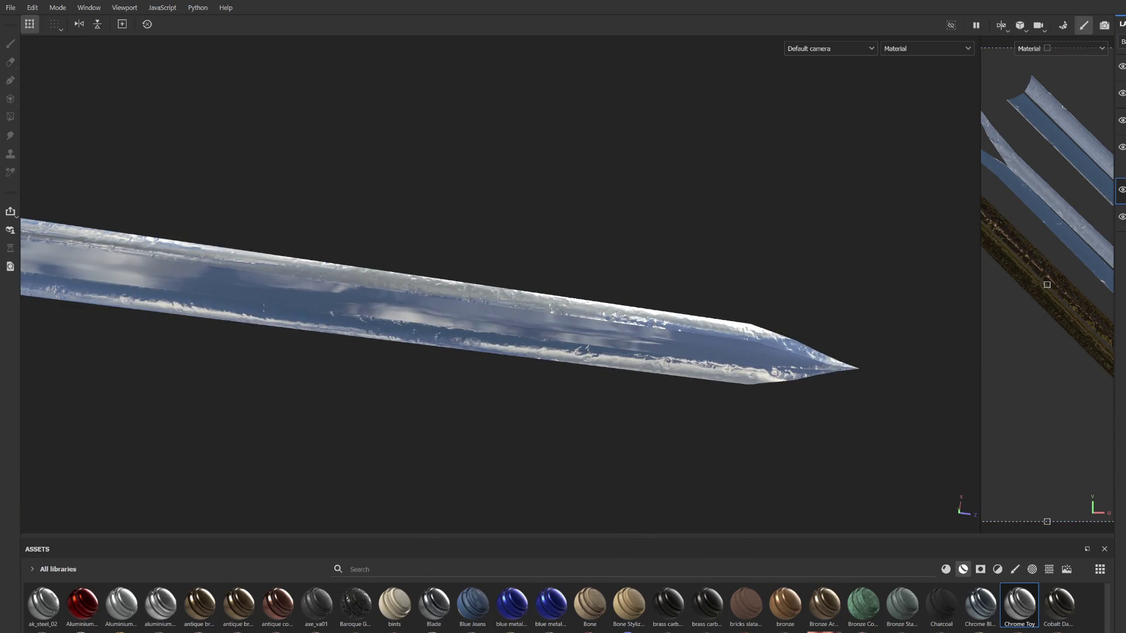
left_click(1121, 157)
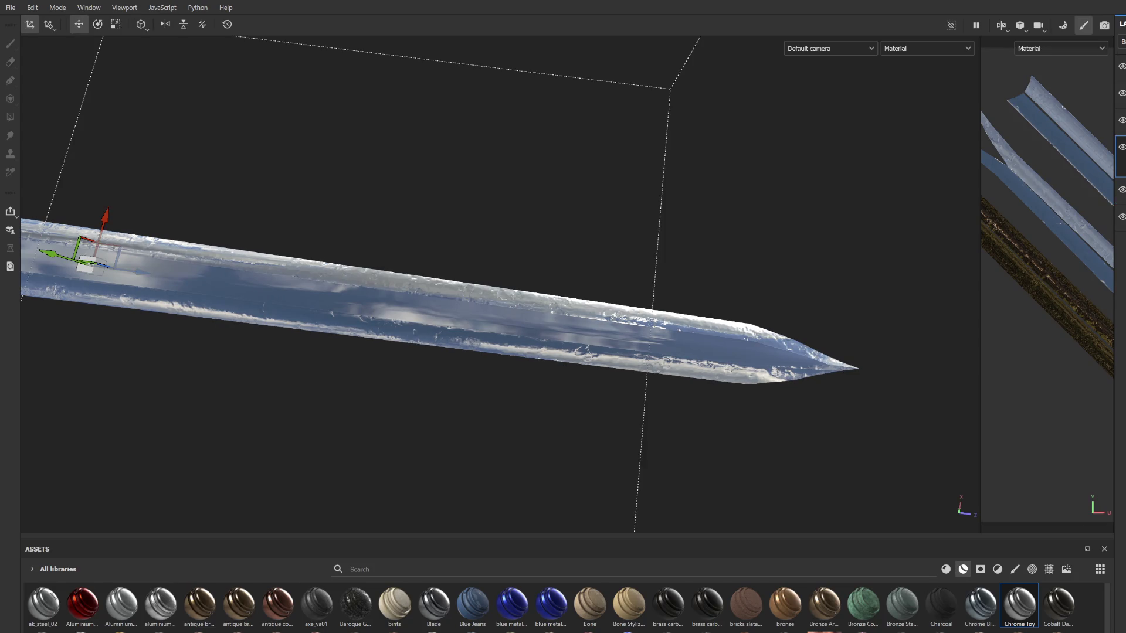
mouse_move(673, 251)
left_mouse_down("alt")
mouse_move(716, 279)
mouse_move(623, 393)
mouse_move(631, 352)
mouse_move(614, 231)
left_mouse_up("alt")
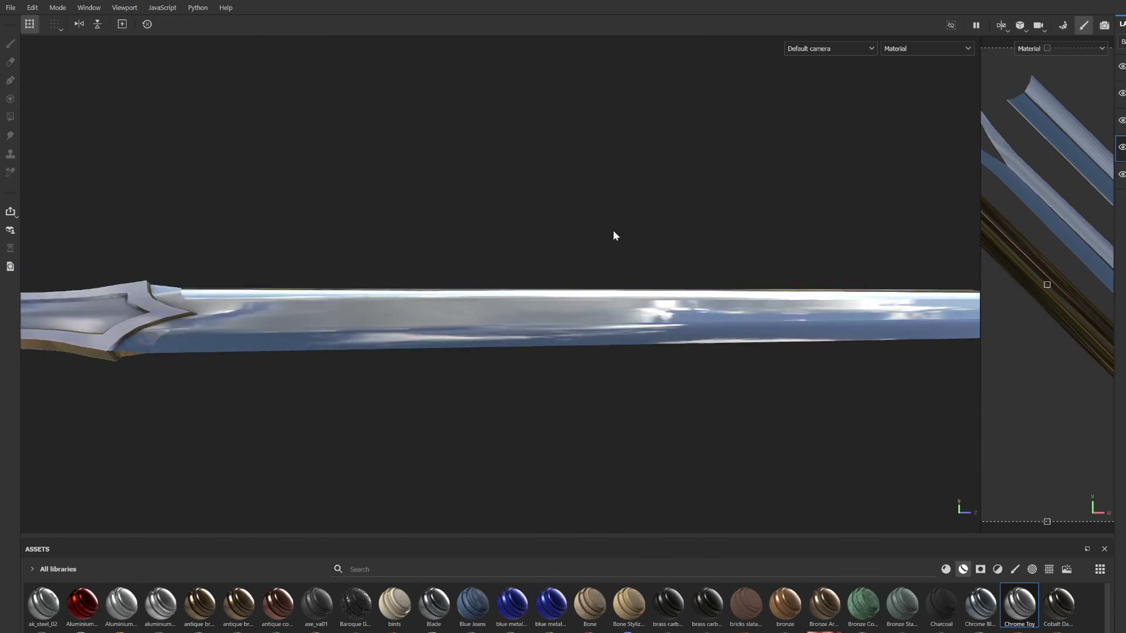
scroll(613, 231, "down", 5)
middle_click_drag(479, 327, 655, 327, "alt")
scroll(596, 395, "up", 8)
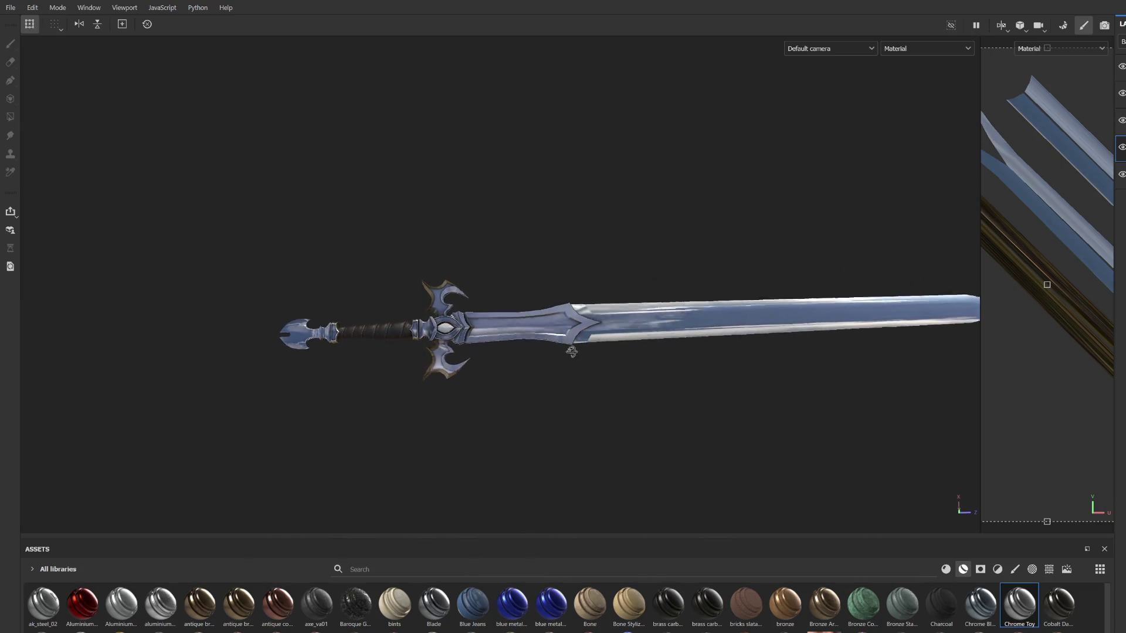
Step: Search assets for 'diam' and apply the diamond_01 material to the crossguard gem
scroll(368, 384, "down", 2)
mouse_move(368, 384)
middle_mouse_down("alt")
mouse_move(632, 301)
mouse_move(511, 345)
middle_mouse_up("alt")
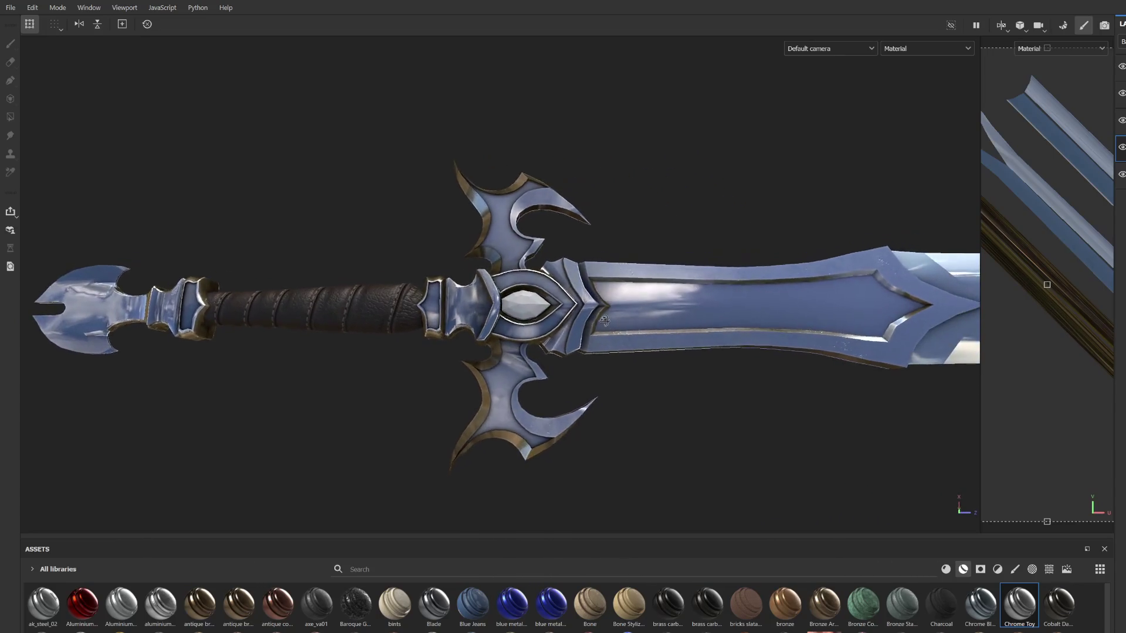
scroll(511, 345, "up", 4)
left_click_drag(538, 333, 470, 411, "alt")
left_click(395, 568)
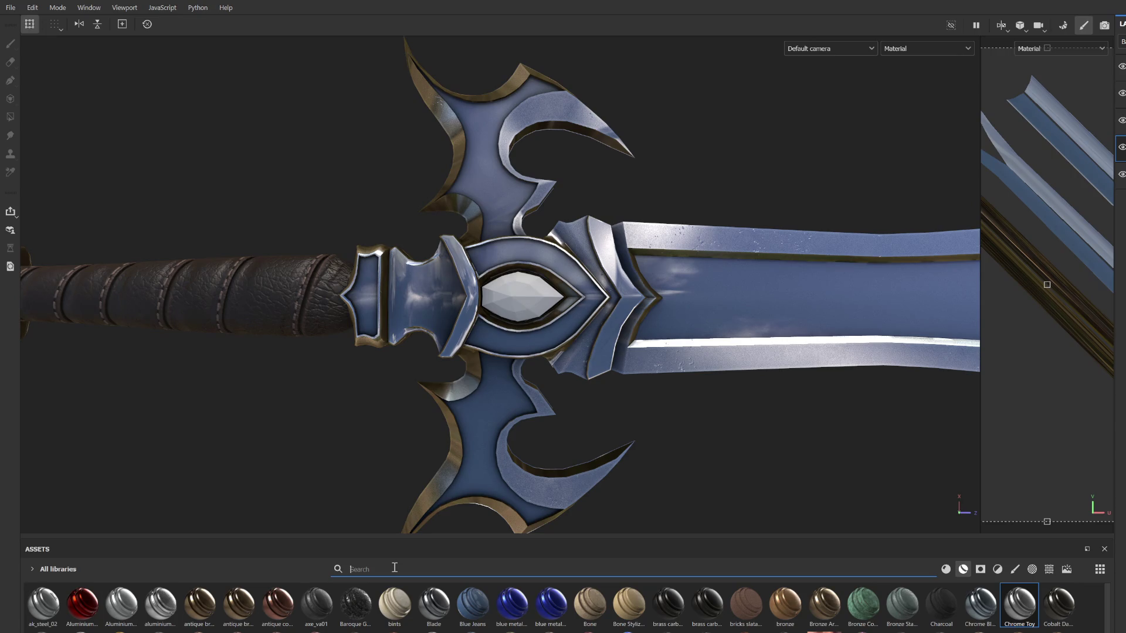
type("diam")
mouse_move(43, 604)
left_mouse_down()
mouse_move(456, 347)
mouse_move(519, 294)
left_mouse_up()
scroll(563, 293, "up", 3)
middle_click_drag(580, 279, 536, 305, "alt")
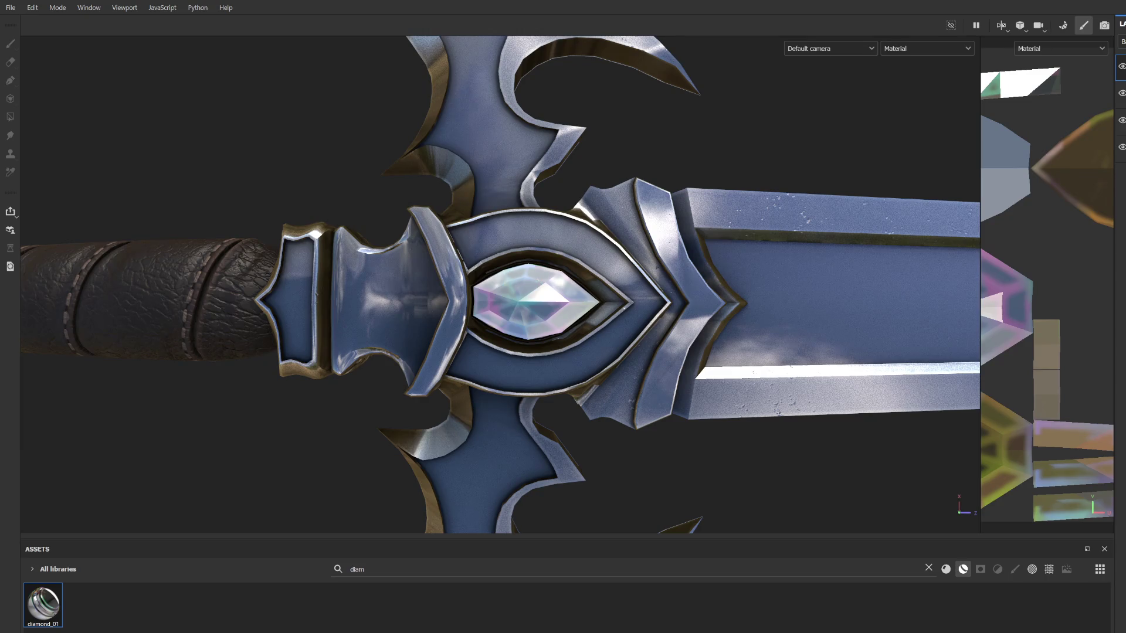
Step: Select the diamond_01 layer whose mask will be filled and switch to the Paint brush
left_click(1122, 94)
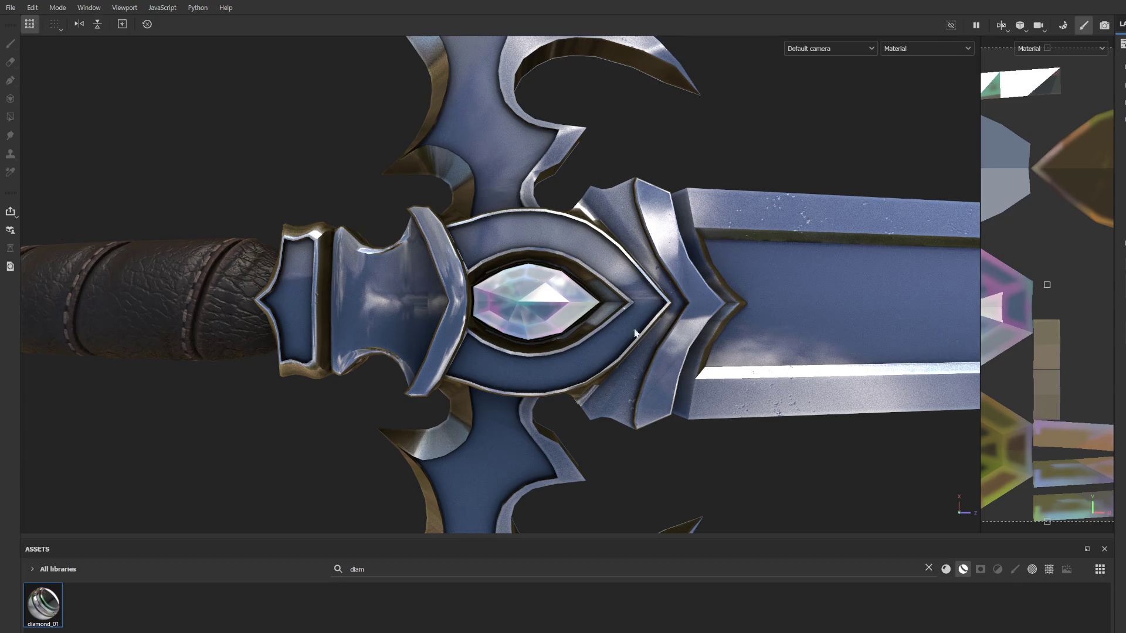
scroll(526, 301, "up", 3)
mouse_move(525, 302)
left_mouse_down("alt")
mouse_move(593, 151)
mouse_move(684, 341)
mouse_move(607, 316)
mouse_move(622, 296)
mouse_move(688, 283)
left_mouse_up("alt")
scroll(607, 316, "down", 6)
left_click(1123, 24)
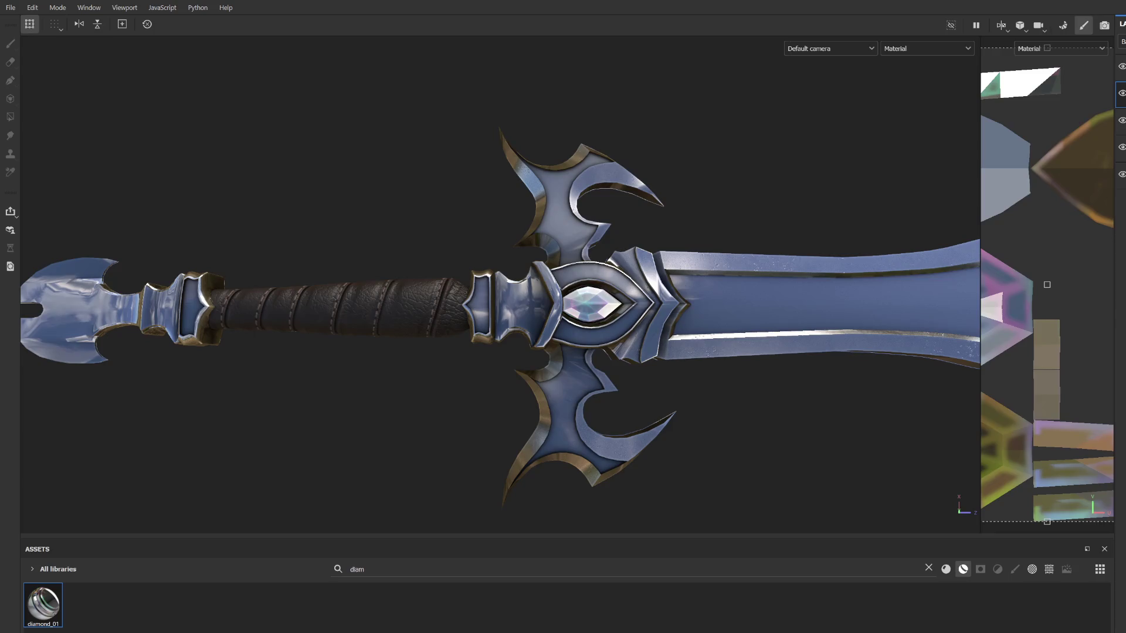
scroll(765, 196, "up", 2)
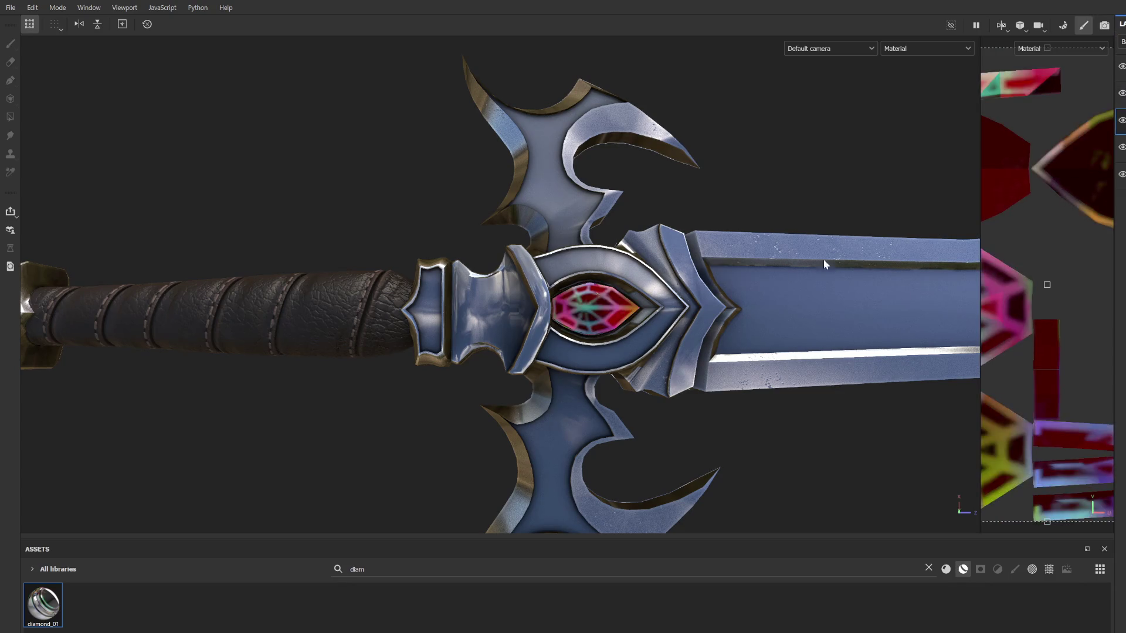
scroll(674, 293, "up", 3)
left_click(1122, 93)
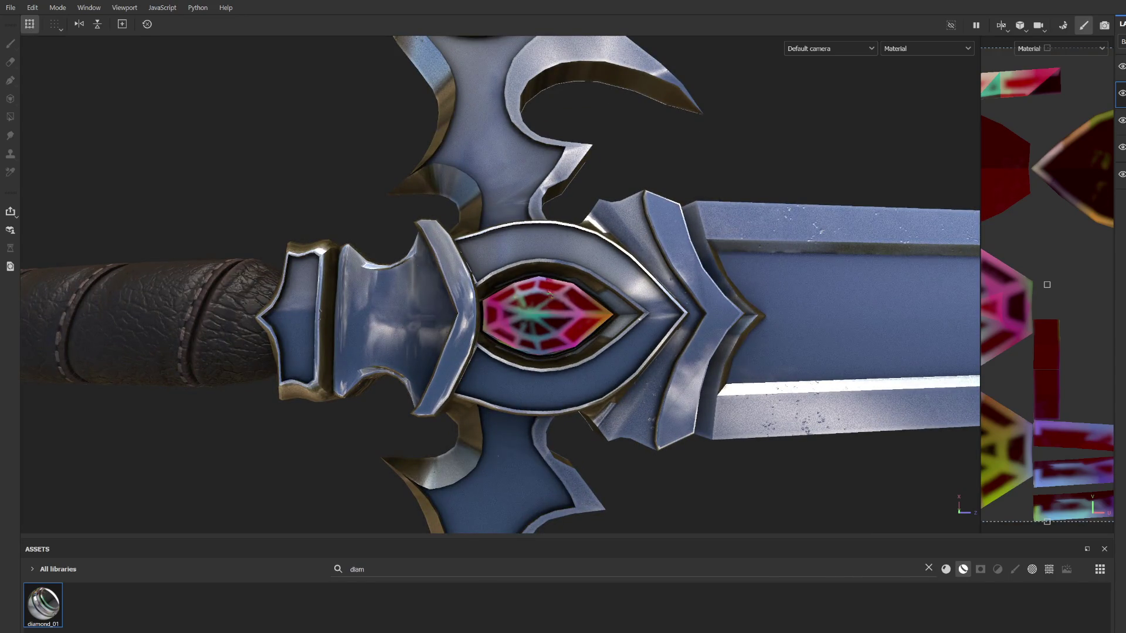
key("1")
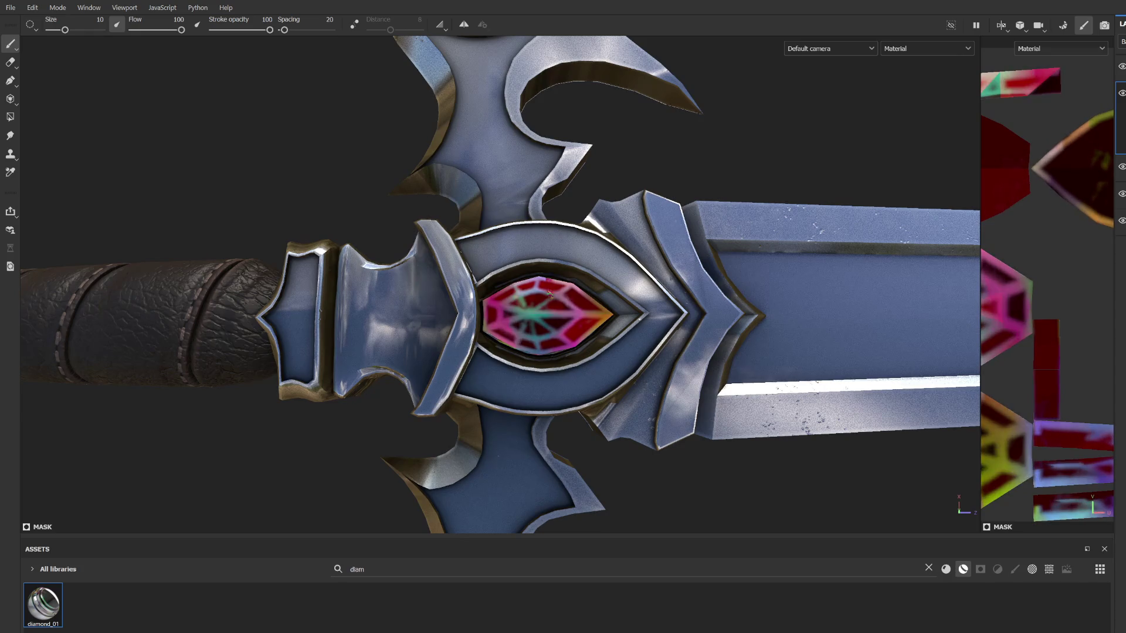
Step: Zoom in on the gem, select the top layer, and select the old search text
scroll(669, 388, "up", 5)
left_click_drag(645, 375, 669, 387, "alt")
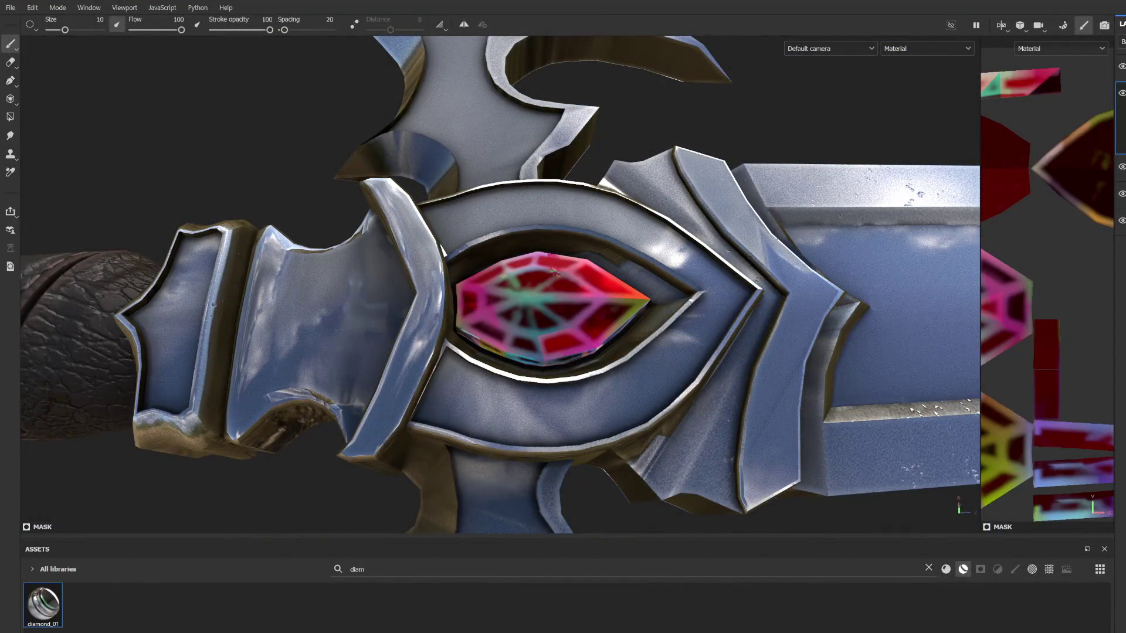
left_click(1122, 66)
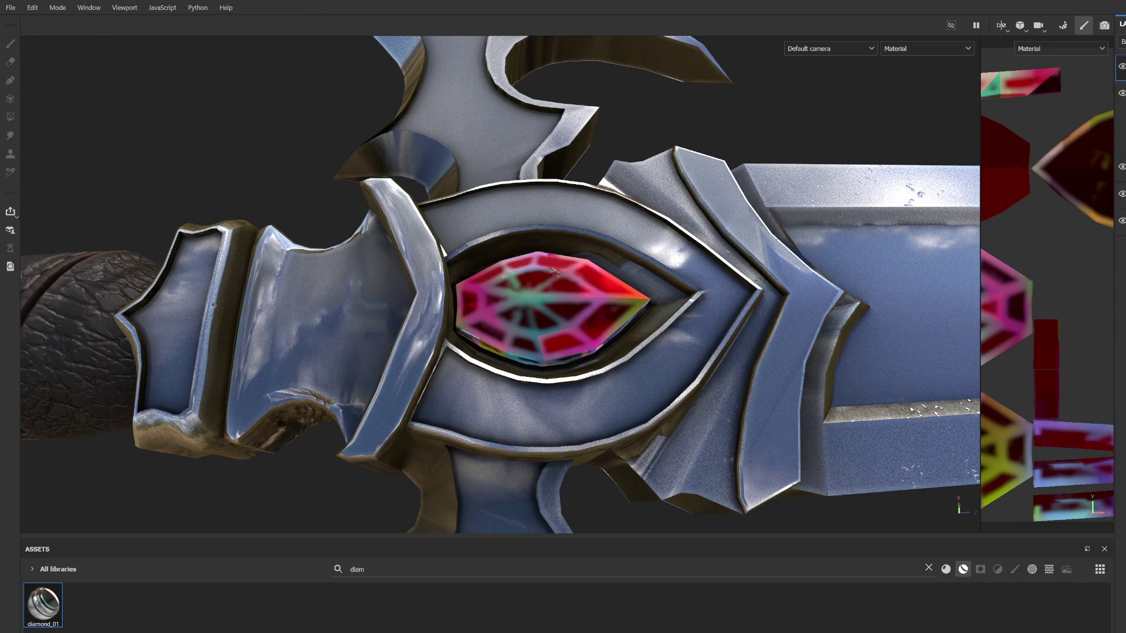
double_click(381, 571)
Step: Search 'neon', apply neon_blue to the gem, and refine its fill with Polygon Fill
type("neonm")
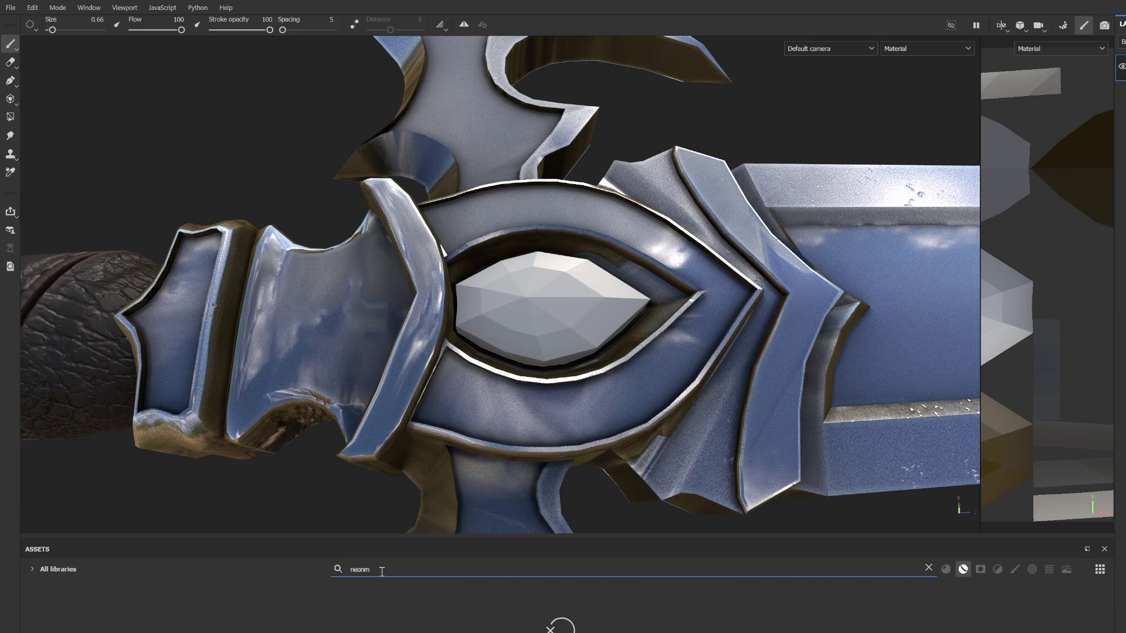
key("BackSpace")
mouse_move(160, 604)
left_mouse_down()
mouse_move(464, 409)
mouse_move(553, 317)
left_mouse_up()
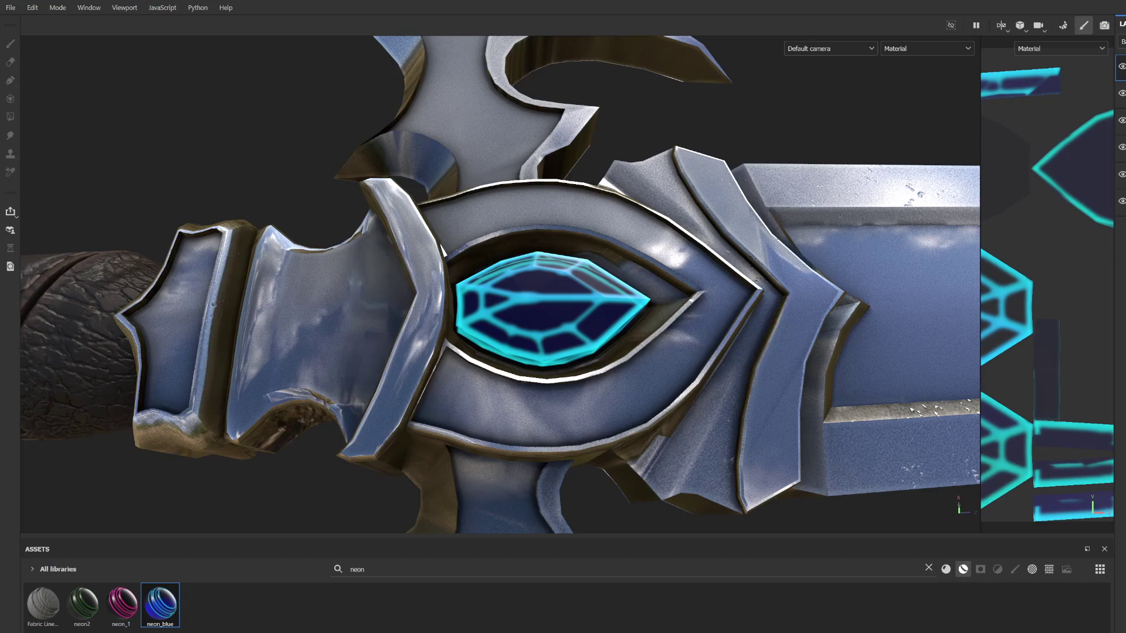
key("4")
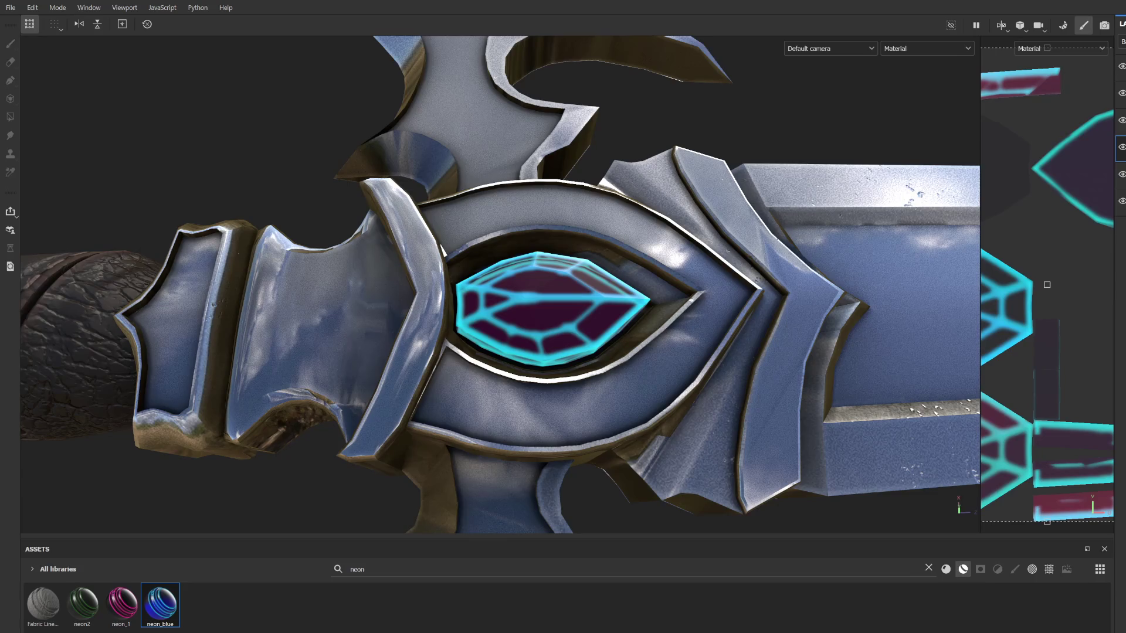
left_click(1122, 120)
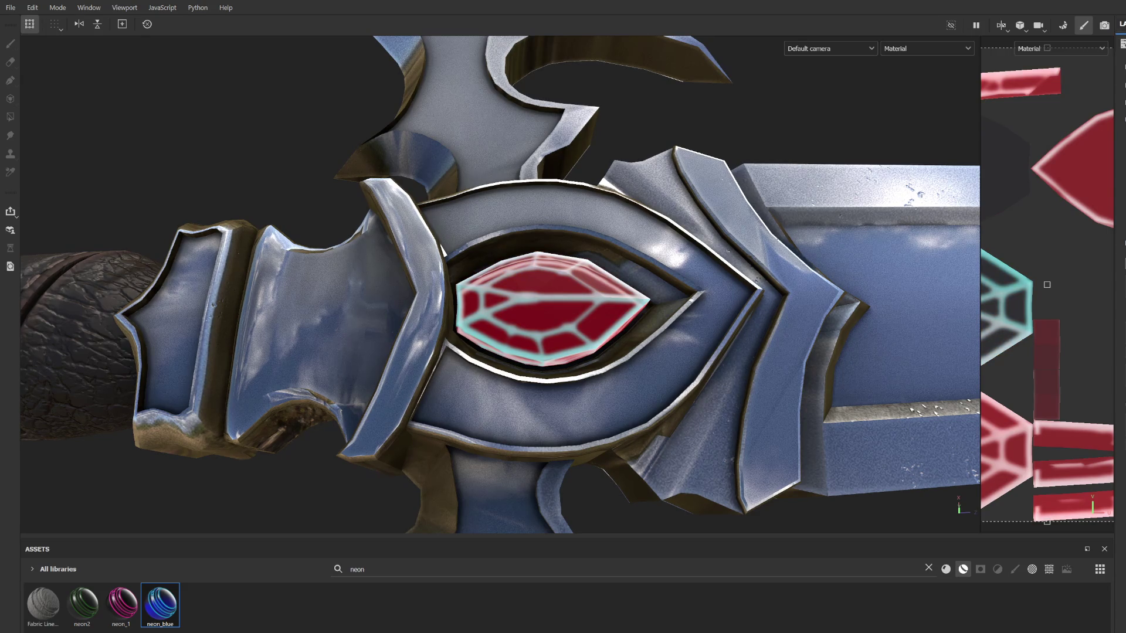
Step: Select the neon layer's mask and switch to brush painting to clear the cyan facet lines
key("1")
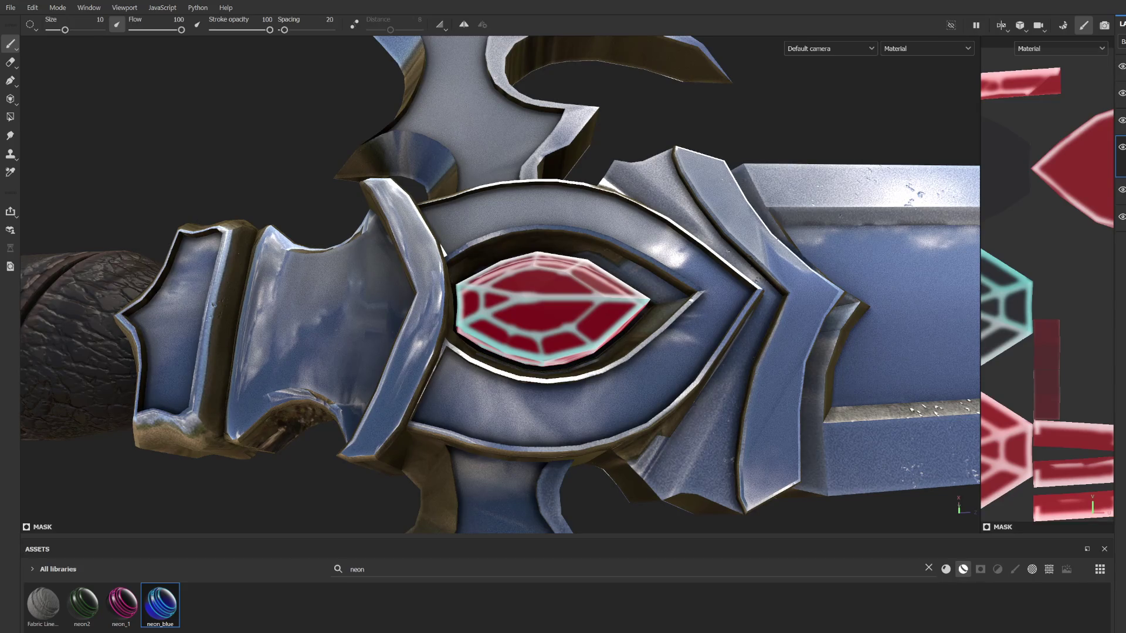
left_click(1124, 125)
mouse_move(895, 291)
left_mouse_down("alt")
mouse_move(579, 322)
mouse_move(569, 247)
mouse_move(575, 317)
mouse_move(550, 222)
mouse_move(549, 293)
left_mouse_up("alt")
left_click(1122, 93)
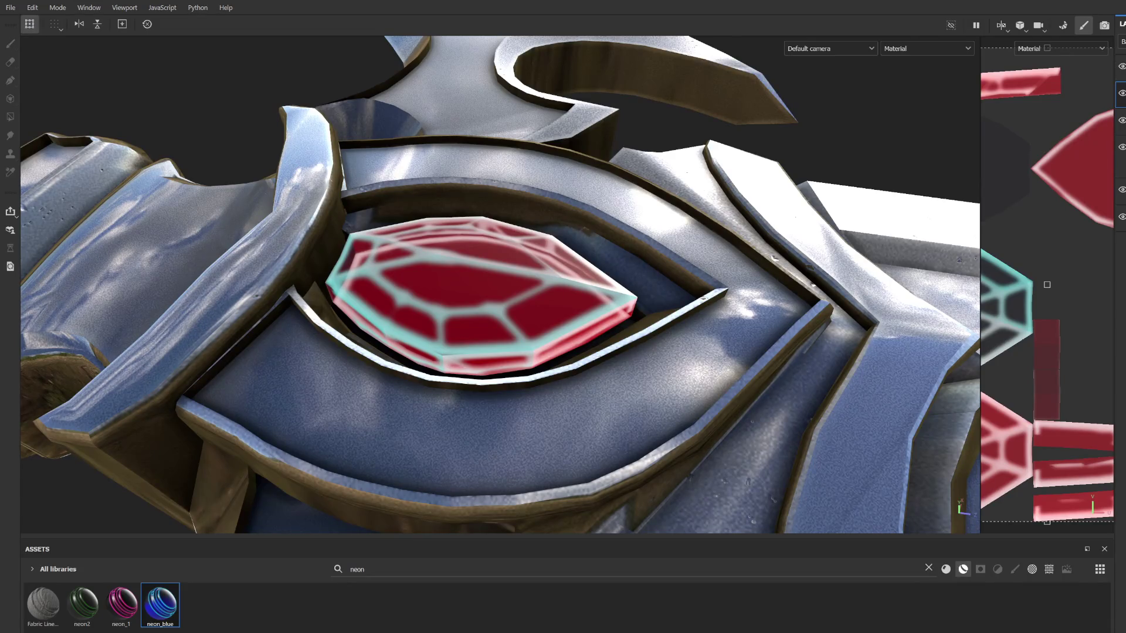
key("1")
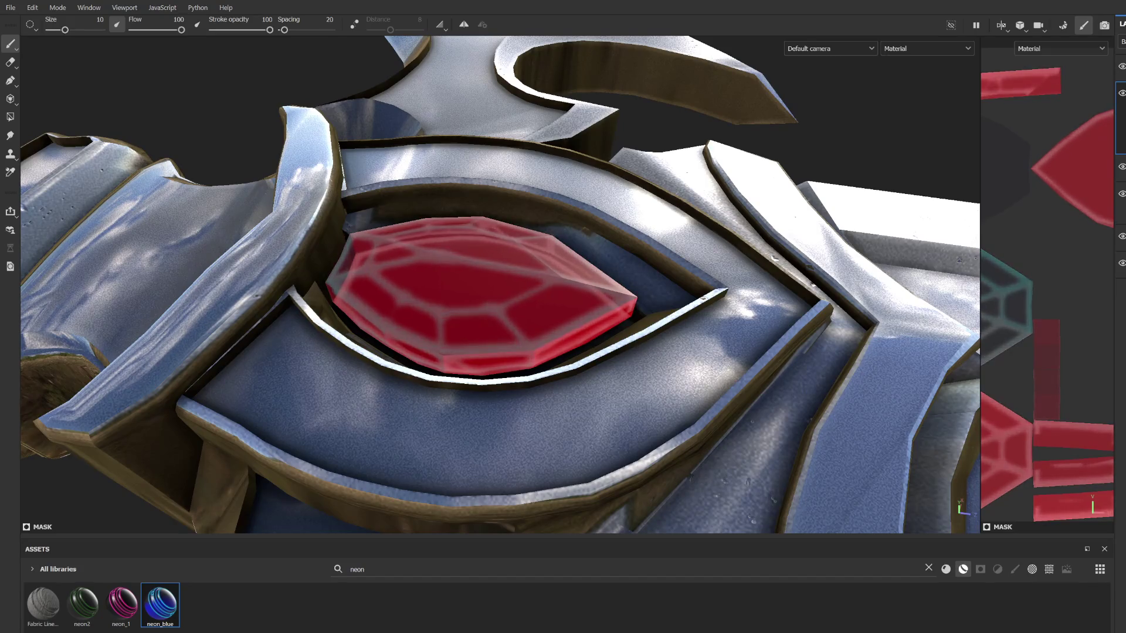
Step: Inspect the fully red gem and guard, then select the gem's fill layer and exit polygon fill
mouse_move(645, 176)
left_mouse_down("alt")
mouse_move(592, 185)
mouse_move(653, 172)
mouse_move(628, 191)
mouse_move(776, 254)
left_mouse_up("alt")
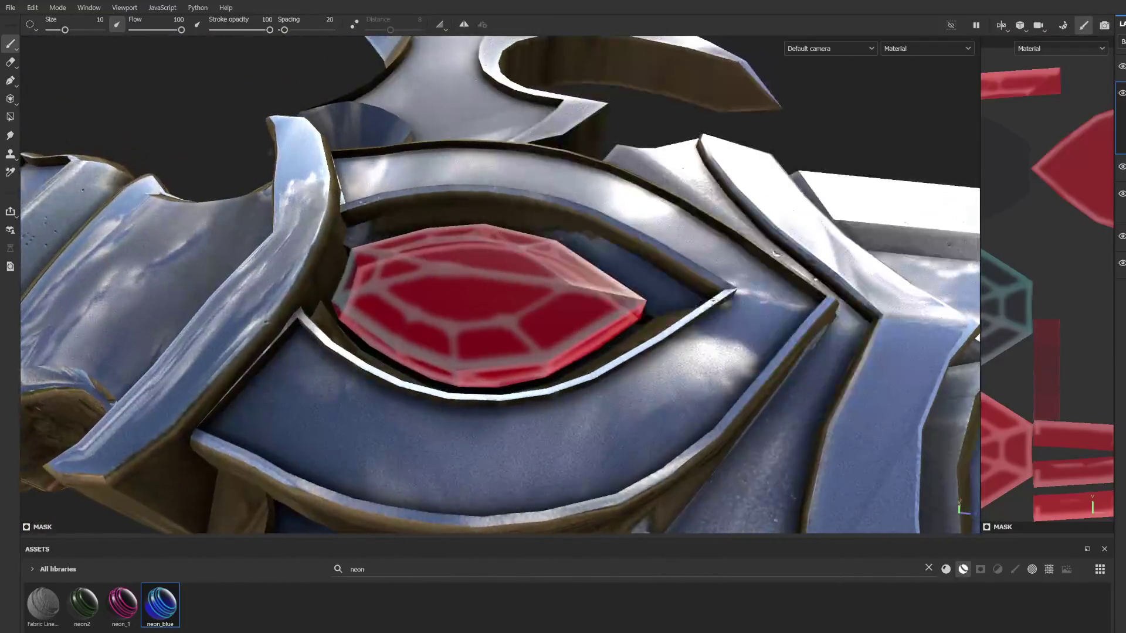
scroll(575, 426, "down", 10)
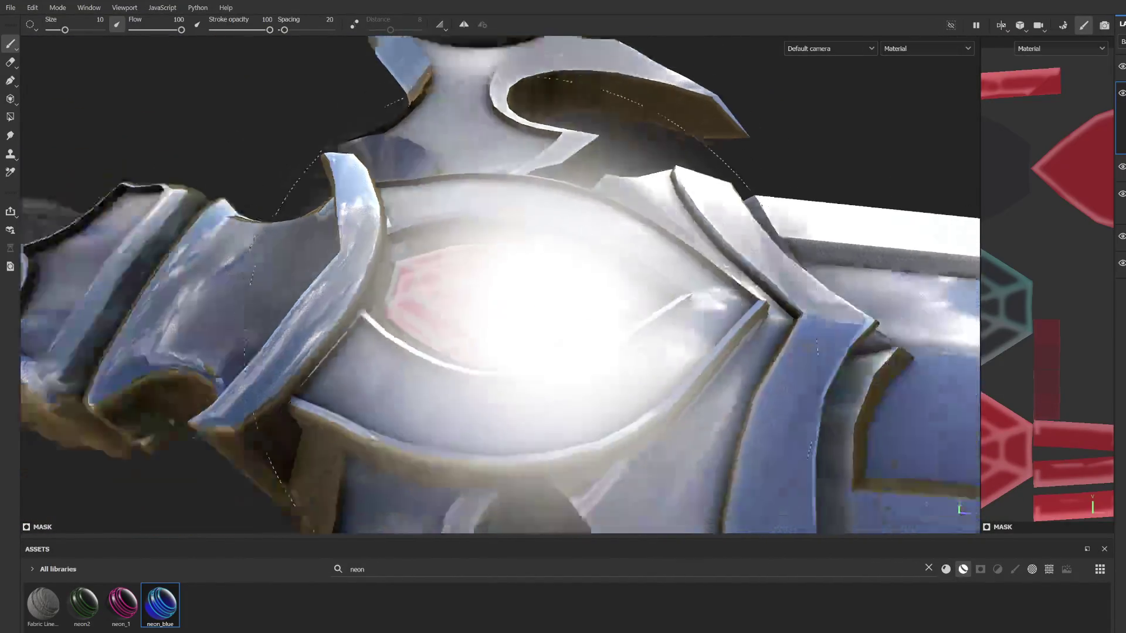
mouse_move(552, 410)
left_mouse_down("alt")
mouse_move(576, 425)
mouse_move(371, 322)
mouse_move(575, 252)
mouse_move(774, 243)
mouse_move(573, 112)
mouse_move(528, 205)
mouse_move(586, 352)
left_mouse_up("alt")
scroll(587, 352, "up", 6)
left_click_drag(689, 233, 698, 319, "alt")
left_click(1122, 176)
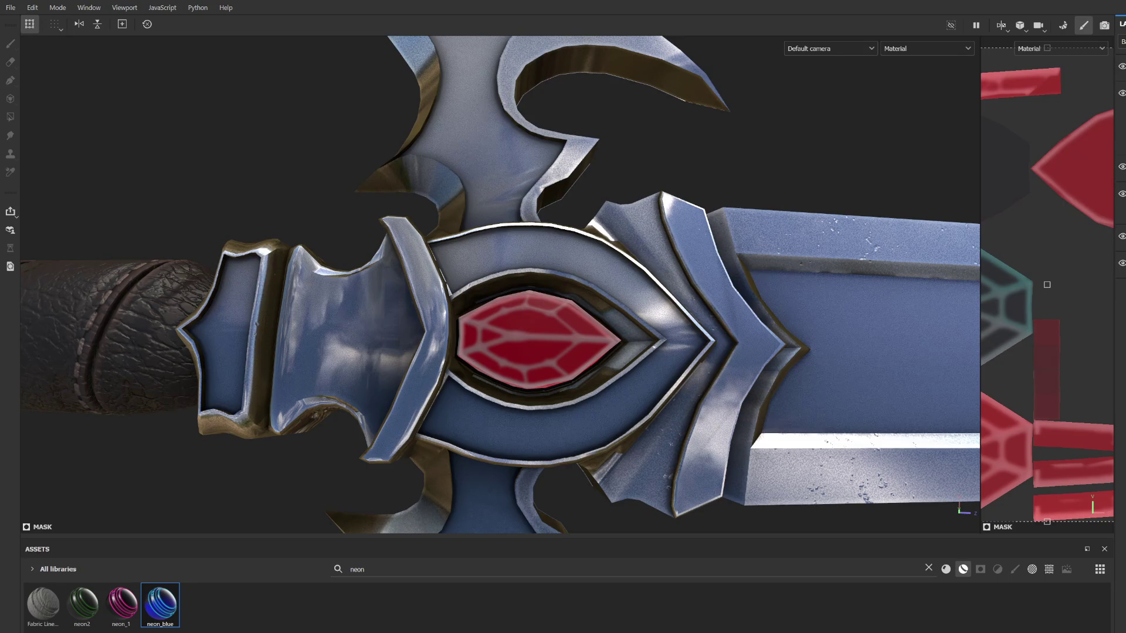
key("1")
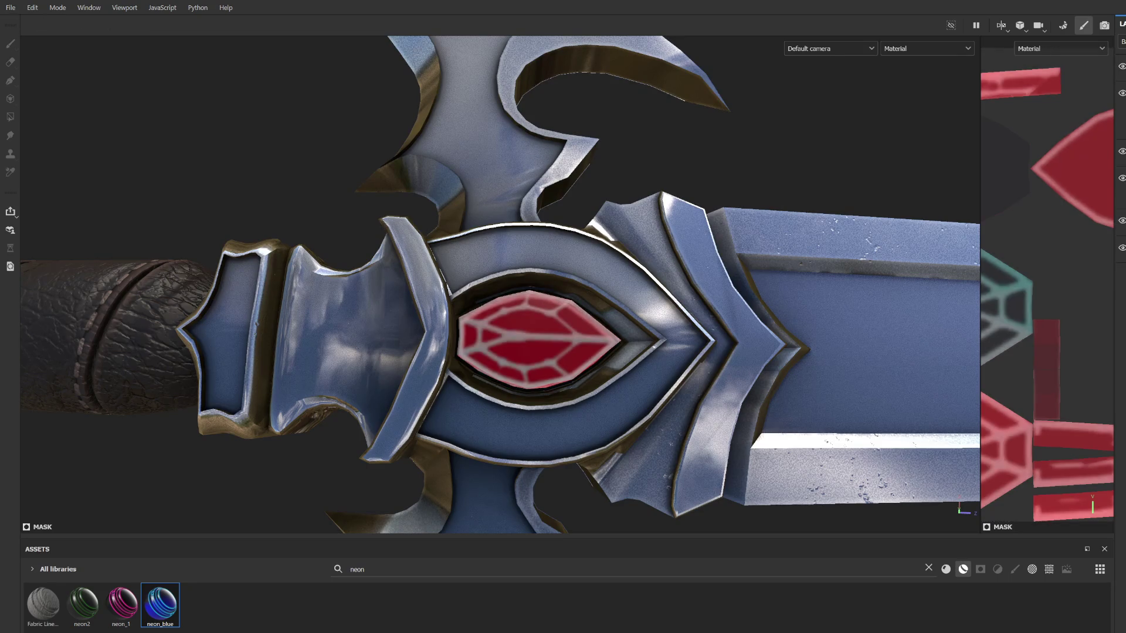
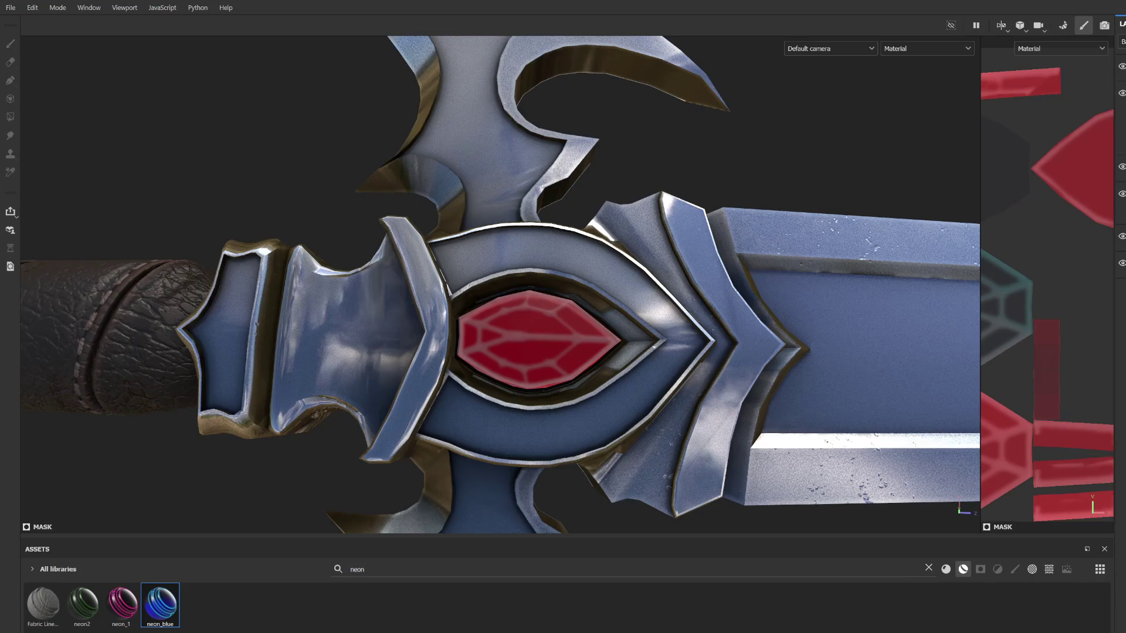
Step: Toggle the neon line pattern on the red gem off and back on to compare
key("4")
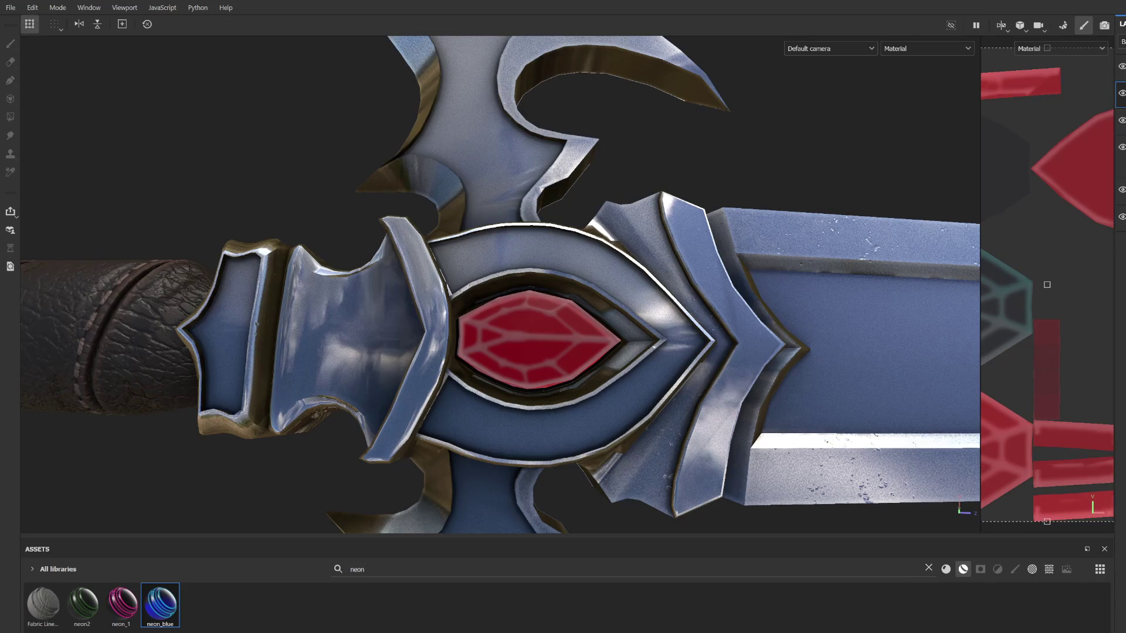
key("1")
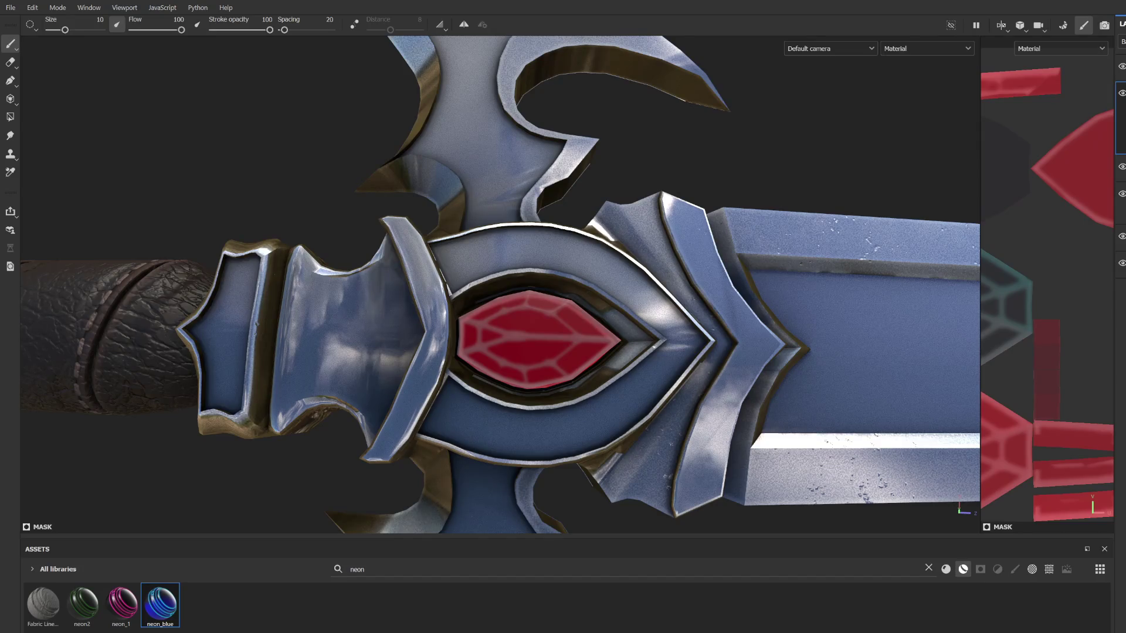
key("ctrl+z")
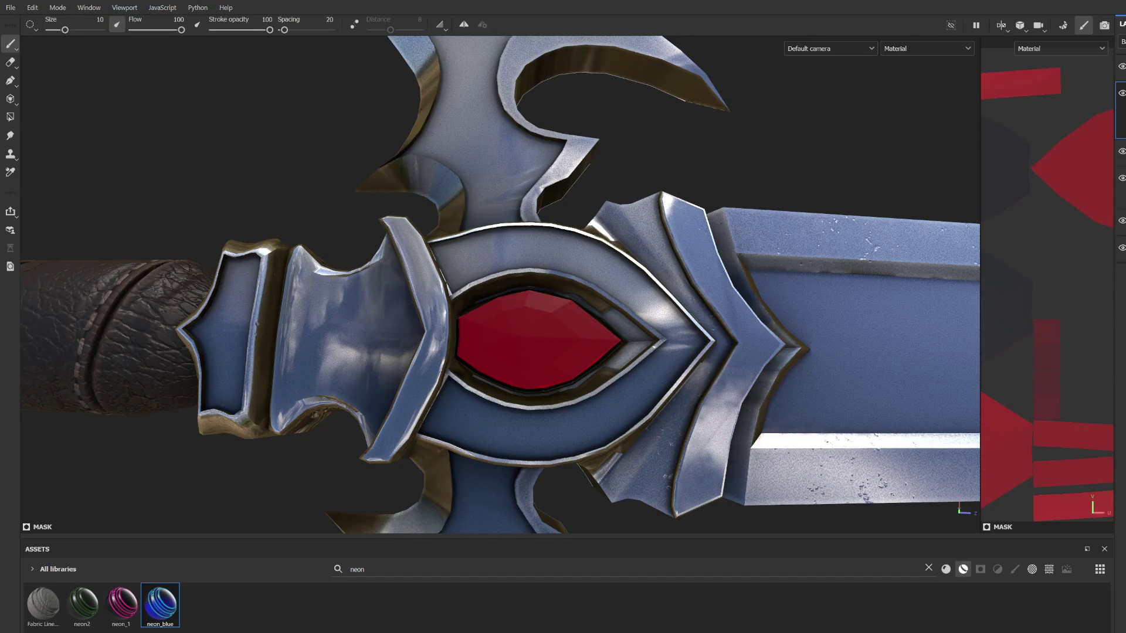
key("ctrl+y")
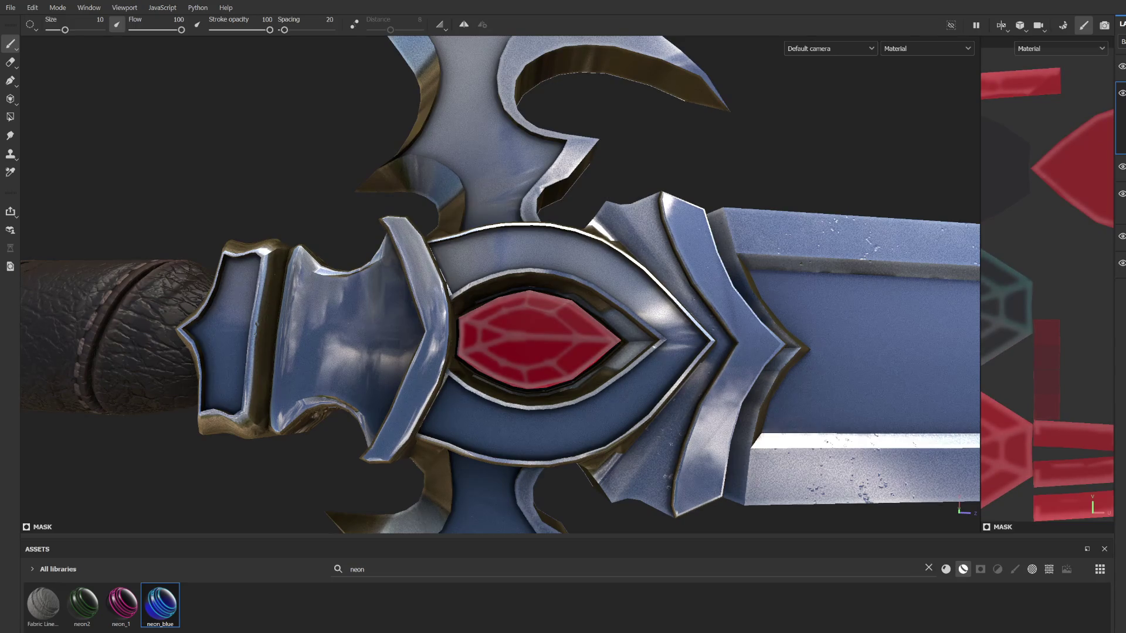
Step: Orbit, zoom and pan to centre the axe-shaped pommel end piece in view
scroll(570, 354, "down", 5)
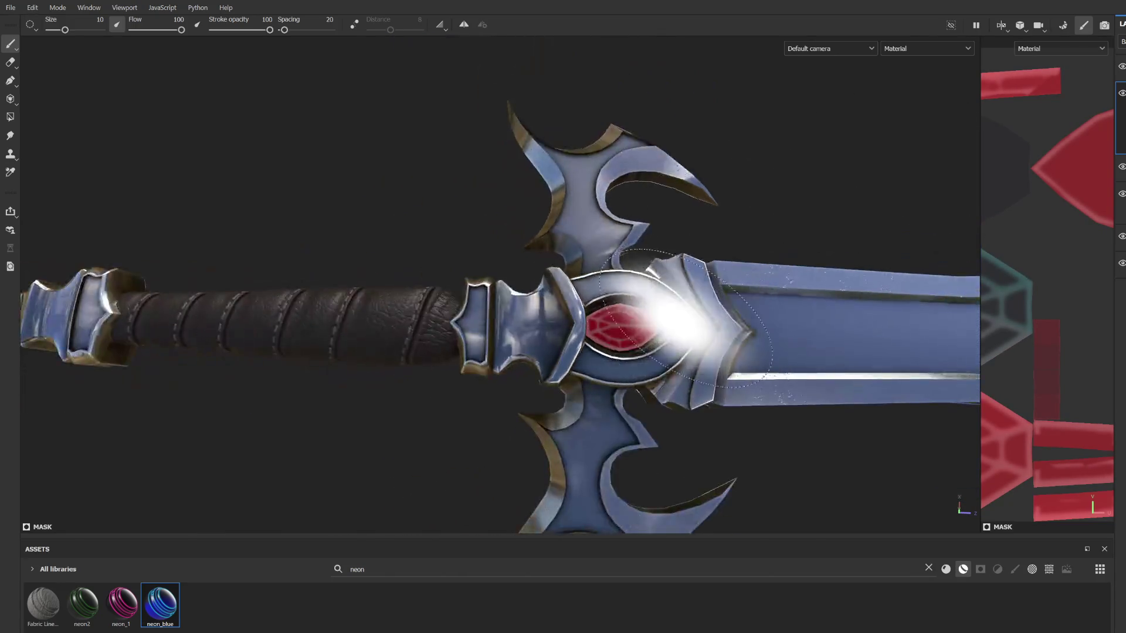
mouse_move(570, 354)
left_mouse_down("alt")
mouse_move(646, 199)
mouse_move(606, 440)
mouse_move(706, 166)
mouse_move(586, 352)
mouse_move(565, 432)
mouse_move(716, 340)
mouse_move(465, 378)
mouse_move(657, 298)
mouse_move(847, 270)
mouse_move(648, 264)
mouse_move(494, 366)
mouse_move(586, 352)
mouse_move(675, 305)
mouse_move(596, 284)
mouse_move(548, 367)
left_mouse_up("alt")
key("Escape")
scroll(545, 369, "up", 5)
middle_click_drag(548, 367, 623, 327, "alt")
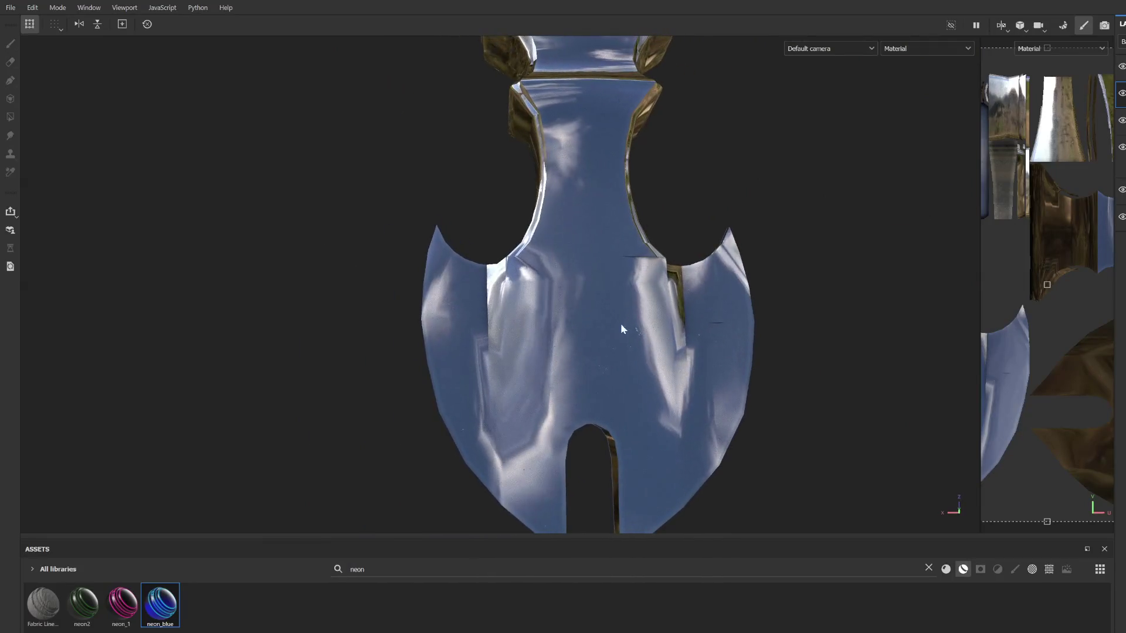
Step: Search the asset library for 'skull' and show only the alpha results
left_click(929, 568)
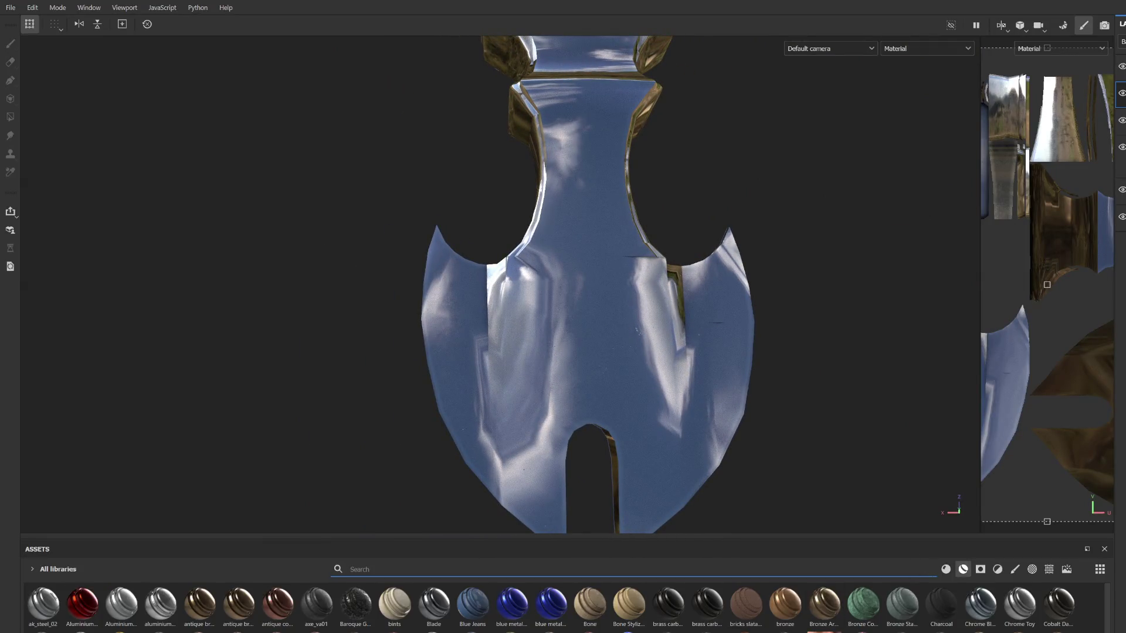
type("skull")
left_click(1032, 569)
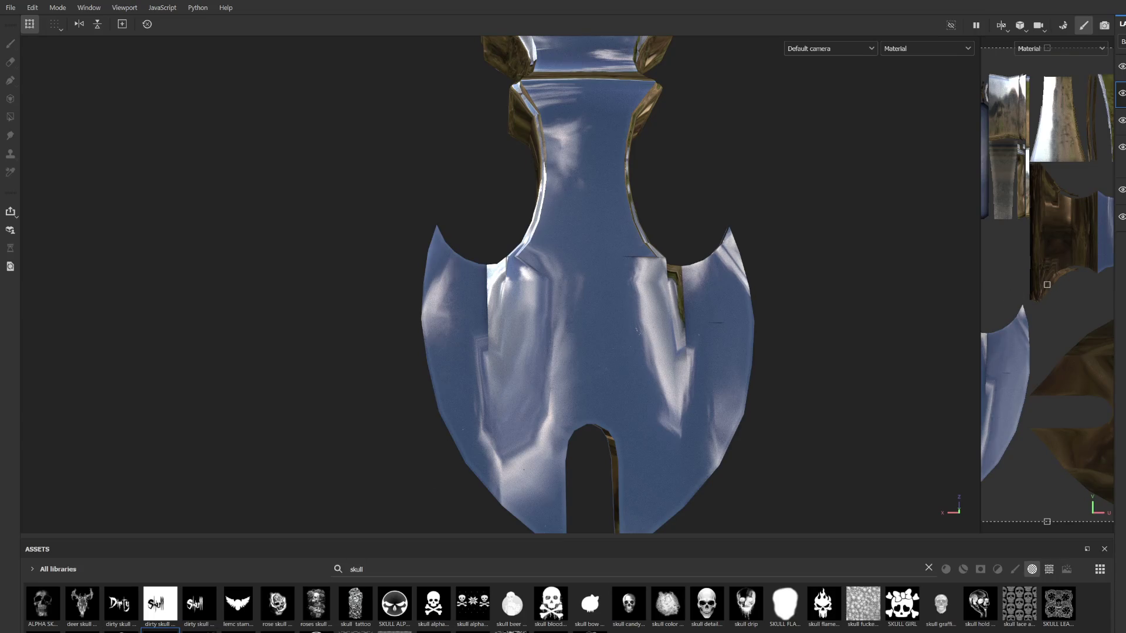
Step: Select a different layer for painting and enlarge the brush to about 6.8
left_click(1122, 67)
key("1")
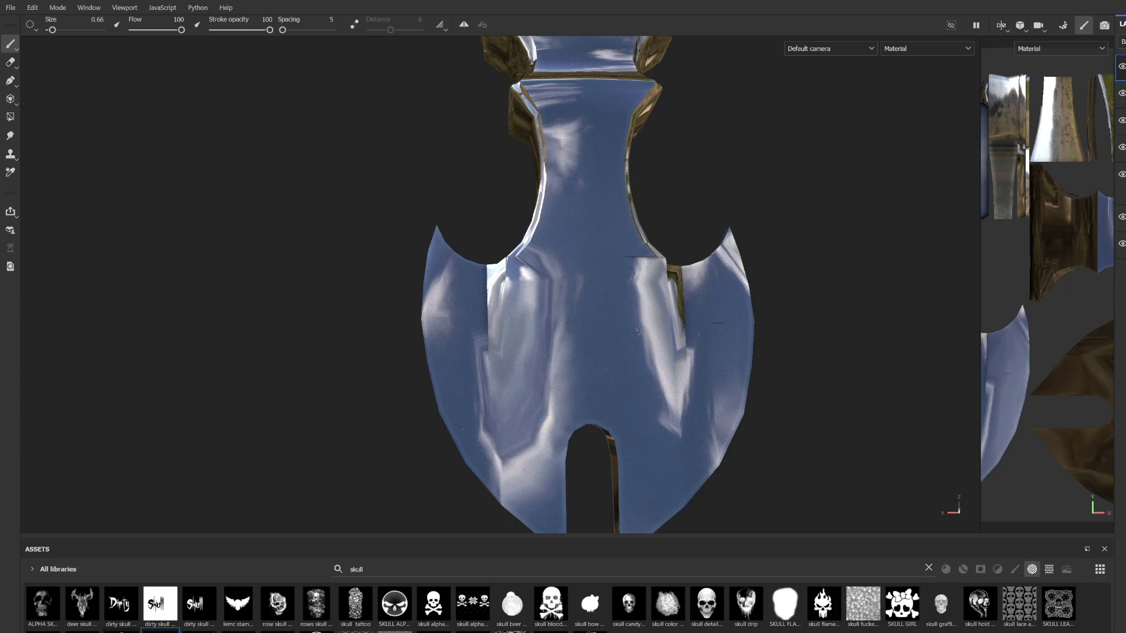
mouse_move(559, 315)
right_mouse_down("ctrl")
mouse_move(621, 315)
mouse_move(572, 315)
right_mouse_up("ctrl")
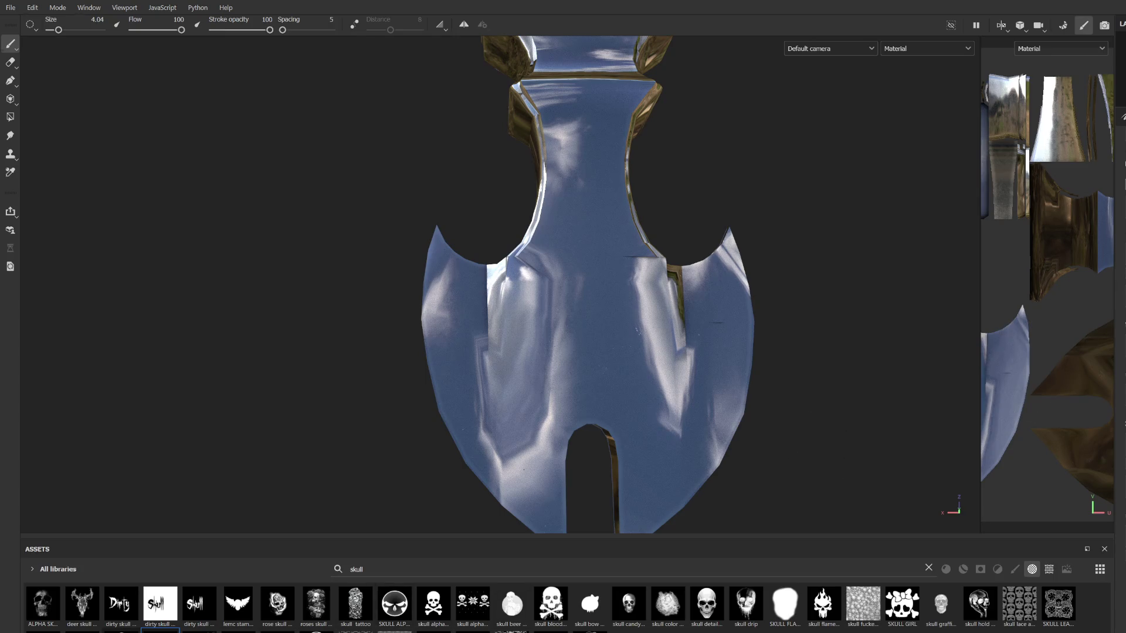
right_click_drag(592, 326, 613, 326, "ctrl")
scroll(592, 326, "down", 5)
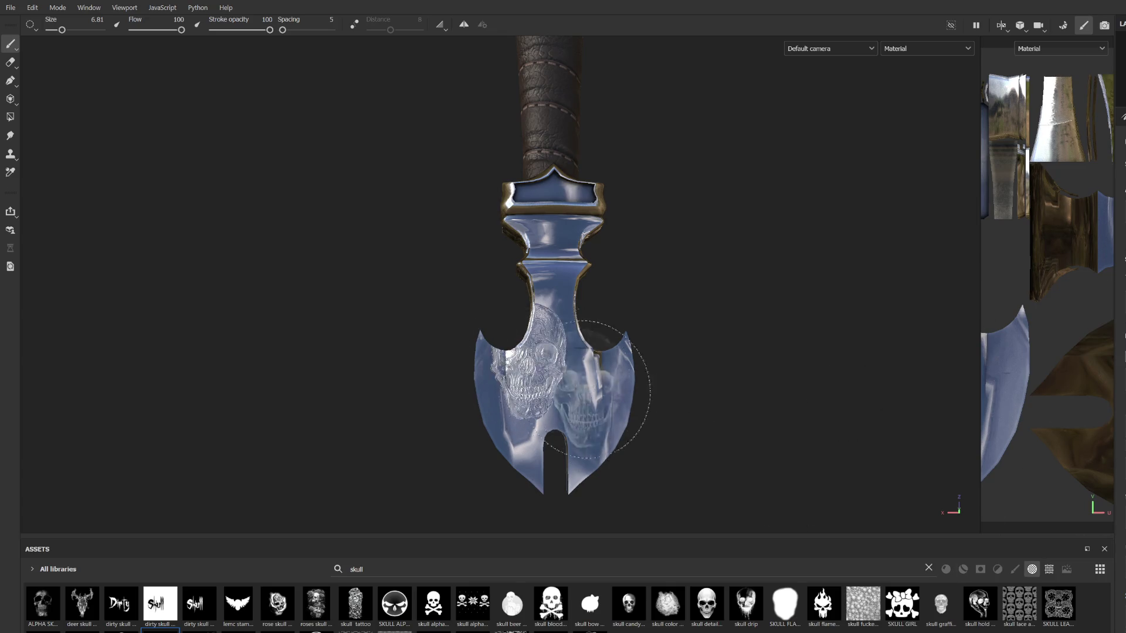
Step: Stamp skull alphas onto the axe-shaped blade twice, undoing each stamp
left_click_drag(645, 437, 641, 432, "alt")
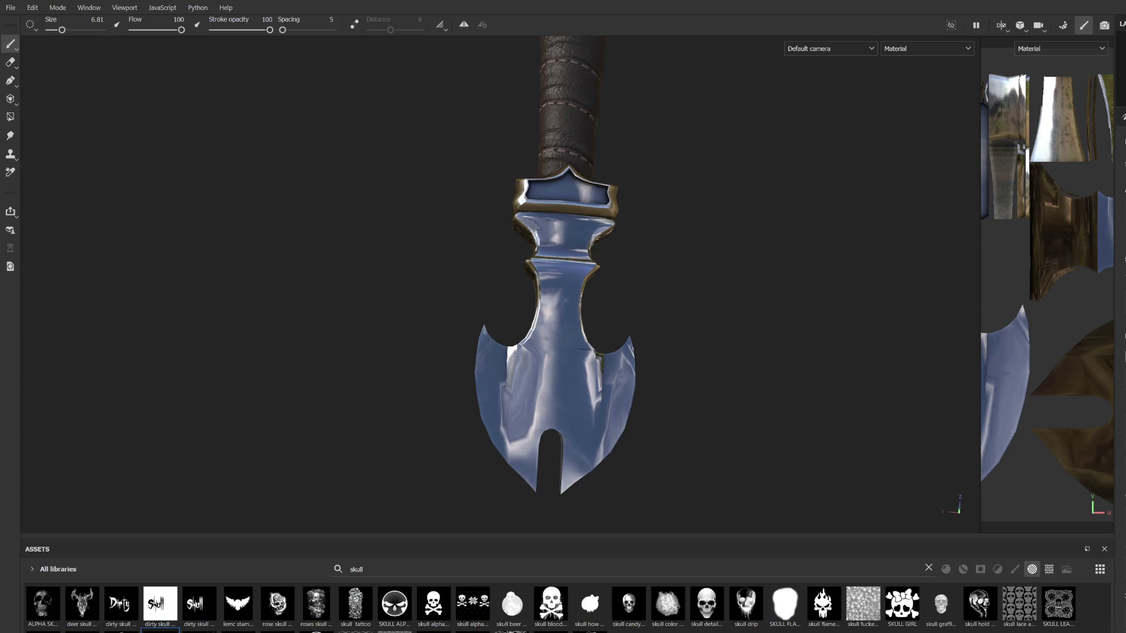
left_click_drag(515, 453, 508, 448, "alt")
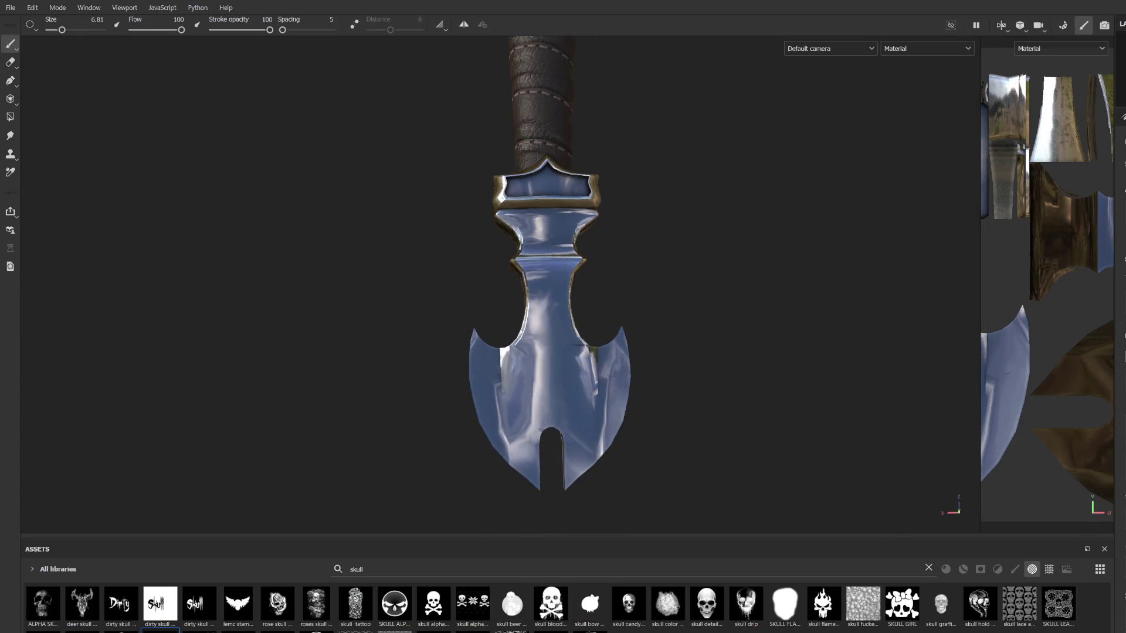
left_click(543, 375)
mouse_move(616, 420)
left_mouse_down("alt")
mouse_move(604, 405)
mouse_move(632, 416)
left_mouse_up("alt")
key("ctrl+z")
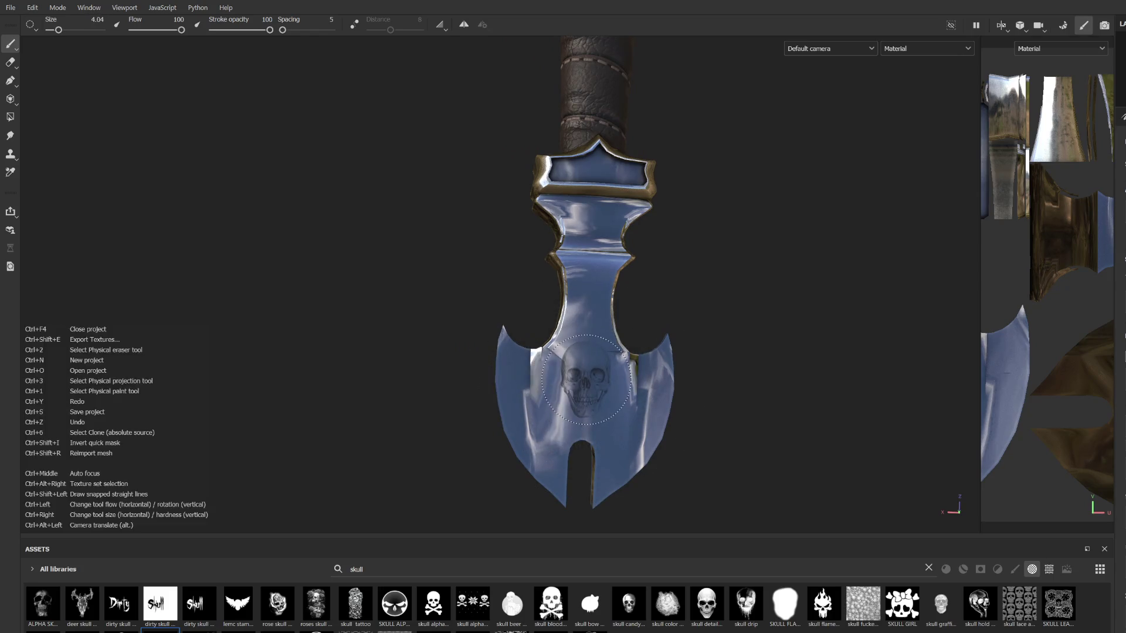
left_click(584, 384)
scroll(620, 430, "up", 3)
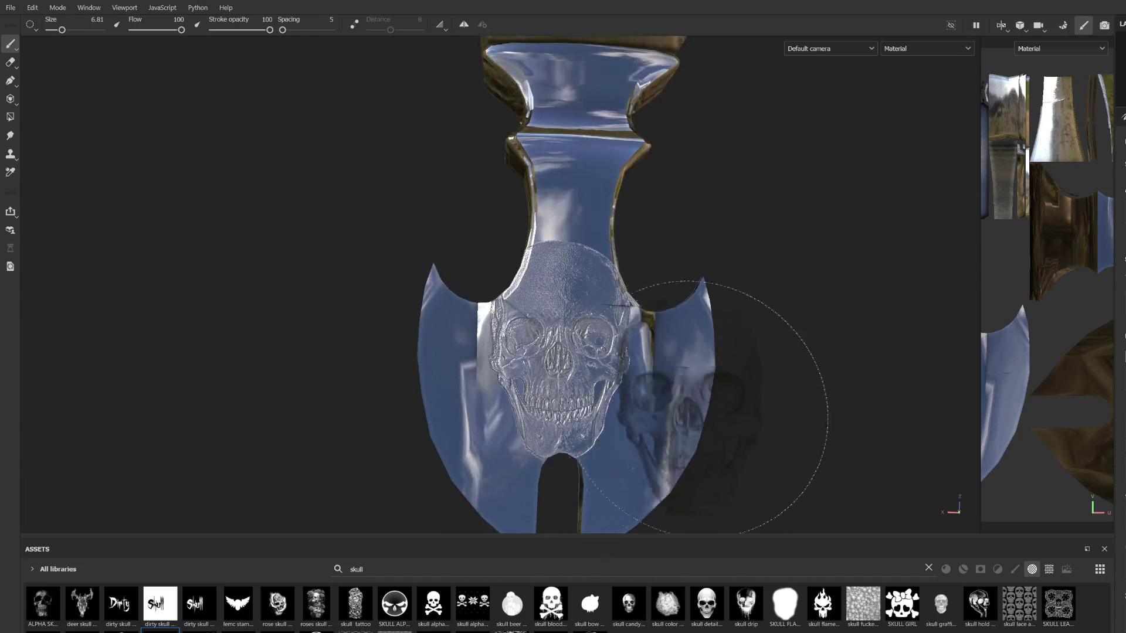
key("ctrl+z")
scroll(720, 342, "down", 3)
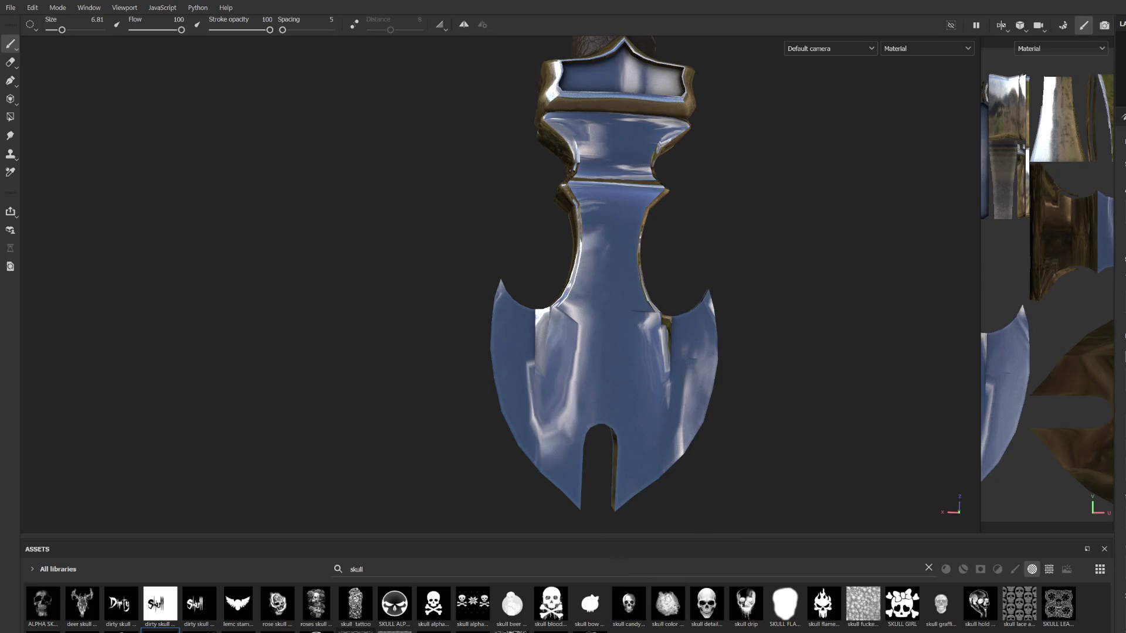
Step: Choose the tiled skull pattern alpha, enlarge the brush to about 19.4, and orbit to the axe blade
left_click(866, 612)
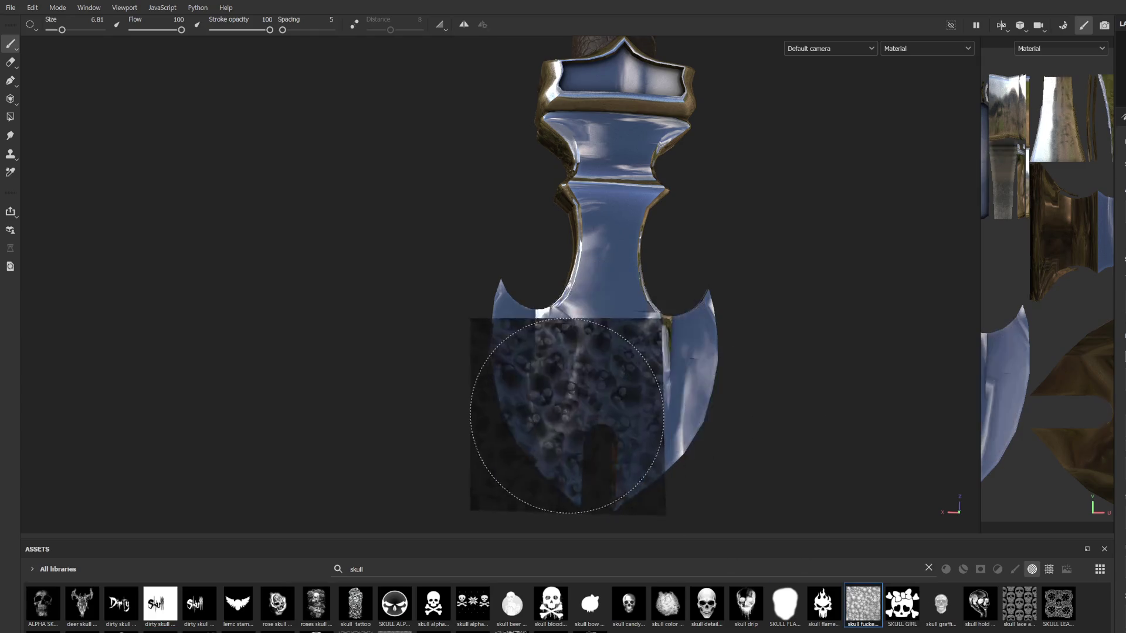
right_click_drag(568, 418, 578, 427, "ctrl")
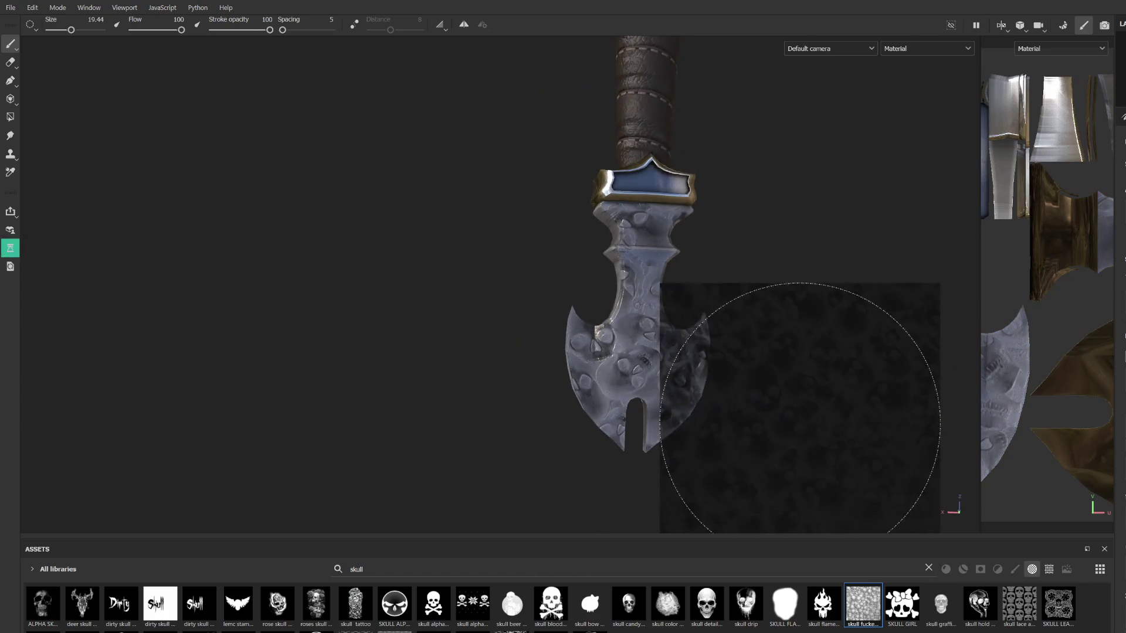
mouse_move(800, 422)
left_mouse_down("alt")
mouse_move(729, 415)
mouse_move(710, 446)
mouse_move(695, 549)
left_mouse_up("alt")
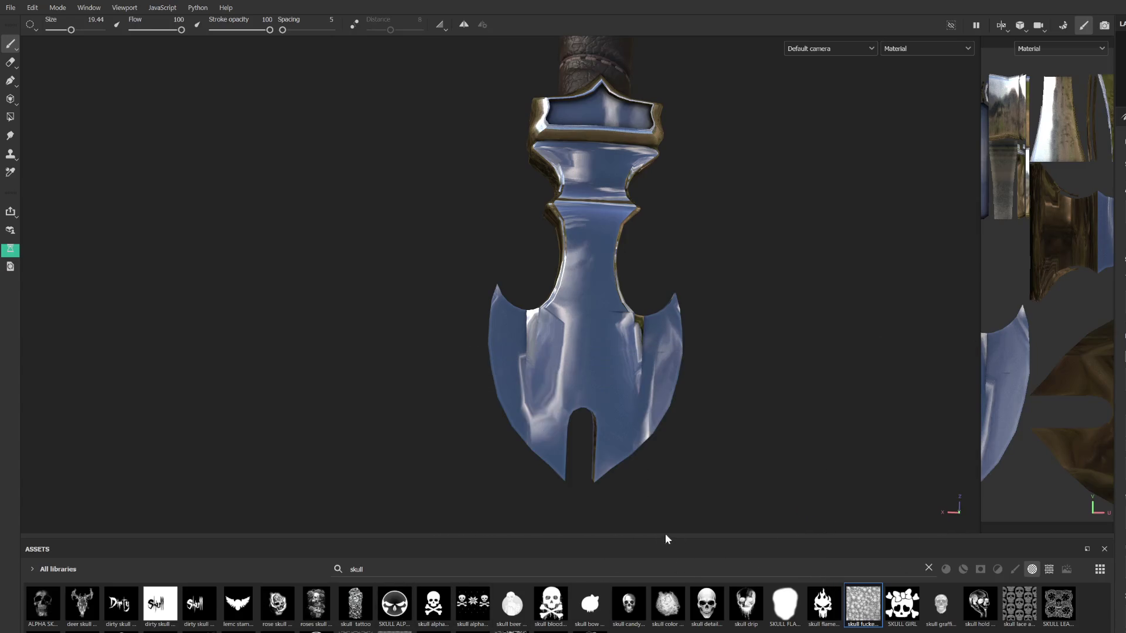
mouse_move(648, 279)
left_mouse_down("alt")
mouse_move(518, 209)
mouse_move(520, 268)
left_mouse_up("alt")
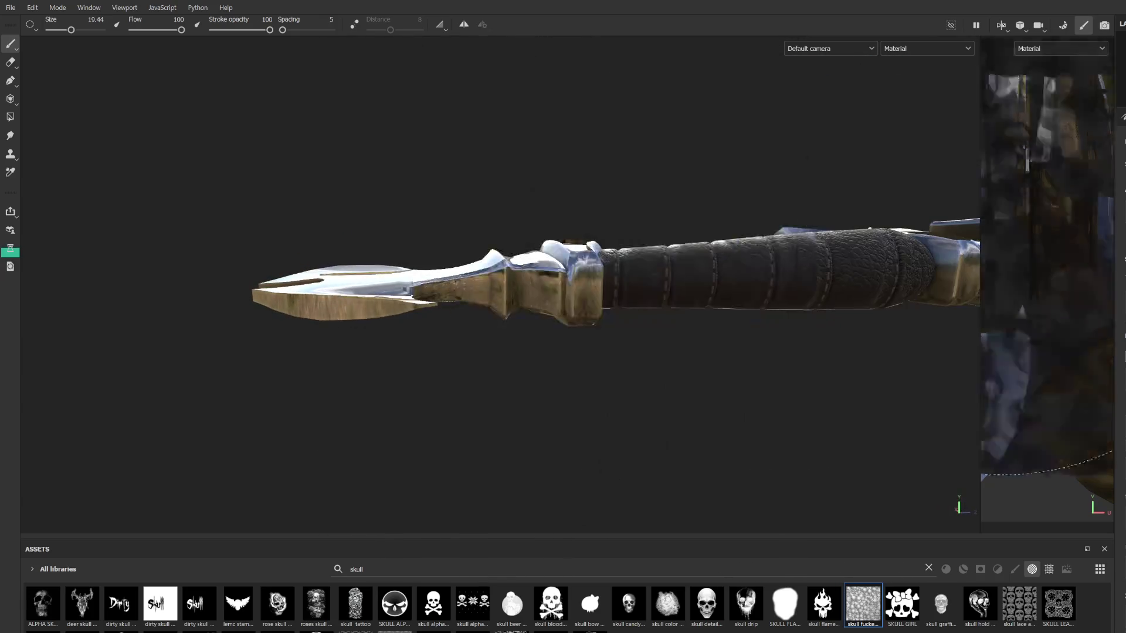
Step: Turn on mirror symmetry and load the Basic Hard brush from the cleared brush list
left_click(464, 25)
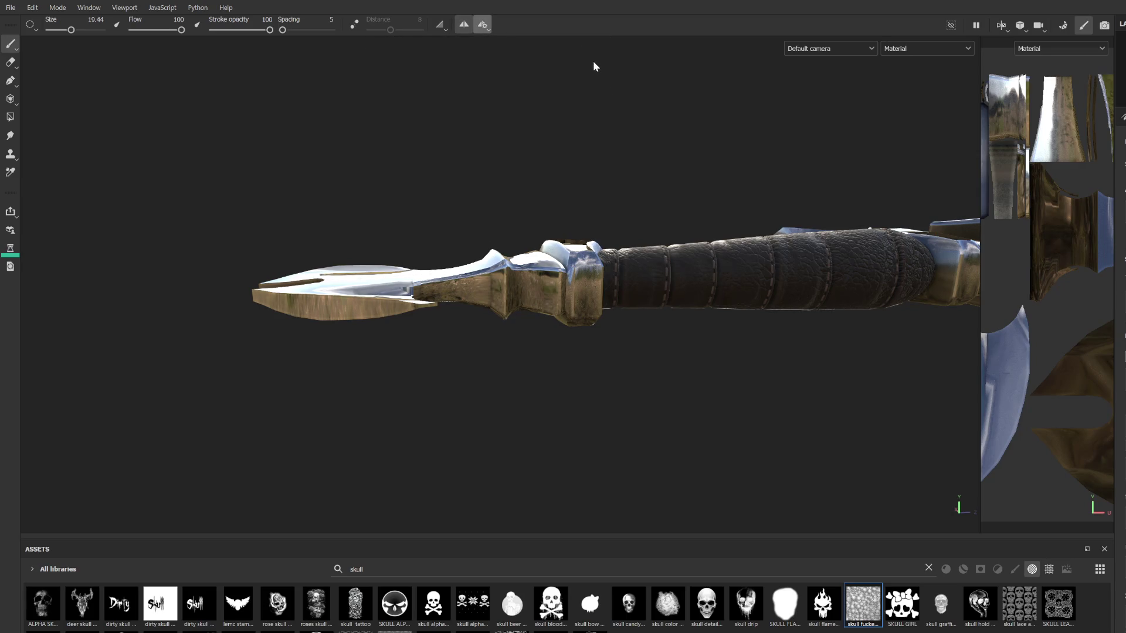
mouse_move(533, 71)
left_mouse_down("alt")
mouse_move(699, 394)
mouse_move(646, 371)
mouse_move(648, 305)
left_mouse_up("alt")
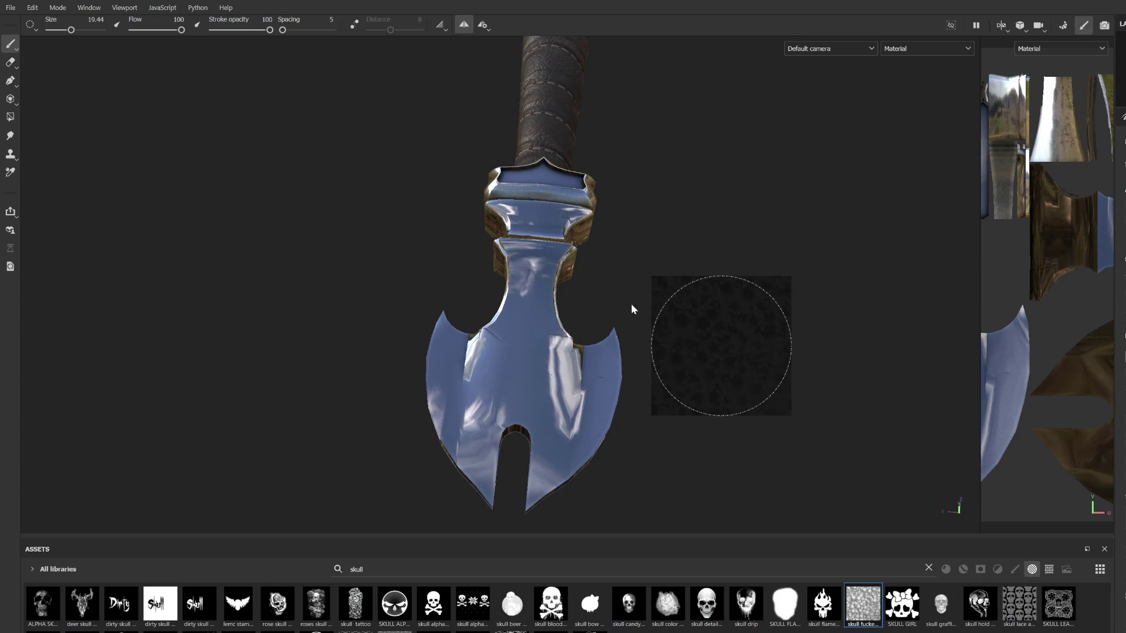
left_click_drag(639, 351, 541, 390, "alt")
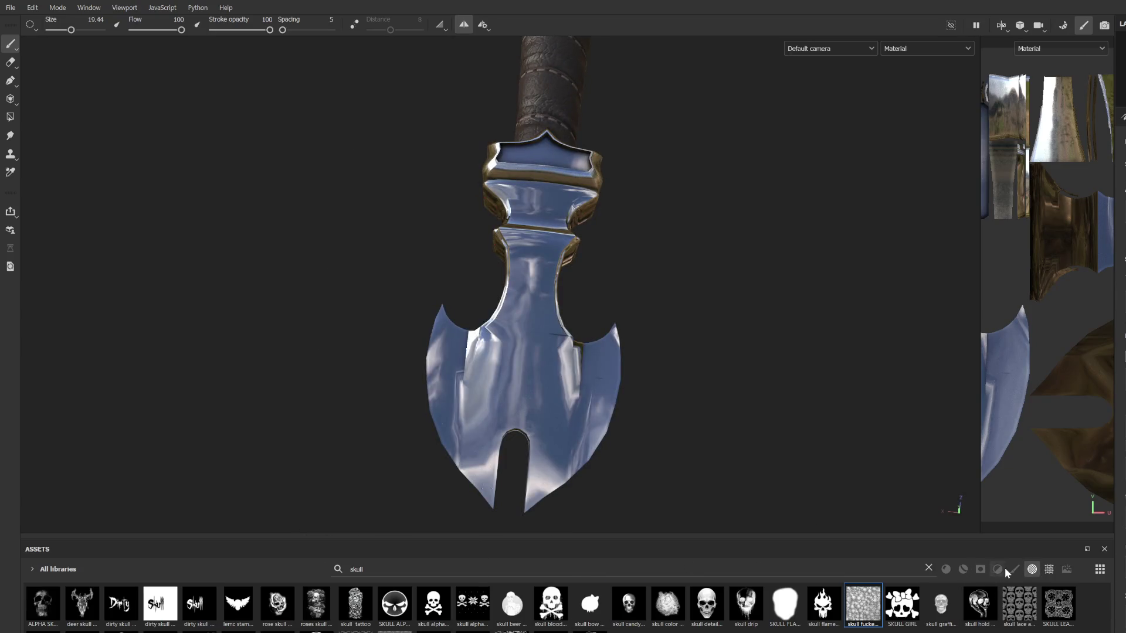
left_click(1014, 570)
left_click(928, 567)
left_click(434, 604)
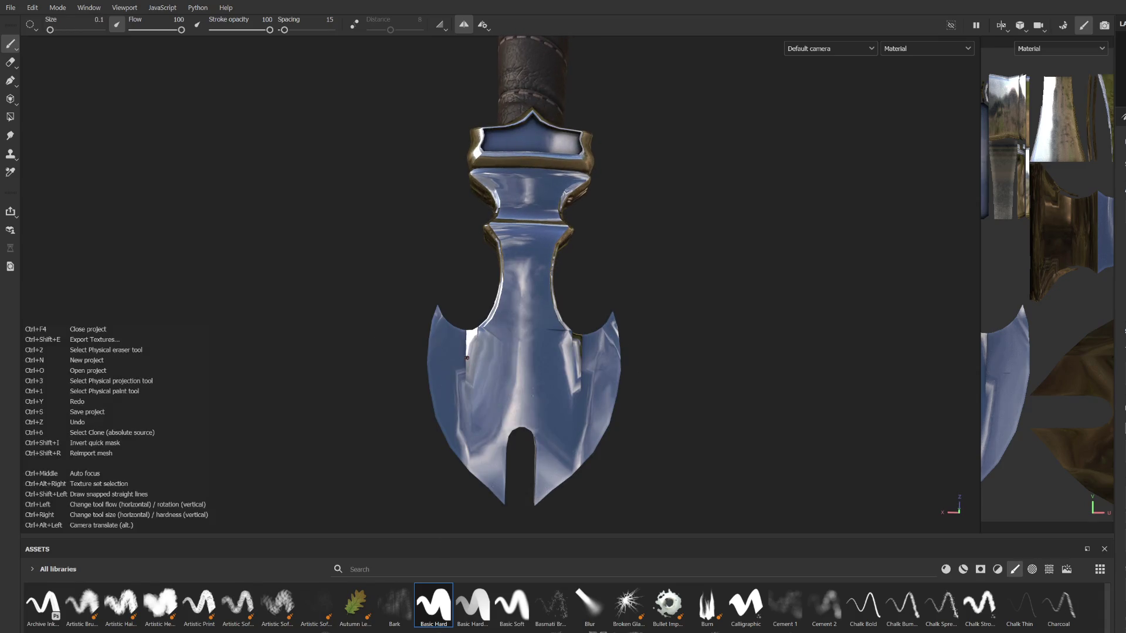
Step: Try several thin strokes on the left lobe of the axe piece, undoing each
left_click(444, 380, "shift")
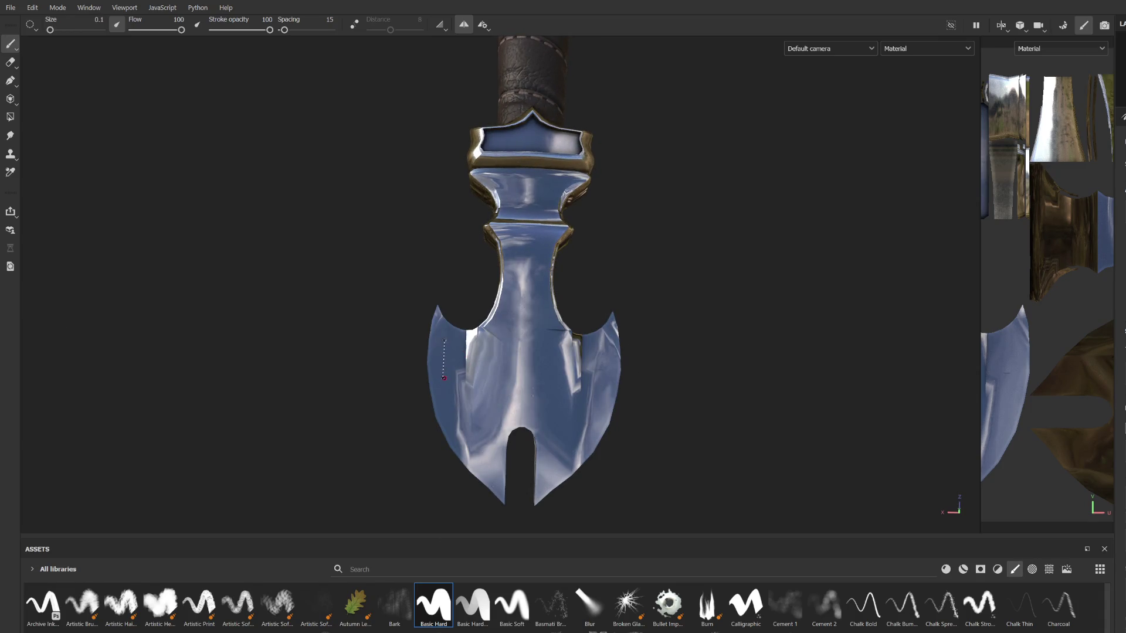
scroll(445, 381, "up", 3)
key("ctrl+z")
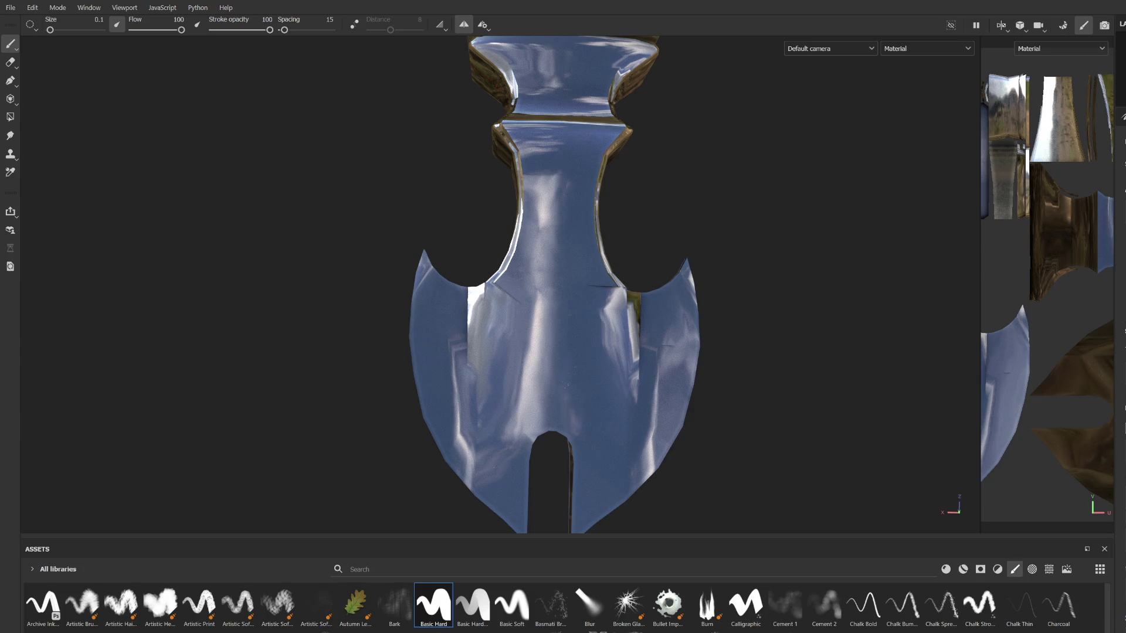
left_click(459, 331, "shift")
key("ctrl+z")
left_click_drag(457, 314, 492, 437)
key("ctrl+z")
Step: Paint a size 0.84 groove line down the left lobe, undo its end, and check symmetry settings
right_click_drag(472, 330, 447, 329, "ctrl")
mouse_move(437, 310)
left_mouse_down()
mouse_move(456, 414)
mouse_move(503, 480)
left_mouse_up()
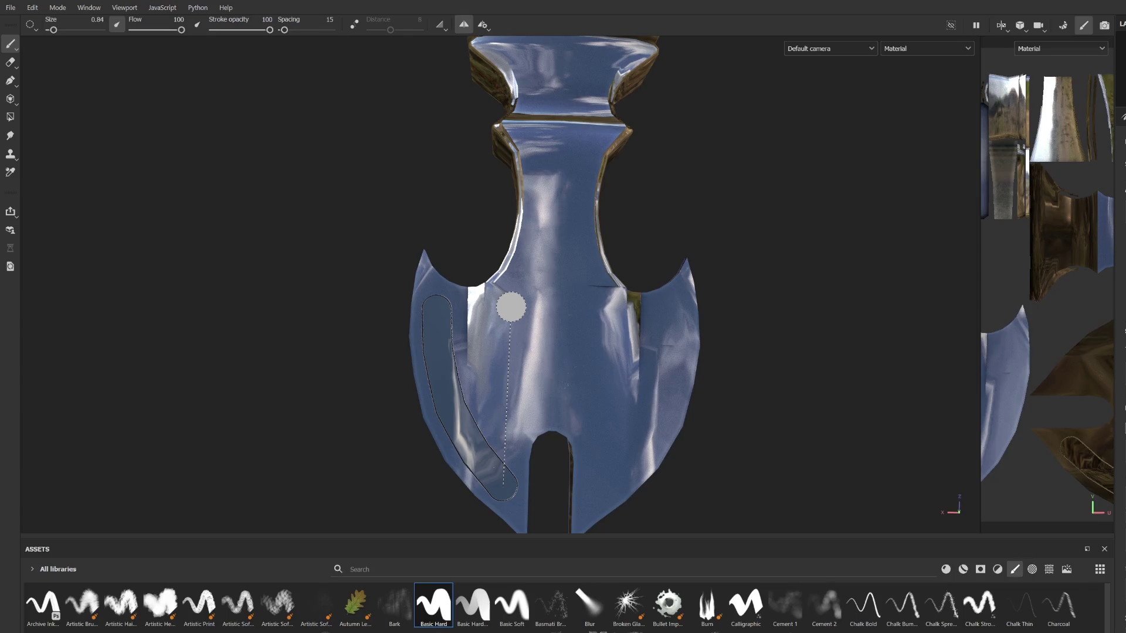
key("ctrl+z")
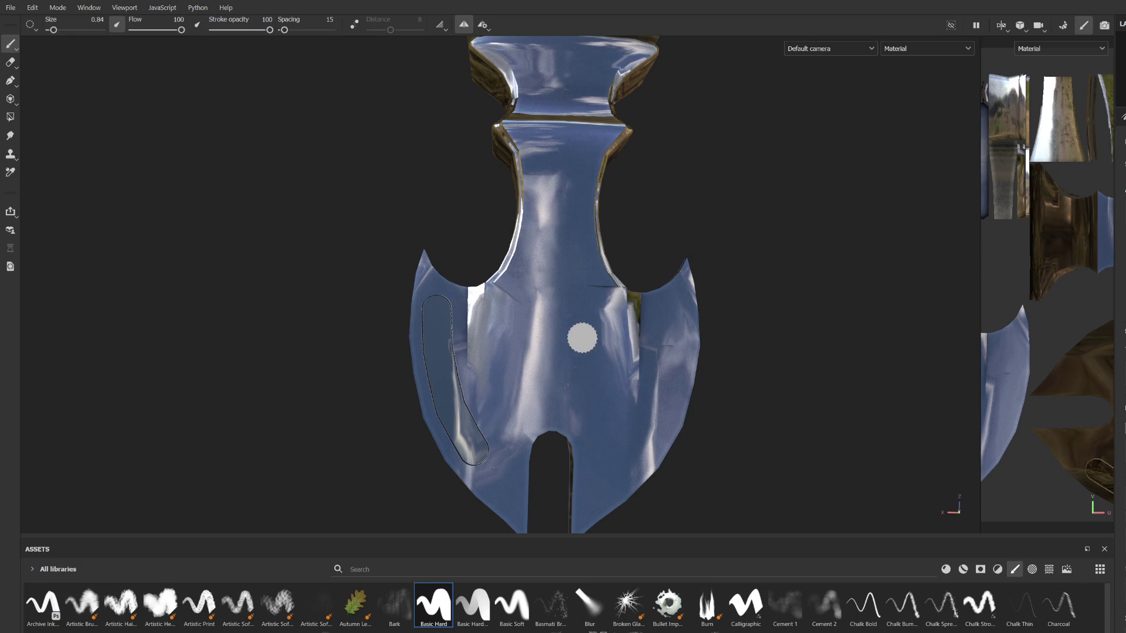
left_click(483, 25)
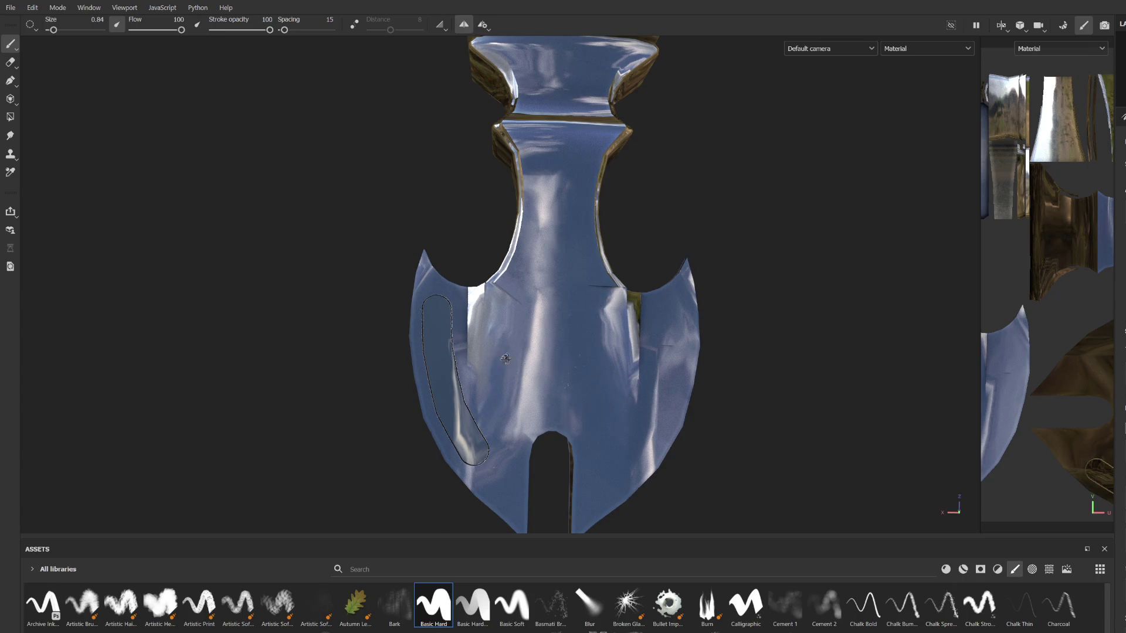
left_click_drag(505, 410, 477, 420, "alt")
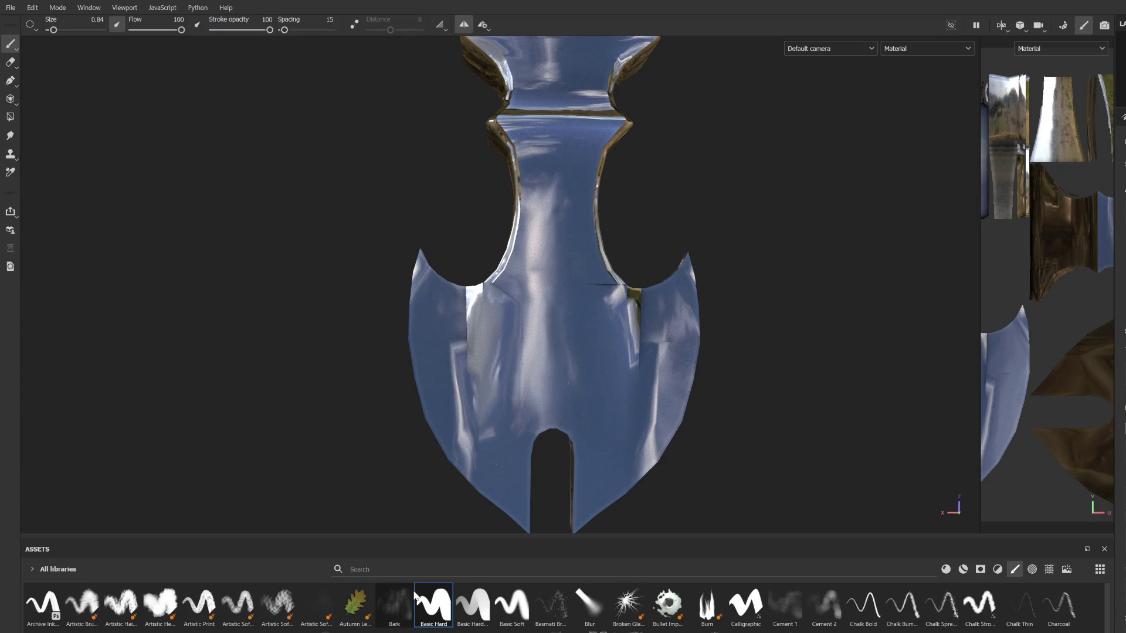
left_click(383, 569)
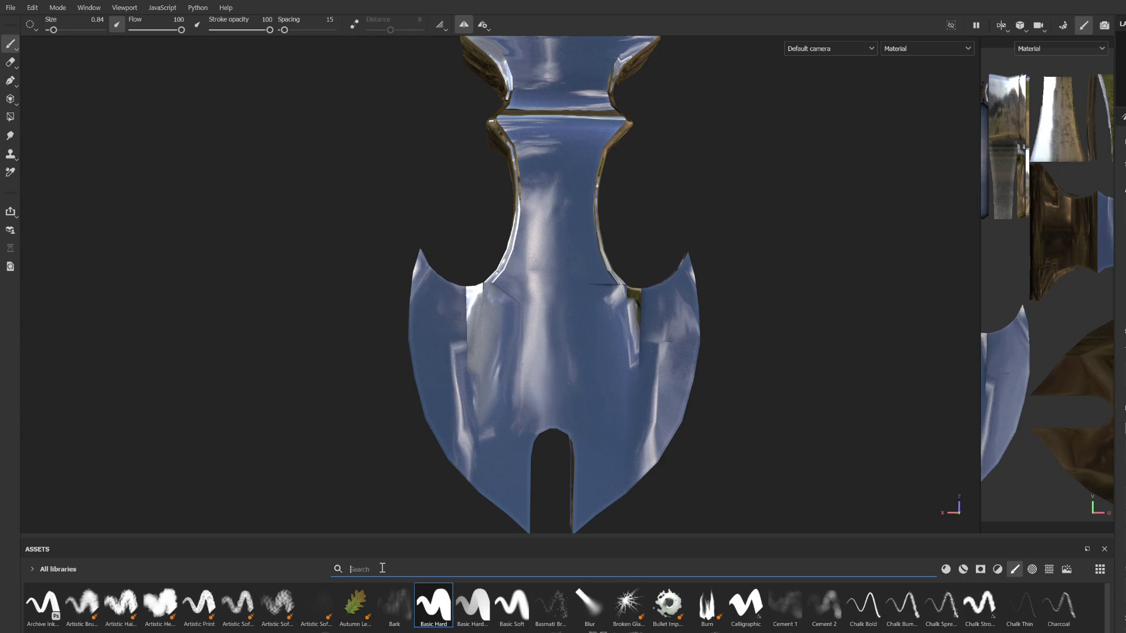
Step: Browse the alpha library to the grim reaper skeleton stamp and enlarge the brush to 15.34
scroll(1001, 593, "down", 10)
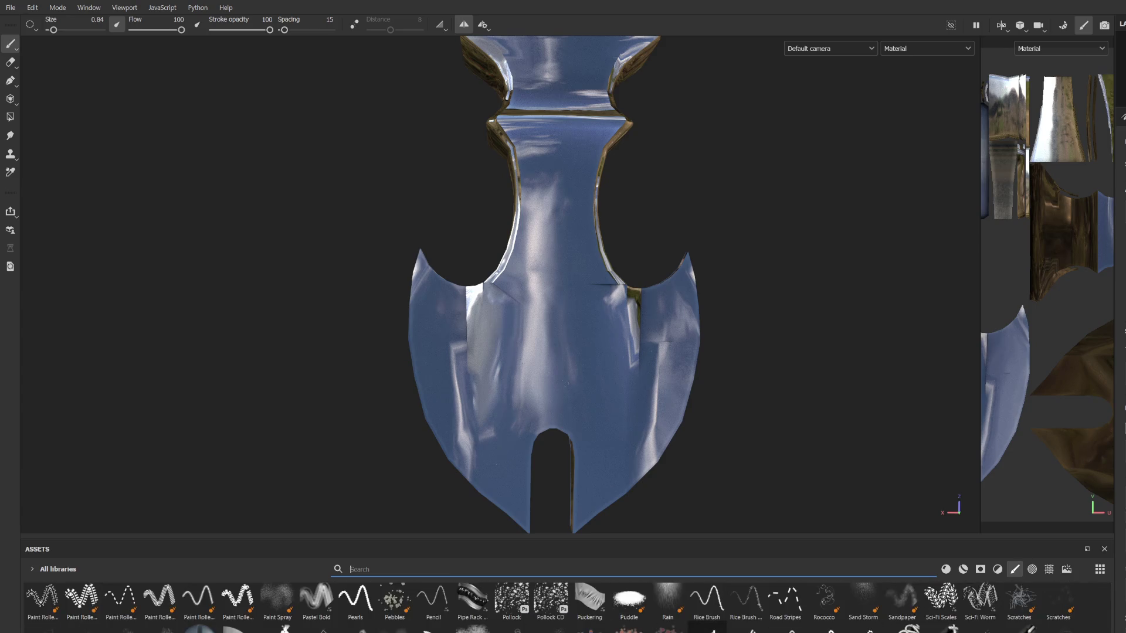
left_click(1031, 570)
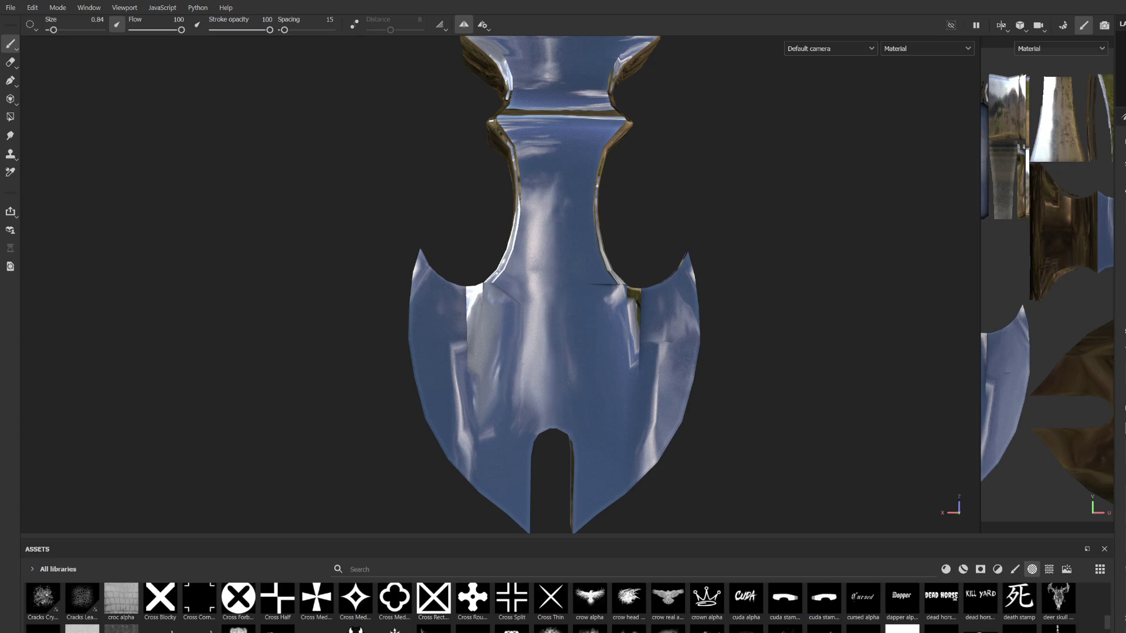
scroll(551, 604, "down", 5)
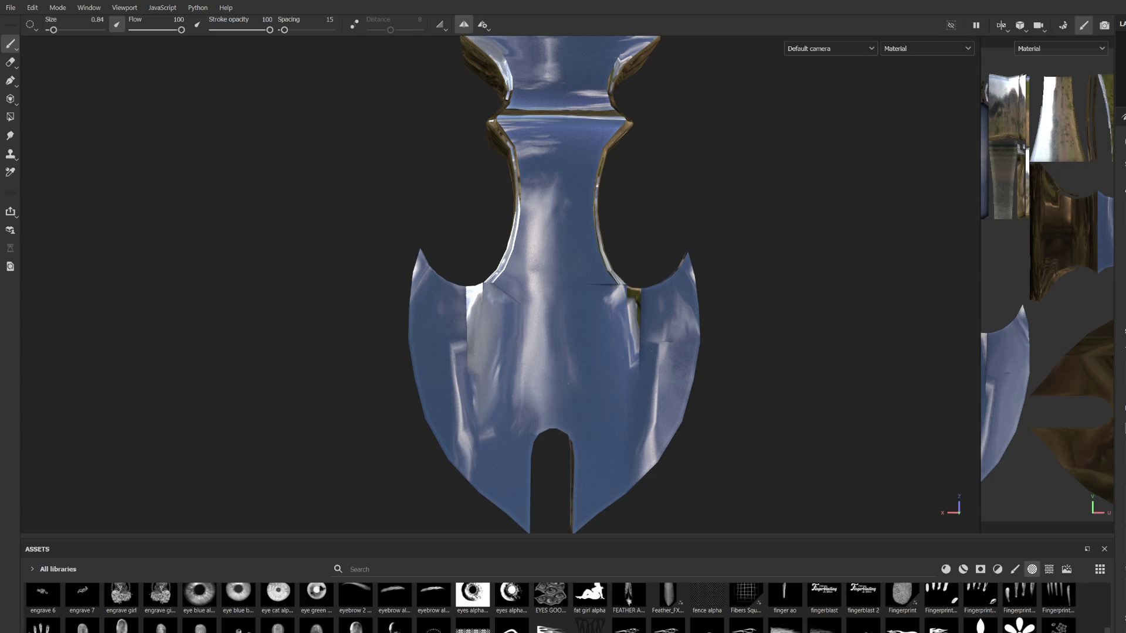
scroll(551, 605, "down", 3)
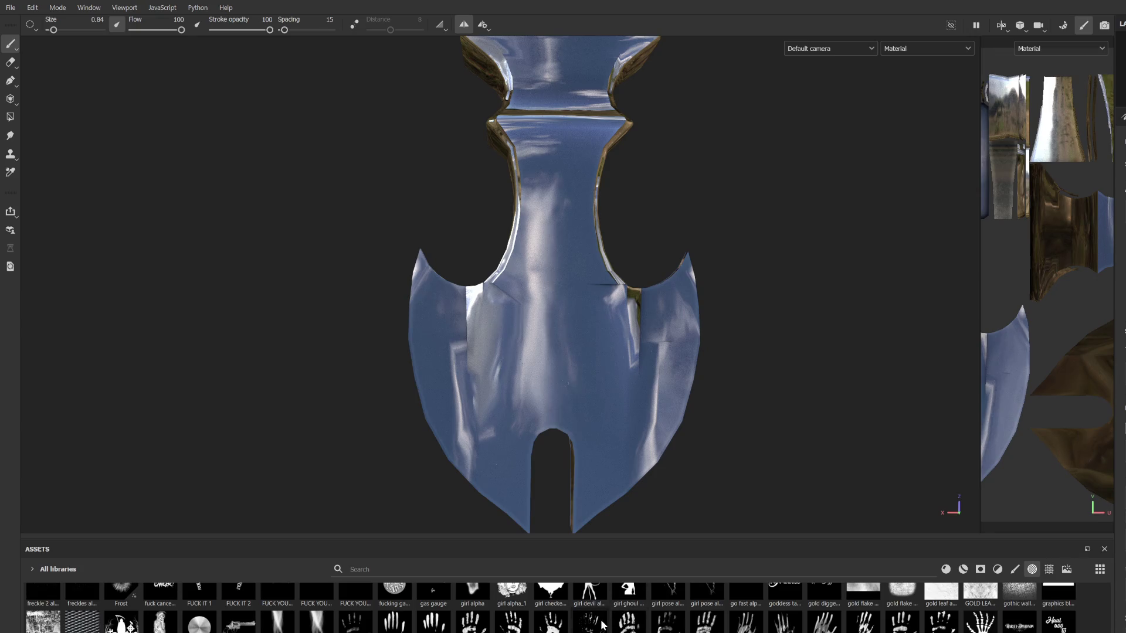
scroll(552, 607, "down", 3)
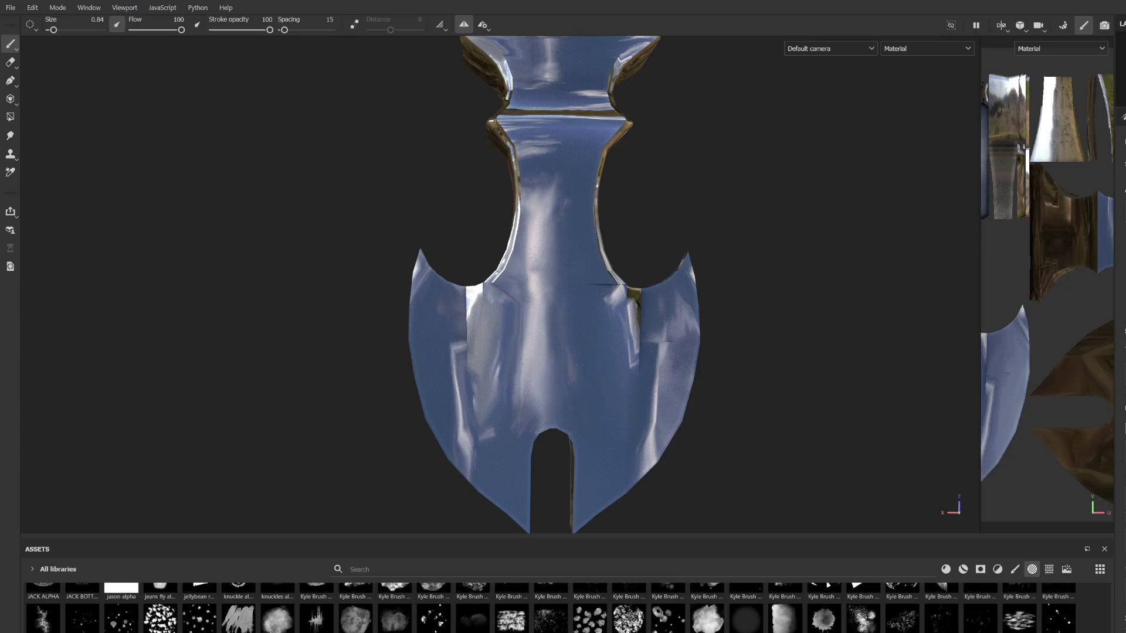
scroll(551, 607, "down", 3)
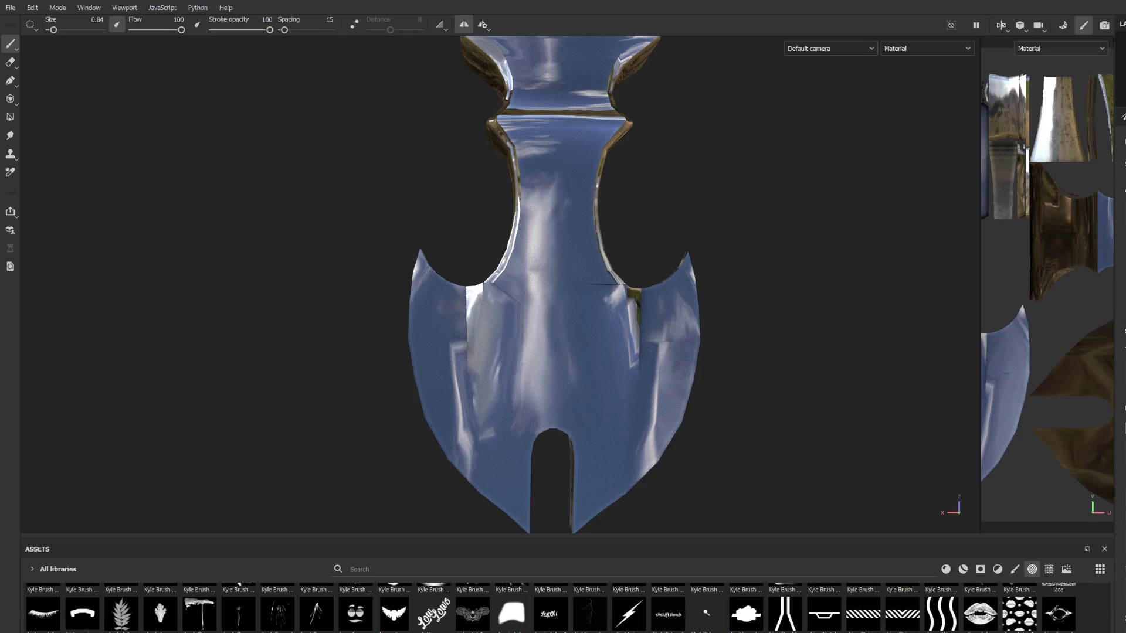
scroll(551, 607, "down", 5)
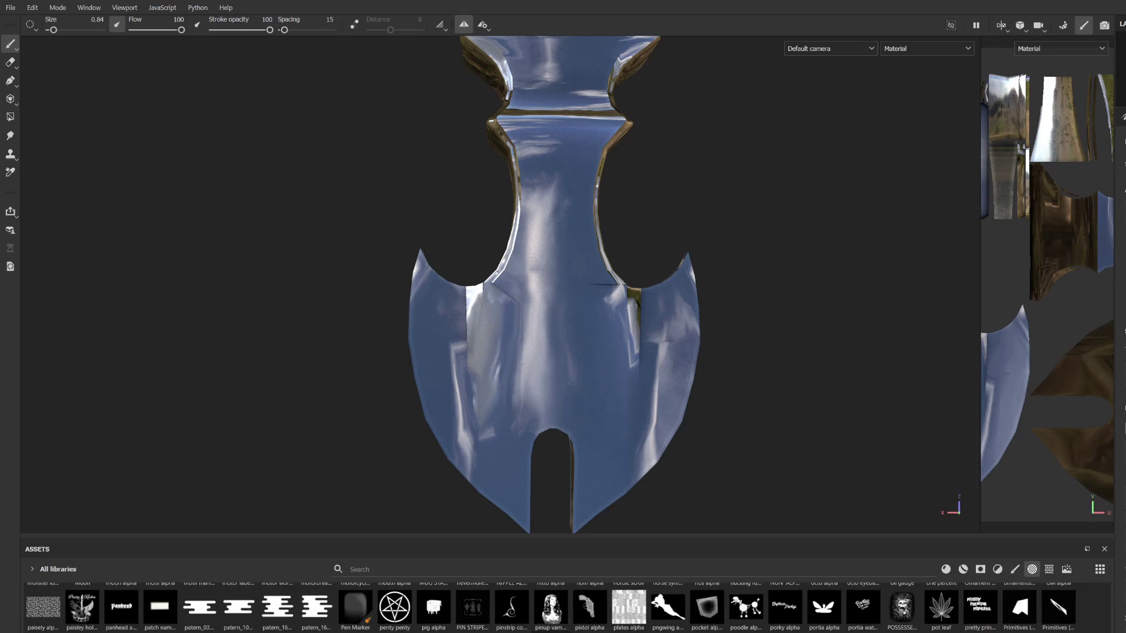
scroll(551, 607, "down", 3)
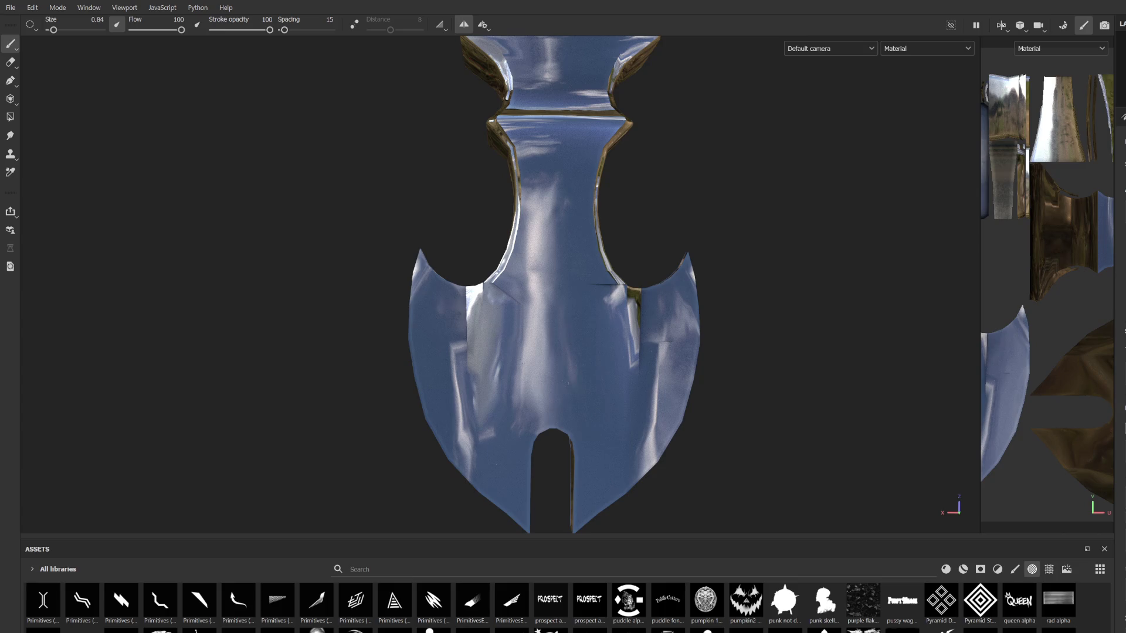
right_click_drag(531, 294, 524, 356, "ctrl")
mouse_move(524, 356)
left_mouse_down("alt")
mouse_move(557, 339)
mouse_move(754, 314)
mouse_move(558, 326)
mouse_move(574, 339)
left_mouse_up("alt")
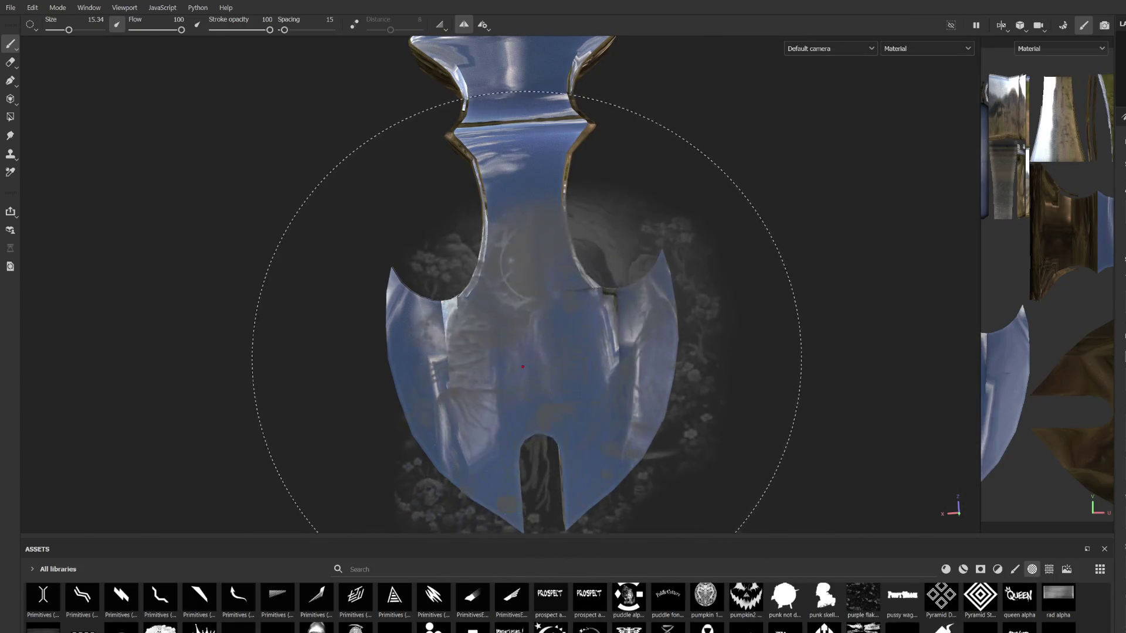
left_click(551, 381)
scroll(570, 378, "down", 5)
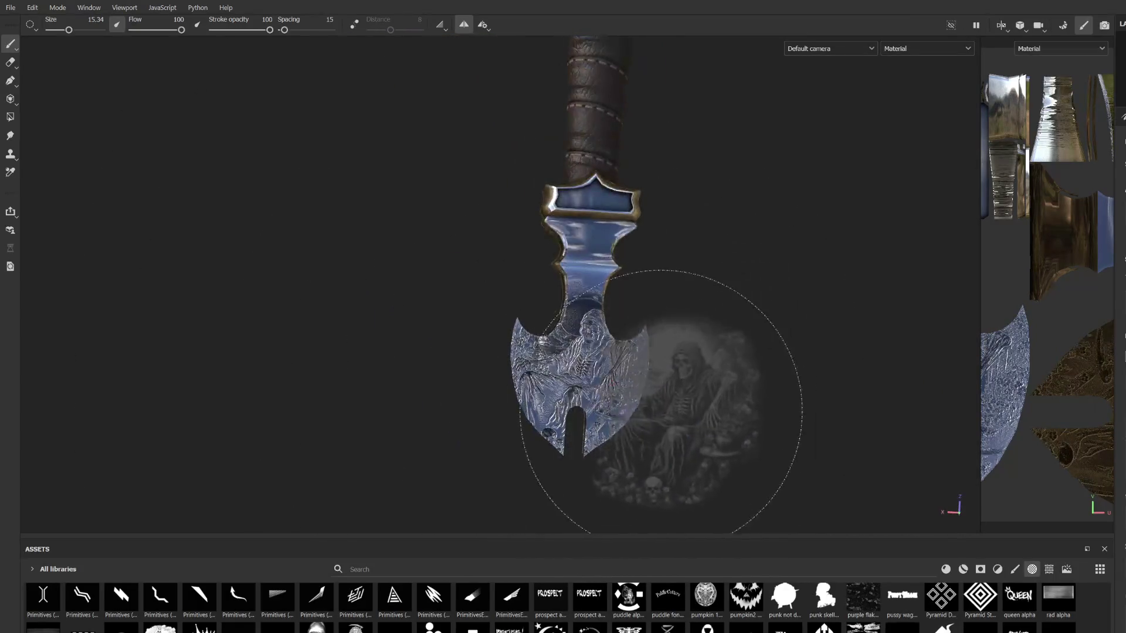
scroll(544, 375, "up", 5)
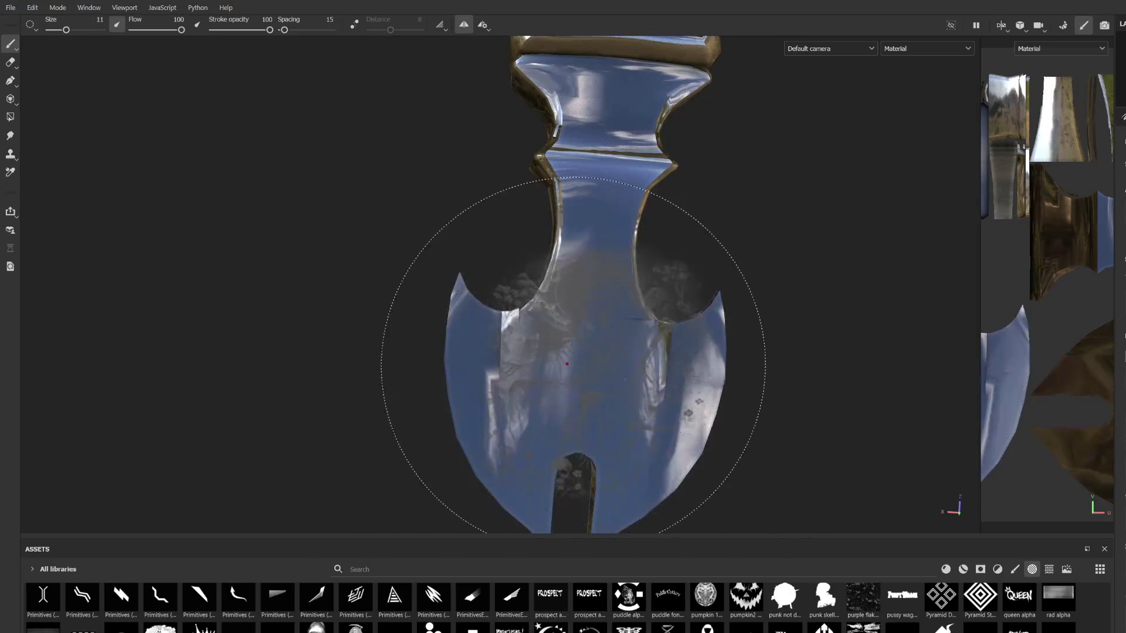
left_click(545, 381)
mouse_move(544, 381)
left_mouse_down("alt")
mouse_move(509, 359)
mouse_move(480, 367)
left_mouse_up("alt")
key("ctrl+z")
right_click_drag(481, 367, 480, 353, "ctrl")
left_click(479, 353)
left_click_drag(480, 353, 528, 377, "alt")
mouse_move(528, 377)
middle_mouse_down()
mouse_move(667, 402)
mouse_move(604, 398)
middle_mouse_up()
mouse_move(604, 399)
left_mouse_down("alt")
mouse_move(635, 329)
mouse_move(652, 327)
left_mouse_up("alt")
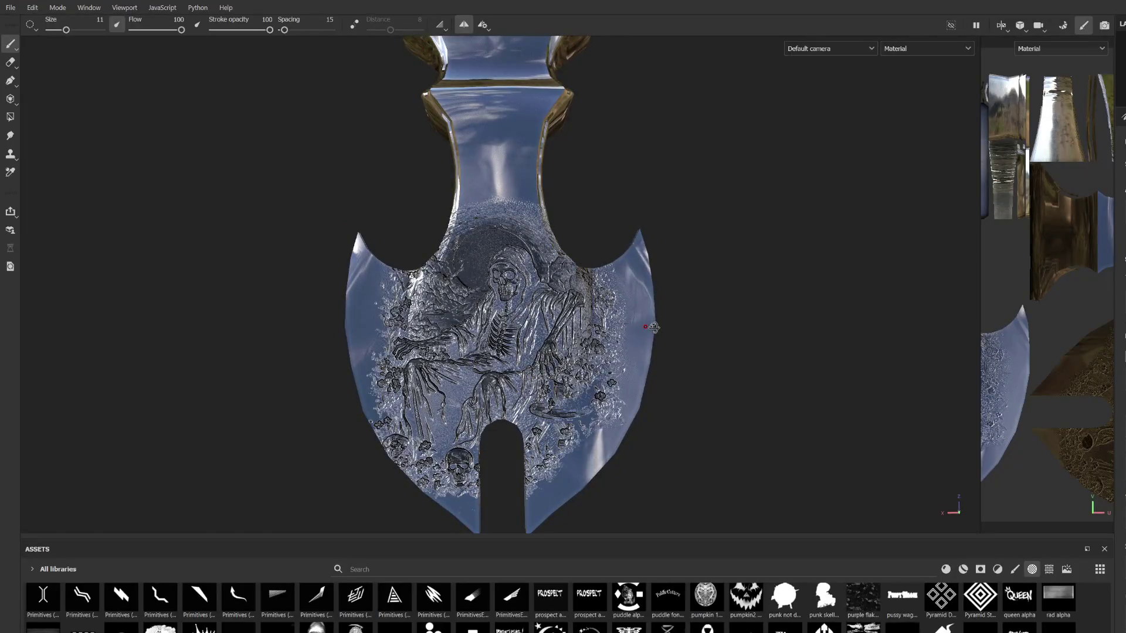
key("ctrl+z")
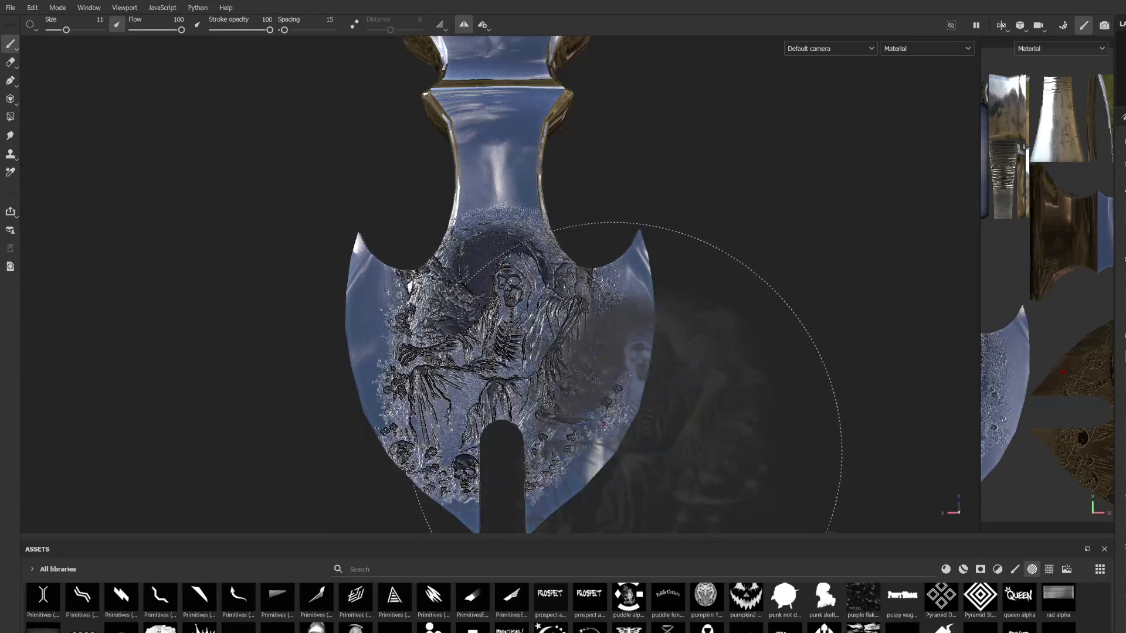
right_click_drag(479, 365, 475, 368, "ctrl")
left_click(475, 368)
scroll(678, 276, "down", 5)
mouse_move(678, 276)
left_mouse_down("alt")
mouse_move(603, 352)
mouse_move(583, 401)
mouse_move(603, 212)
mouse_move(580, 305)
left_mouse_up("alt")
key("ctrl+z")
scroll(580, 305, "up", 3)
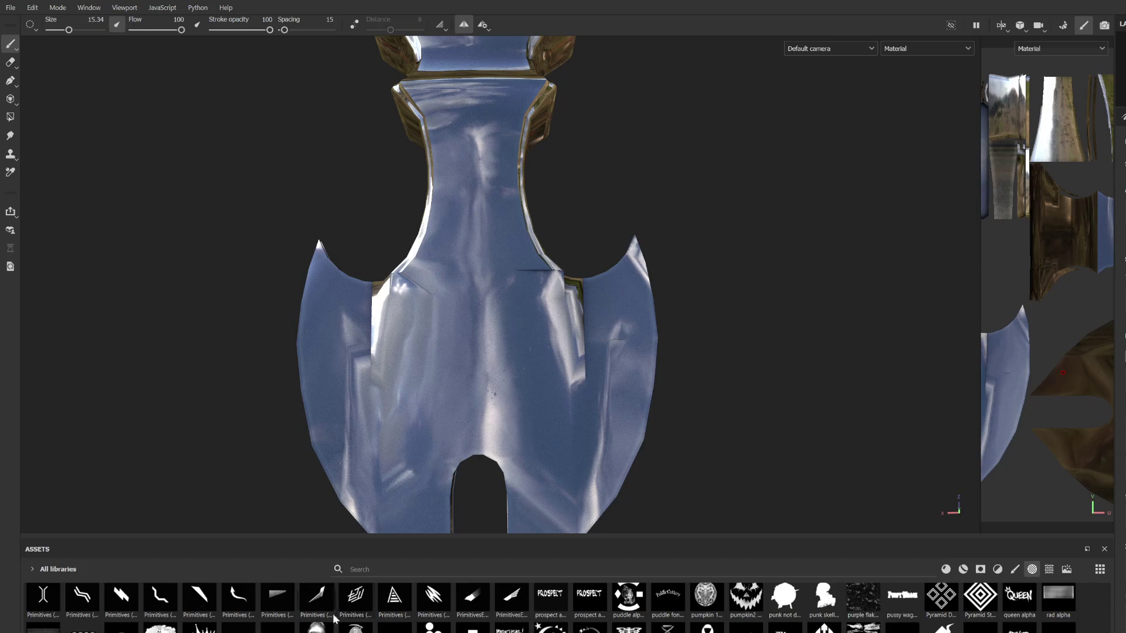
Step: Resize the brush to 15.34 and try floral relief strokes on the left blade, undoing them
mouse_move(481, 390)
right_mouse_down("ctrl")
mouse_move(586, 390)
mouse_move(481, 390)
right_mouse_up("ctrl")
scroll(407, 346, "down", 2)
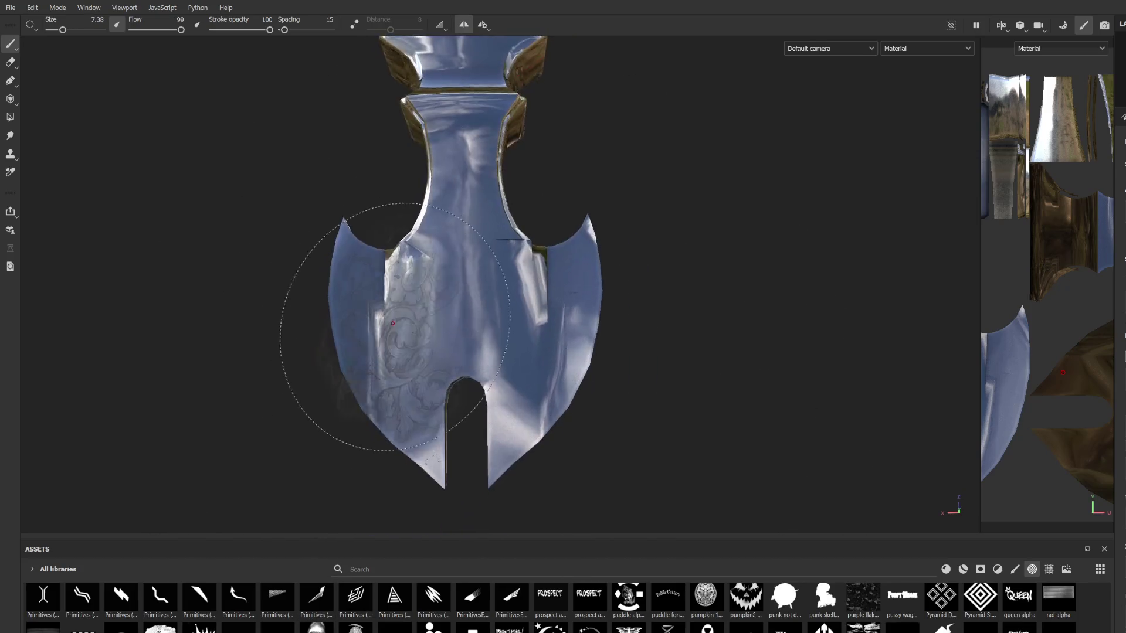
mouse_move(382, 313)
right_mouse_down("ctrl")
mouse_move(469, 312)
mouse_move(345, 332)
mouse_move(301, 377)
right_mouse_up("ctrl")
left_click_drag(309, 377, 374, 443)
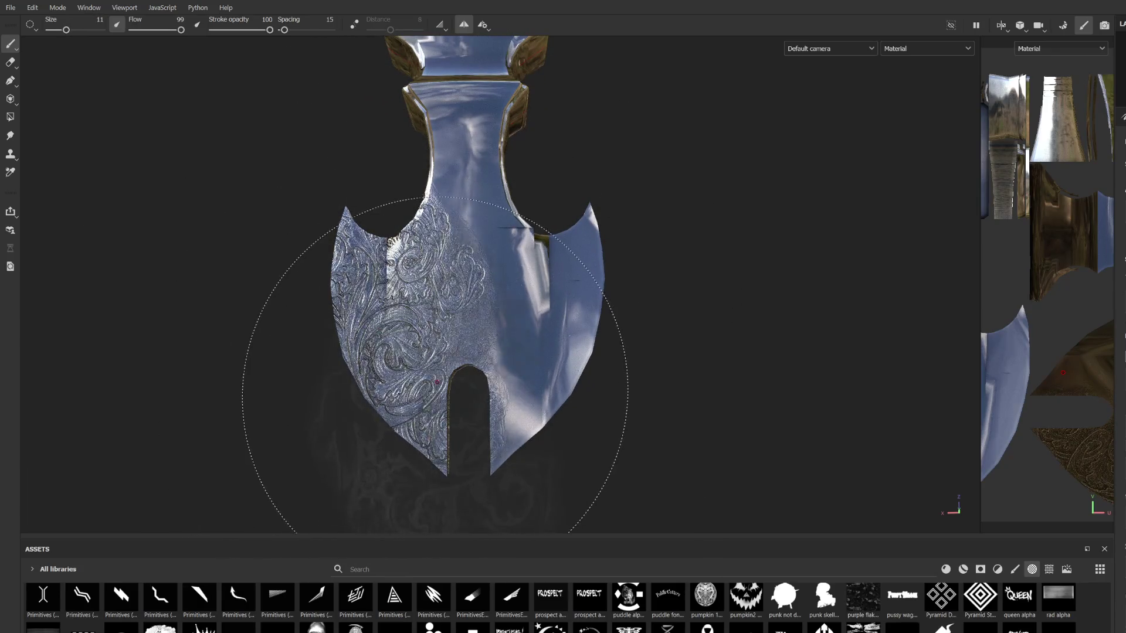
key("ctrl+z")
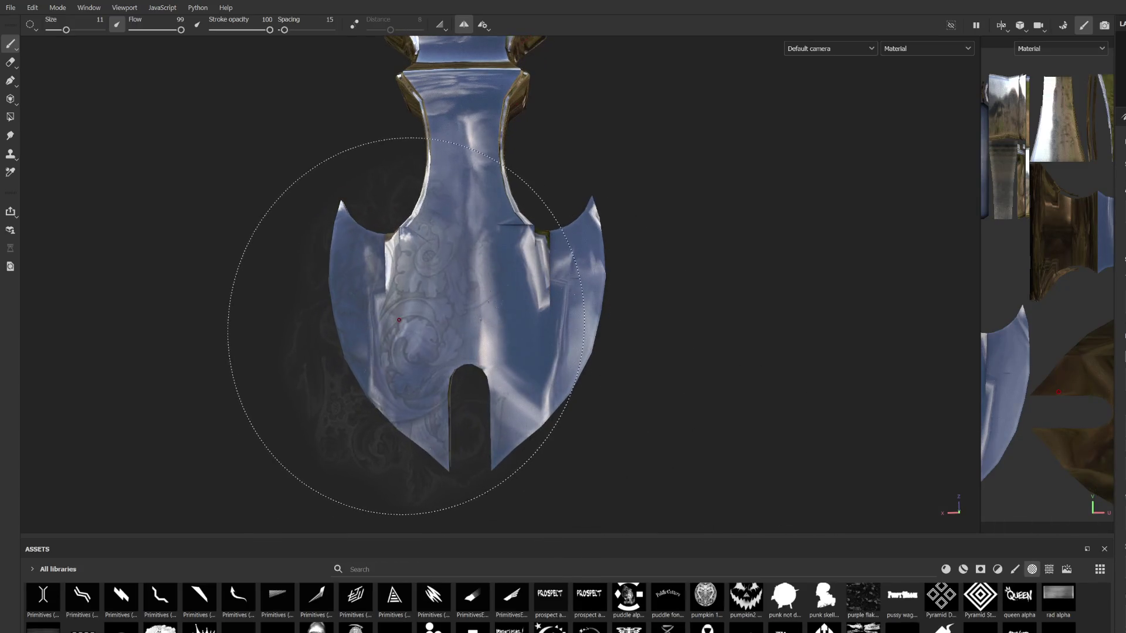
left_click_drag(400, 313, 369, 347)
key("ctrl+z")
Step: Bring the blade close and front-on, then stamp the ornamental pattern across it
mouse_move(621, 246)
left_mouse_down("alt")
mouse_move(651, 235)
mouse_move(614, 218)
left_mouse_up("alt")
scroll(453, 206, "up", 5)
left_click_drag(452, 206, 503, 193, "alt")
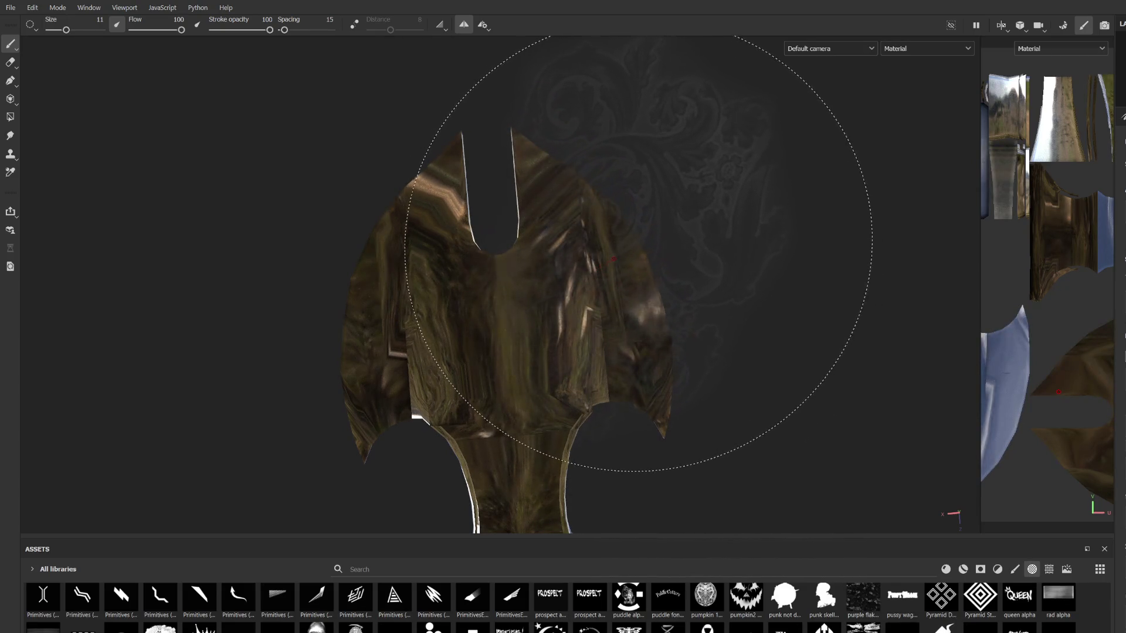
left_click(621, 260)
mouse_move(622, 255)
left_mouse_down("alt")
mouse_move(729, 297)
mouse_move(609, 477)
mouse_move(563, 352)
mouse_move(534, 412)
mouse_move(378, 285)
left_mouse_up("alt")
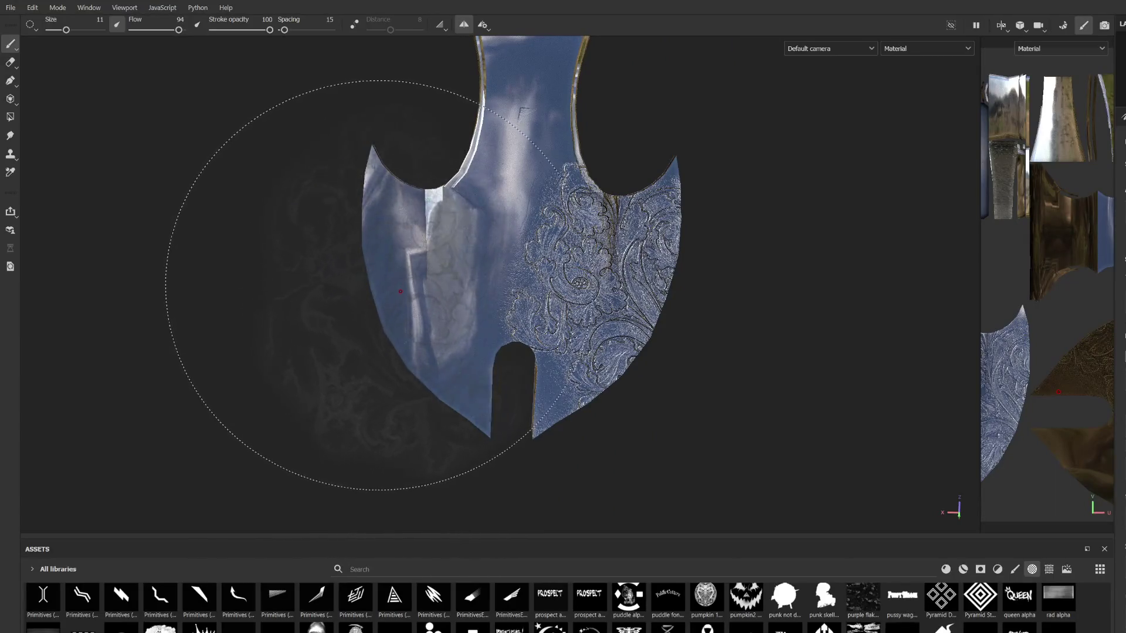
mouse_move(405, 299)
left_mouse_down("alt")
mouse_move(384, 307)
mouse_move(380, 325)
left_mouse_up("alt")
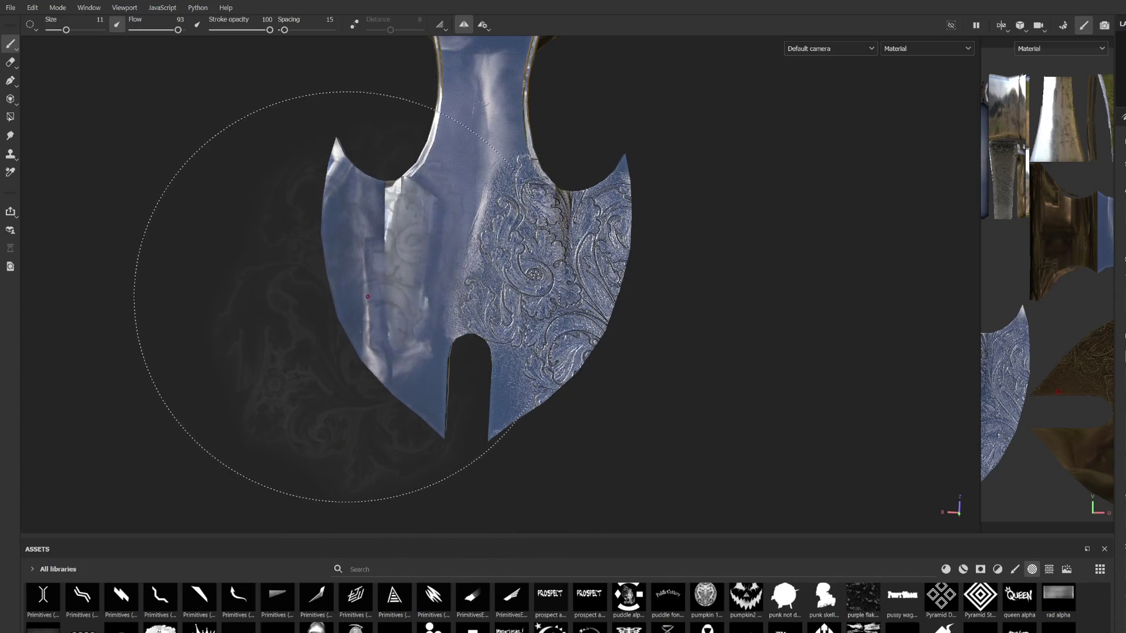
Step: Engrave the floral pattern over the blade's left half, retrying with several undos
left_click_drag(362, 302, 359, 326, "alt")
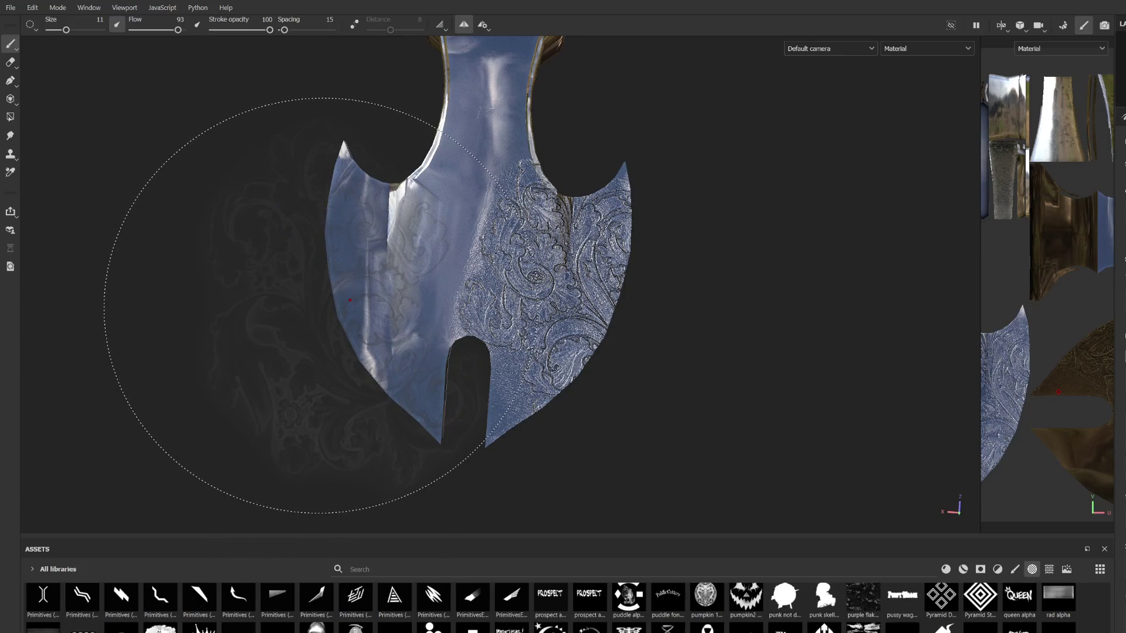
left_click(339, 297)
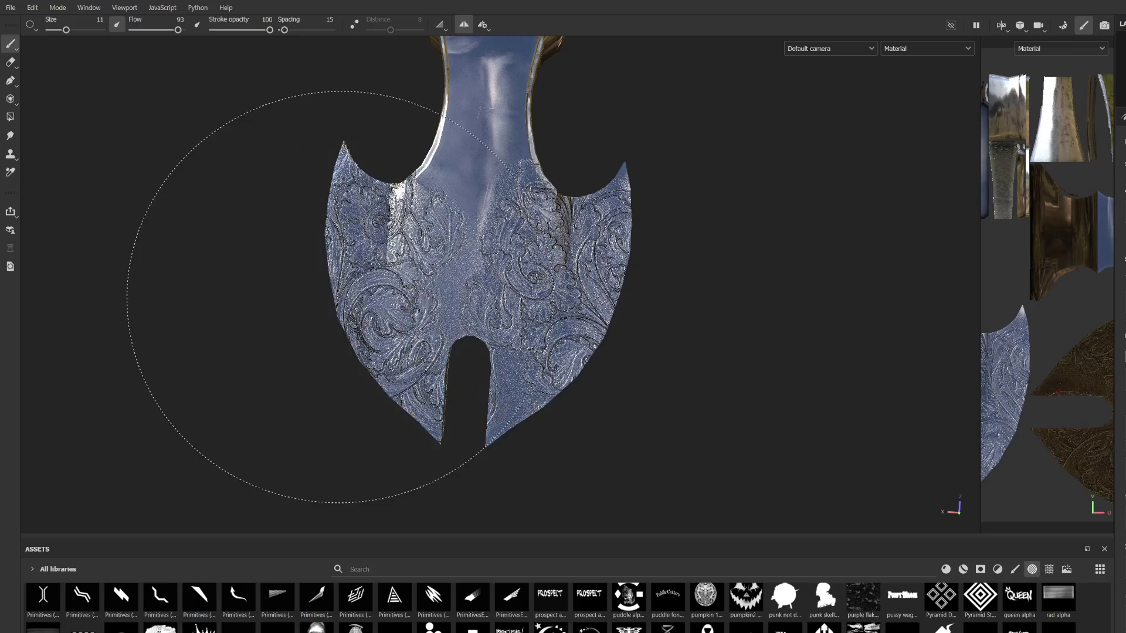
key("ctrl+z")
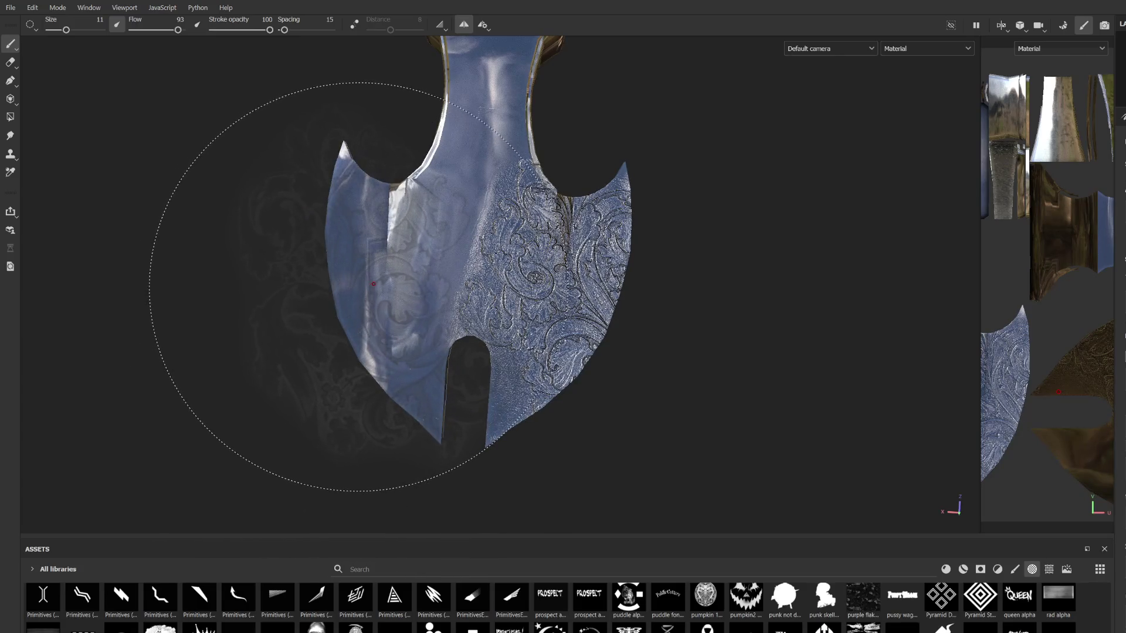
left_click(373, 284)
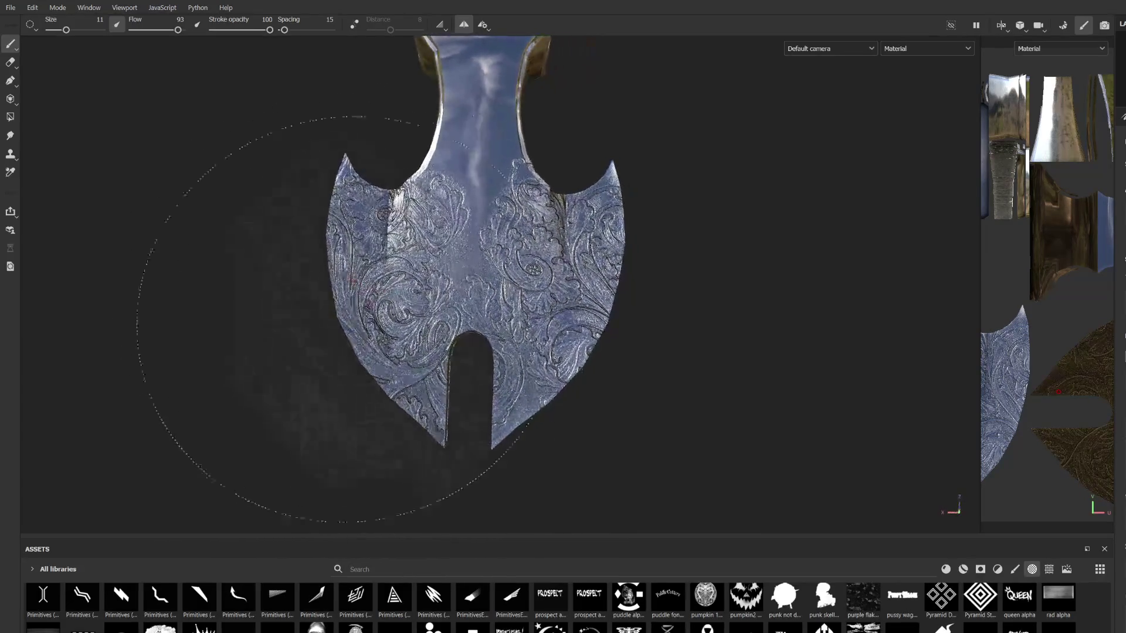
middle_click_drag(335, 305, 336, 321, "alt")
left_click(381, 317)
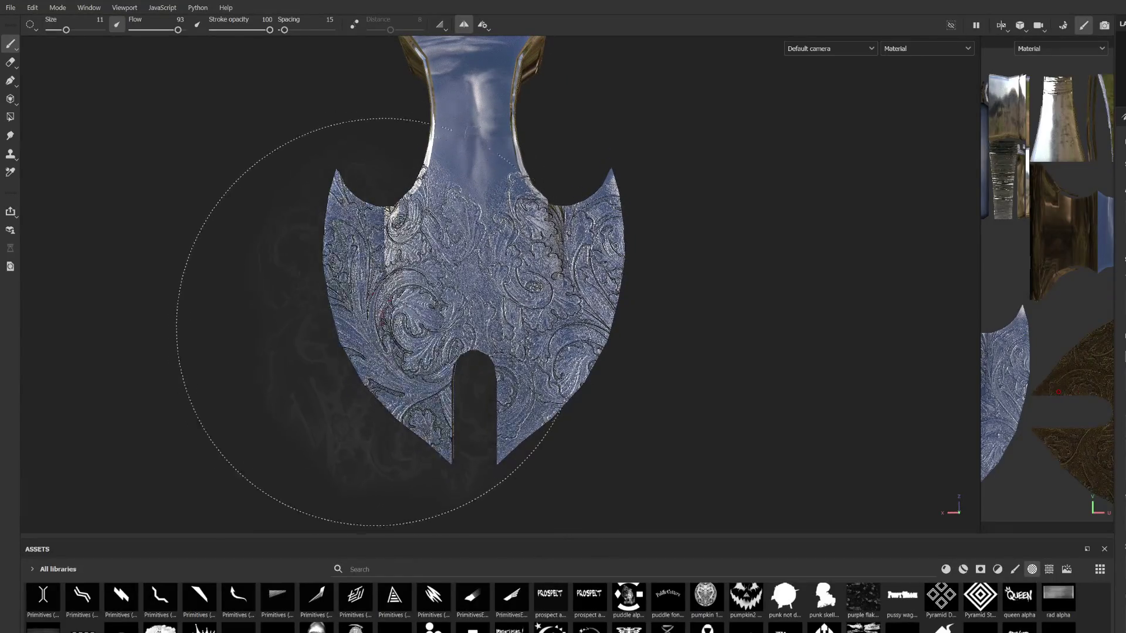
key("ctrl+z")
left_click(371, 326)
key("ctrl+z")
left_click(359, 316)
key("ctrl+z")
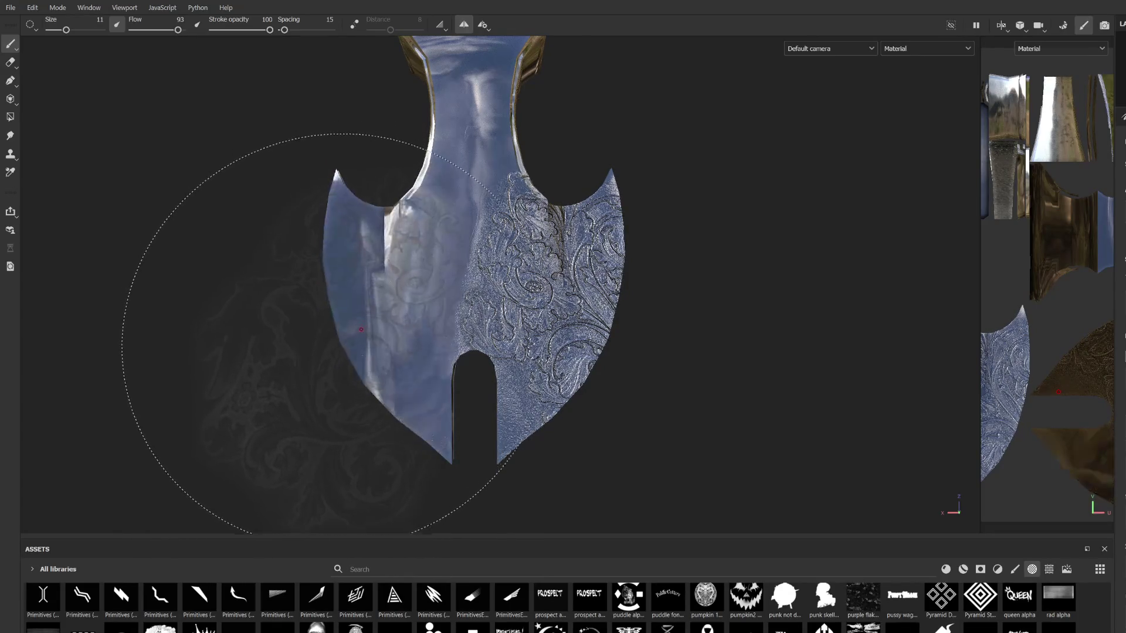
left_click(308, 385)
Step: Re-angle the view to show the guard, shrink the brush to 7.38, and switch to the Eraser
mouse_move(308, 384)
left_mouse_down("alt")
mouse_move(335, 390)
mouse_move(336, 289)
left_mouse_up("alt")
mouse_move(416, 202)
left_mouse_down("alt")
mouse_move(410, 341)
mouse_move(461, 312)
left_mouse_up("alt")
right_click_drag(460, 312, 445, 311, "ctrl")
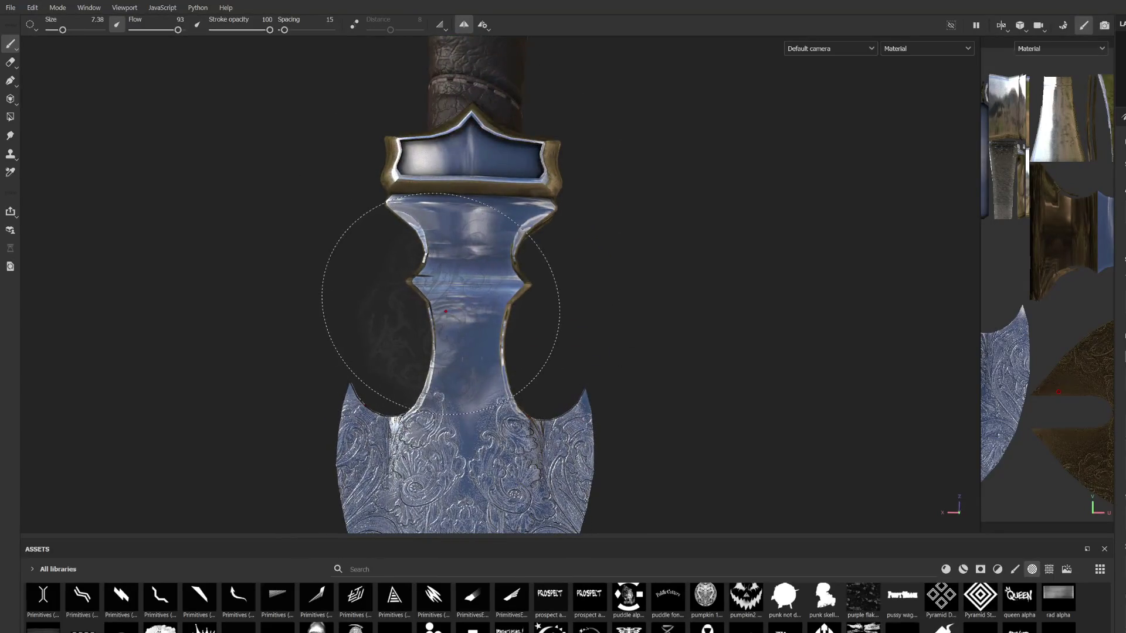
scroll(504, 307, "down", 3)
scroll(578, 296, "up", 4)
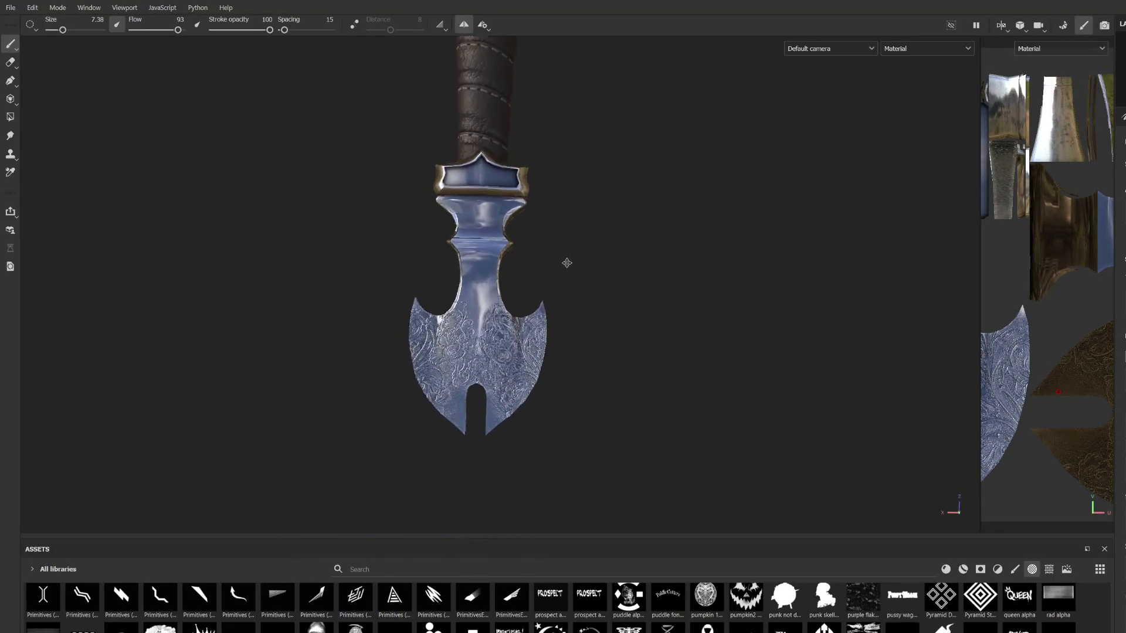
left_click(11, 62)
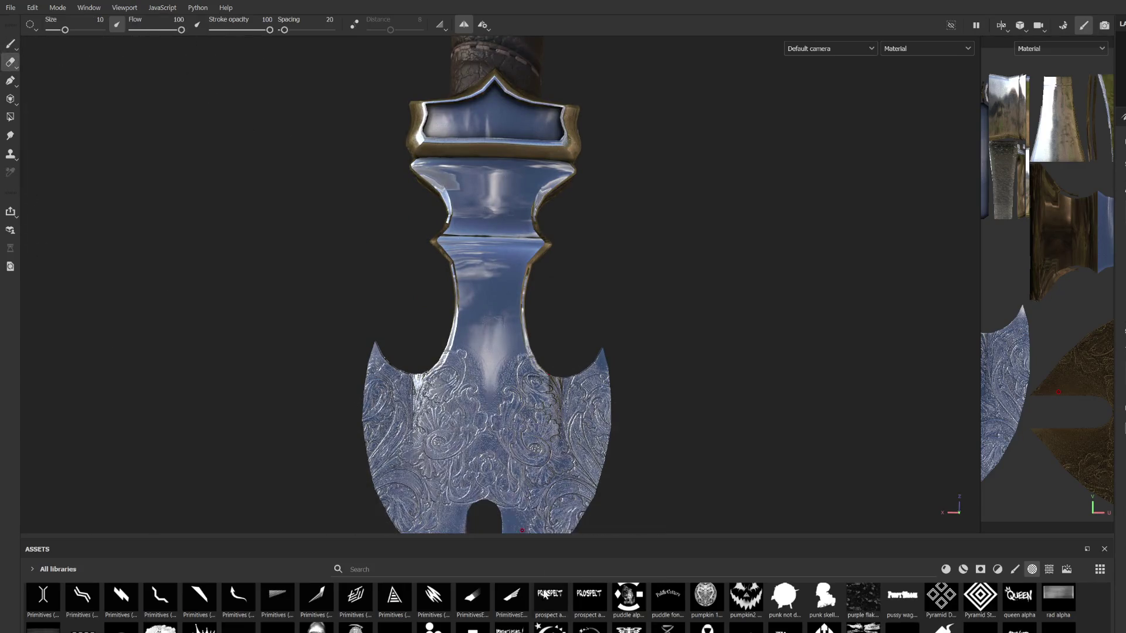
Step: Load the Basic Hard brush and erase straight strips along the blade and slot edges
left_click(1013, 569)
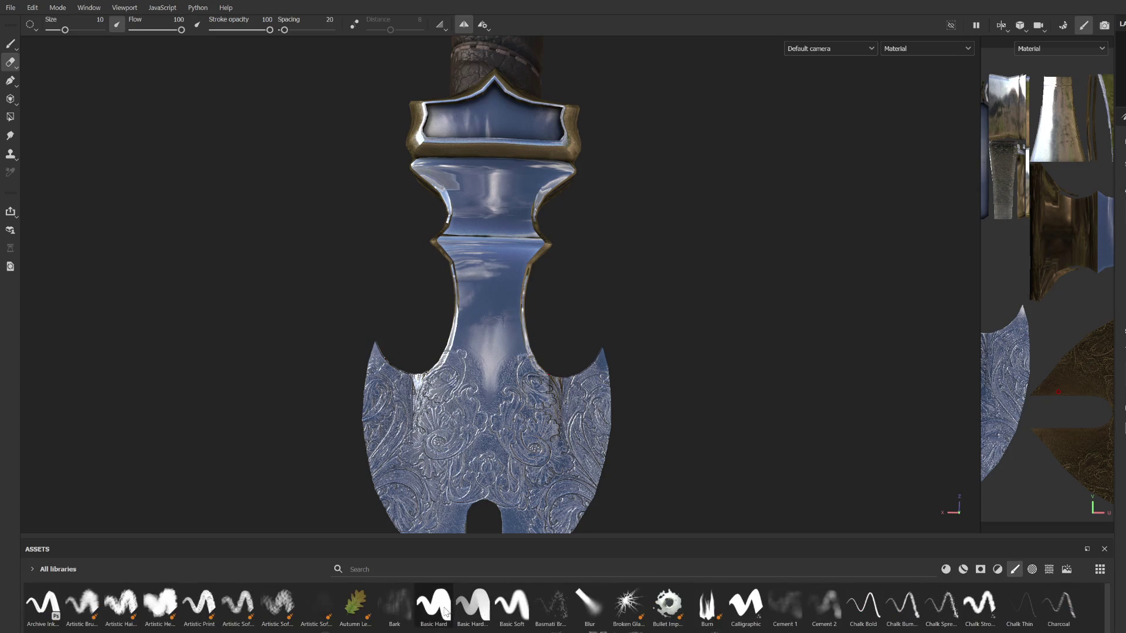
left_click(444, 612)
middle_click_drag(428, 377, 434, 264)
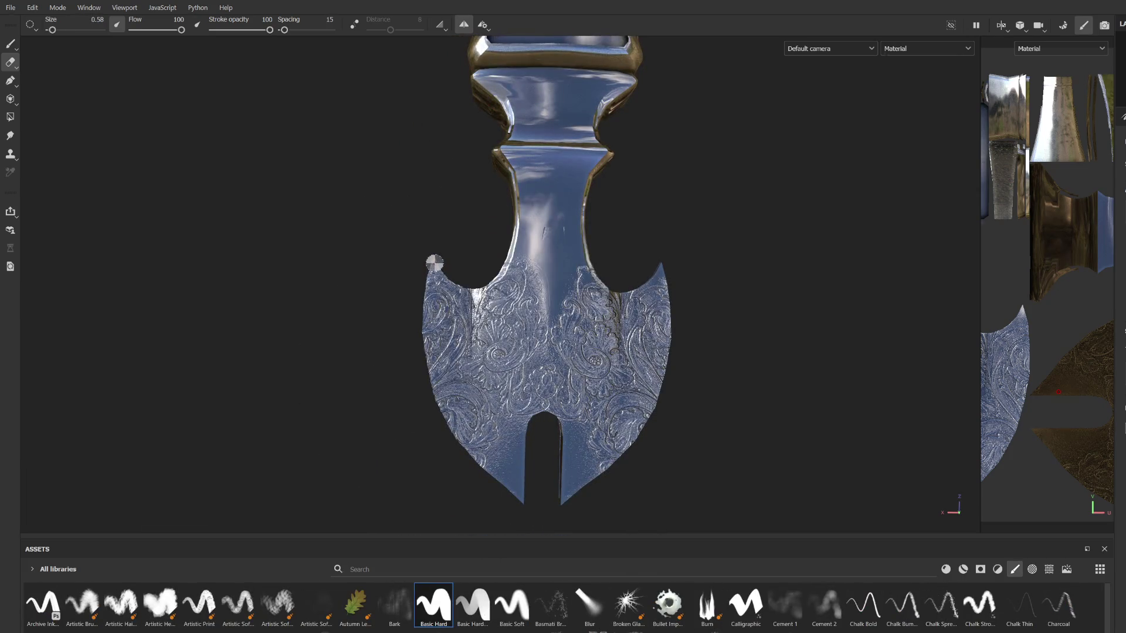
left_click(422, 340, "shift")
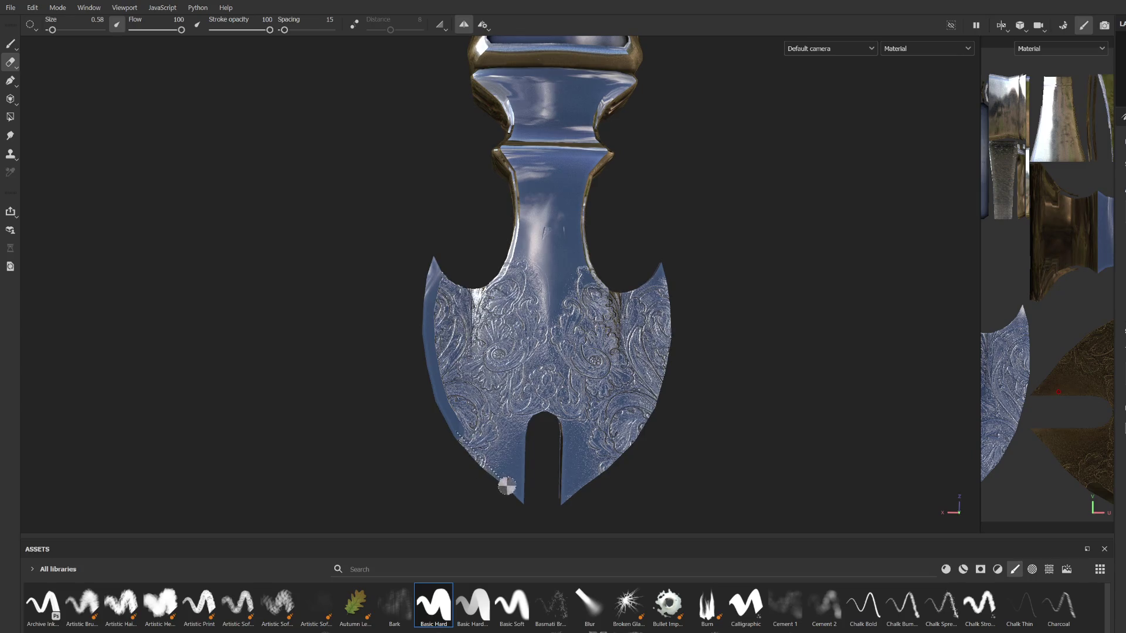
left_click(520, 427, "shift")
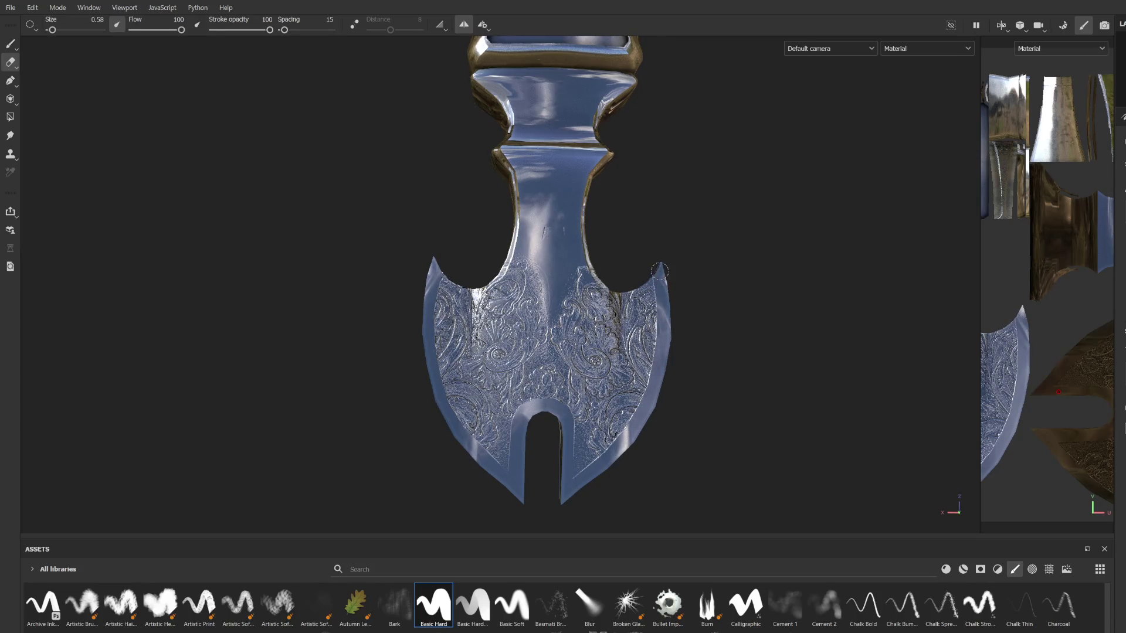
Step: Erase the engraving along the blade edge, seam and top band, then re-angle the axe head
scroll(660, 271, "up", 2)
mouse_move(715, 247)
left_mouse_down()
mouse_move(698, 267)
mouse_move(649, 282)
mouse_move(591, 244)
mouse_move(584, 296)
mouse_move(648, 297)
mouse_move(646, 285)
left_mouse_up()
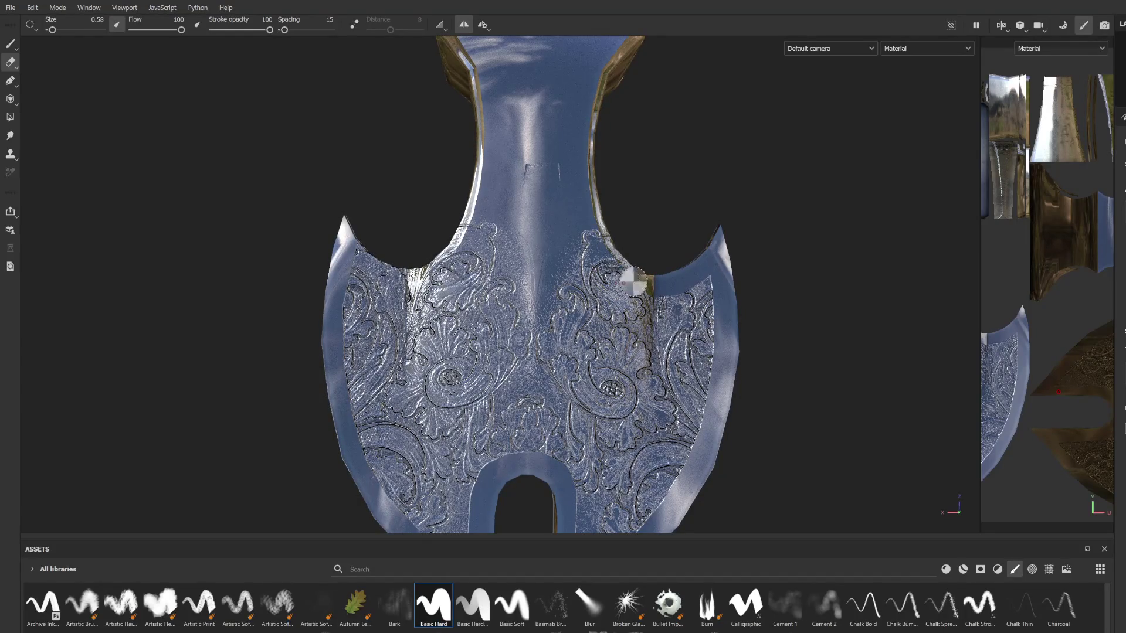
key("shift")
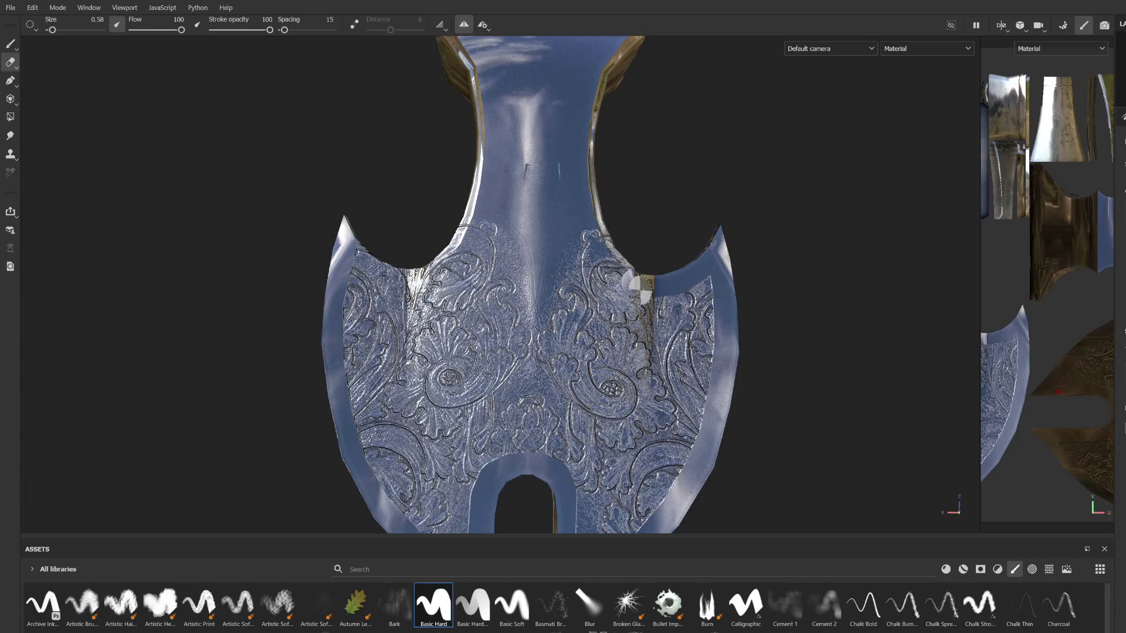
left_click_drag(647, 283, 632, 275)
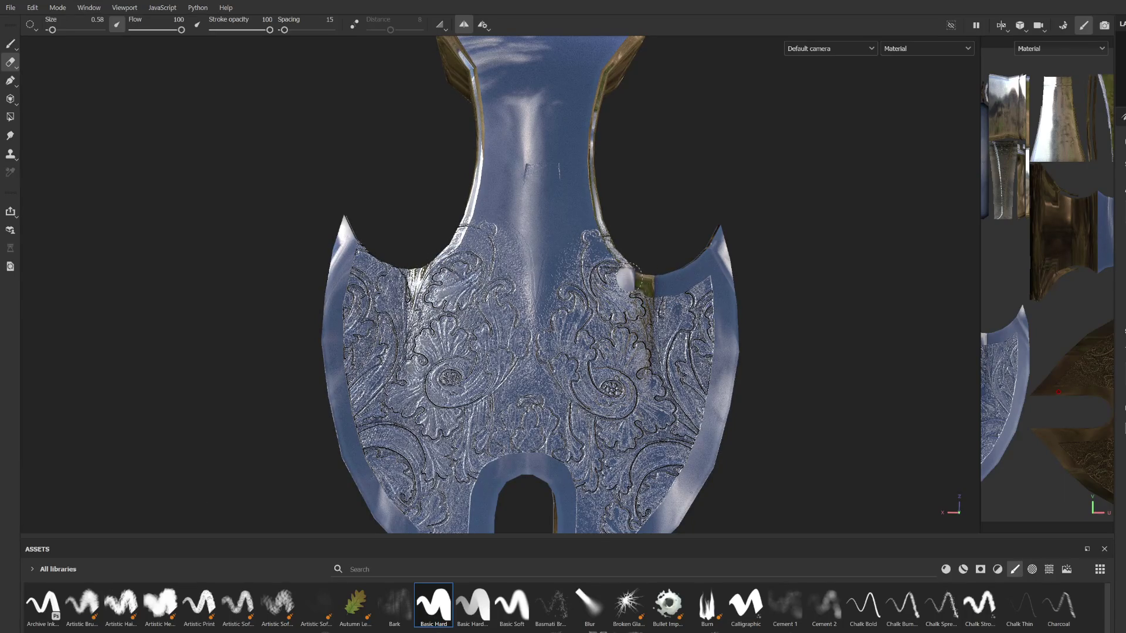
left_click_drag(592, 238, 481, 238)
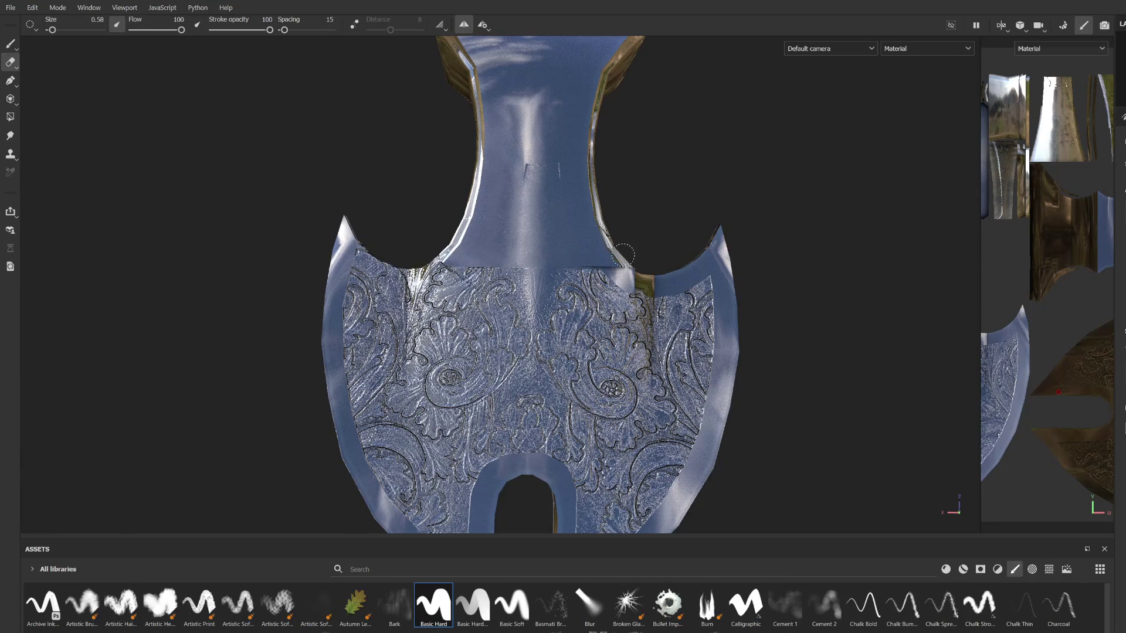
middle_click_drag(536, 244, 588, 233)
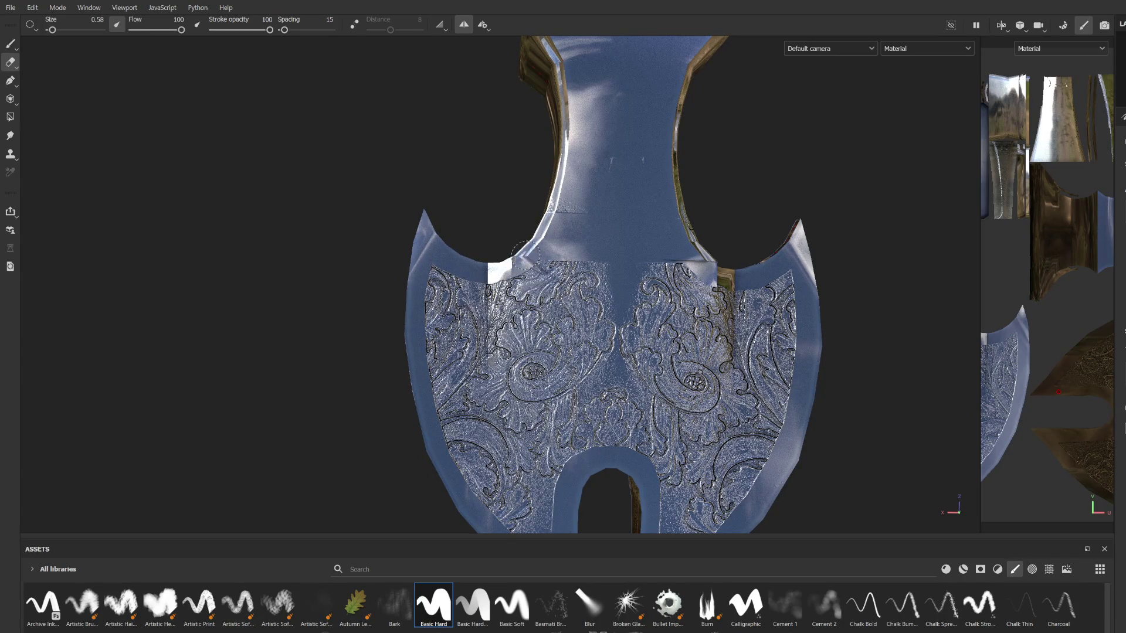
scroll(704, 252, "down", 3)
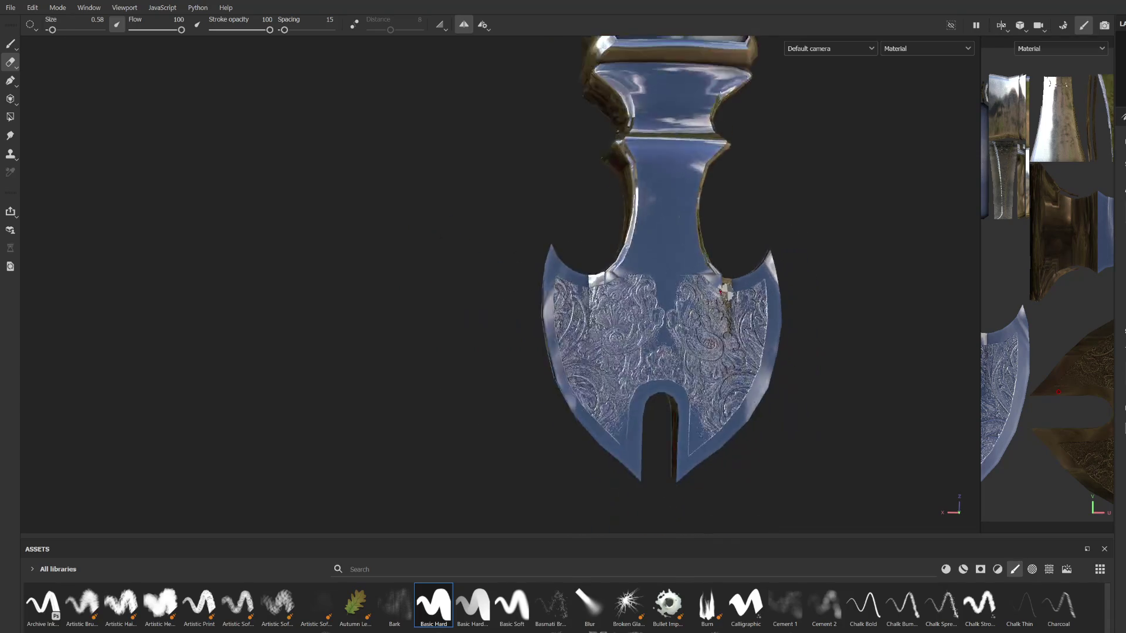
left_click_drag(658, 327, 610, 367, "alt")
scroll(647, 325, "up", 2)
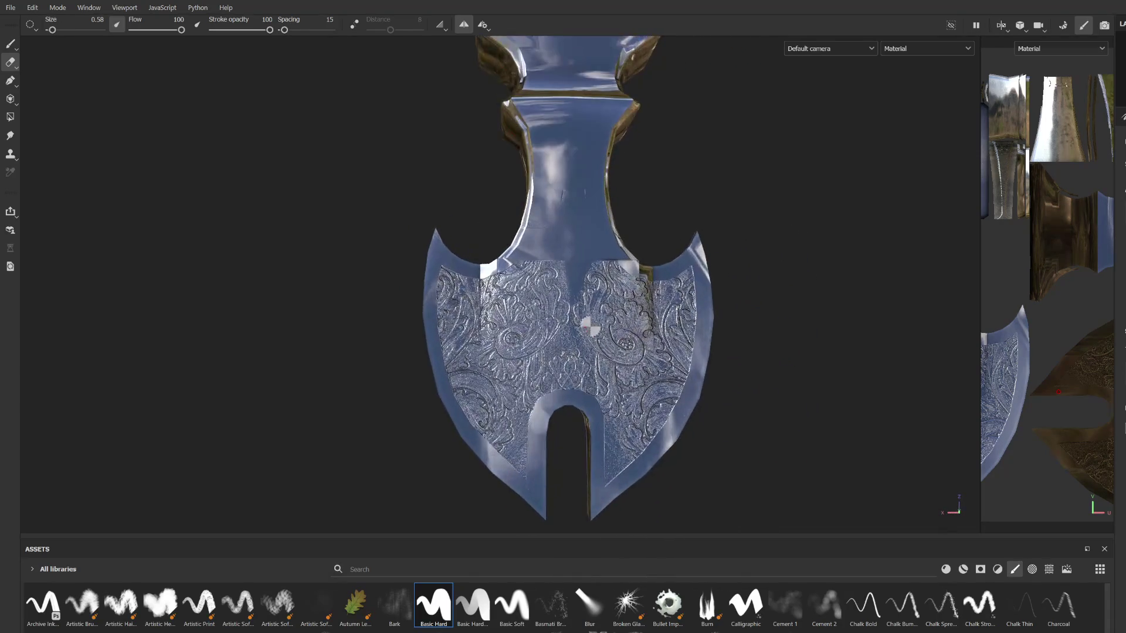
key("ctrl")
Step: Enlarge the eraser and try a straight vertical erase down the blade centre, then undo it
right_click_drag(561, 282, 563, 269, "ctrl")
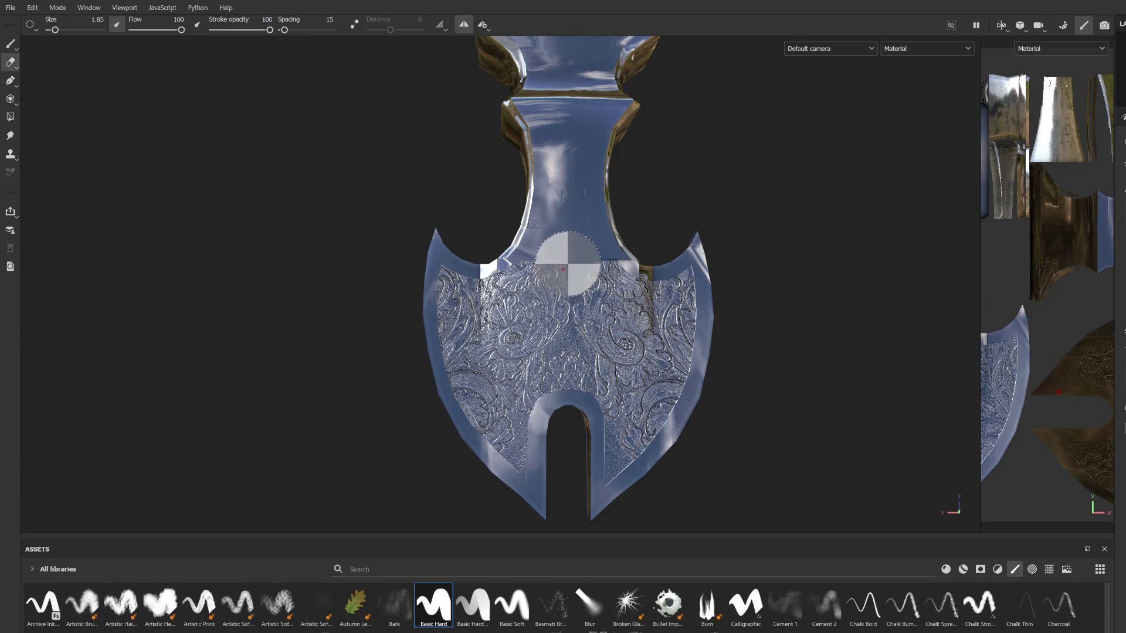
left_click(566, 452, "shift")
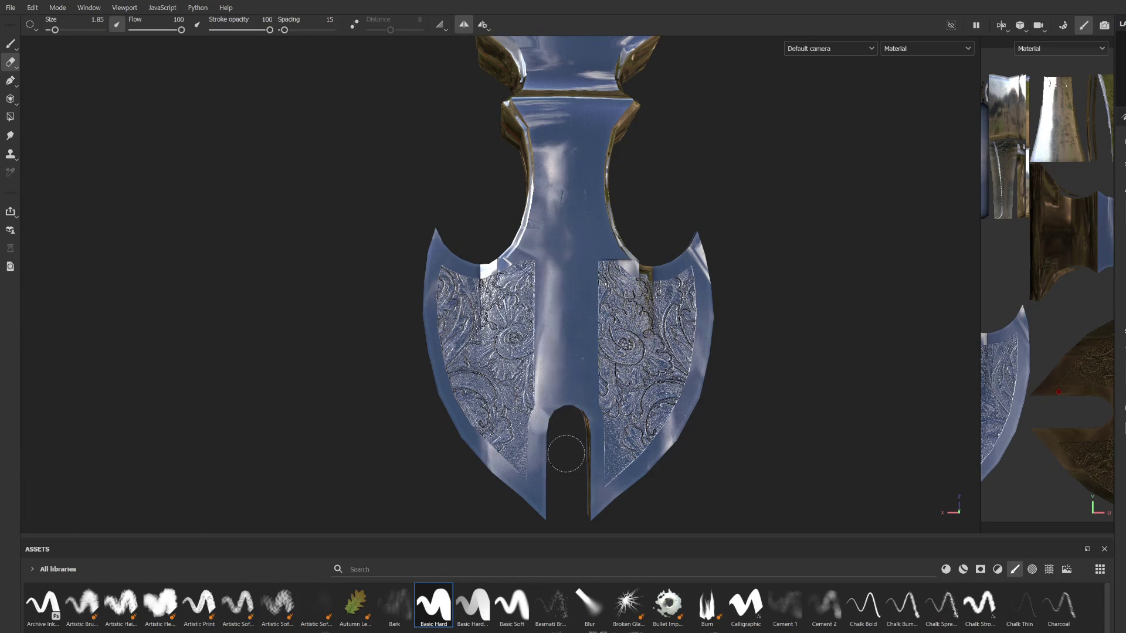
scroll(575, 470, "down", 3)
middle_click_drag(584, 432, 523, 432)
scroll(523, 433, "up", 4)
key("ctrl+z")
Step: With a small eraser, clear the top edge and a vertical centre band between the panels
scroll(478, 309, "up", 3)
right_click_drag(528, 252, 508, 237, "ctrl")
left_click_drag(480, 222, 491, 221)
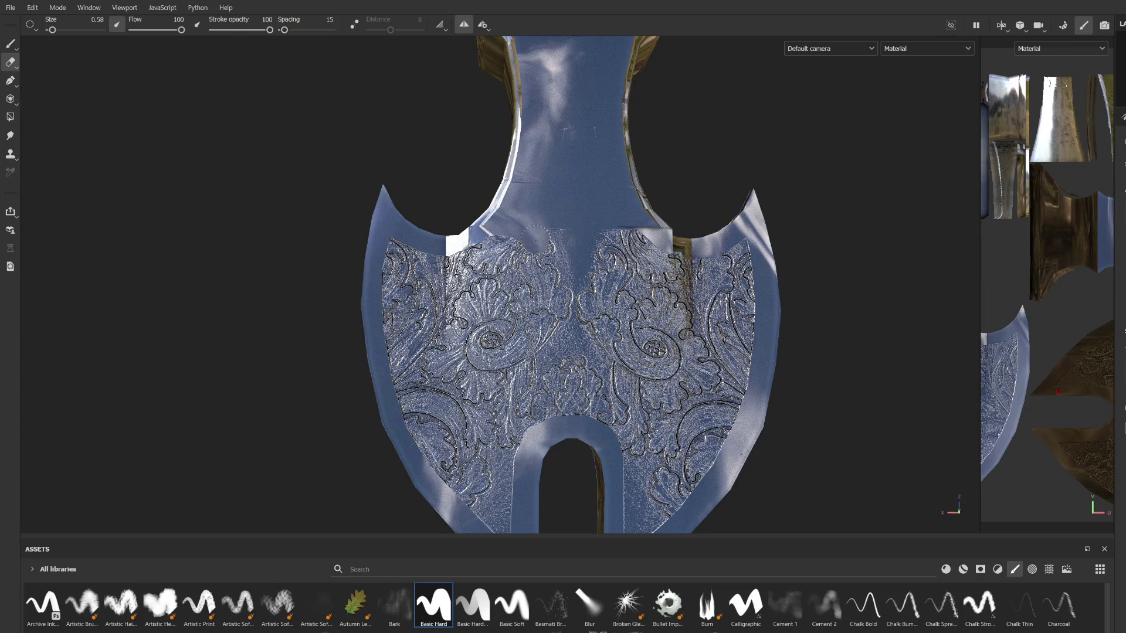
left_click_drag(548, 308, 550, 419)
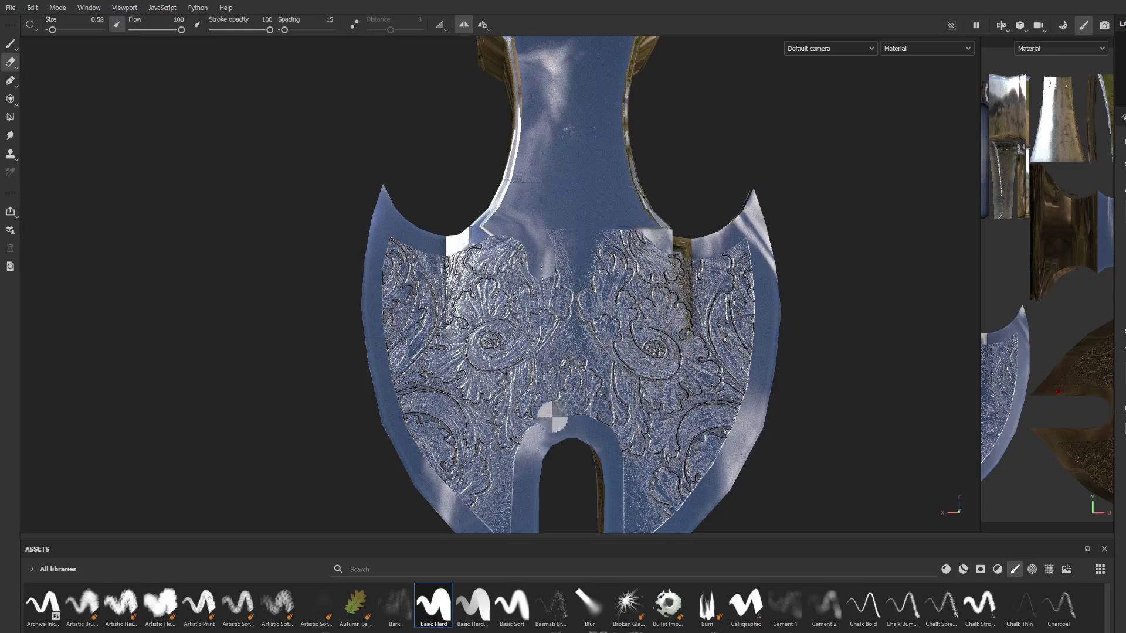
middle_click_drag(593, 247, 554, 233)
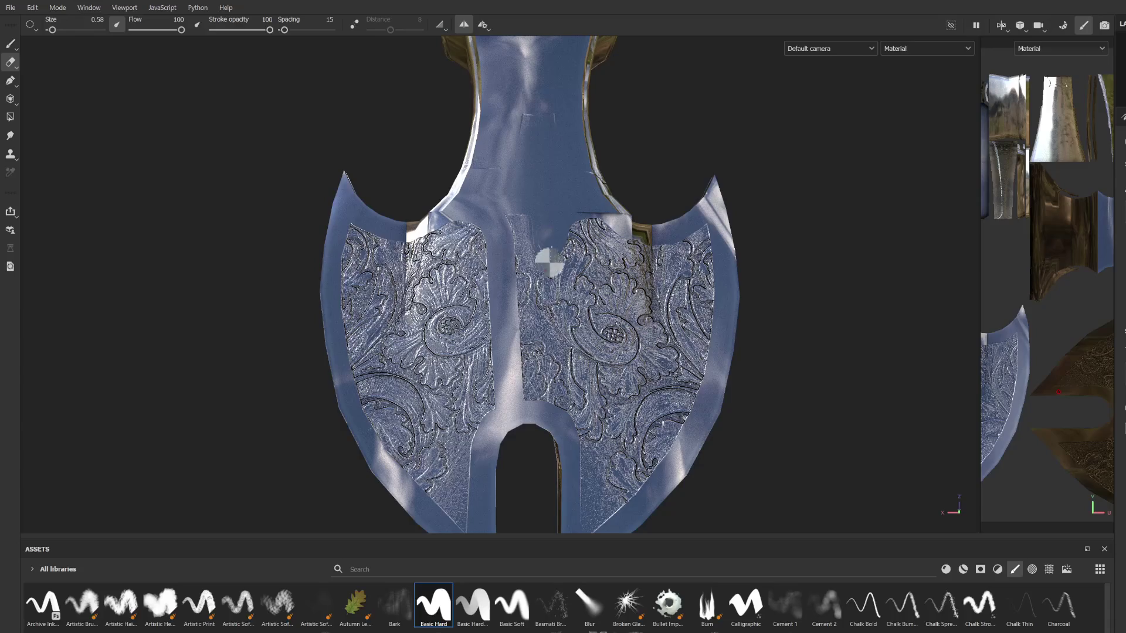
left_click(547, 405, "shift")
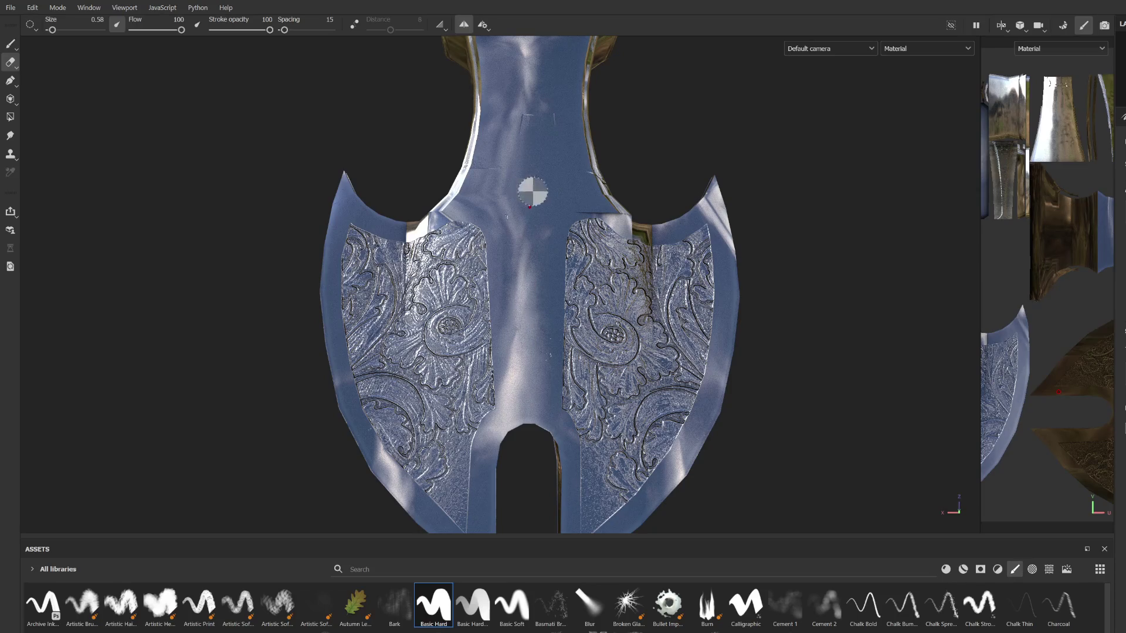
scroll(526, 185, "down", 10)
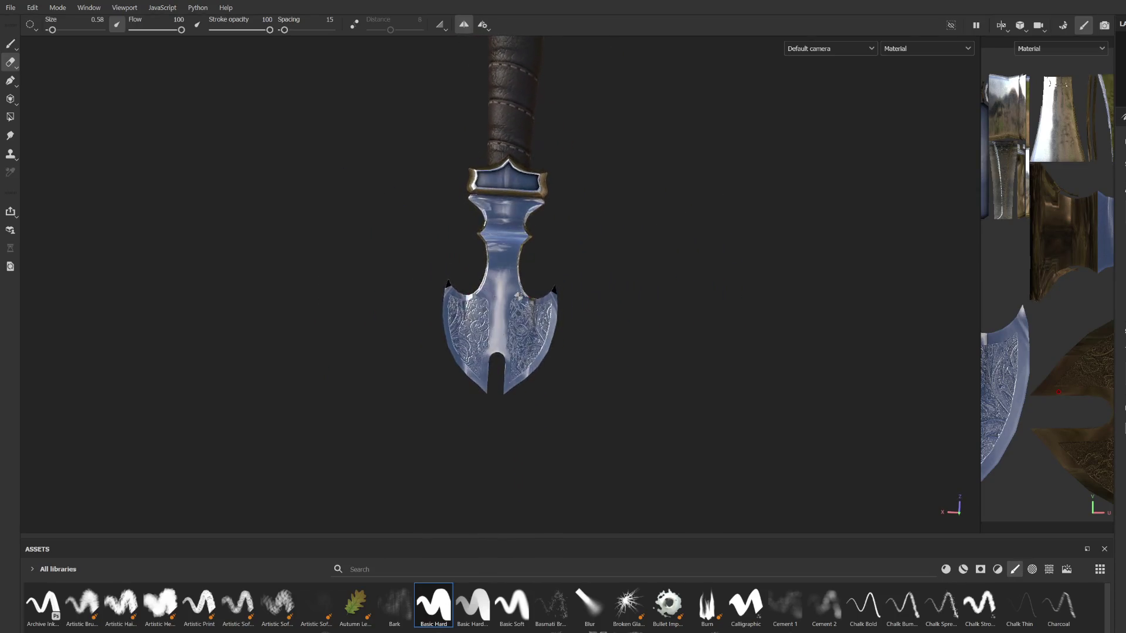
scroll(518, 294, "up", 8)
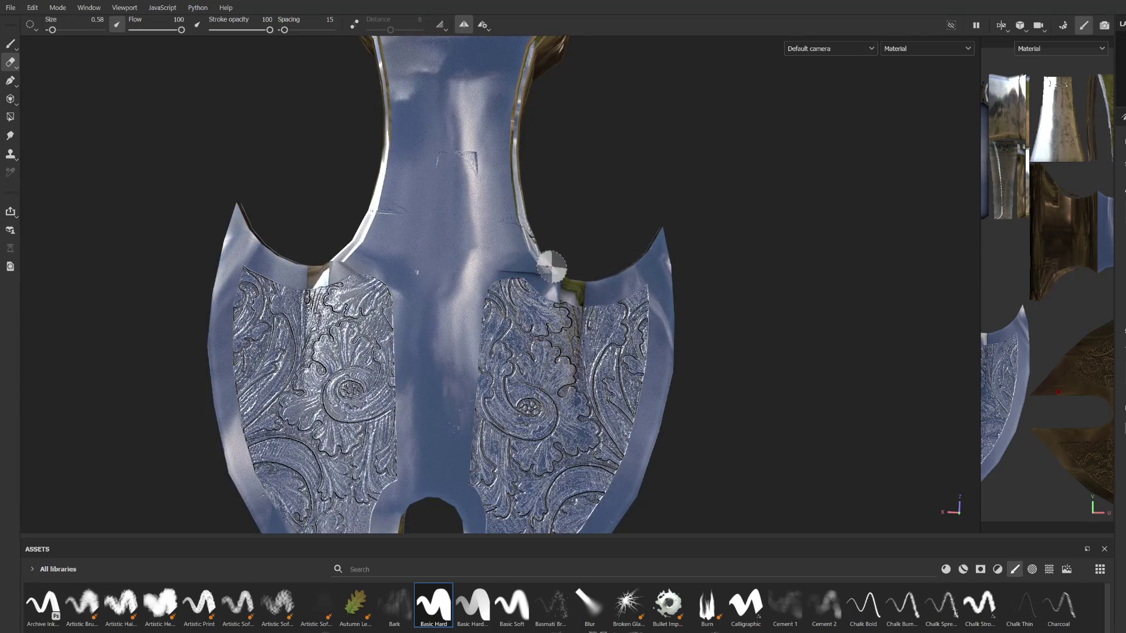
scroll(463, 248, "down", 6)
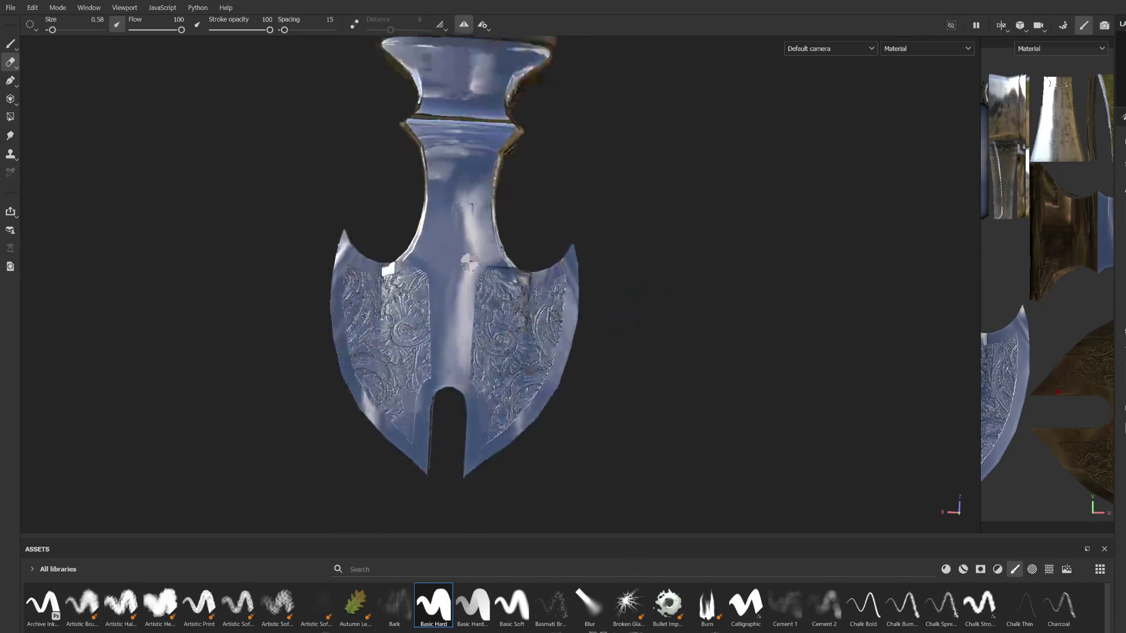
mouse_move(462, 247)
left_mouse_down("alt")
mouse_move(477, 141)
mouse_move(467, 267)
mouse_move(534, 308)
left_mouse_up("alt")
scroll(543, 316, "up", 3)
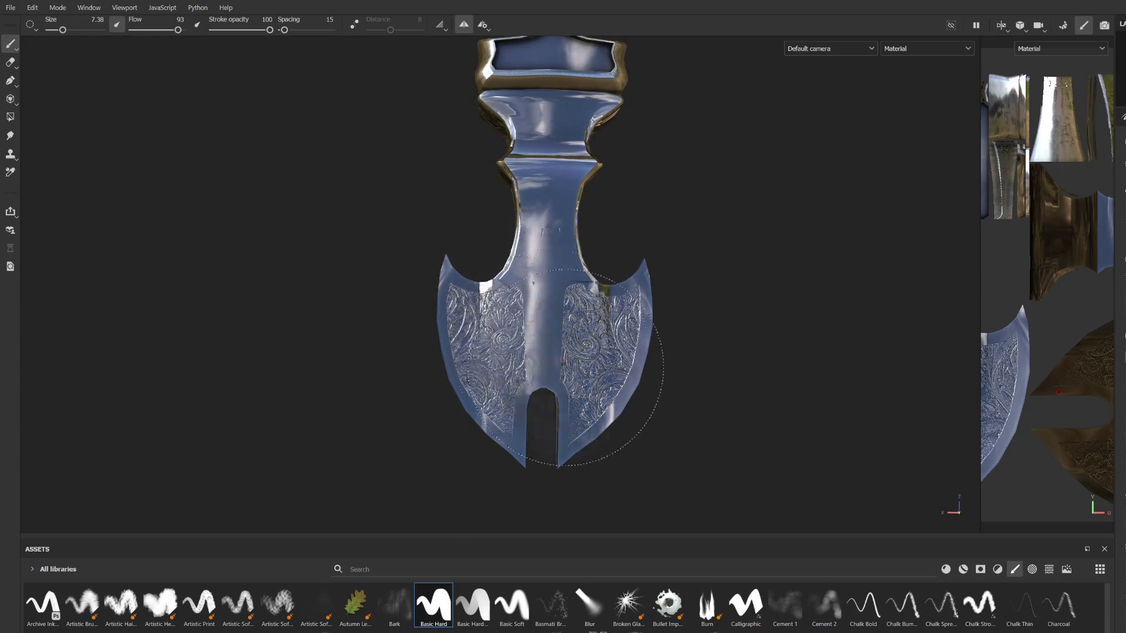
Step: Enlarge the paint brush and stamp the ornate engraving onto both sides of the collar
scroll(616, 239, "down", 5)
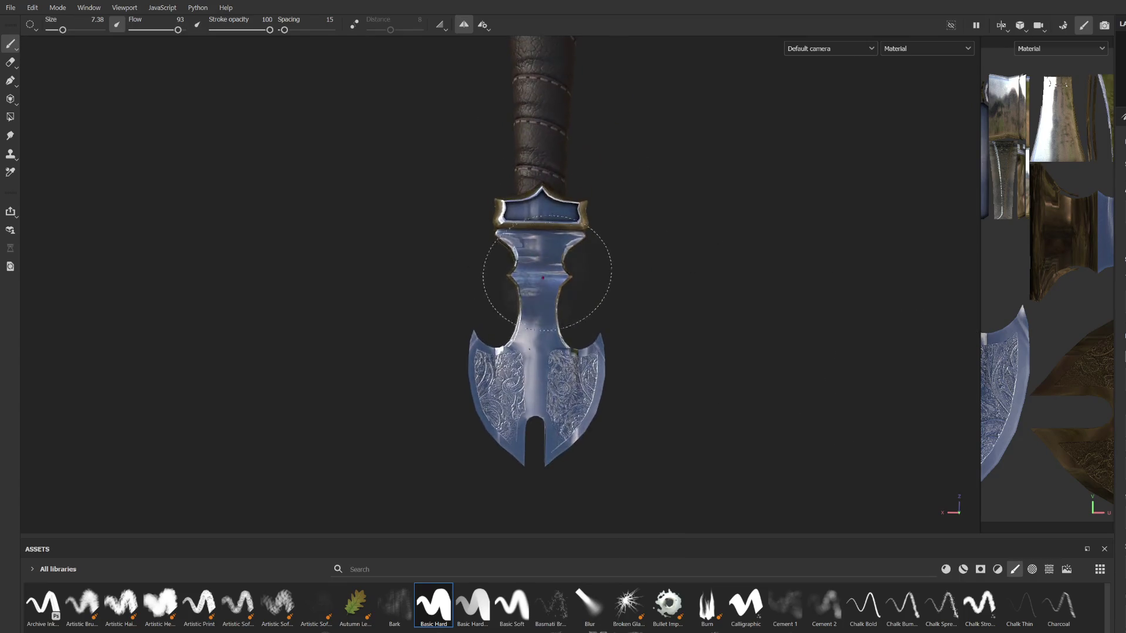
scroll(538, 305, "up", 3)
right_click_drag(573, 373, 604, 373, "ctrl")
left_click(570, 392)
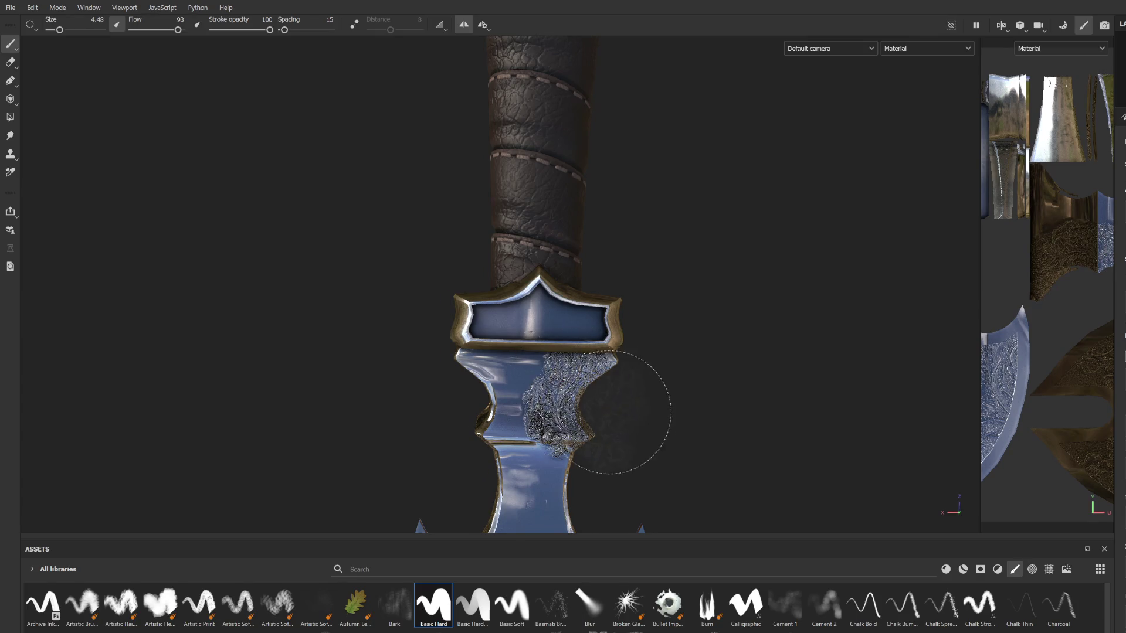
scroll(661, 414, "up", 2)
scroll(646, 390, "down", 1)
scroll(651, 289, "up", 1)
mouse_move(651, 289)
left_mouse_down("alt")
mouse_move(361, 6)
mouse_move(397, 155)
mouse_move(364, 226)
mouse_move(795, 302)
mouse_move(528, 433)
mouse_move(567, 372)
left_mouse_up("alt")
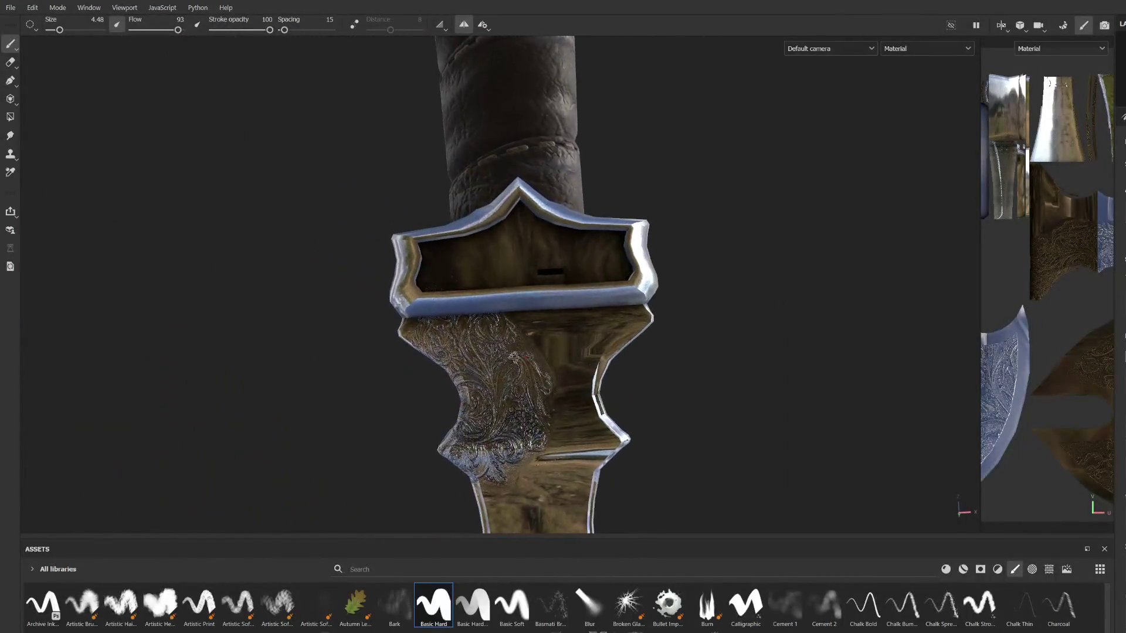
left_click(567, 370)
Step: Zoom out to review the sword, shrink the brush to size 11, and close in on the guard
scroll(717, 362, "down", 5)
mouse_move(687, 348)
left_mouse_down("alt")
mouse_move(619, 322)
mouse_move(642, 326)
left_mouse_up("alt")
scroll(603, 213, "up", 3)
mouse_move(604, 138)
middle_mouse_down()
mouse_move(639, 293)
mouse_move(673, 368)
middle_mouse_up()
mouse_move(673, 369)
left_mouse_down("alt")
mouse_move(667, 63)
mouse_move(548, 231)
mouse_move(589, 226)
mouse_move(534, 267)
left_mouse_up("alt")
right_click_drag(592, 261, 593, 235, "ctrl")
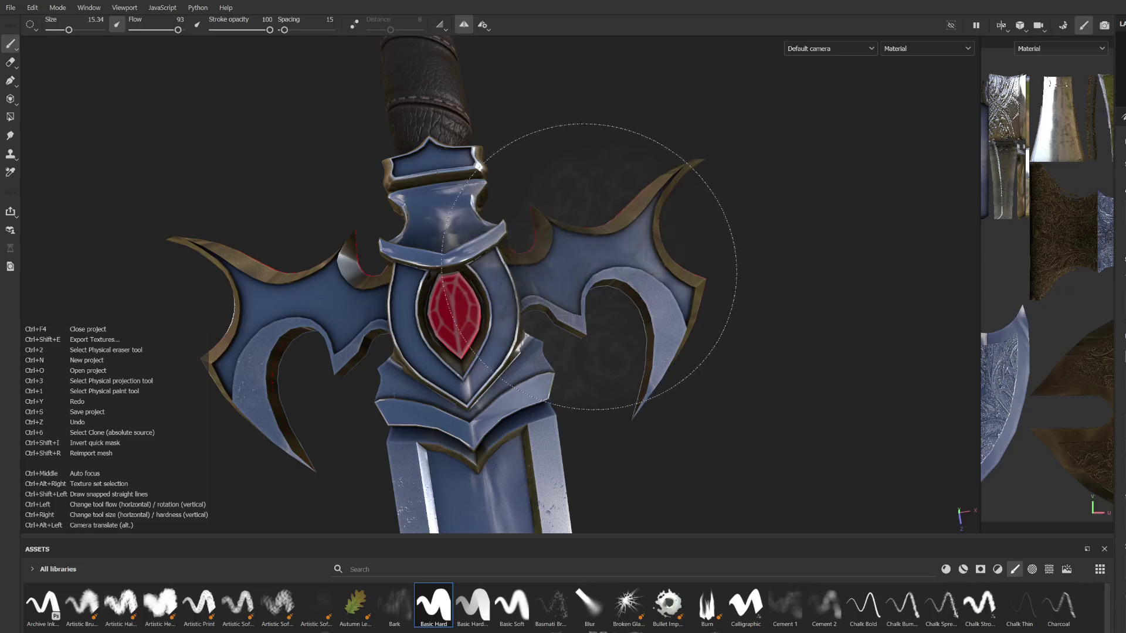
mouse_move(580, 260)
left_mouse_down("alt")
mouse_move(528, 213)
mouse_move(452, 226)
mouse_move(533, 332)
left_mouse_up("alt")
mouse_move(533, 332)
right_mouse_down("alt")
mouse_move(515, 432)
mouse_move(289, 377)
mouse_move(465, 478)
mouse_move(1, 85)
right_mouse_up("alt")
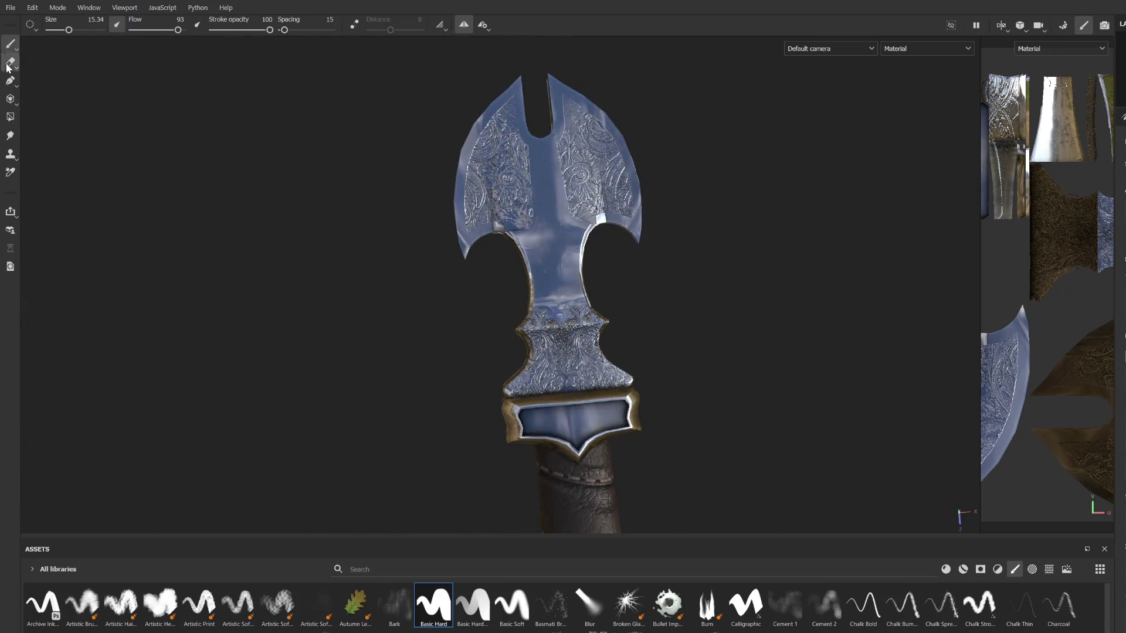
Step: With the Eraser, Shift+click a straight erase band above the grip
left_click(10, 63)
scroll(536, 303, "up", 5)
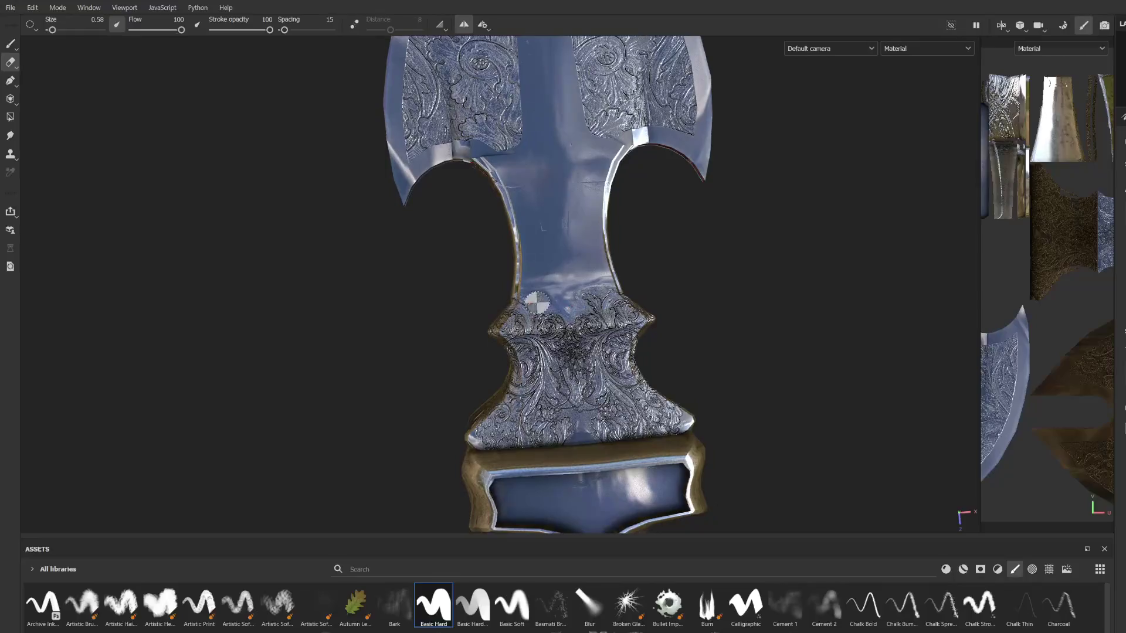
key("shift")
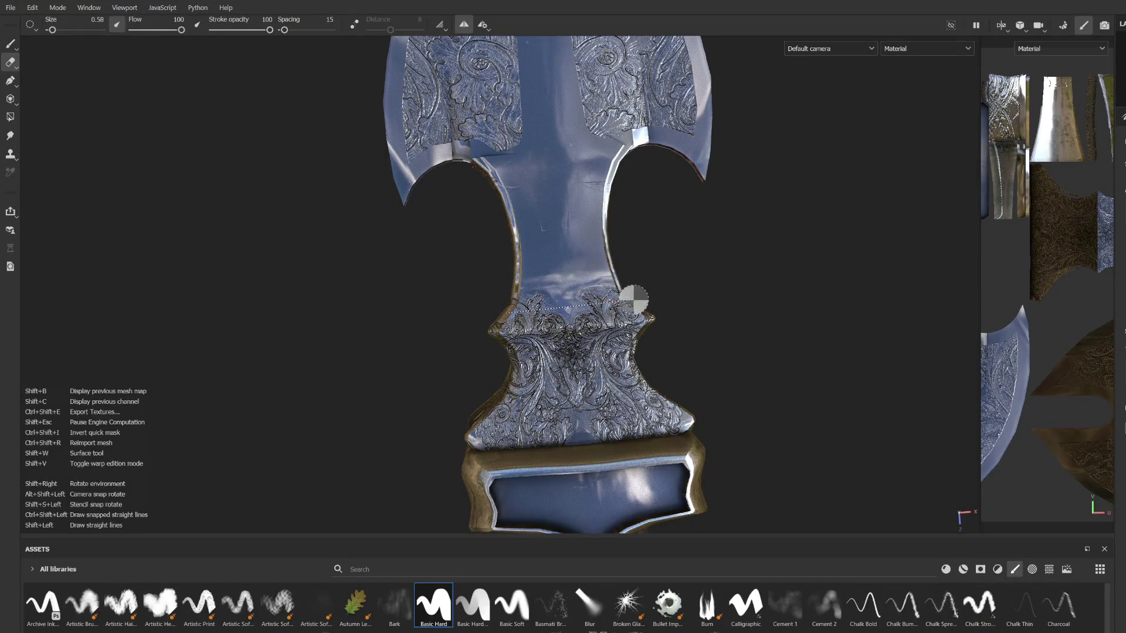
left_click(634, 299, "shift")
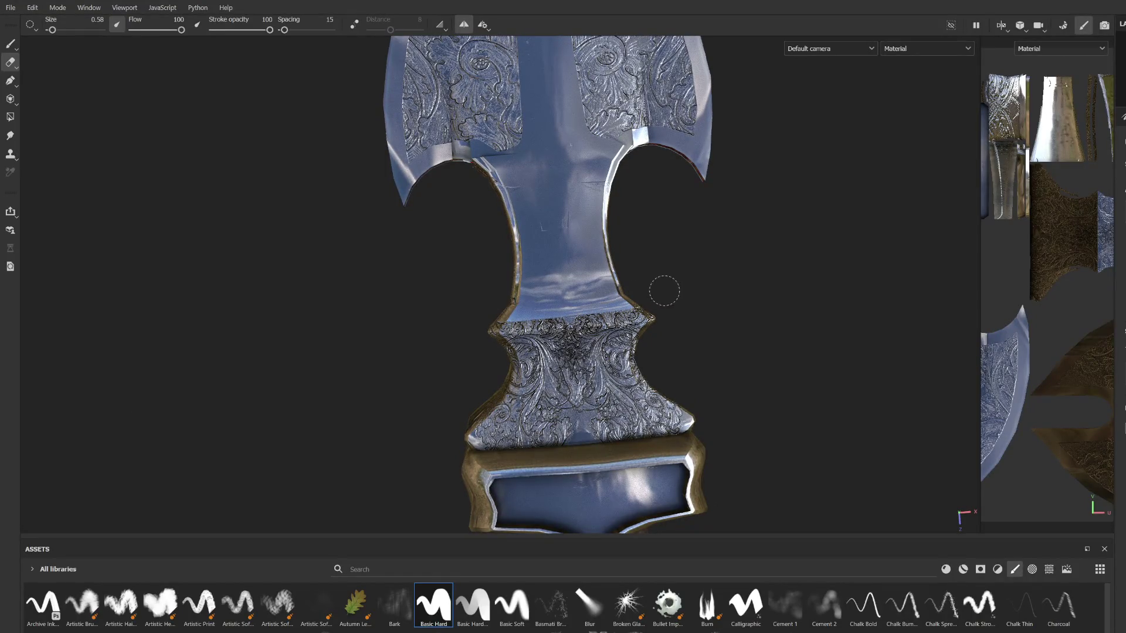
Step: Erase a straight line along the blade, starting from the blade tip
mouse_move(610, 277)
left_mouse_down("alt")
mouse_move(339, 221)
mouse_move(415, 231)
mouse_move(559, 312)
mouse_move(594, 319)
left_mouse_up("alt")
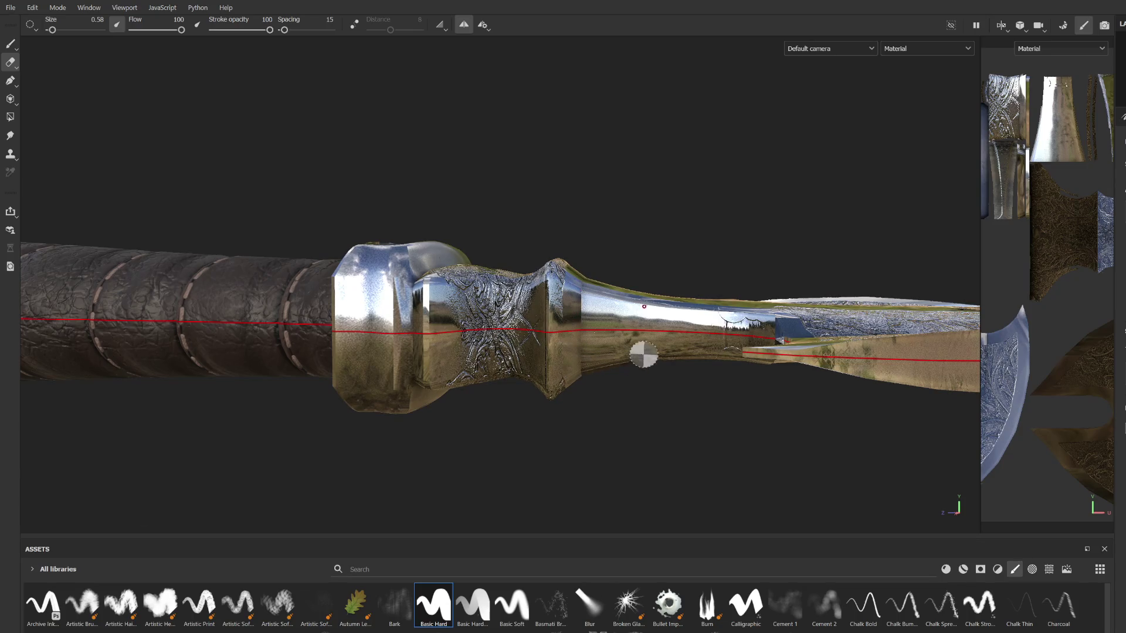
left_click_drag(641, 354, 584, 304, "alt")
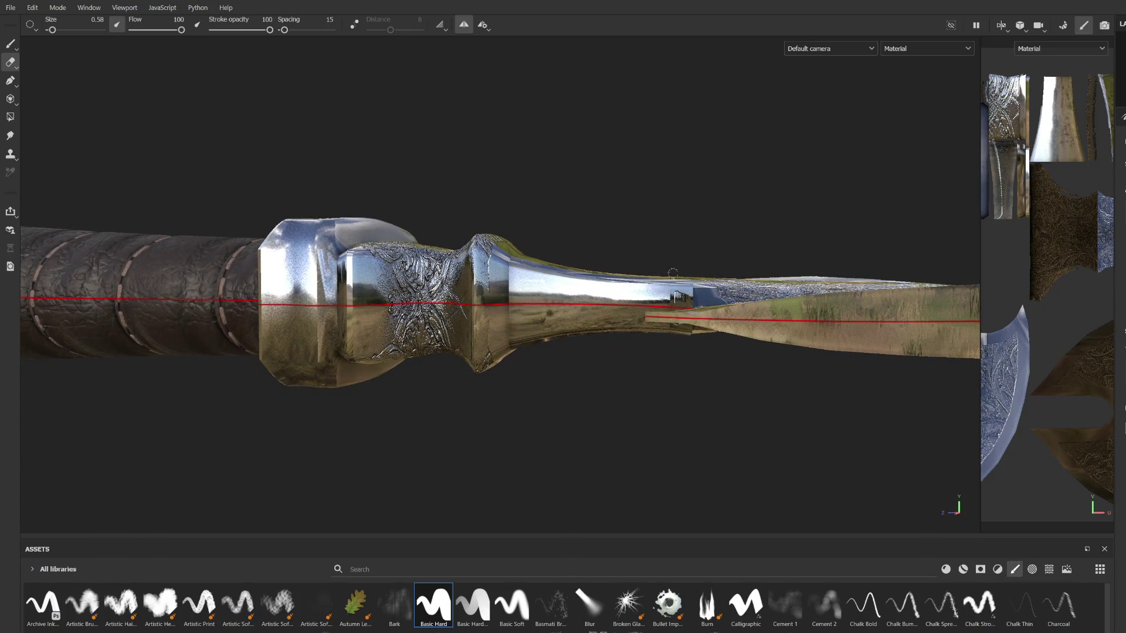
mouse_move(689, 317)
left_mouse_down("alt")
mouse_move(548, 306)
mouse_move(596, 369)
mouse_move(629, 370)
mouse_move(541, 377)
left_mouse_up("alt")
key("shift")
left_click(817, 366, "shift")
key("shift")
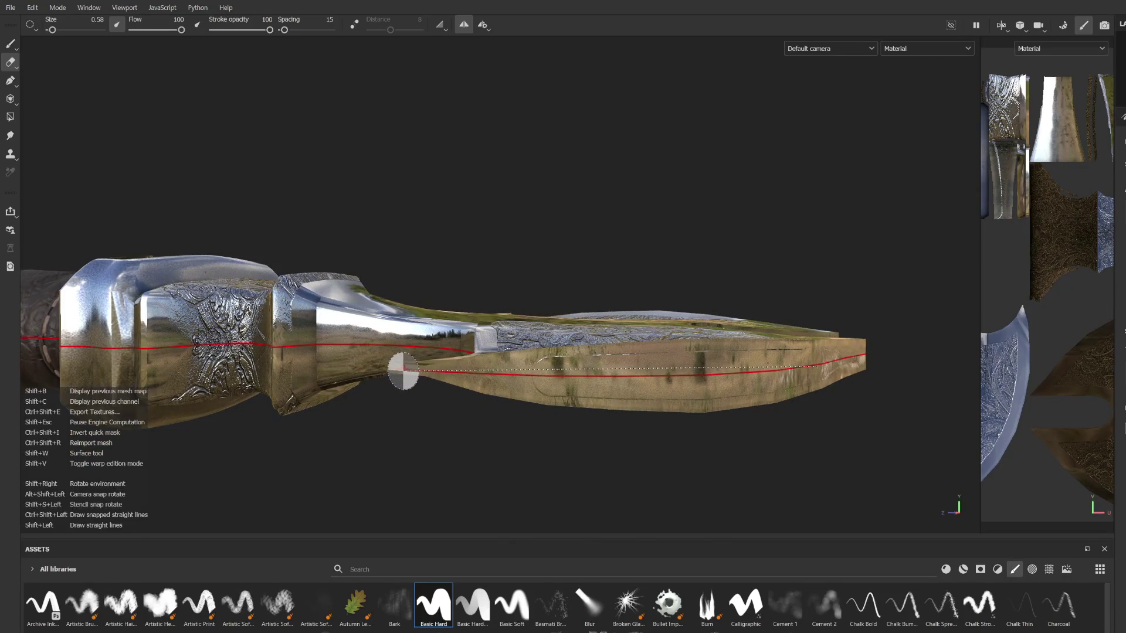
left_click_drag(393, 371, 478, 387, "alt")
left_click(390, 370)
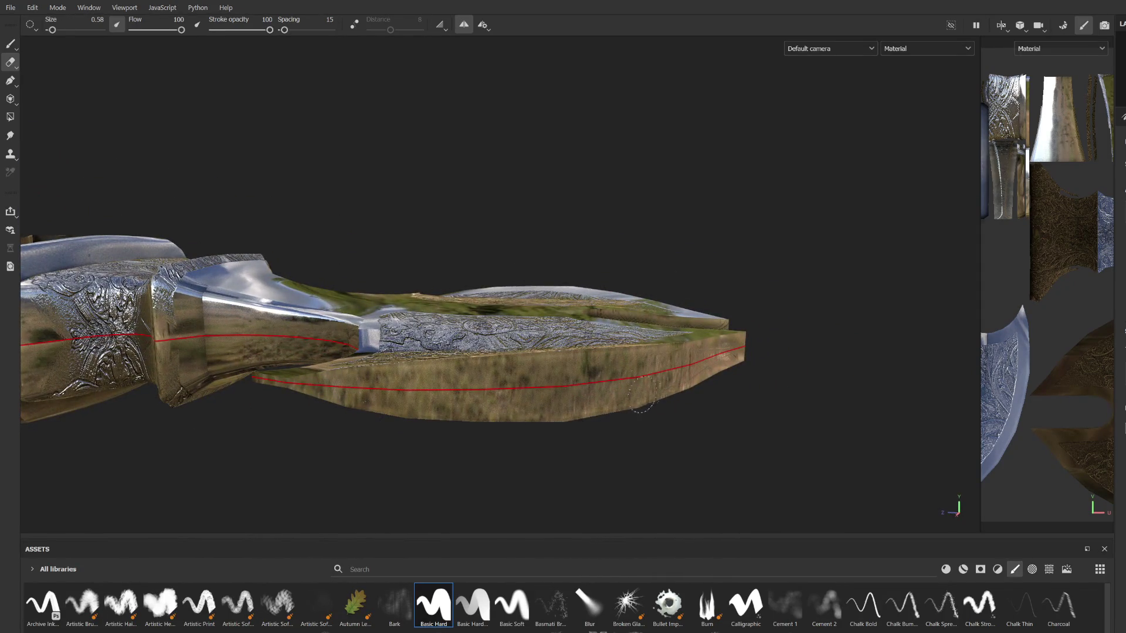
Step: Resize the eraser and frame the view on the collar and handle
left_click_drag(726, 371, 463, 405, "alt")
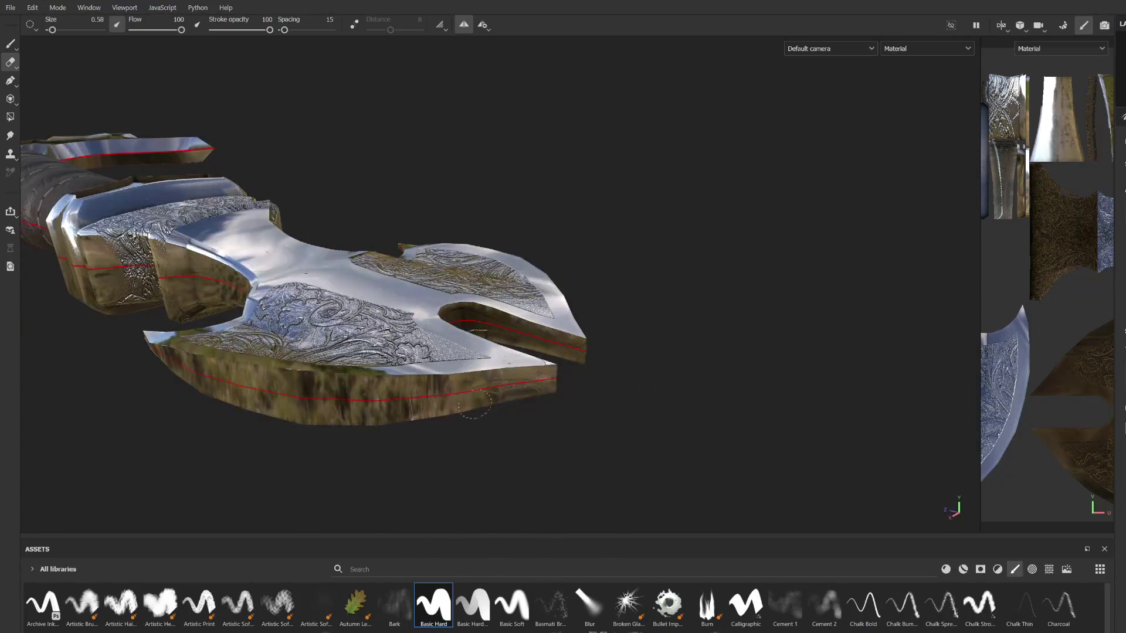
mouse_move(570, 390)
left_mouse_down("alt")
mouse_move(354, 428)
mouse_move(485, 409)
mouse_move(460, 407)
mouse_move(543, 327)
left_mouse_up("alt")
mouse_move(543, 326)
right_mouse_down("ctrl")
mouse_move(533, 324)
mouse_move(545, 304)
right_mouse_up("ctrl")
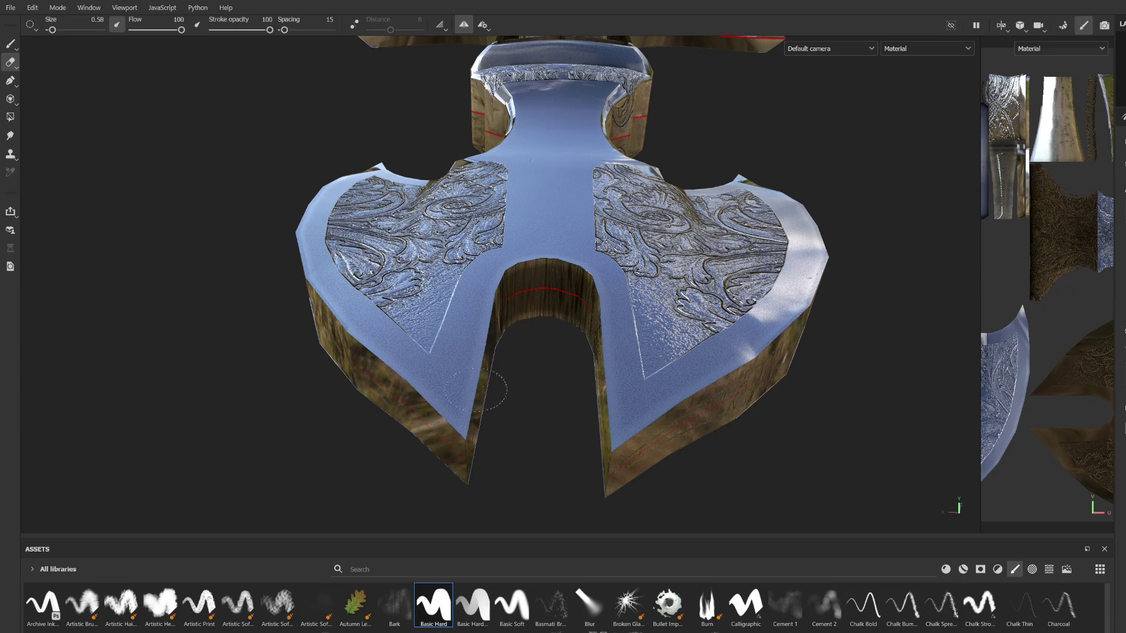
left_click_drag(454, 458, 580, 435, "alt")
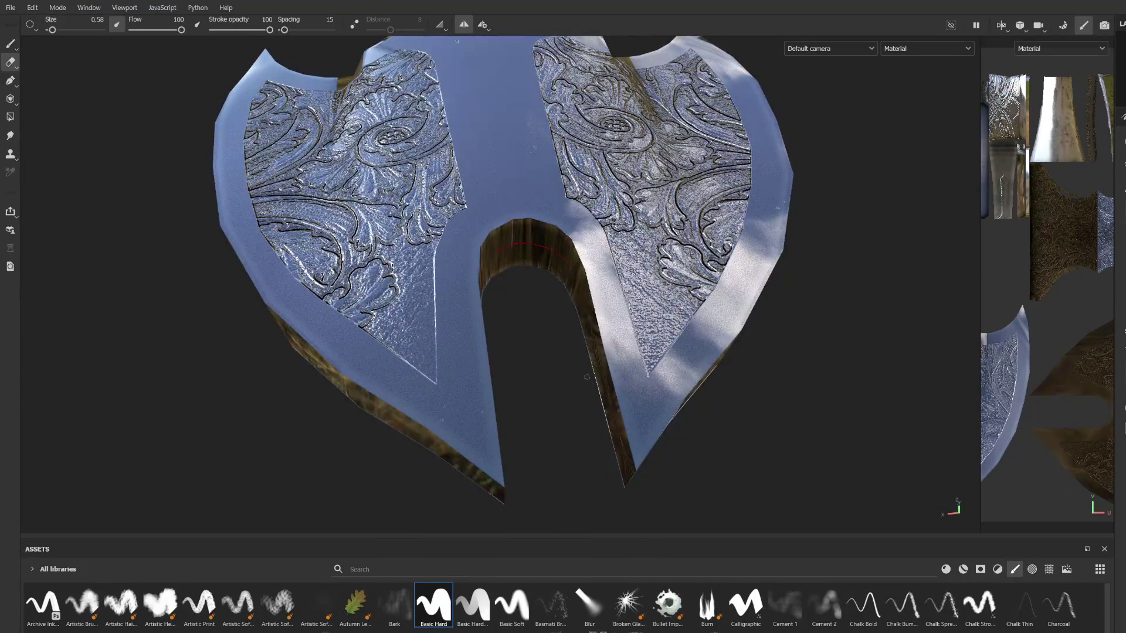
scroll(620, 401, "down", 3)
mouse_move(620, 400)
left_mouse_down("alt")
mouse_move(541, 380)
mouse_move(552, 405)
mouse_move(522, 428)
mouse_move(573, 518)
mouse_move(485, 413)
mouse_move(475, 387)
mouse_move(490, 352)
mouse_move(471, 369)
mouse_move(456, 321)
mouse_move(524, 204)
mouse_move(462, 253)
left_mouse_up("alt")
scroll(541, 380, "up", 5)
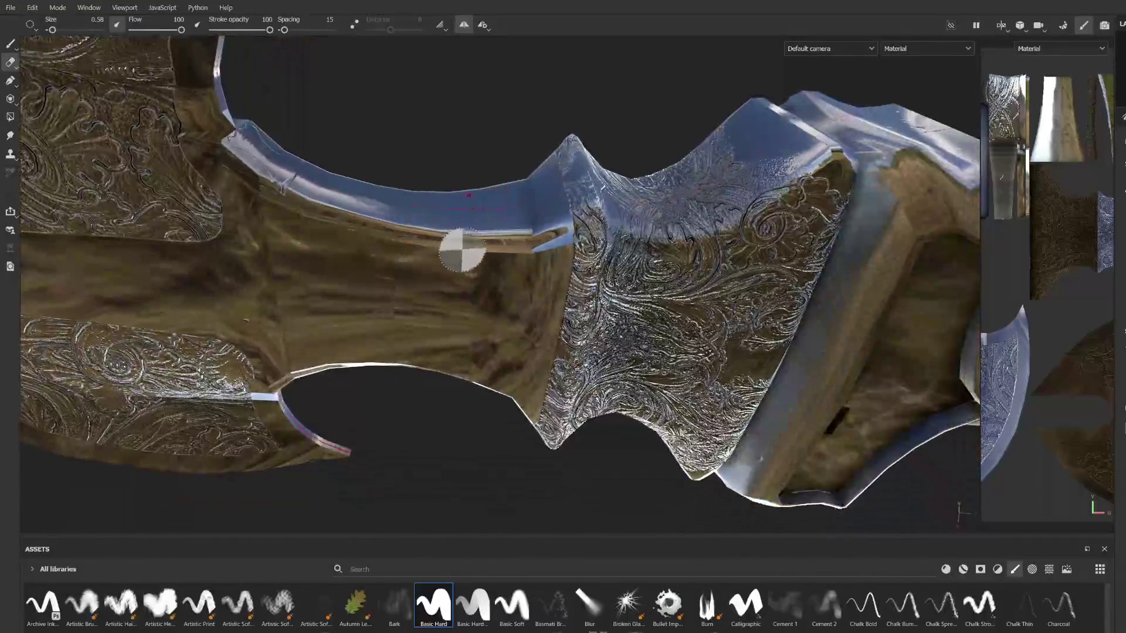
left_click_drag(353, 267, 414, 241, "alt")
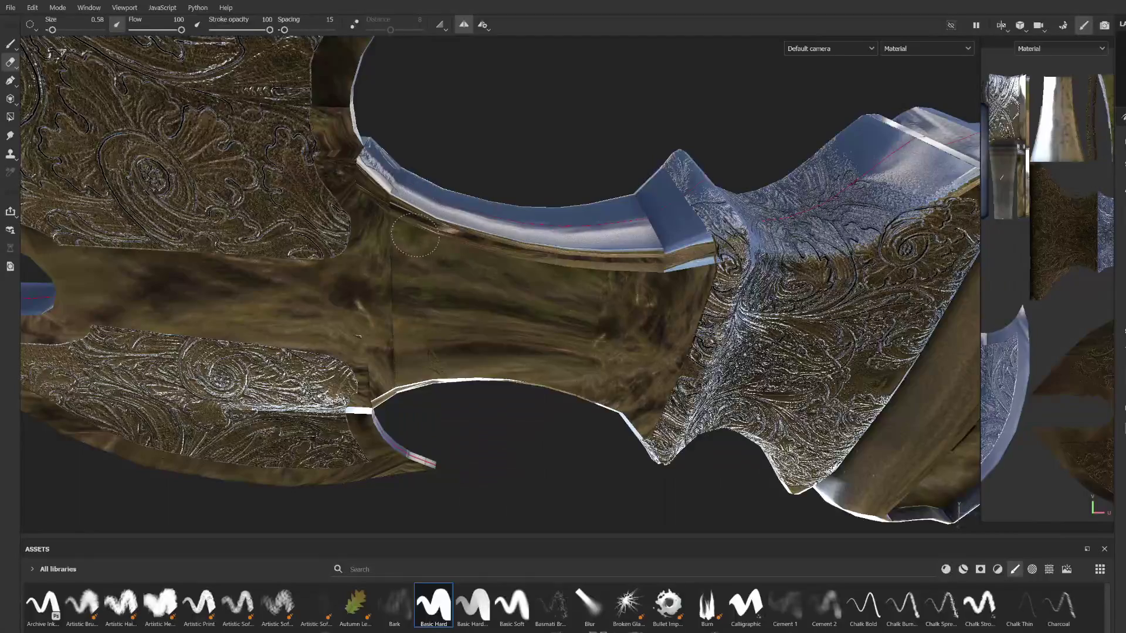
mouse_move(437, 342)
left_mouse_down("alt")
mouse_move(452, 340)
mouse_move(470, 370)
mouse_move(487, 286)
mouse_move(354, 367)
mouse_move(354, 350)
left_mouse_up("alt")
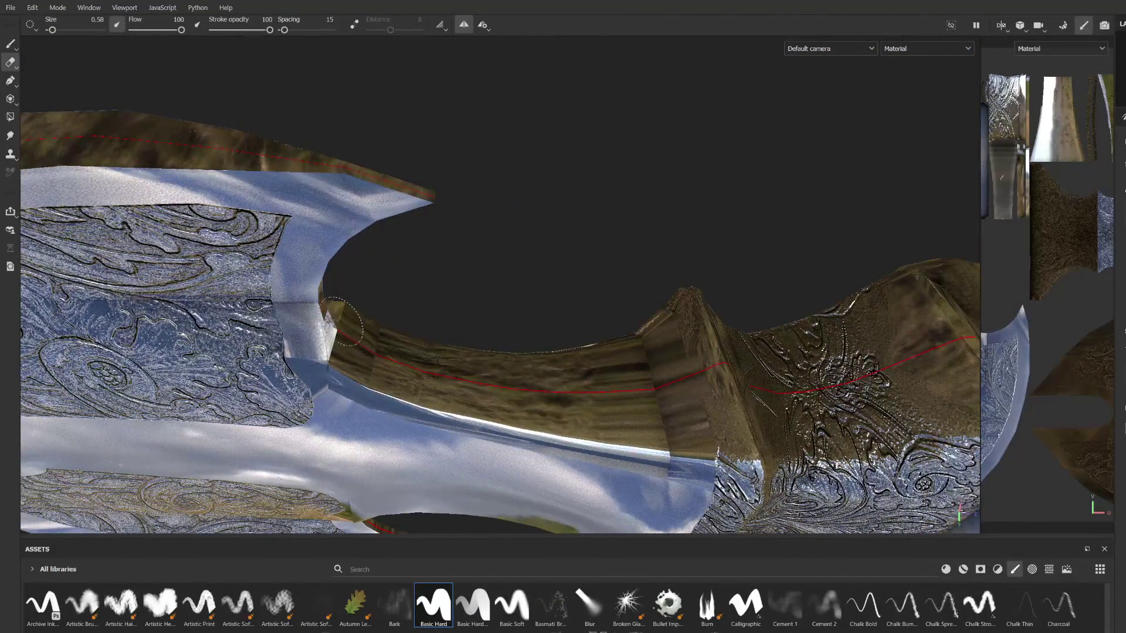
Step: Enlarge the eraser and erase a straight line across the engraved collar face
mouse_move(585, 363)
left_mouse_down("alt")
mouse_move(467, 322)
mouse_move(462, 272)
mouse_move(418, 286)
mouse_move(616, 327)
mouse_move(374, 276)
mouse_move(423, 234)
left_mouse_up("alt")
mouse_move(359, 376)
left_mouse_down("alt")
mouse_move(440, 377)
mouse_move(400, 313)
left_mouse_up("alt")
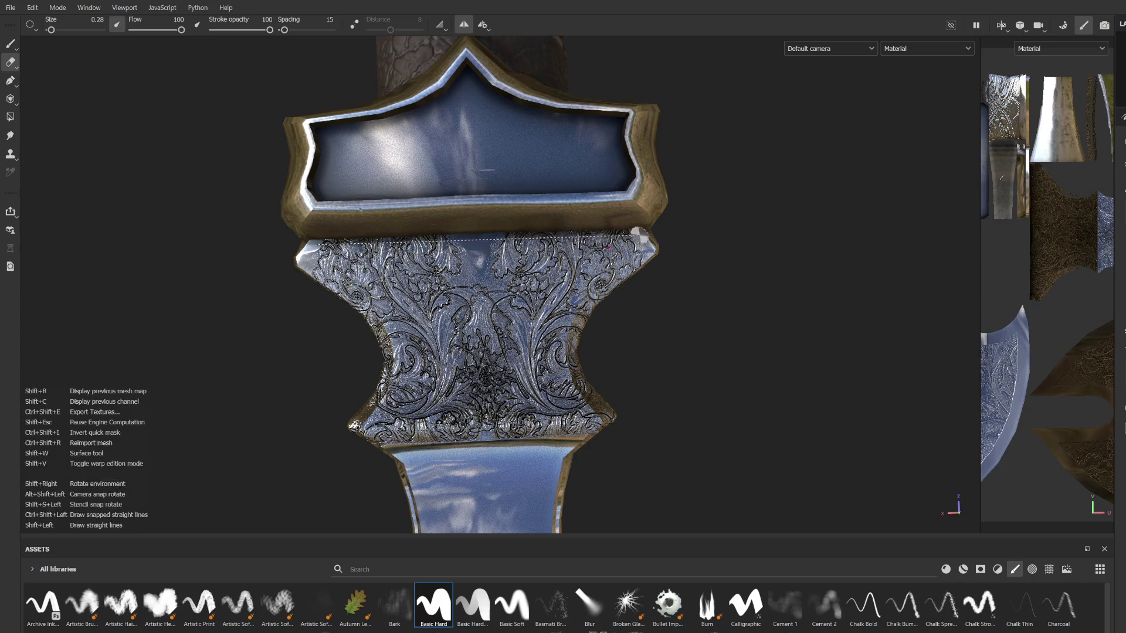
mouse_move(648, 239)
left_mouse_down("alt")
mouse_move(340, 223)
mouse_move(447, 241)
left_mouse_up("alt")
mouse_move(457, 339)
left_mouse_down("alt")
mouse_move(412, 330)
mouse_move(581, 299)
left_mouse_up("alt")
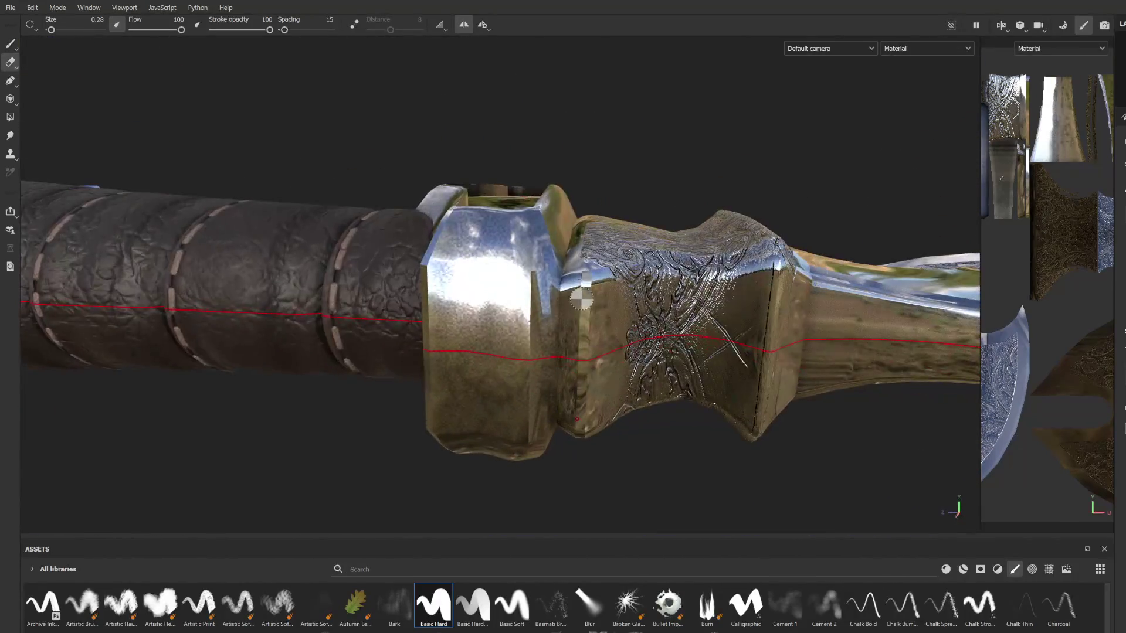
left_click_drag(573, 371, 499, 346, "alt")
mouse_move(499, 346)
right_mouse_down("ctrl")
mouse_move(458, 373)
mouse_move(462, 357)
right_mouse_up("ctrl")
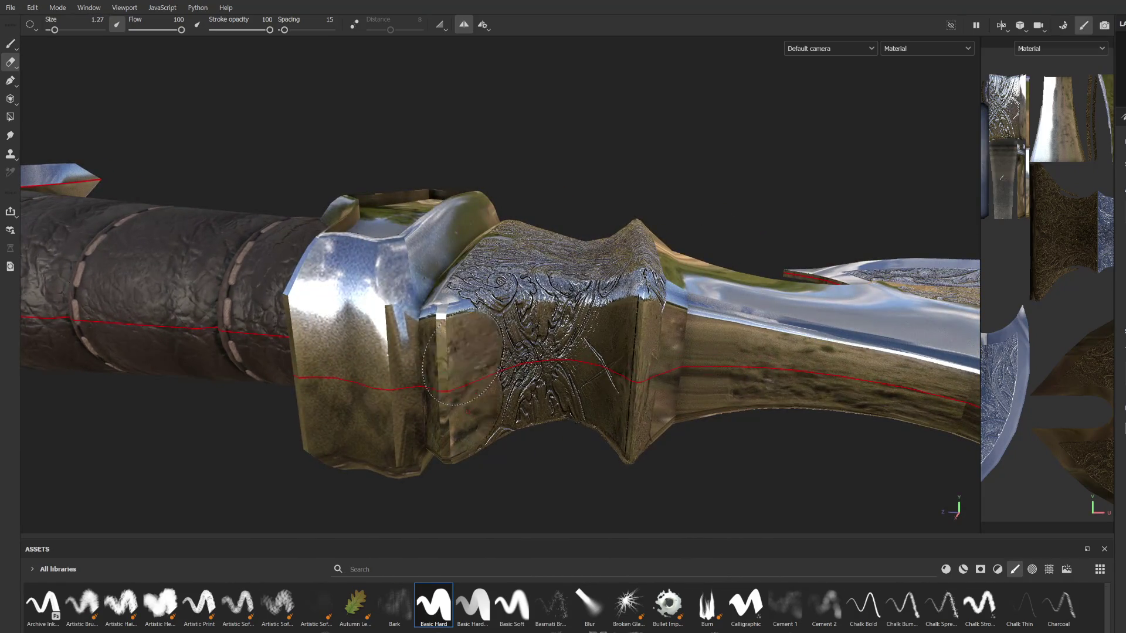
left_click_drag(642, 341, 531, 340, "alt")
left_click(538, 315, "shift")
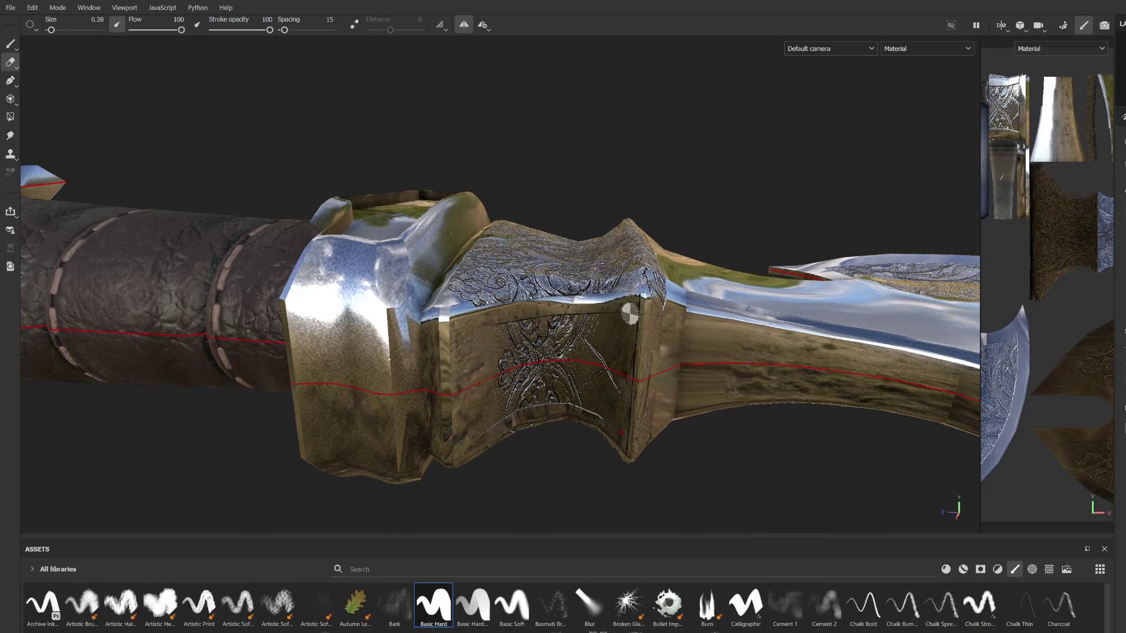
left_click_drag(623, 338, 635, 348)
Step: Erase straight bands along the collar's lower edge and its narrow side strip
mouse_move(508, 363)
left_mouse_down("alt")
mouse_move(263, 410)
mouse_move(540, 340)
mouse_move(514, 355)
mouse_move(497, 399)
left_mouse_up("alt")
scroll(481, 384, "up", 2)
right_click_drag(415, 394, 405, 411, "ctrl")
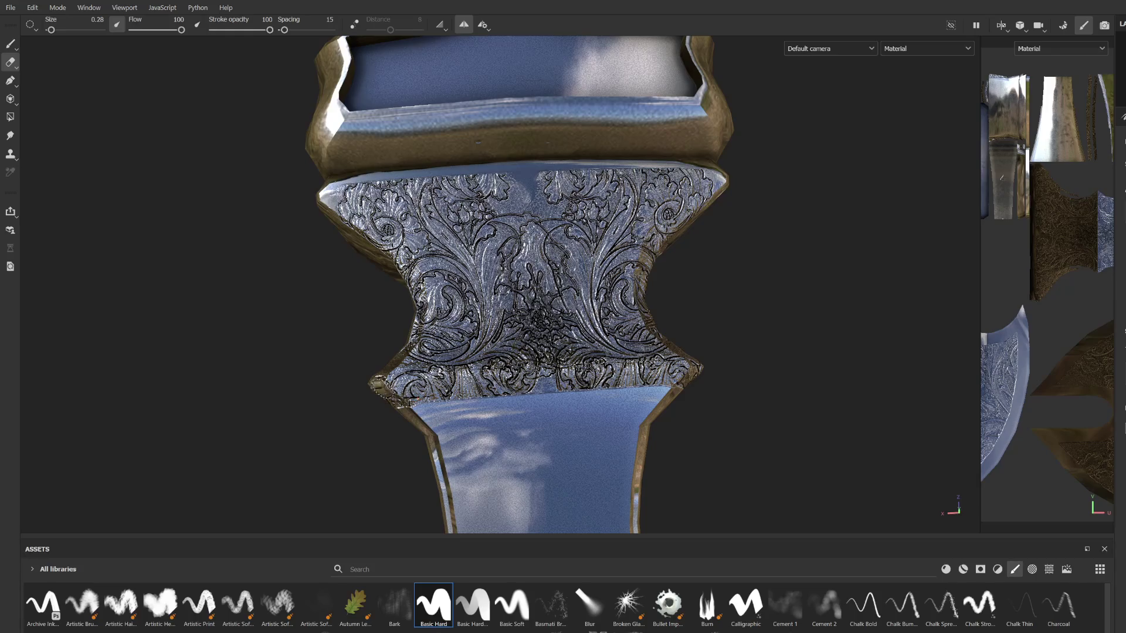
left_click(689, 385, "shift")
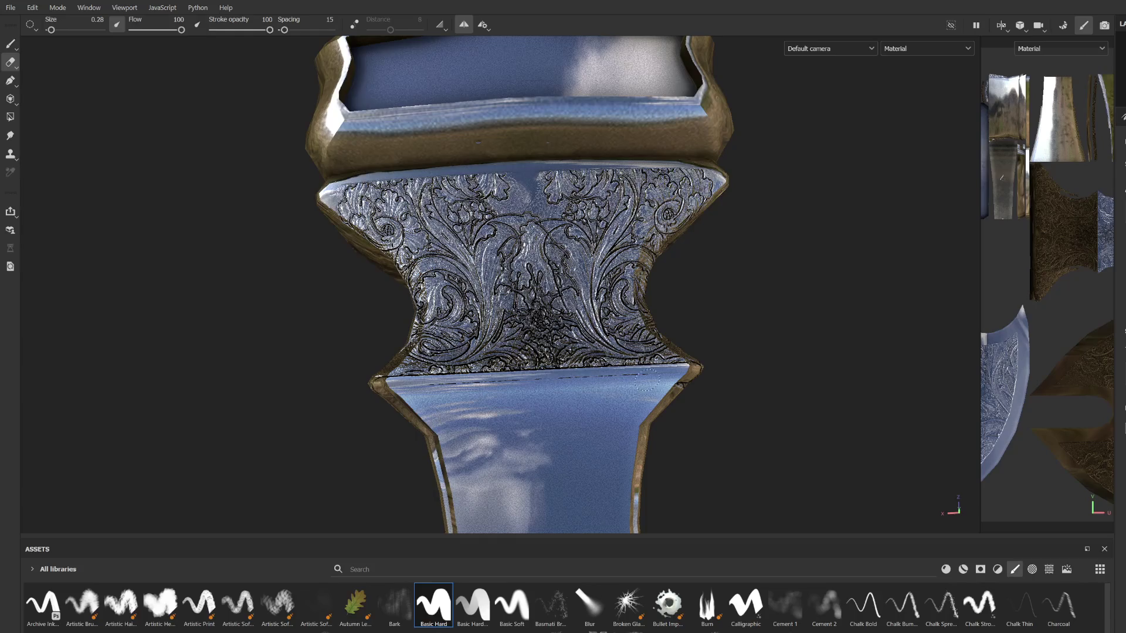
left_click_drag(685, 391, 478, 241, "alt")
left_click(465, 434, "shift")
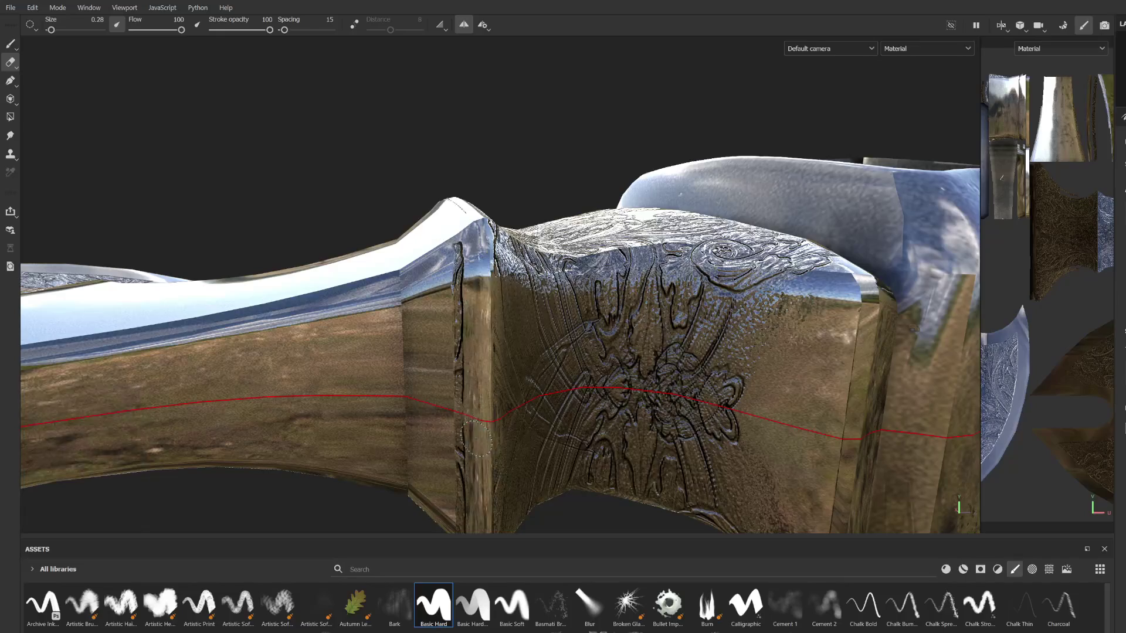
Step: Rotate the lighting, enlarge the eraser, and return to a front view of the collar
mouse_move(466, 472)
left_mouse_down("alt")
mouse_move(442, 357)
mouse_move(436, 401)
mouse_move(475, 397)
mouse_move(495, 317)
mouse_move(479, 352)
mouse_move(465, 297)
mouse_move(428, 294)
left_mouse_up("alt")
right_click_drag(419, 289, 498, 289, "shift")
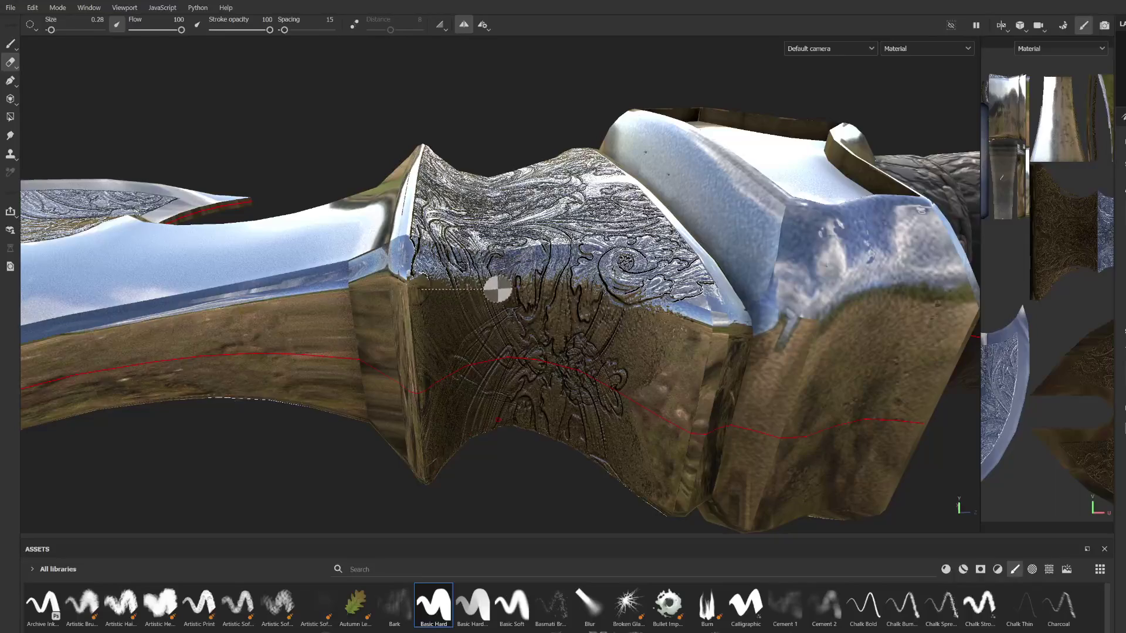
mouse_move(697, 315)
right_mouse_down("shift")
mouse_move(657, 346)
mouse_move(645, 379)
mouse_move(669, 378)
mouse_move(567, 352)
right_mouse_up("shift")
mouse_move(539, 363)
left_mouse_down("alt")
mouse_move(800, 359)
mouse_move(798, 253)
left_mouse_up("alt")
mouse_move(504, 315)
left_mouse_down("alt")
mouse_move(443, 244)
mouse_move(452, 327)
mouse_move(428, 322)
mouse_move(486, 304)
left_mouse_up("alt")
scroll(486, 305, "down", 5)
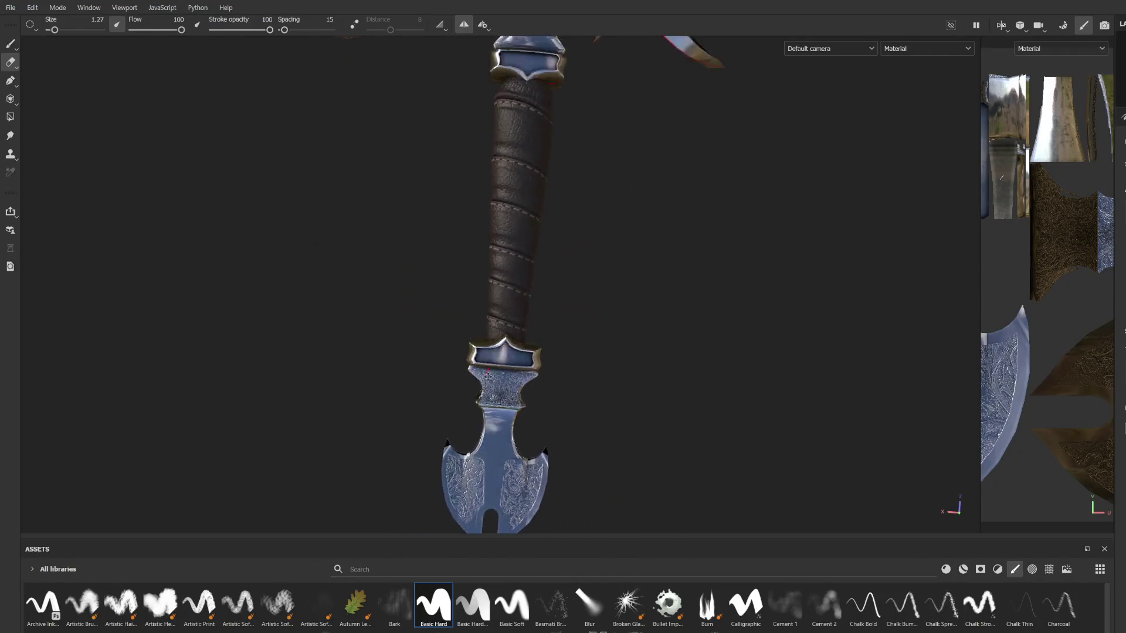
Step: Zoom in close on the collar and erase a straight band along the engraving's top edge
left_click_drag(488, 376, 485, 352, "alt")
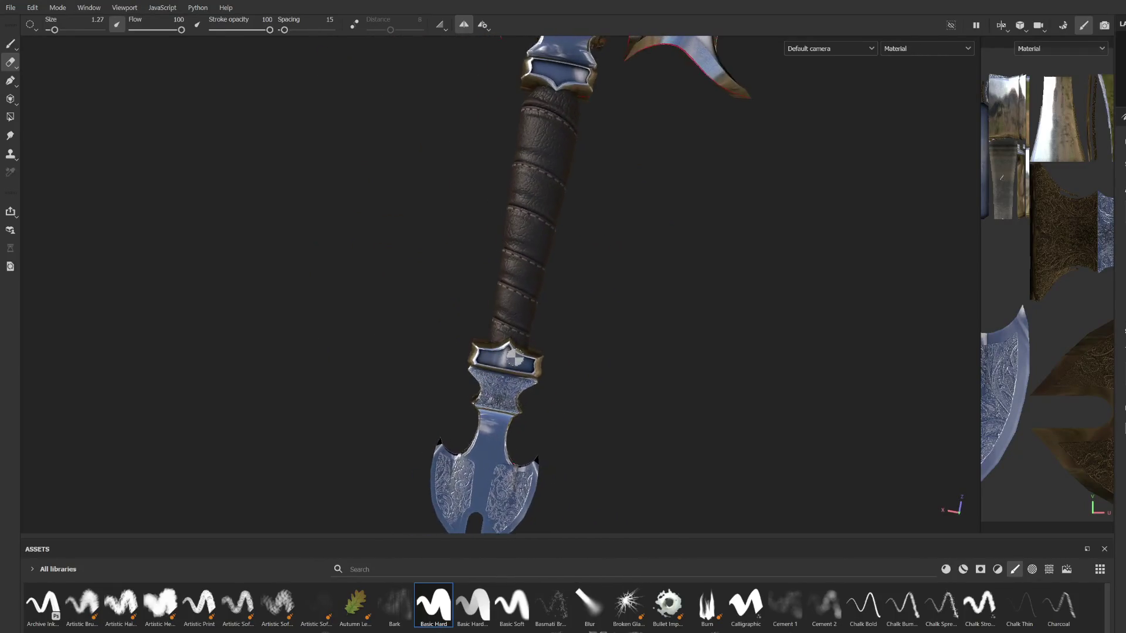
scroll(484, 316, "up", 5)
scroll(481, 284, "up", 5)
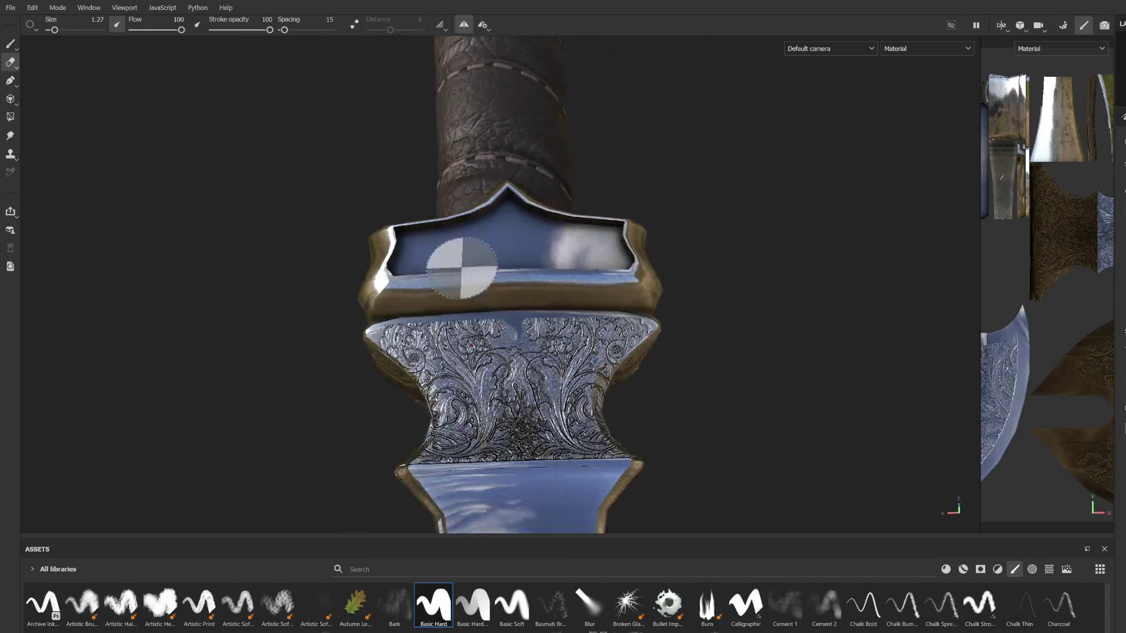
scroll(462, 268, "up", 5)
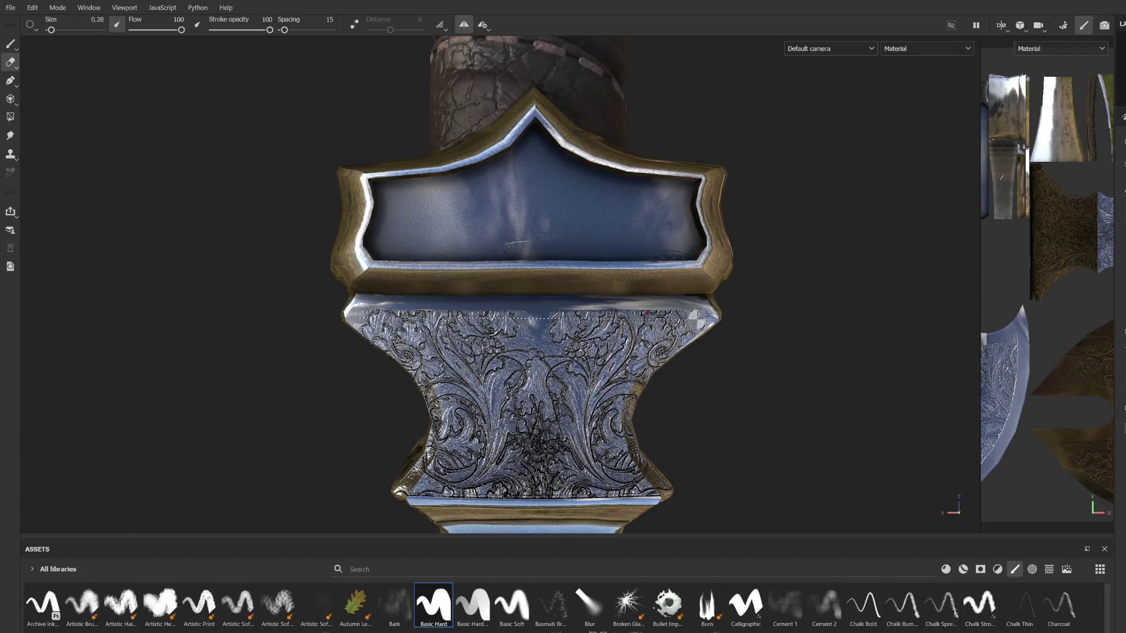
left_click(647, 314, "shift")
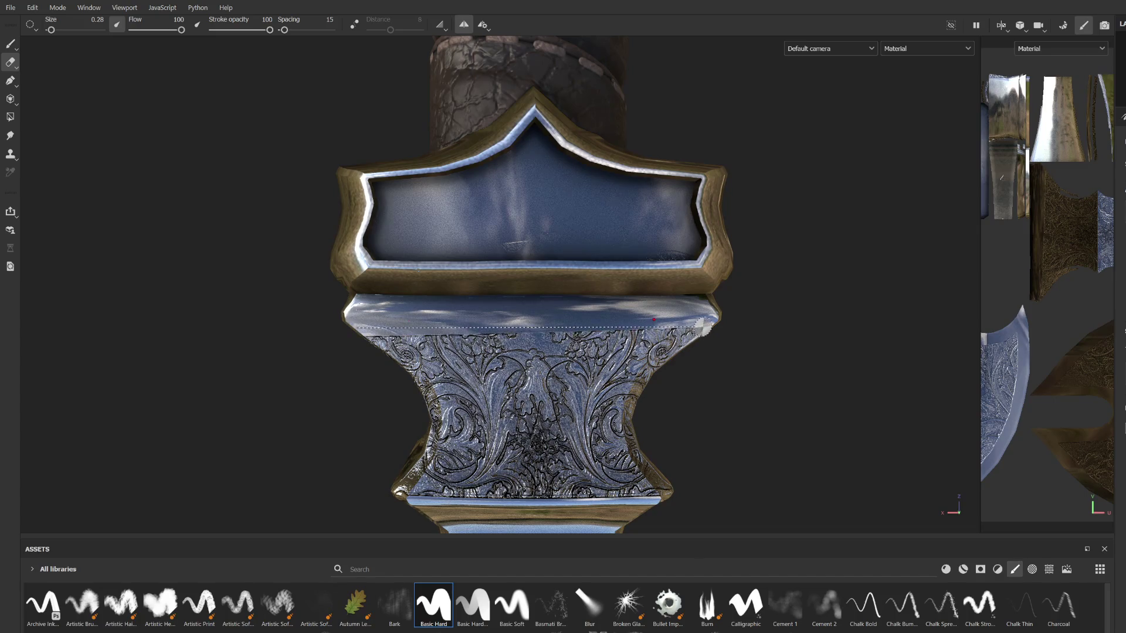
Step: Erase a straight line along the engraved panel's left edge, then pull back to the guard
mouse_move(607, 333)
left_mouse_down("alt")
mouse_move(499, 293)
mouse_move(451, 192)
left_mouse_up("alt")
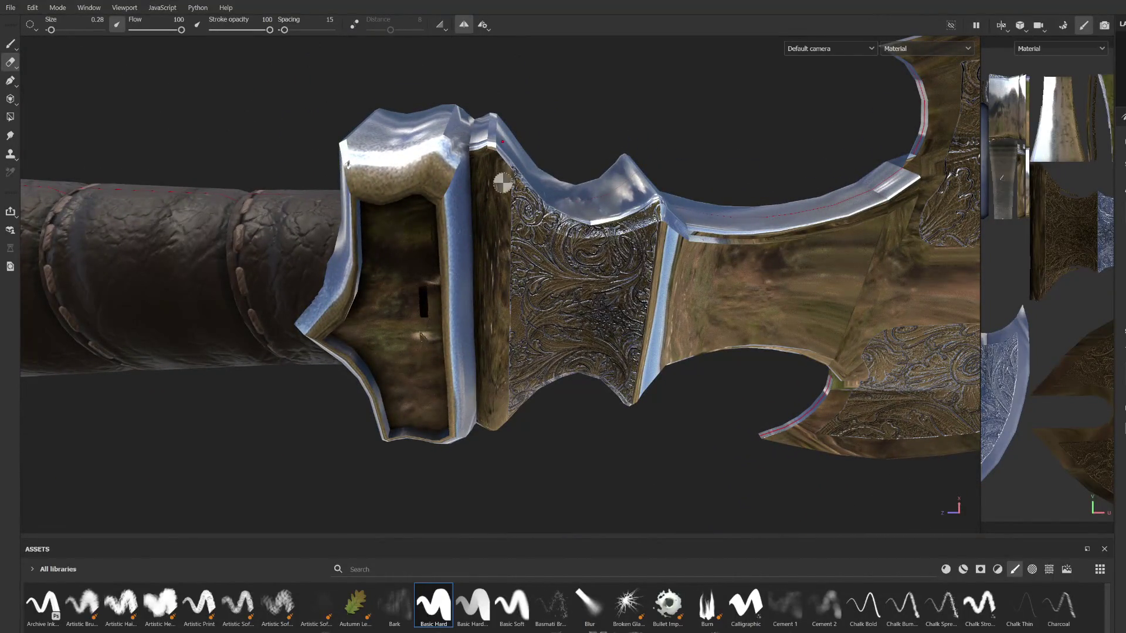
key("shift")
left_click(507, 415, "shift")
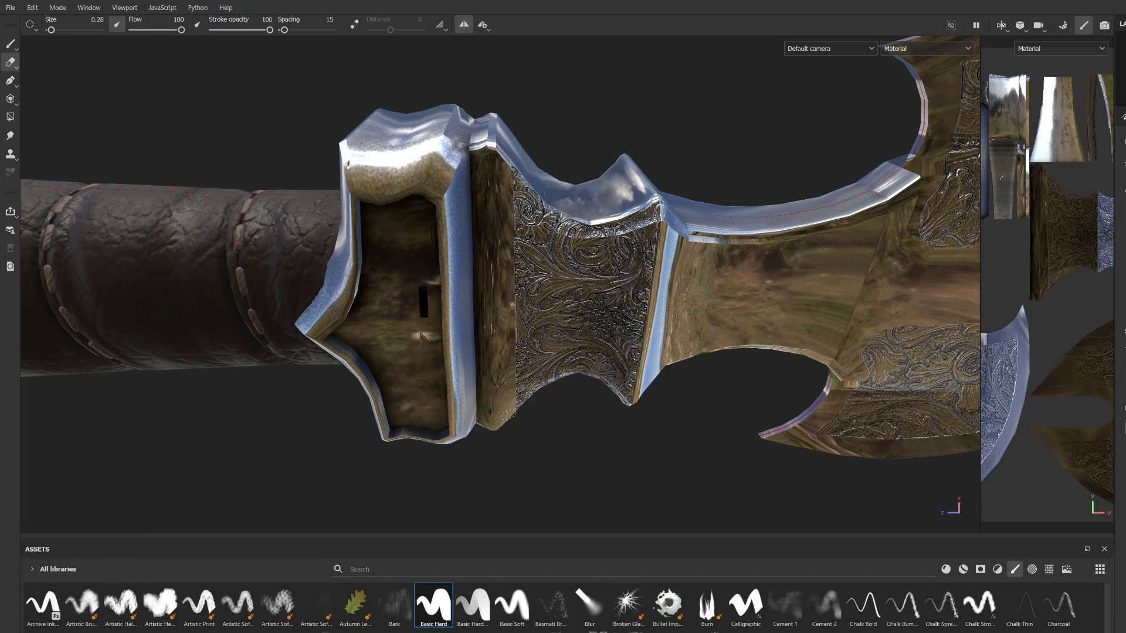
mouse_move(507, 339)
left_mouse_down("alt")
mouse_move(592, 313)
mouse_move(778, 290)
left_mouse_up("alt")
scroll(777, 290, "down", 5)
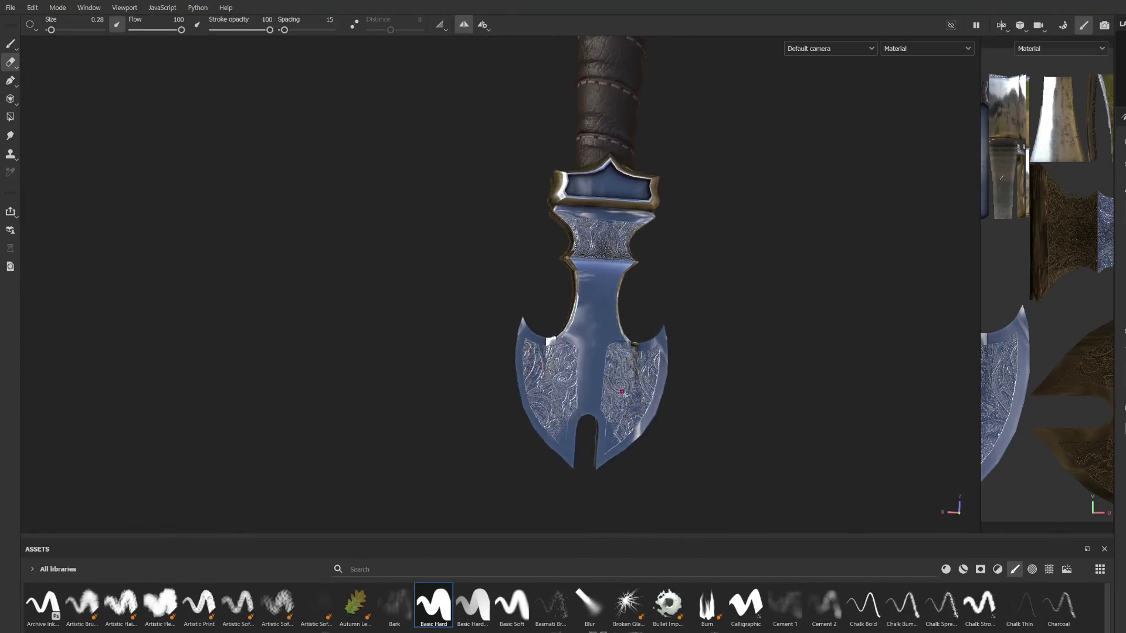
Step: View the whole sword and lay it almost horizontal
scroll(582, 368, "down", 2)
mouse_move(593, 364)
left_mouse_down("alt")
mouse_move(508, 322)
mouse_move(478, 321)
mouse_move(522, 330)
mouse_move(505, 331)
left_mouse_up("alt")
scroll(518, 323, "up", 5)
scroll(518, 323, "down", 5)
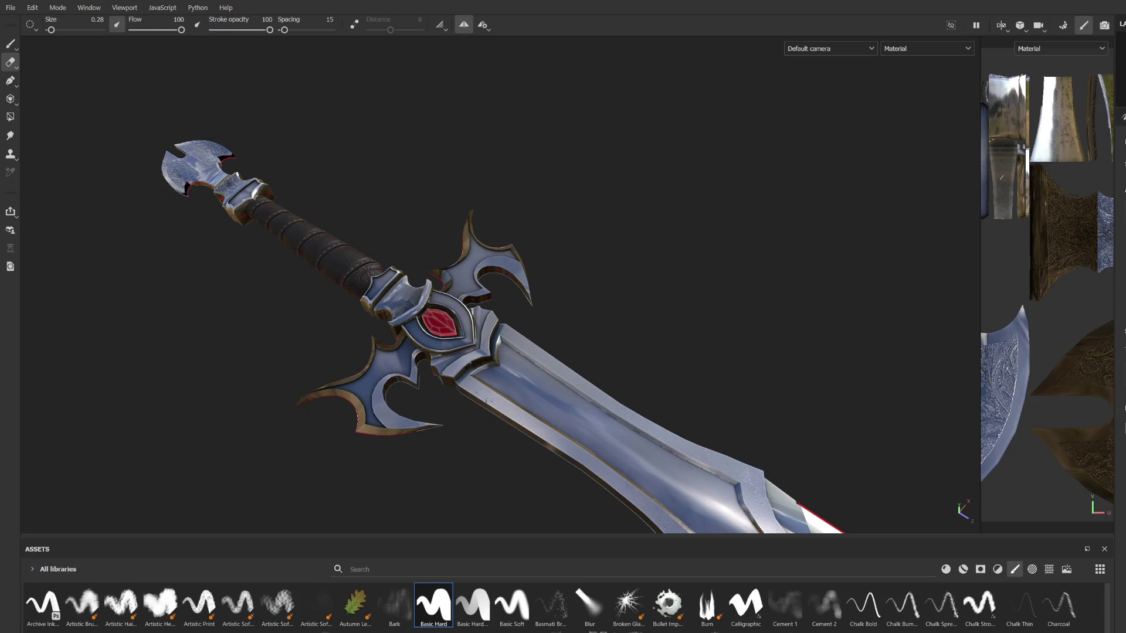
mouse_move(572, 449)
left_mouse_down("alt")
mouse_move(600, 291)
mouse_move(588, 282)
mouse_move(459, 321)
mouse_move(459, 338)
mouse_move(515, 329)
mouse_move(491, 306)
mouse_move(475, 329)
mouse_move(389, 344)
mouse_move(379, 327)
mouse_move(516, 349)
left_mouse_up("alt")
scroll(475, 328, "down", 5)
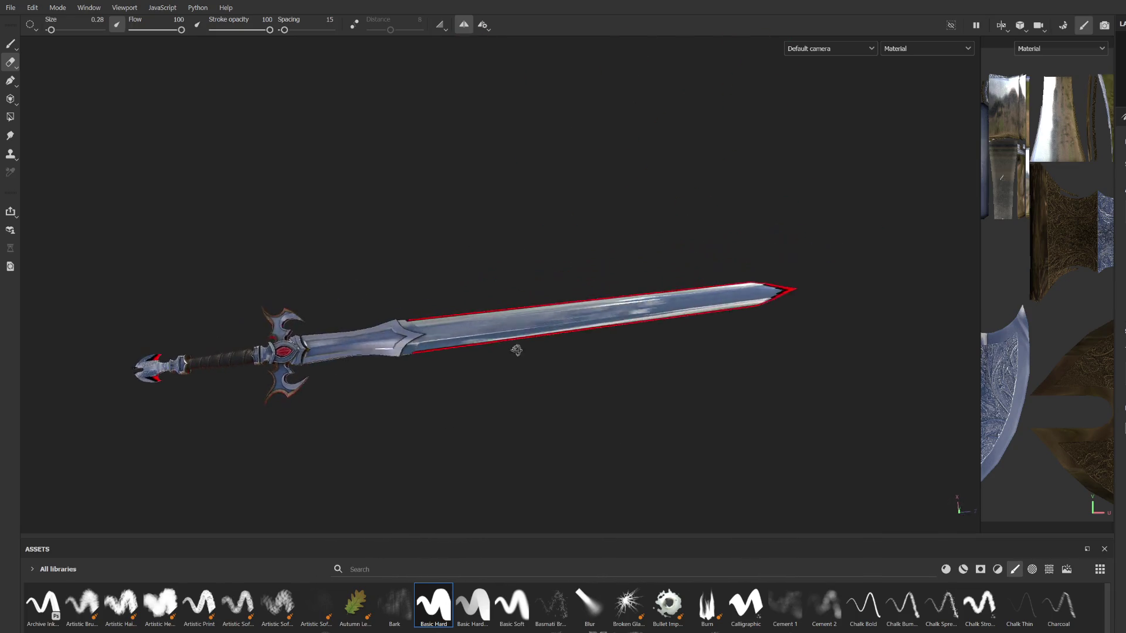
Step: Bring the crossguard and red gem up close and show the crossguard UVs in 2D
right_click_drag(516, 349, 475, 435, "alt")
mouse_move(475, 435)
left_mouse_down("alt")
mouse_move(340, 414)
mouse_move(402, 420)
mouse_move(395, 403)
mouse_move(305, 385)
mouse_move(488, 373)
mouse_move(468, 377)
mouse_move(458, 398)
mouse_move(388, 372)
left_mouse_up("alt")
scroll(474, 369, "up", 8)
left_click_drag(530, 375, 558, 343, "alt")
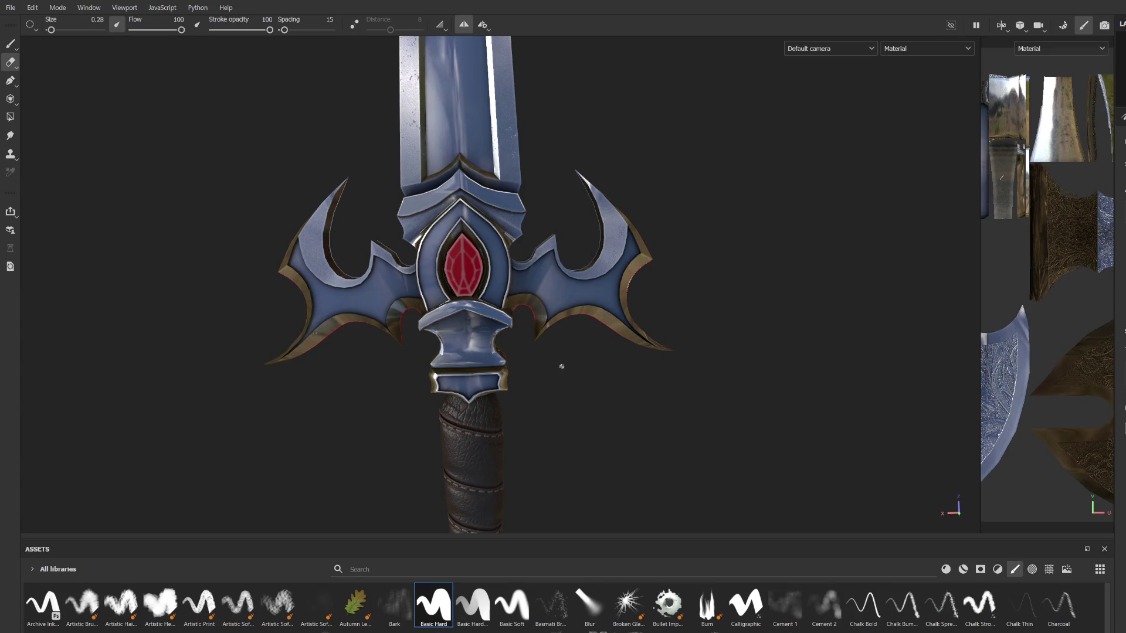
scroll(562, 366, "down", 10)
scroll(519, 317, "up", 10)
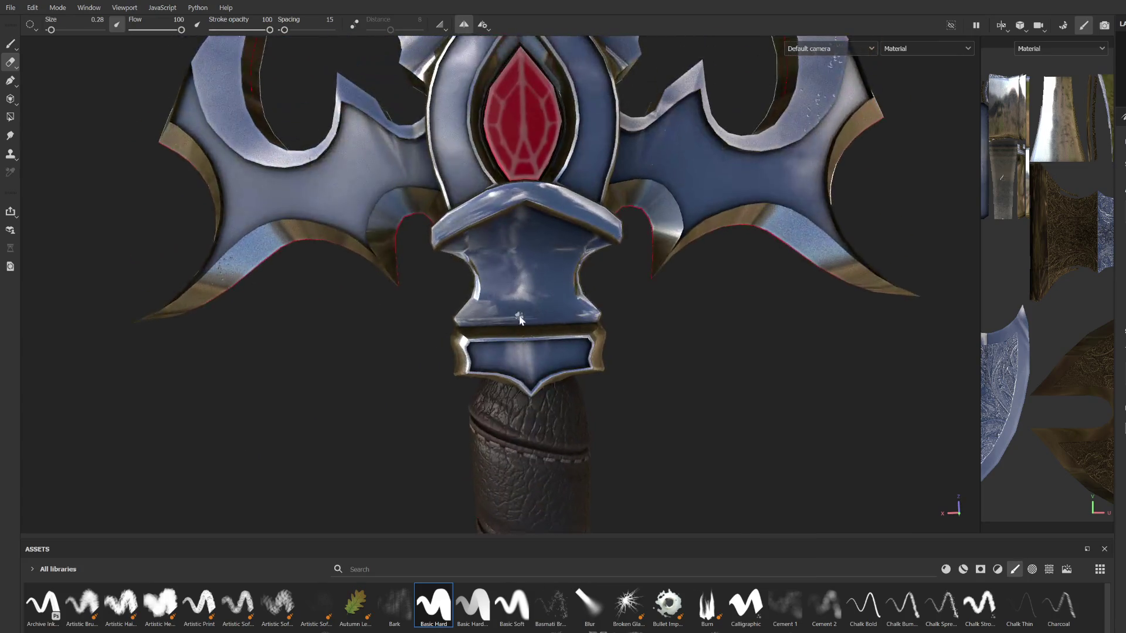
key("4")
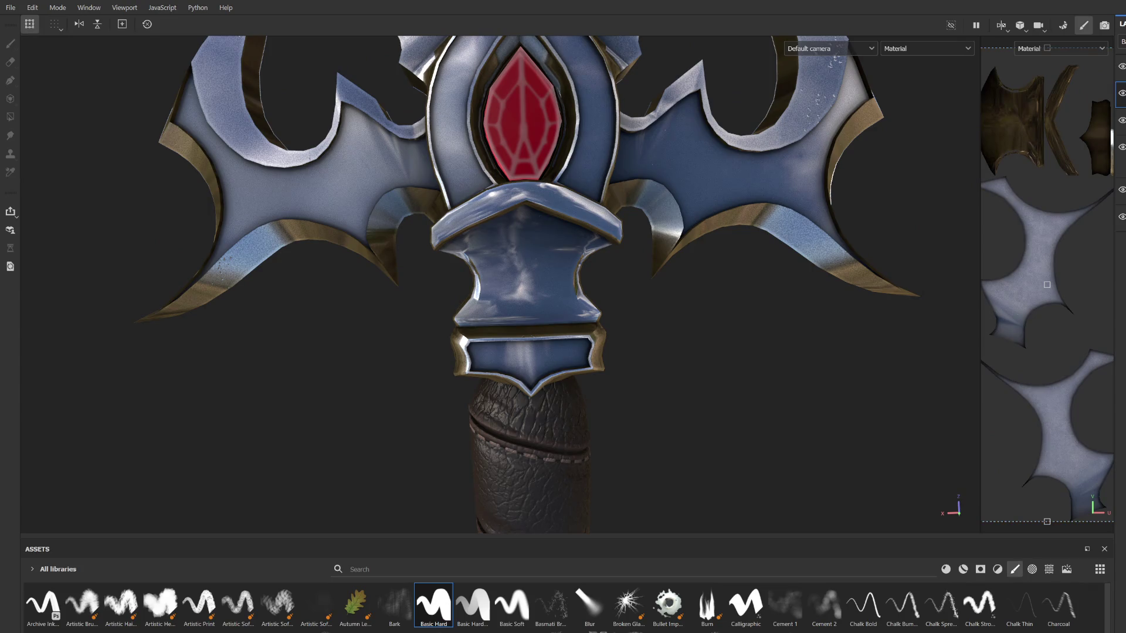
Step: Switch to the Brush and try filigree stencil stamps on the lower guard block
key("2")
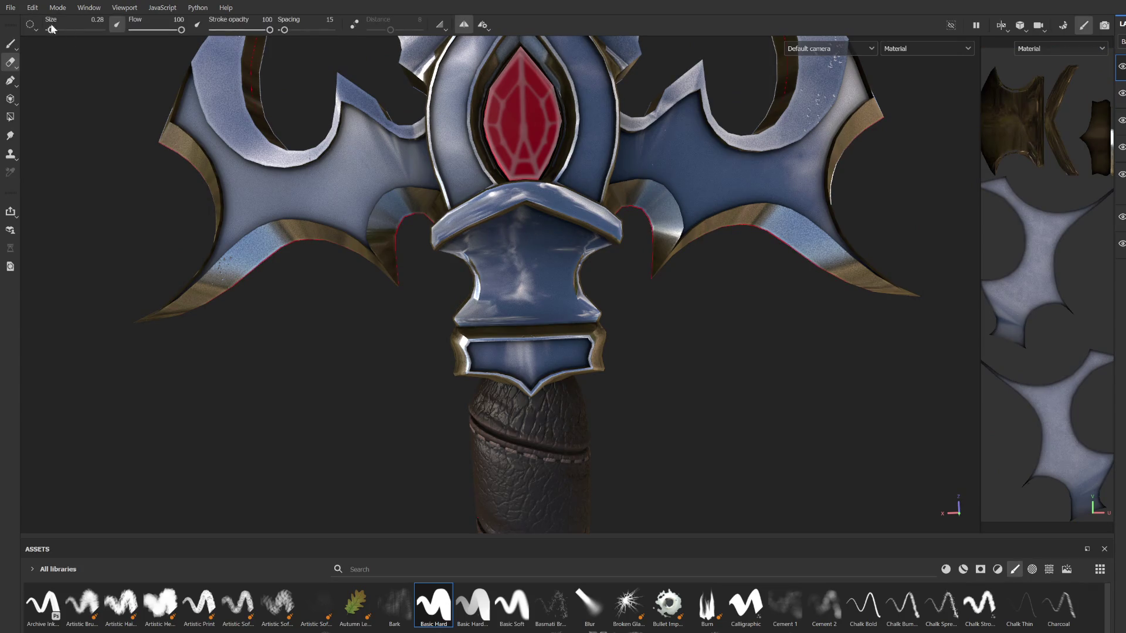
left_click(9, 47)
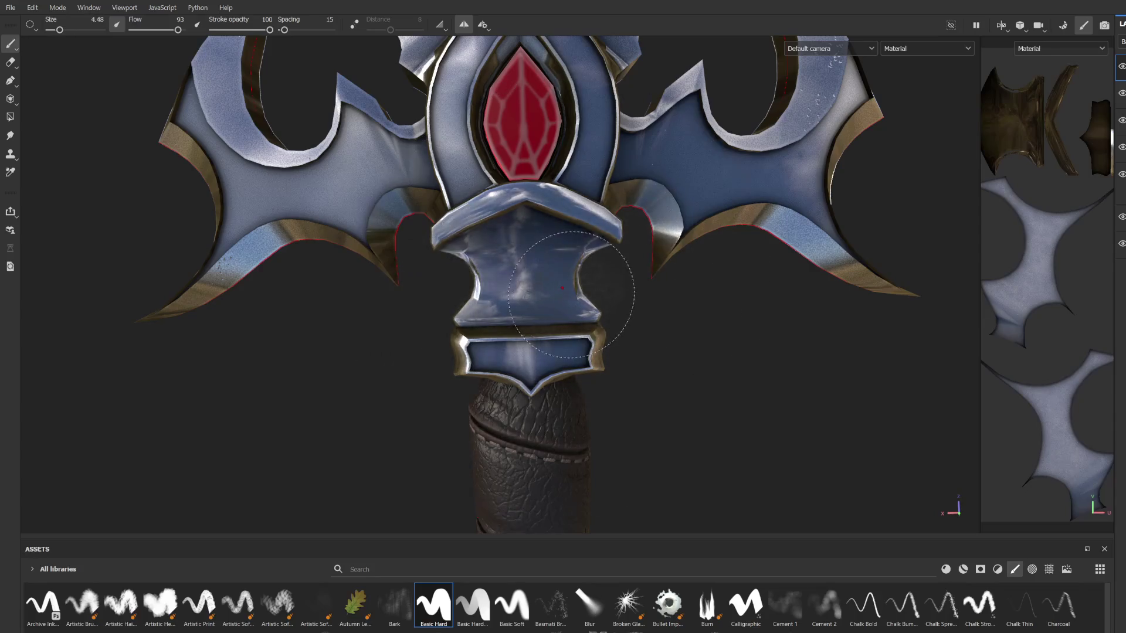
scroll(549, 273, "up", 2)
left_click(549, 272)
key("ctrl+z")
right_click_drag(549, 272, 571, 264, "ctrl")
left_click(571, 264)
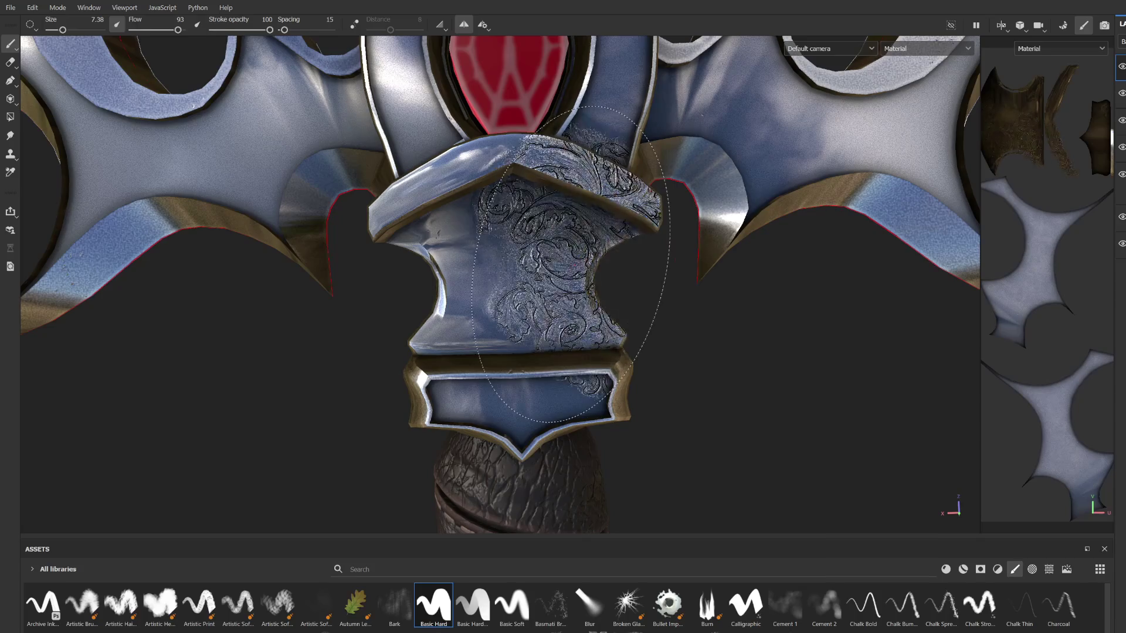
key("ctrl+z")
Step: Restamp the filigree on the lower guard at a smaller brush size
left_click(568, 297)
key("ctrl+z")
right_click_drag(568, 296, 551, 266, "ctrl")
left_click(551, 265)
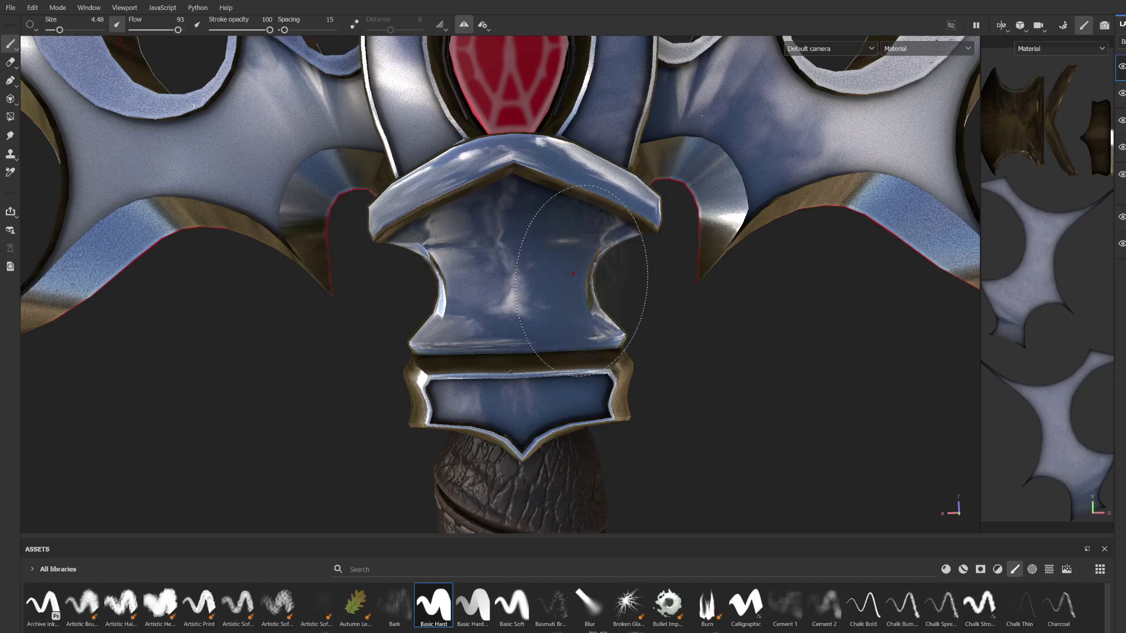
scroll(568, 407, "up", 2)
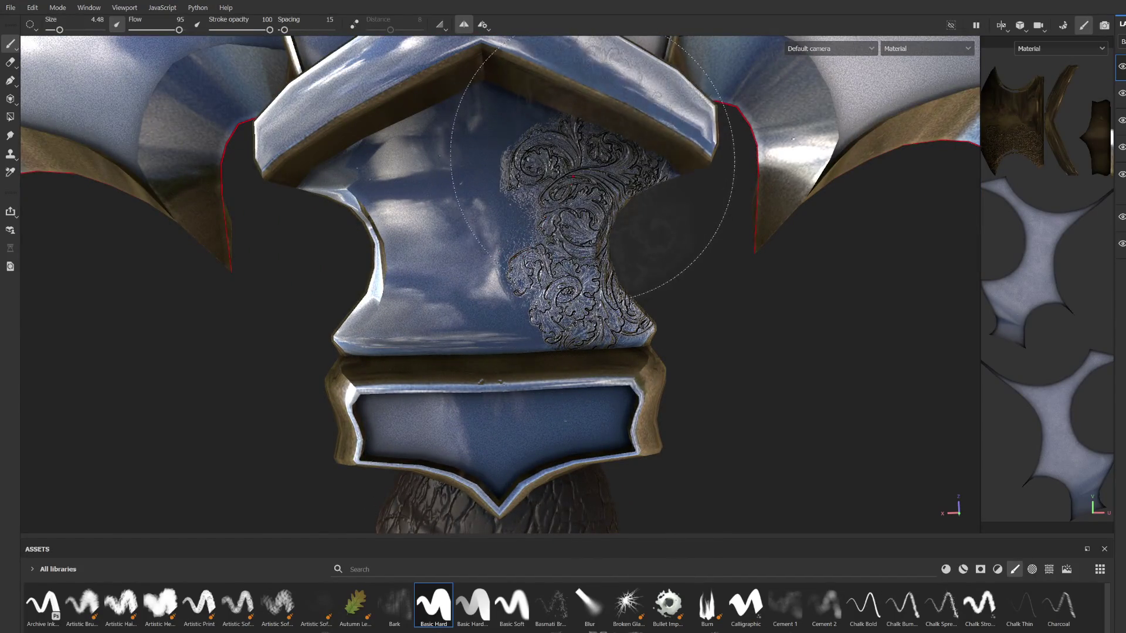
key("ctrl+z")
left_click(566, 226)
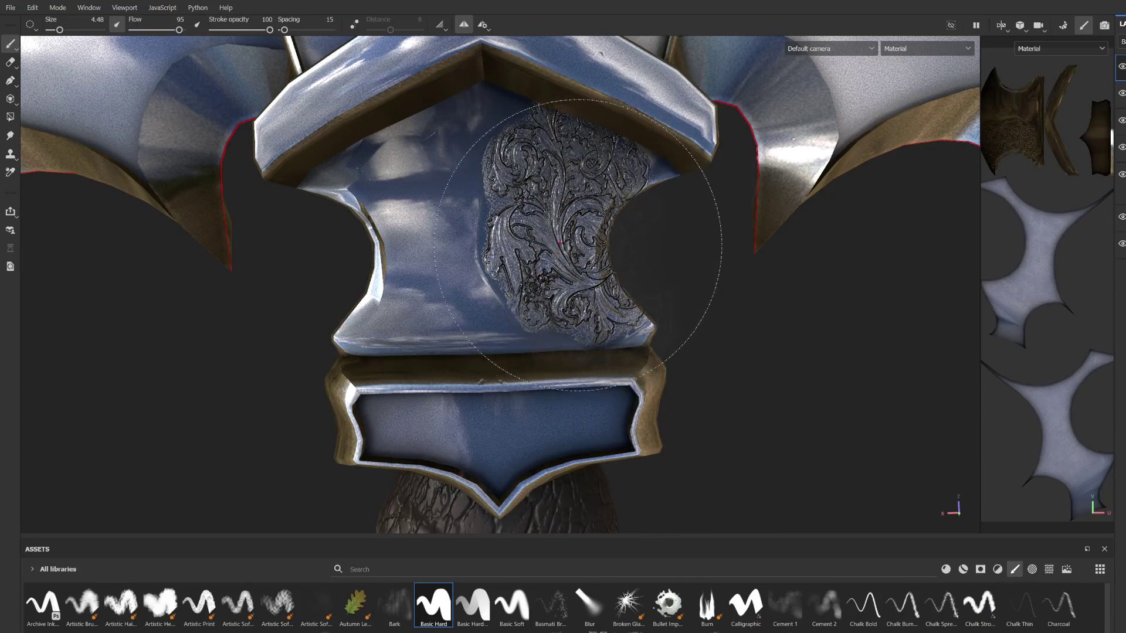
scroll(582, 279, "down", 2)
Step: Enlarge the brush and stamp the filigree across the lower guard
right_click_drag(573, 256, 568, 249, "ctrl")
left_click(569, 249)
key("ctrl+z")
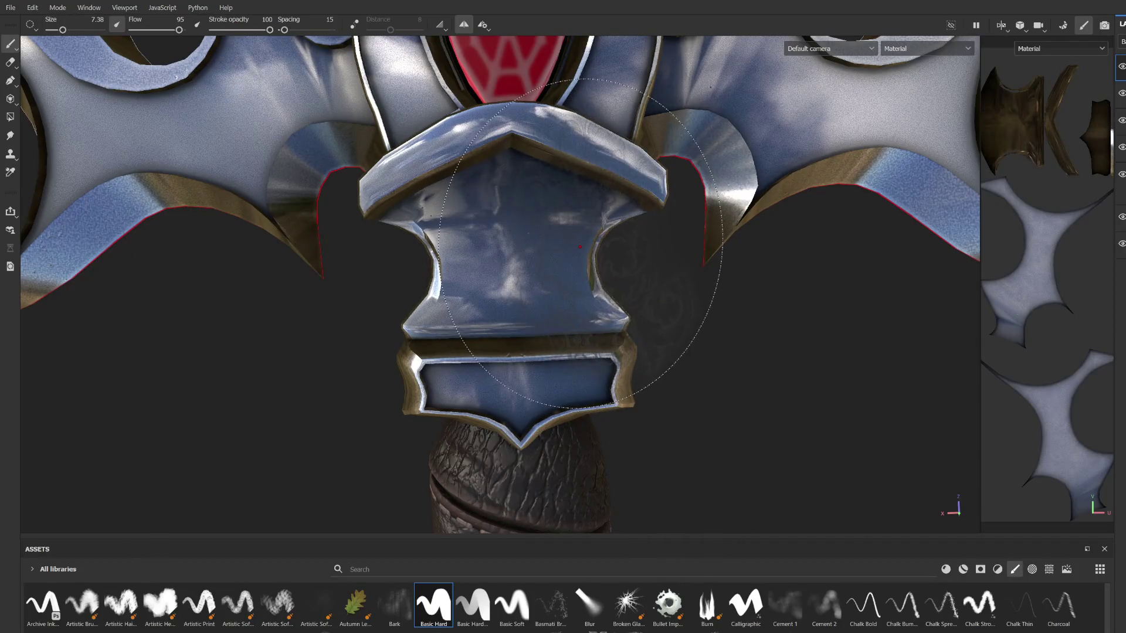
left_click(569, 228)
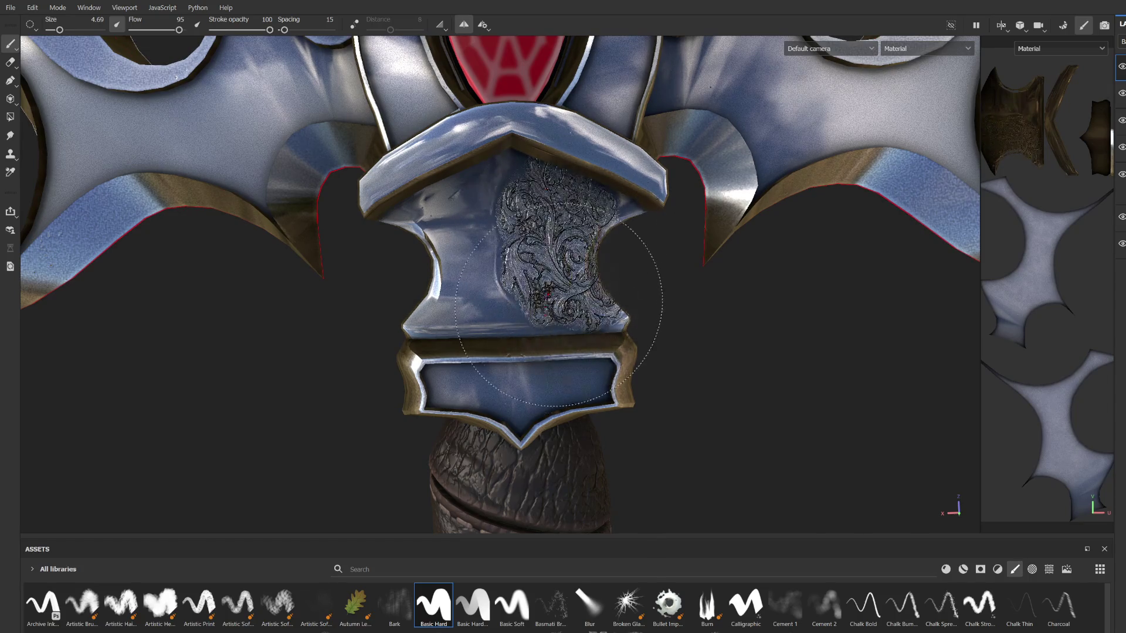
scroll(576, 280, "up", 2)
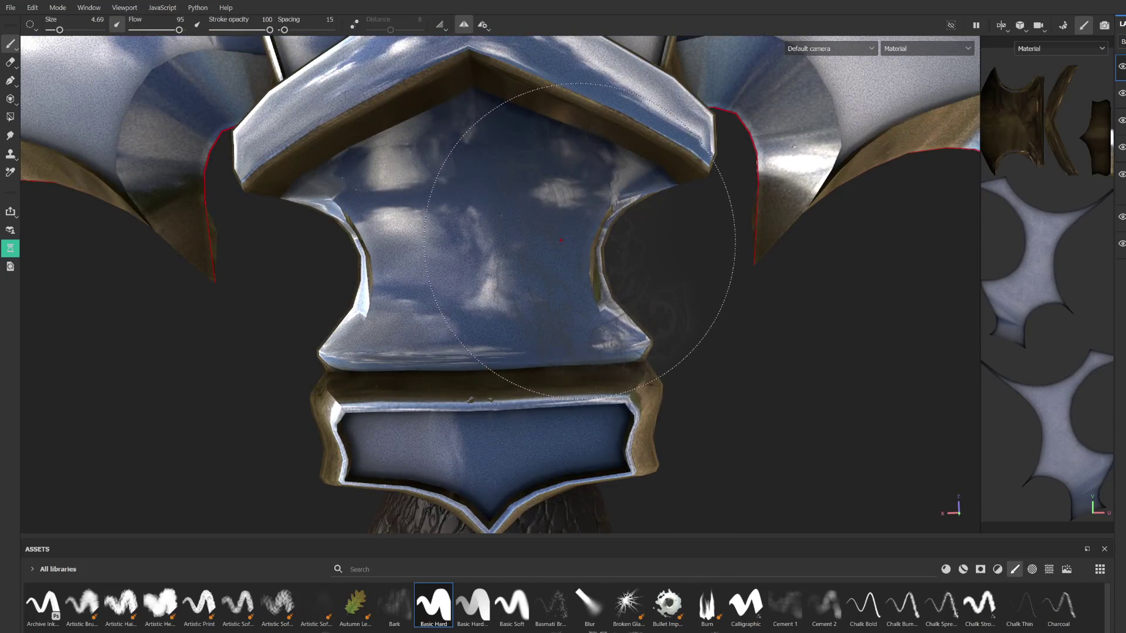
Step: Stamp the scrollwork over the guard block's centre, then return to the Brush
mouse_move(344, 282)
left_mouse_down("alt")
mouse_move(557, 234)
mouse_move(769, 289)
mouse_move(700, 191)
mouse_move(658, 272)
mouse_move(619, 268)
left_mouse_up("alt")
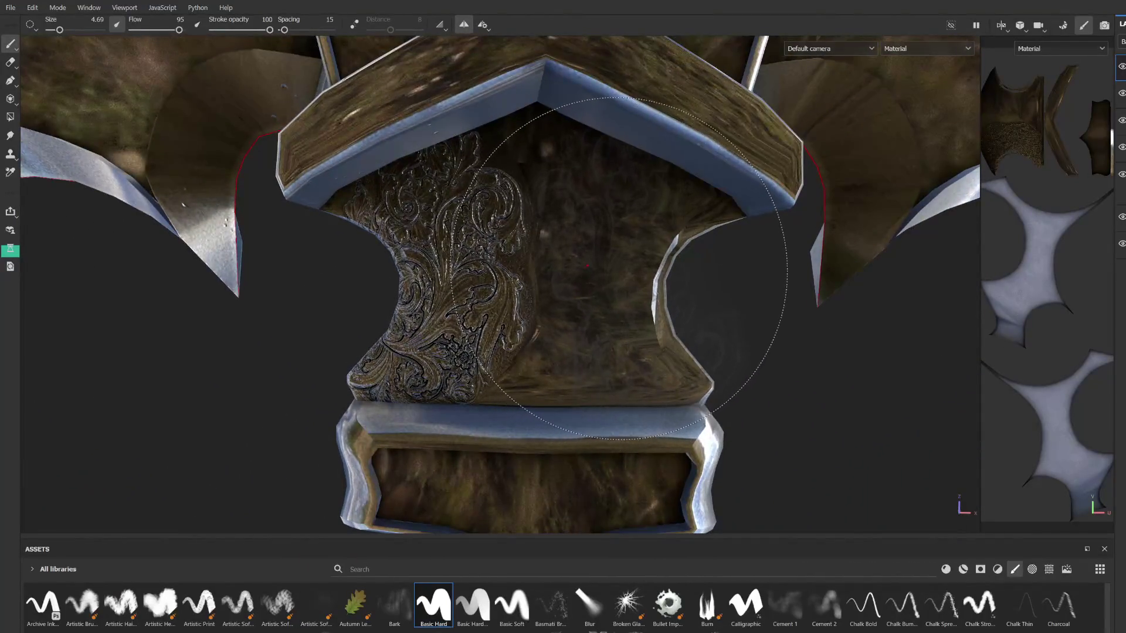
left_click(592, 266)
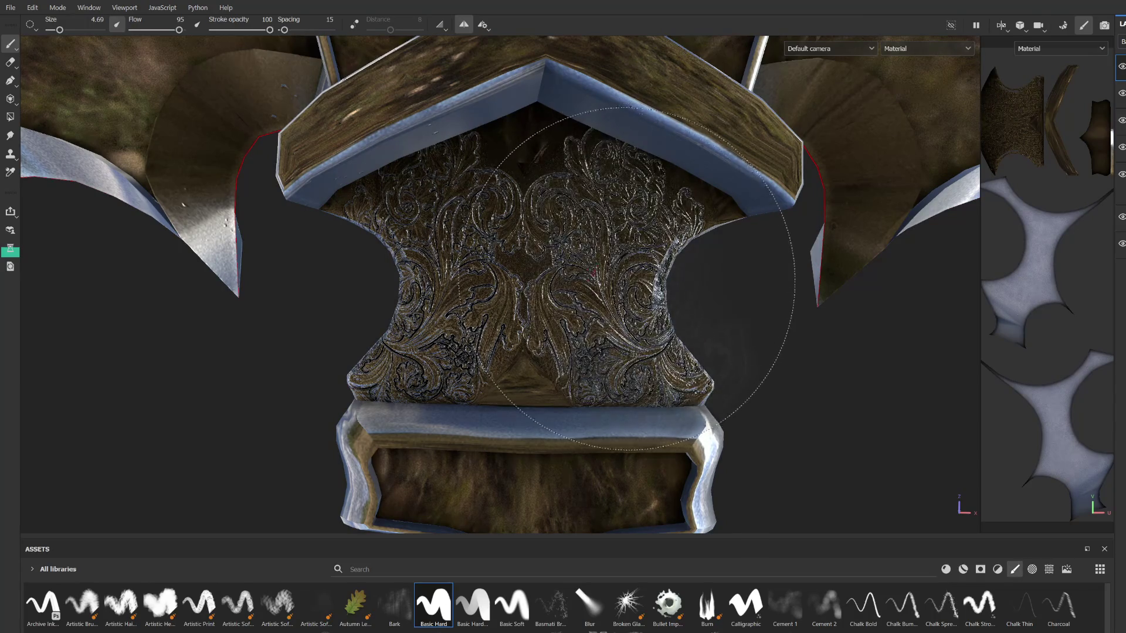
mouse_move(596, 266)
left_mouse_down("alt")
mouse_move(622, 267)
mouse_move(593, 264)
mouse_move(623, 272)
mouse_move(642, 321)
left_mouse_up("alt")
key("ctrl+z")
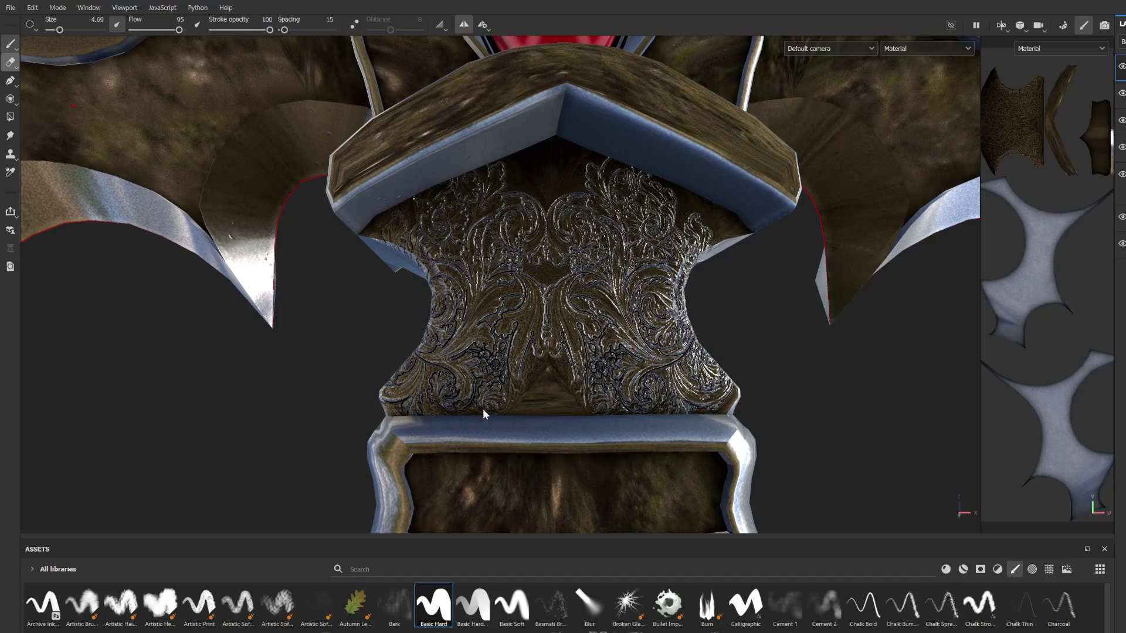
left_click(10, 43)
scroll(369, 375, "down", 5)
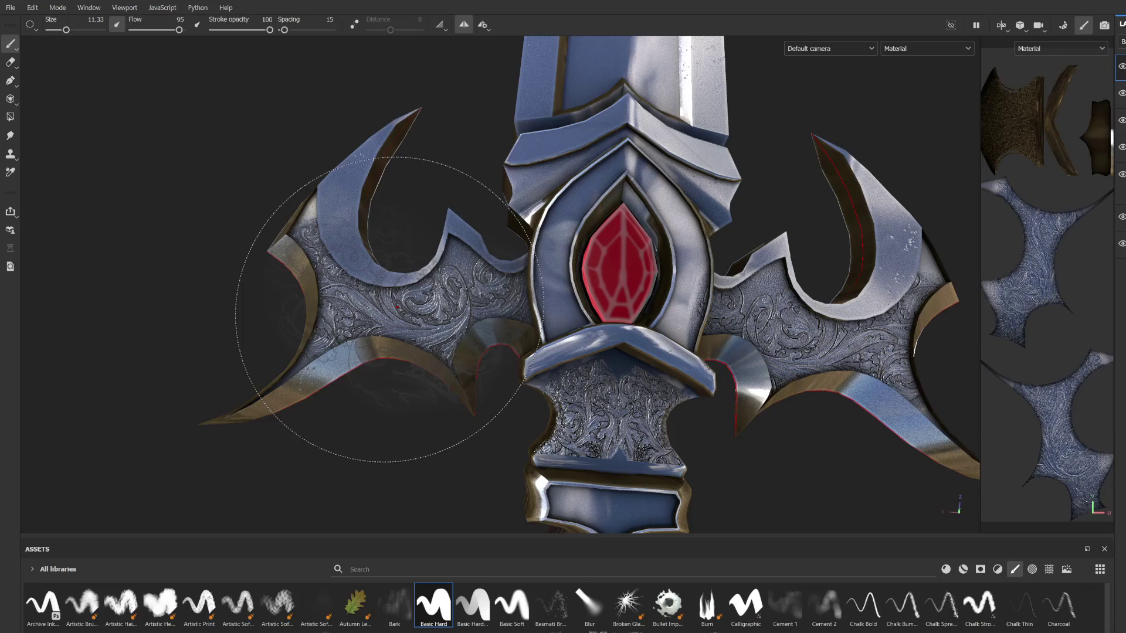
Step: Lay the sword horizontal and paint the engraving into the blade fuller
mouse_move(428, 452)
left_mouse_down("alt")
mouse_move(452, 402)
mouse_move(446, 428)
mouse_move(633, 293)
left_mouse_up("alt")
scroll(685, 257, "up", 3)
mouse_move(685, 257)
left_mouse_down("alt")
mouse_move(458, 241)
mouse_move(485, 369)
mouse_move(469, 352)
left_mouse_up("alt")
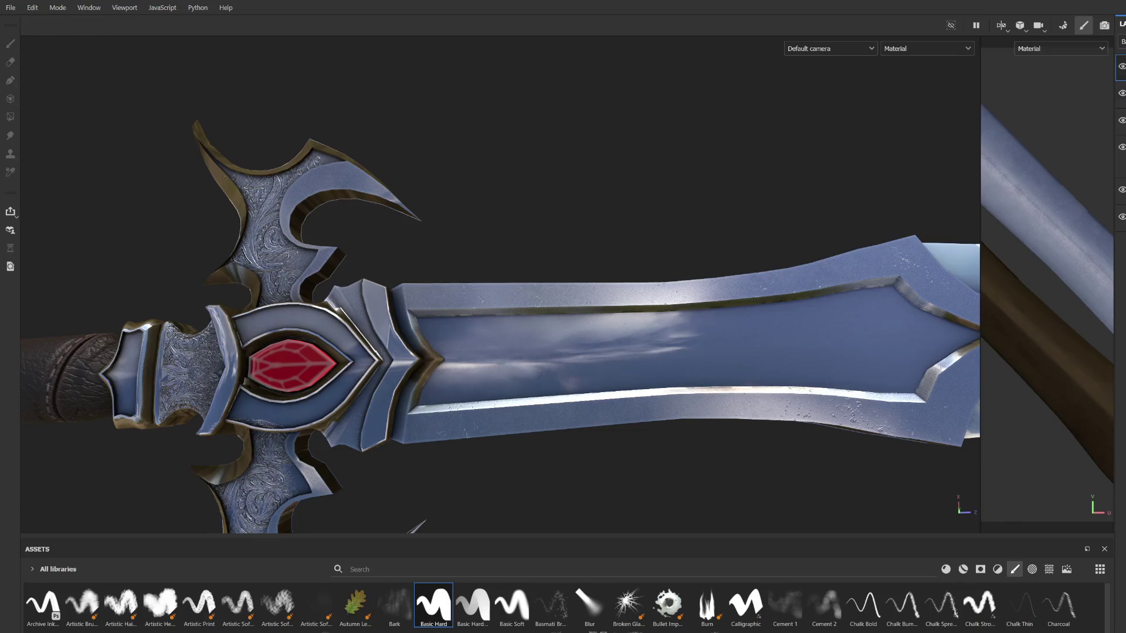
key("1")
mouse_move(645, 264)
left_mouse_down("alt")
mouse_move(679, 239)
mouse_move(563, 329)
mouse_move(414, 403)
mouse_move(434, 375)
left_mouse_up("alt")
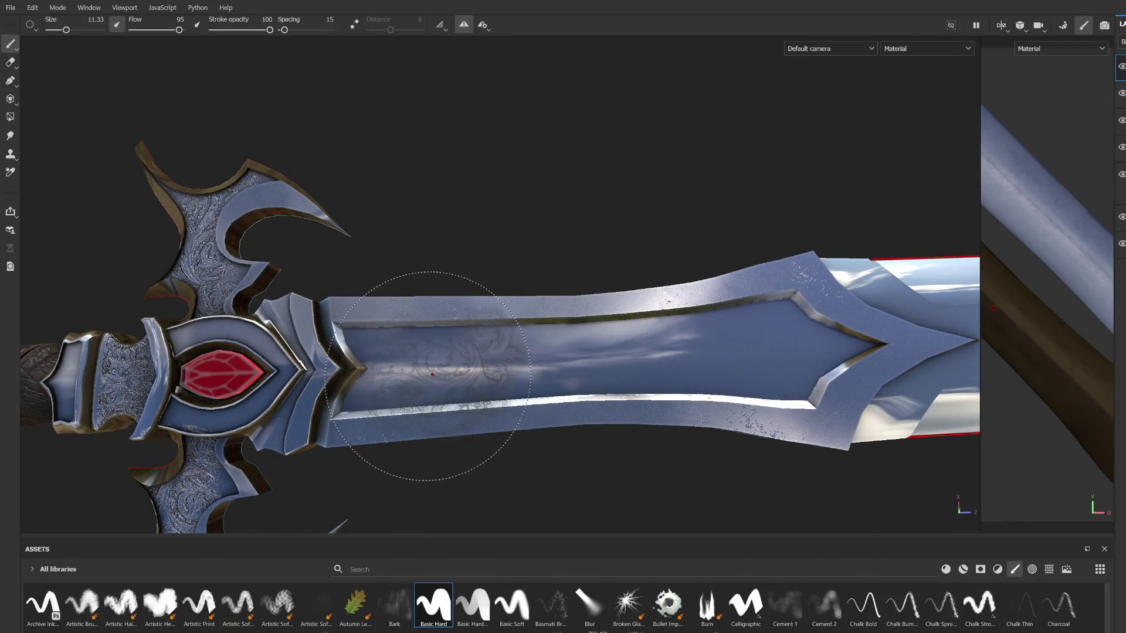
left_click_drag(411, 367, 446, 368)
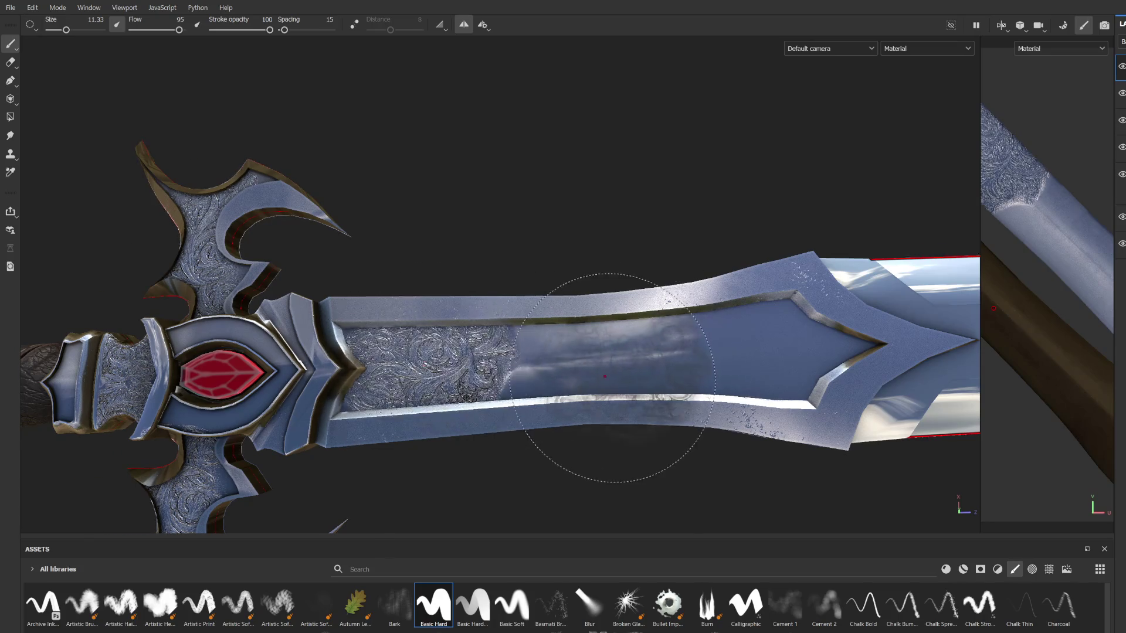
scroll(573, 368, "up", 2)
left_click(562, 369)
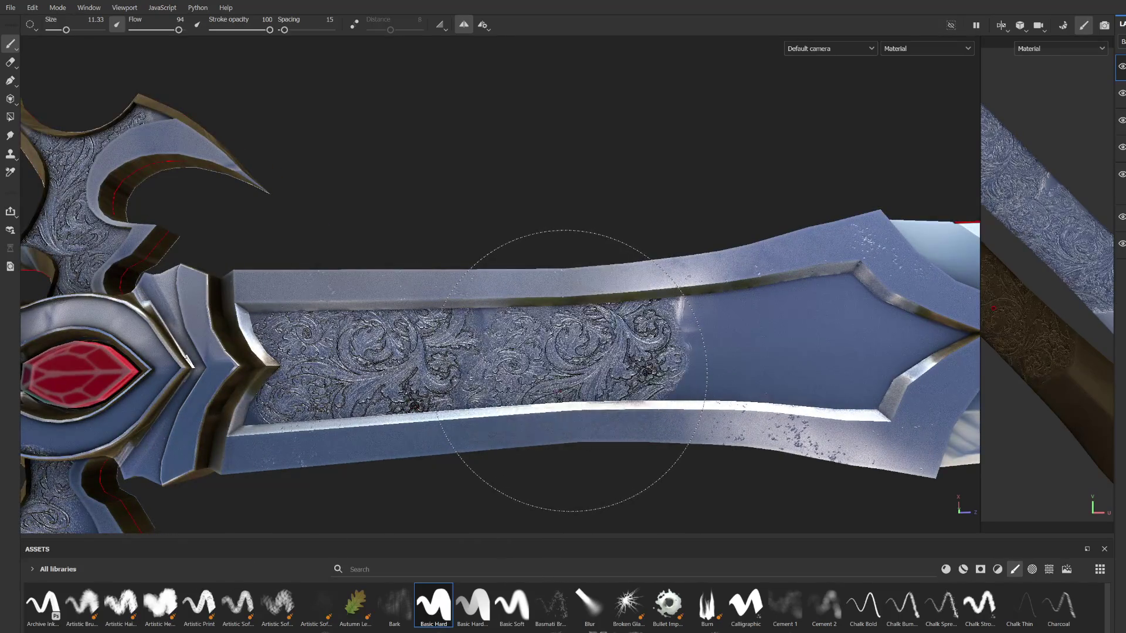
Step: Extend the engraving to the fuller's tip at flow 85, shrinking the brush to 7.65
middle_click_drag(597, 379, 455, 377, "alt")
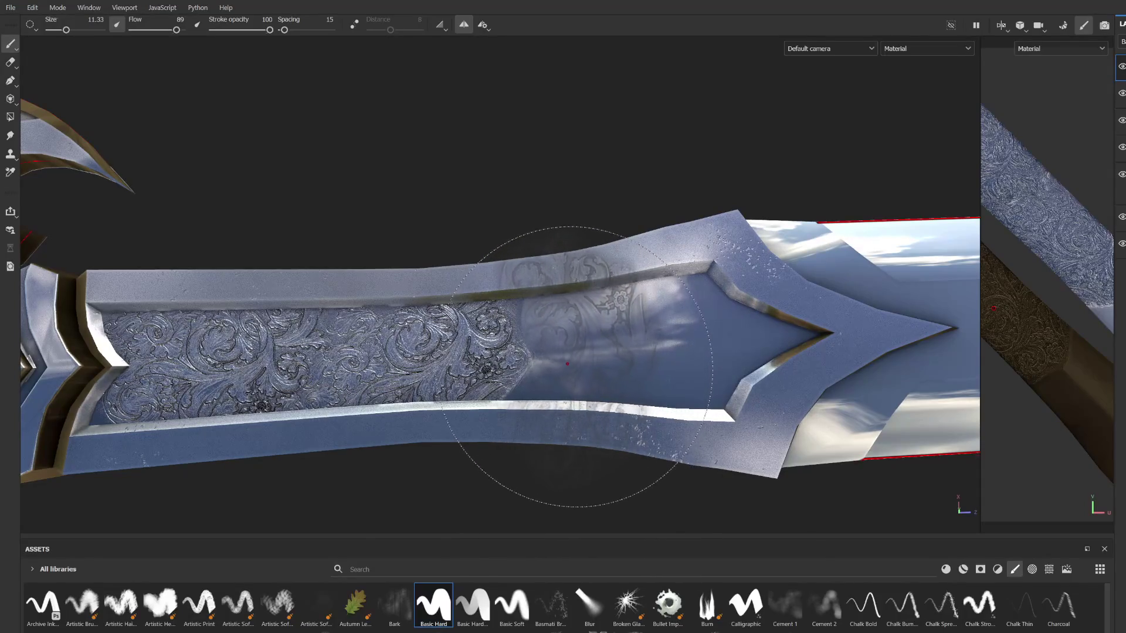
scroll(680, 387, "up", 2)
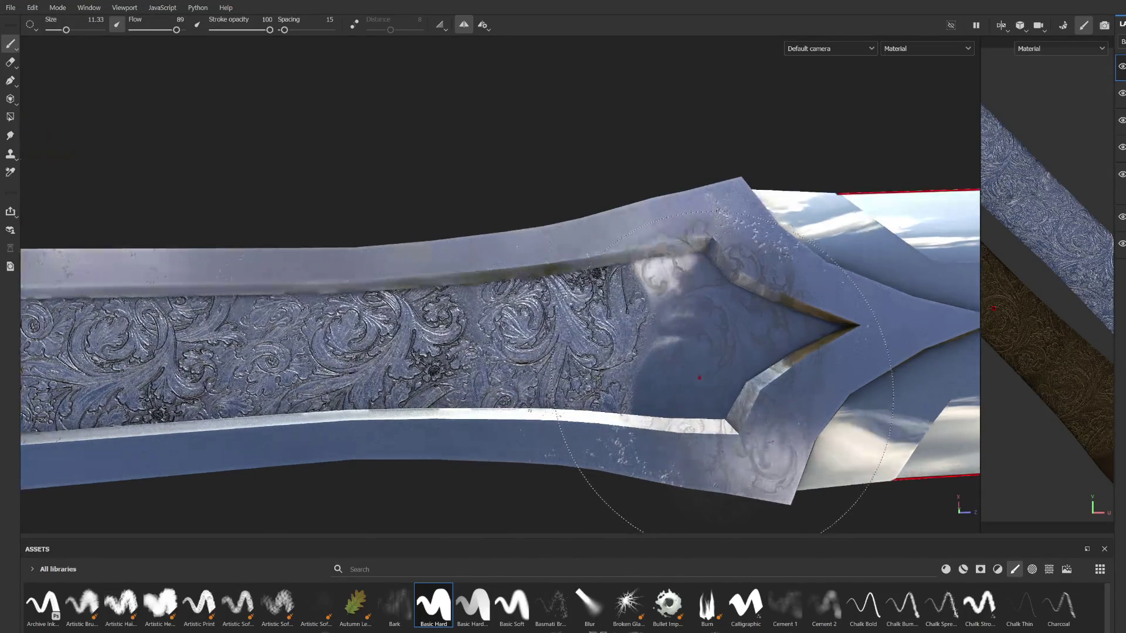
left_click_drag(680, 387, 575, 370, "ctrl")
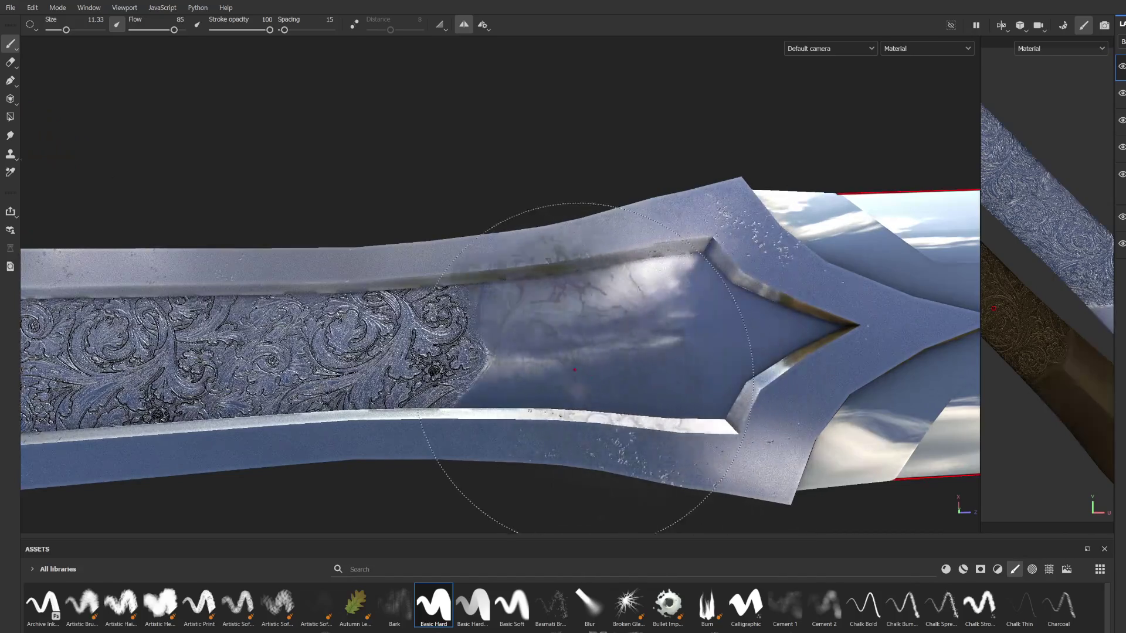
left_click(606, 347)
middle_click_drag(623, 376, 592, 369, "alt")
mouse_move(593, 370)
left_mouse_down("alt")
mouse_move(643, 289)
mouse_move(590, 428)
mouse_move(637, 334)
left_mouse_up("alt")
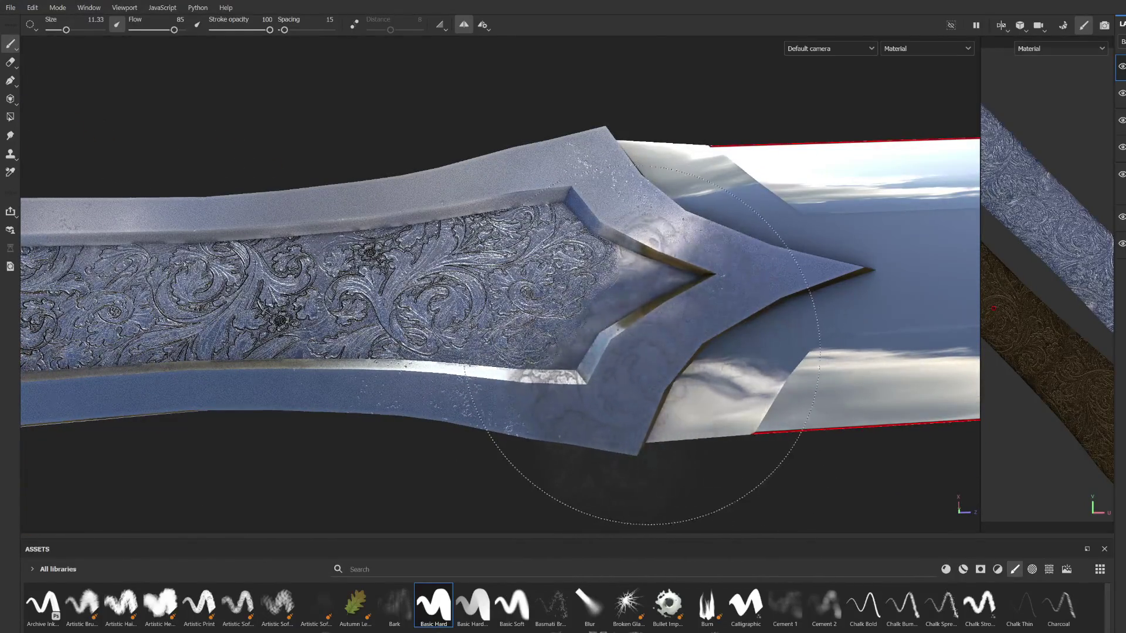
mouse_move(626, 324)
left_mouse_down()
mouse_move(681, 355)
mouse_move(610, 346)
mouse_move(598, 330)
left_mouse_up()
right_click_drag(618, 319, 611, 323, "ctrl")
Step: Turn the sword upright and zoom in on the crossguard and gem
left_click_drag(670, 383, 645, 375, "alt")
right_click_drag(645, 376, 592, 346, "alt")
mouse_move(610, 296)
left_mouse_down("alt")
mouse_move(853, 244)
mouse_move(960, 432)
left_mouse_up("alt")
right_click_drag(960, 432, 592, 241, "alt")
middle_click_drag(595, 237, 678, 238, "alt")
left_click_drag(677, 238, 616, 252, "alt")
right_click_drag(616, 253, 674, 282, "alt")
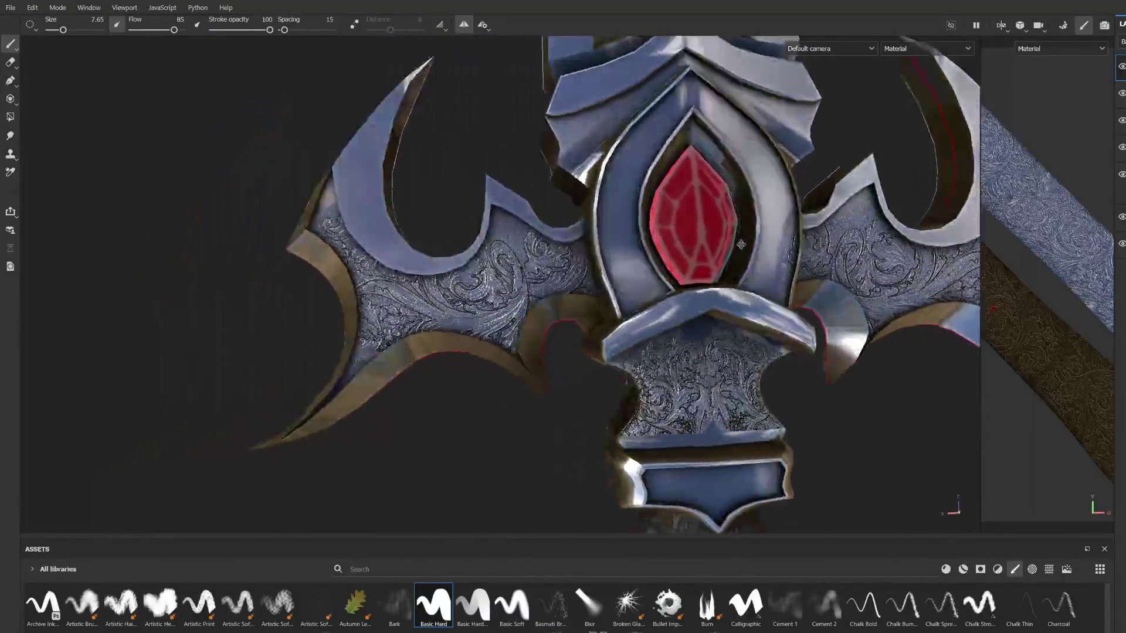
scroll(587, 282, "down", 5)
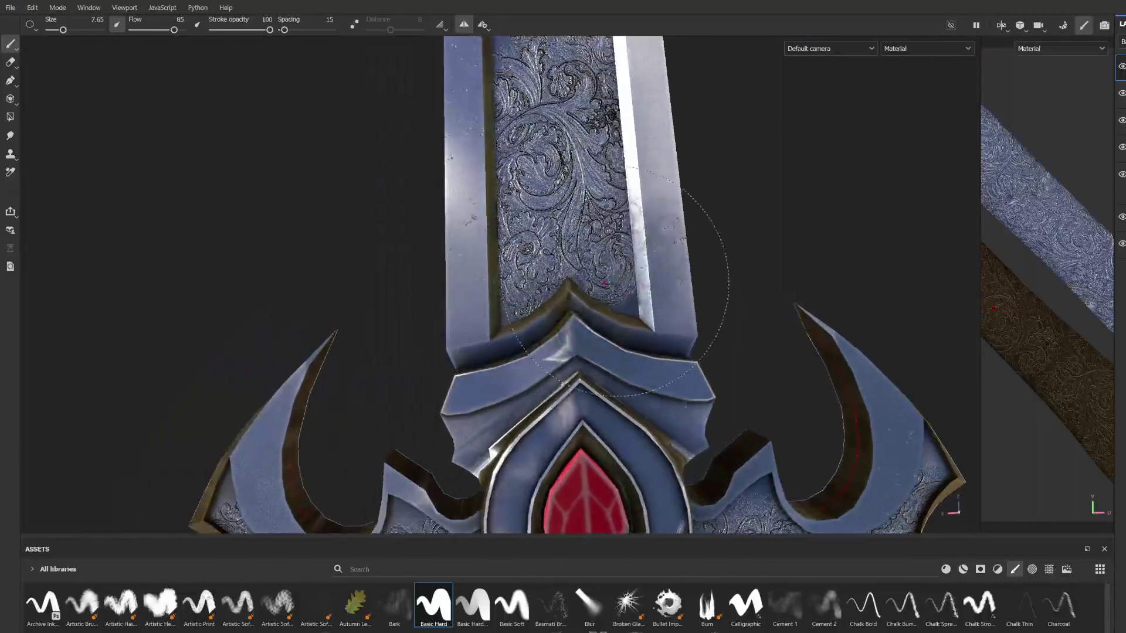
scroll(567, 284, "up", 5)
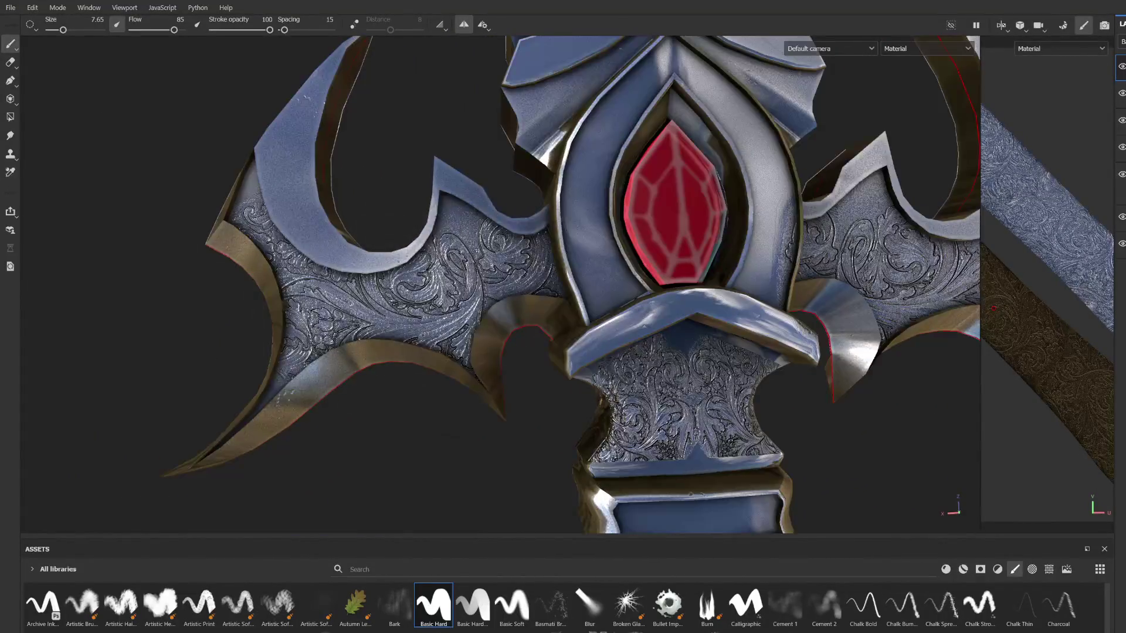
Step: Select the Eraser and search the asset library for 'web'
left_click(11, 62)
scroll(478, 267, "up", 3)
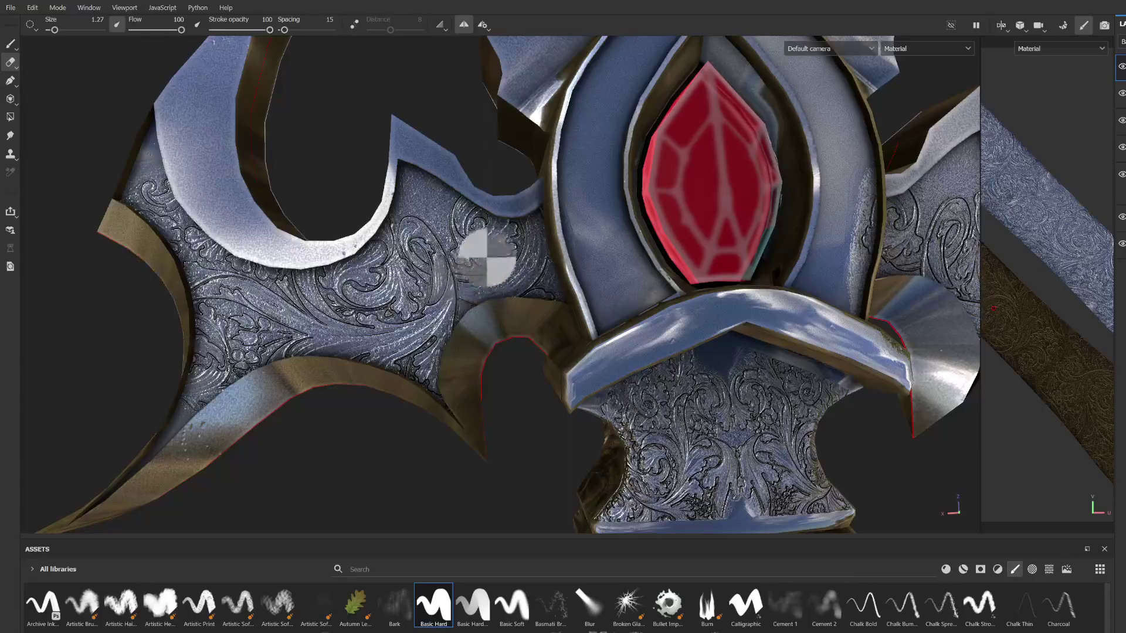
scroll(472, 258, "down", 3)
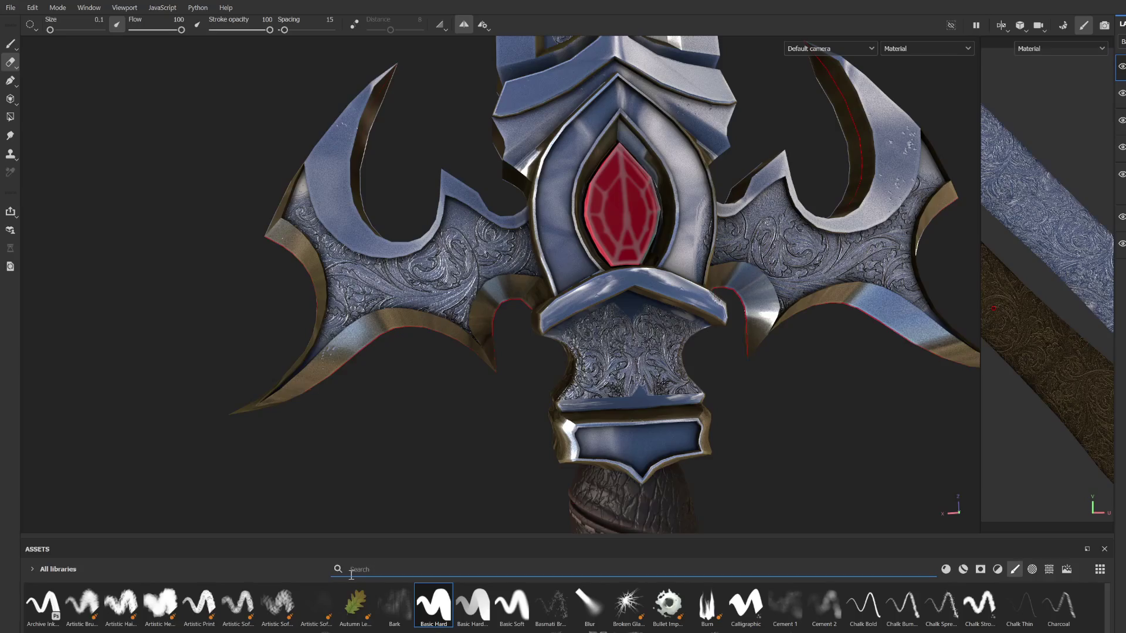
type("web")
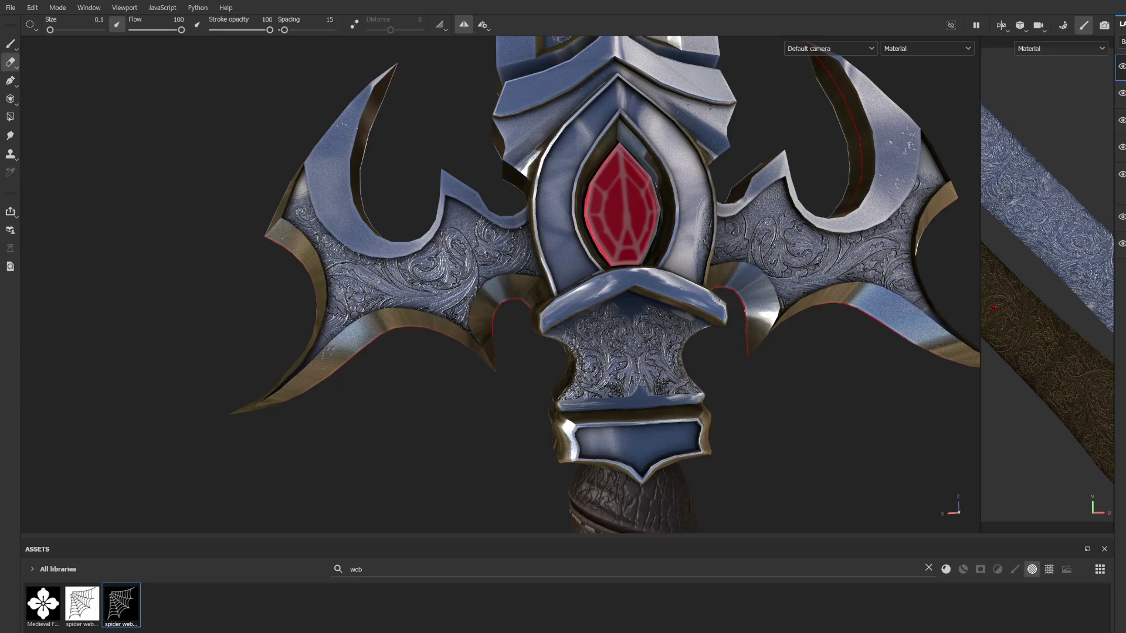
Step: Shrink the spider-web stamp to about 2.3, rotate the stencil, and centre the gem in view
mouse_move(319, 340)
right_mouse_down("ctrl")
mouse_move(410, 340)
mouse_move(363, 329)
right_mouse_up("ctrl")
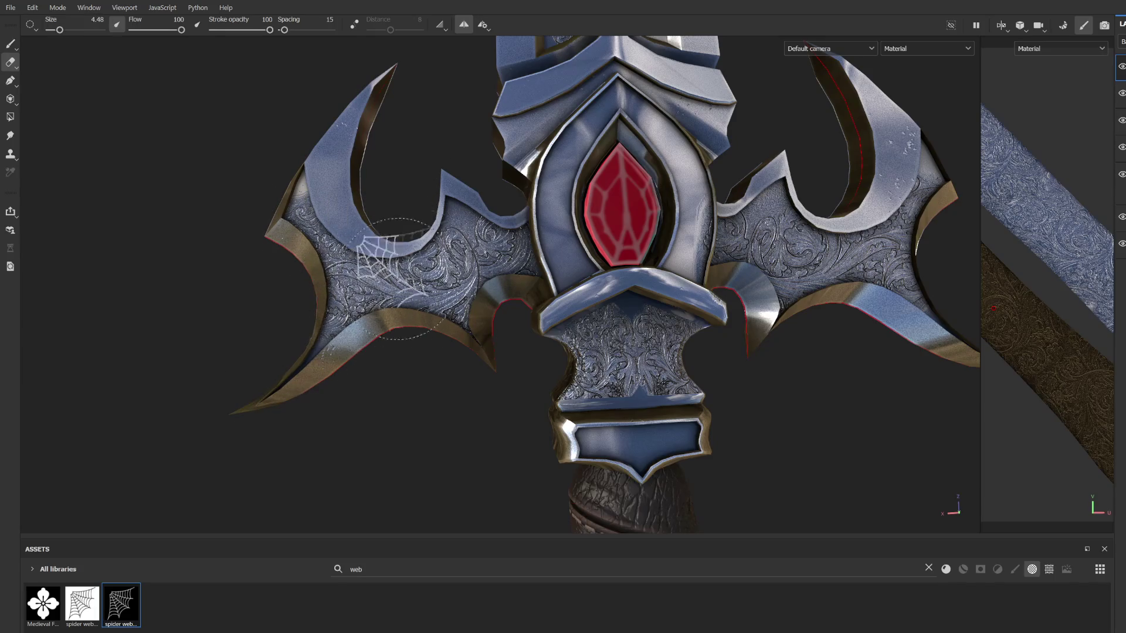
left_click_drag(491, 263, 491, 263, "ctrl")
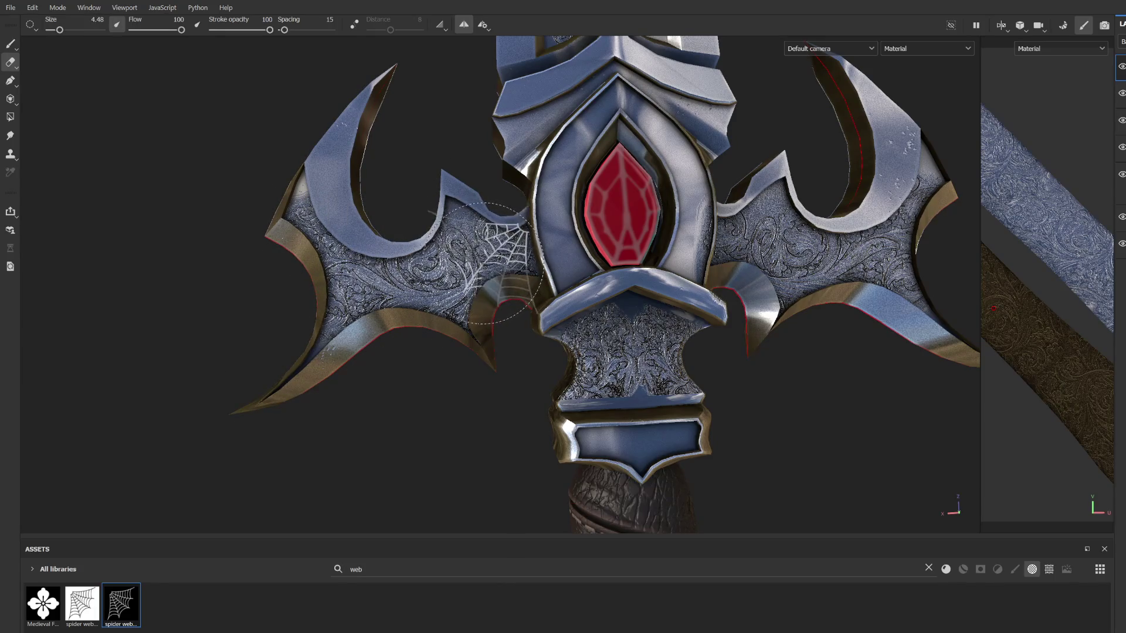
scroll(491, 263, "up", 2)
right_click_drag(498, 261, 503, 256, "ctrl")
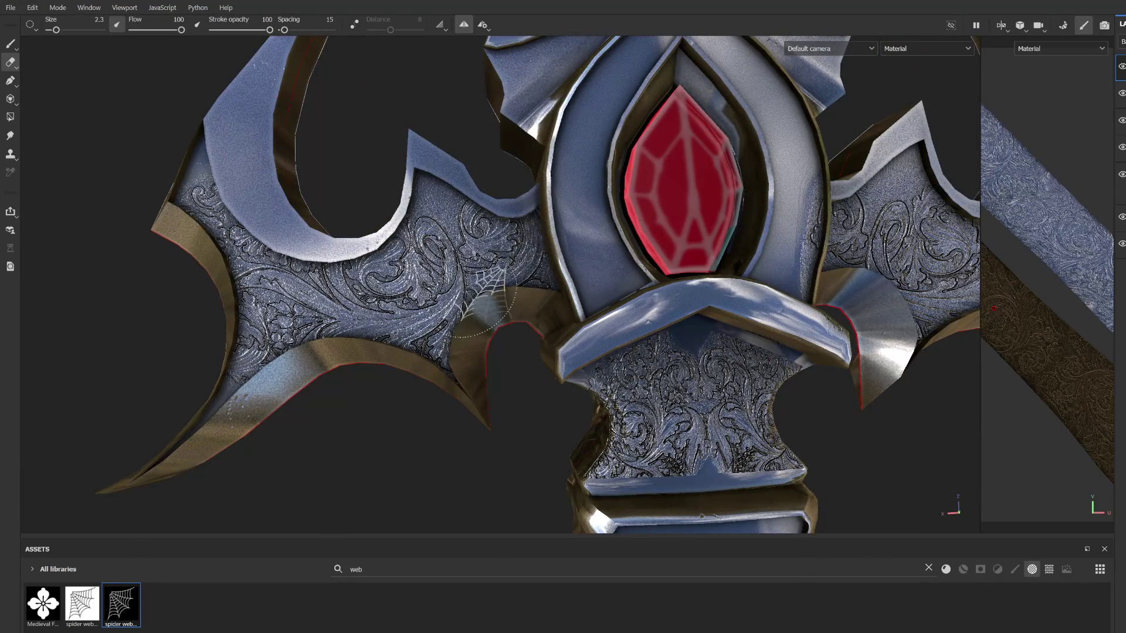
scroll(514, 246, "up", 2)
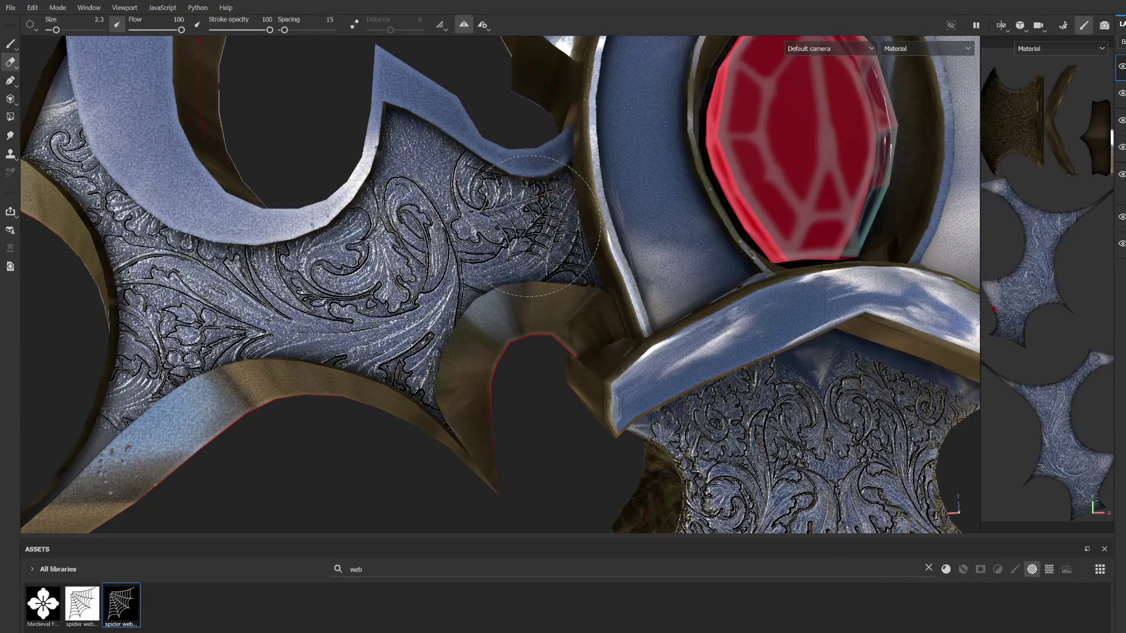
scroll(525, 280, "up", 2)
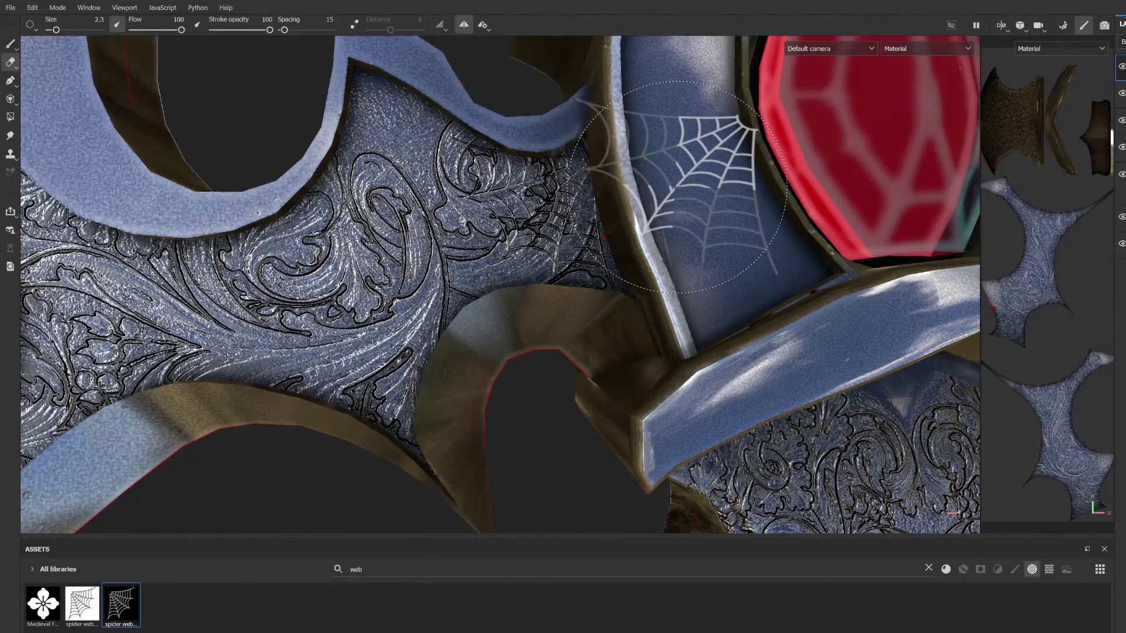
scroll(604, 238, "down", 2)
middle_click_drag(424, 166, 634, 170)
Step: Paint at brush size 2.45, stamping webs into the left wing recess and near the right wing's peak
left_click(10, 44)
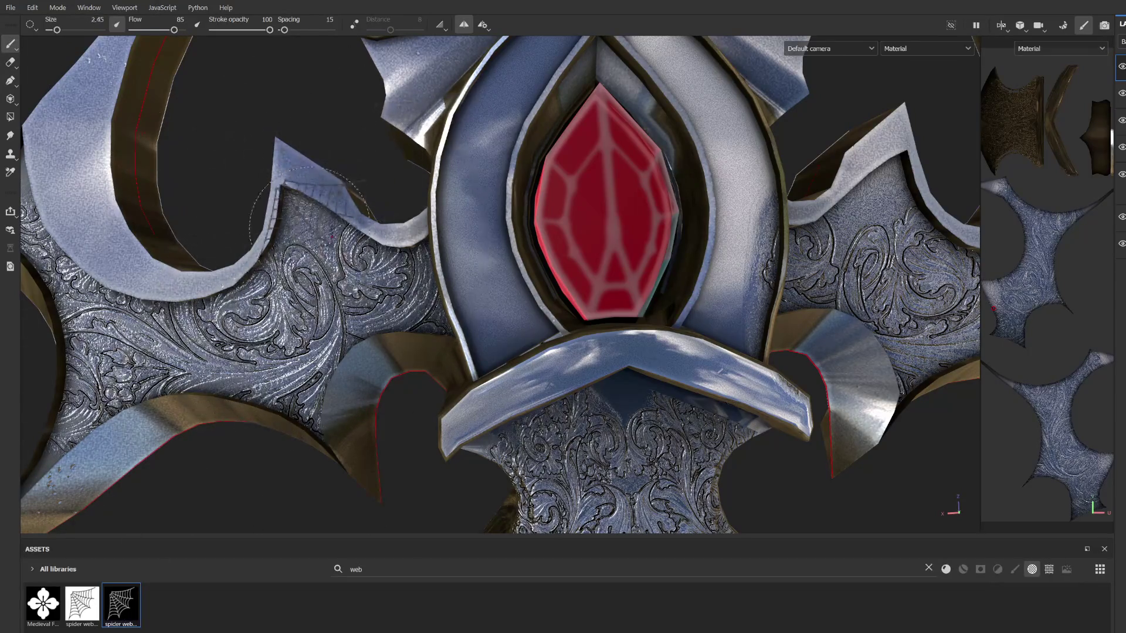
left_click_drag(63, 29, 57, 30)
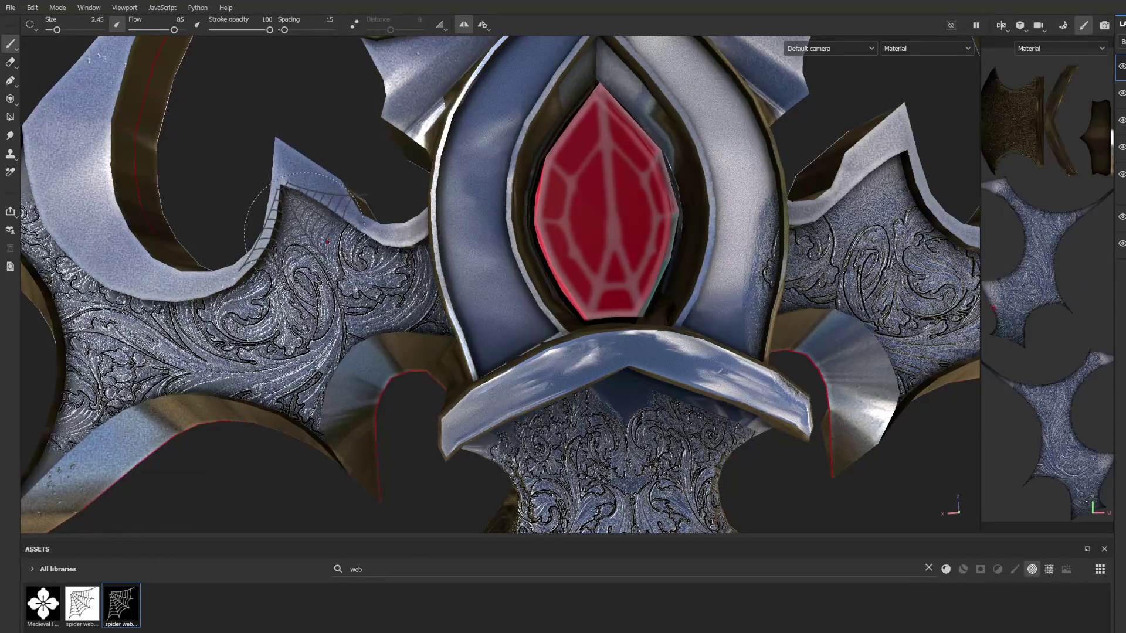
left_click(308, 226)
mouse_move(886, 210)
middle_mouse_down()
mouse_move(759, 242)
mouse_move(627, 244)
middle_mouse_up()
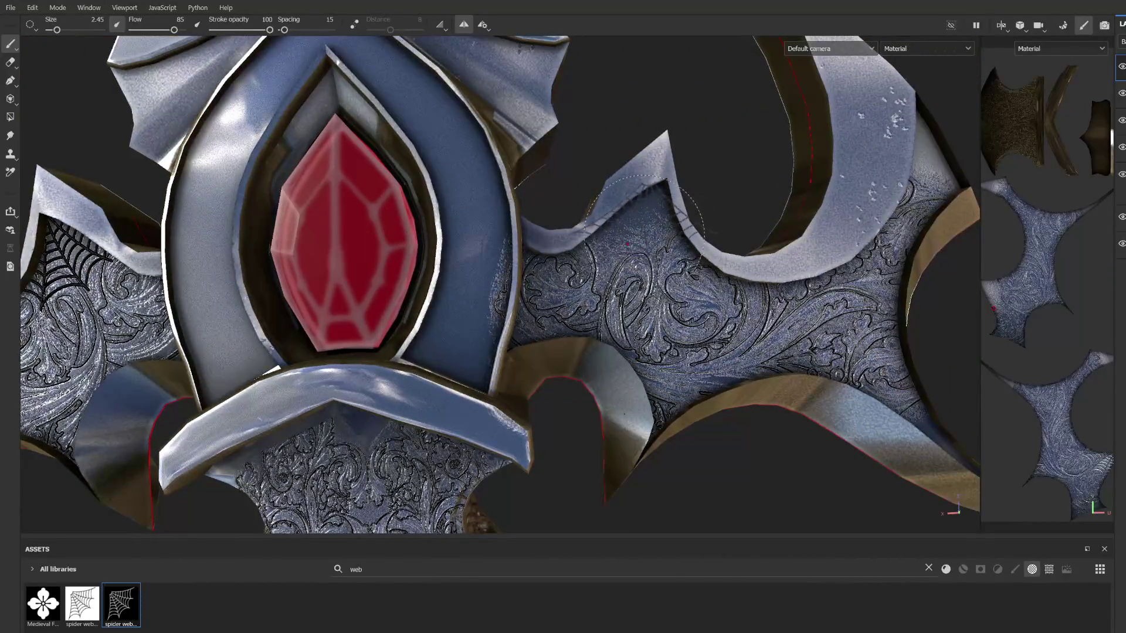
left_click(649, 213)
scroll(651, 211, "down", 5)
Step: Stamp more spider webs into the wing recess and the lower wing recess
middle_click_drag(663, 428, 679, 289)
scroll(678, 289, "up", 5)
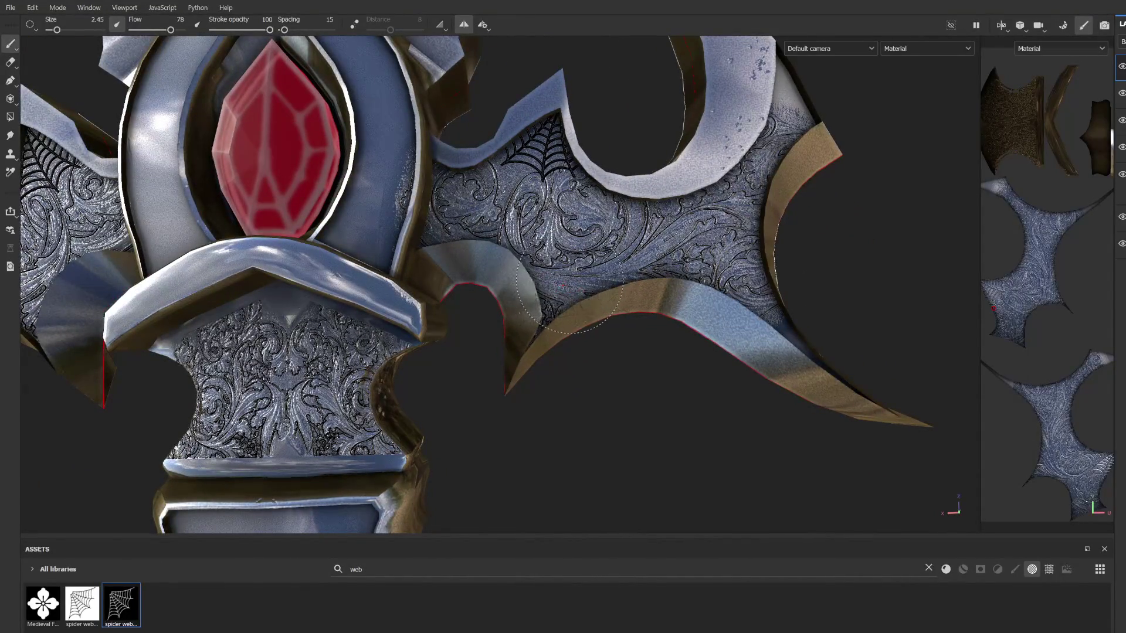
left_click_drag(563, 285, 588, 264, "alt")
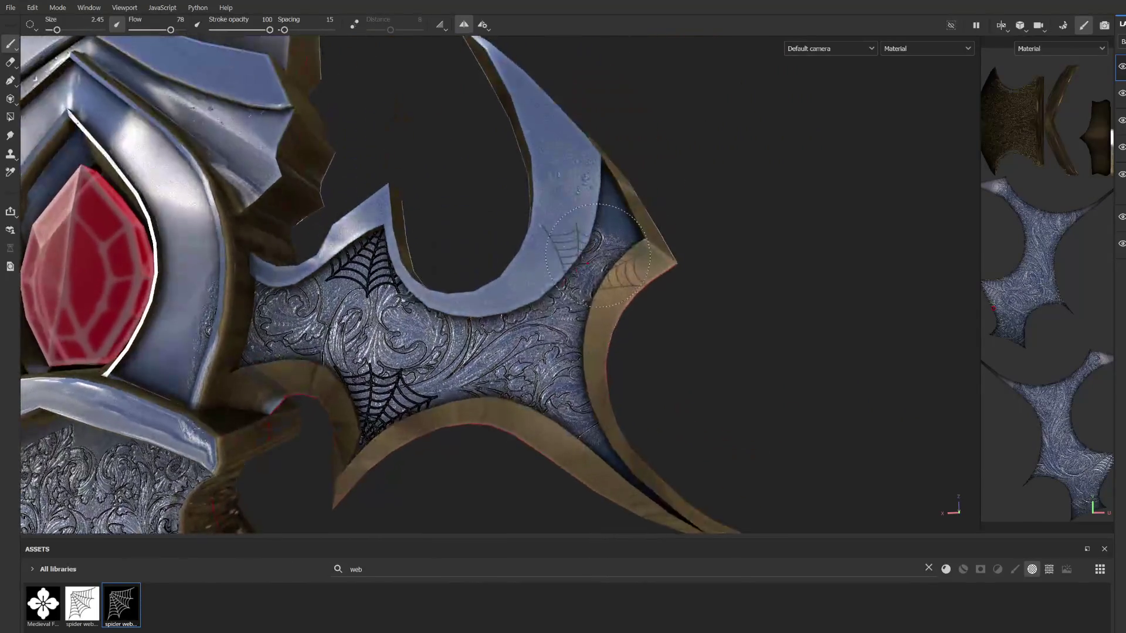
left_click(611, 219)
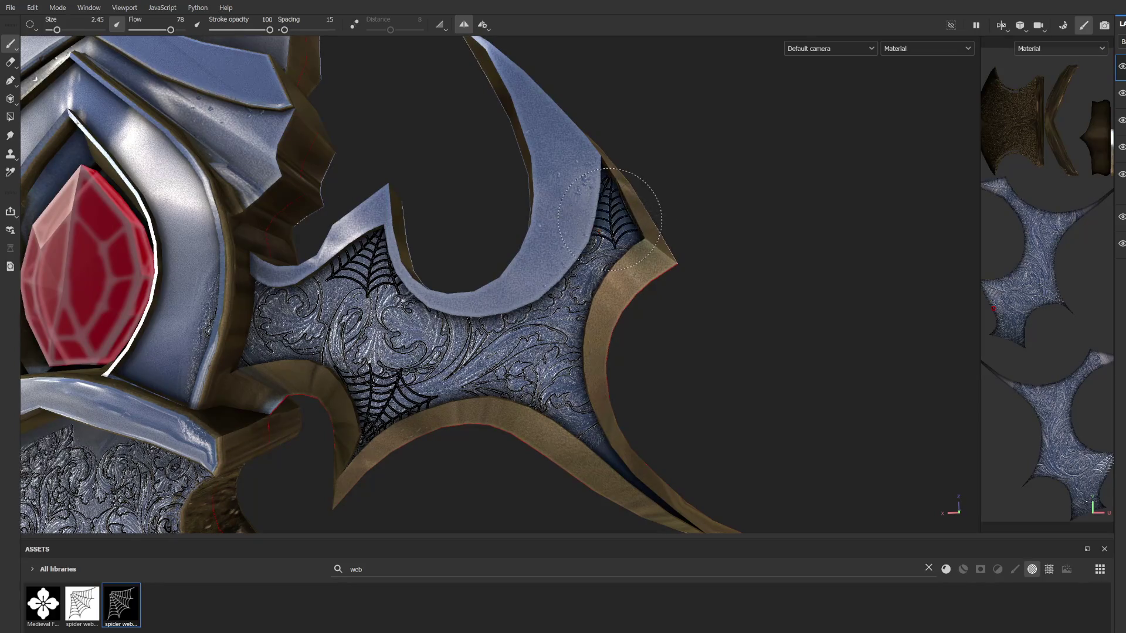
left_click_drag(563, 364, 515, 331, "alt")
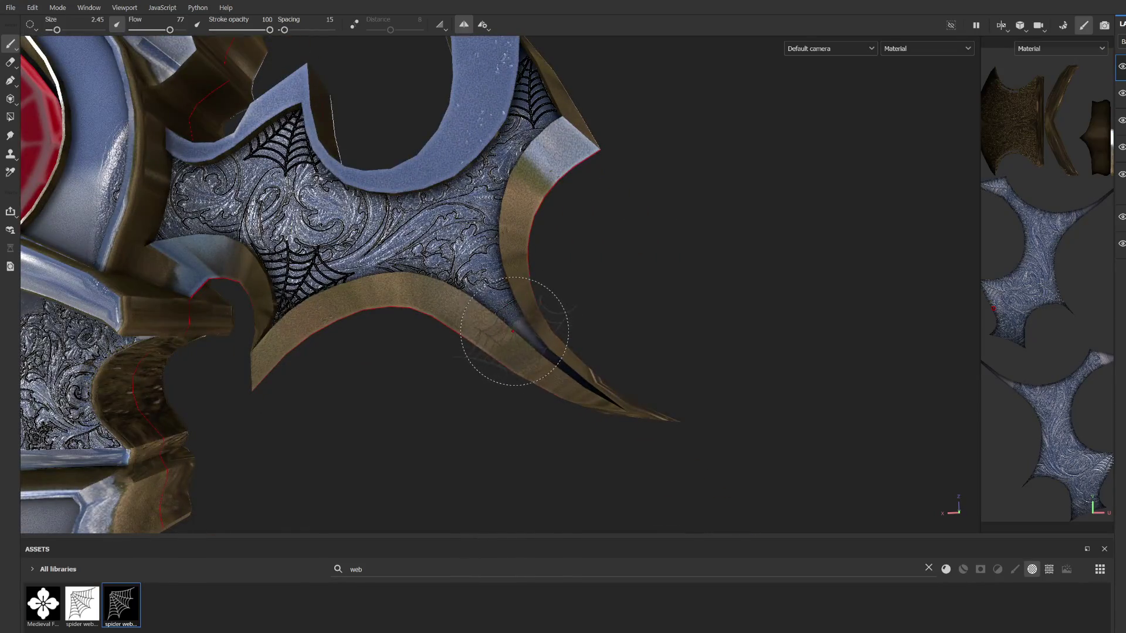
left_click(519, 325)
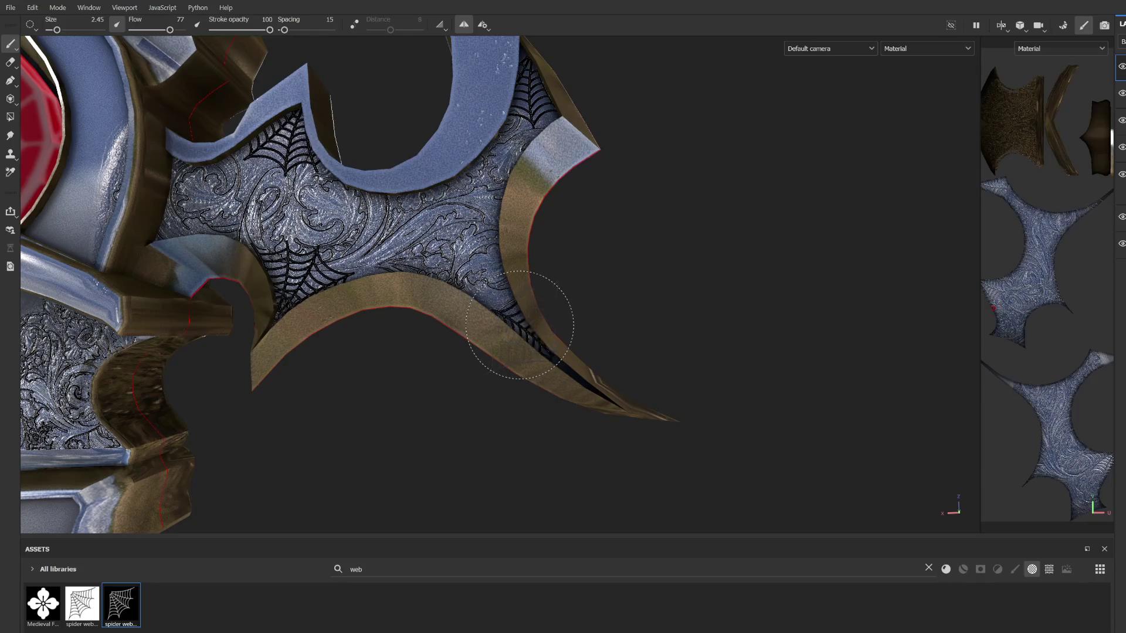
scroll(520, 325, "down", 5)
scroll(661, 339, "up", 5)
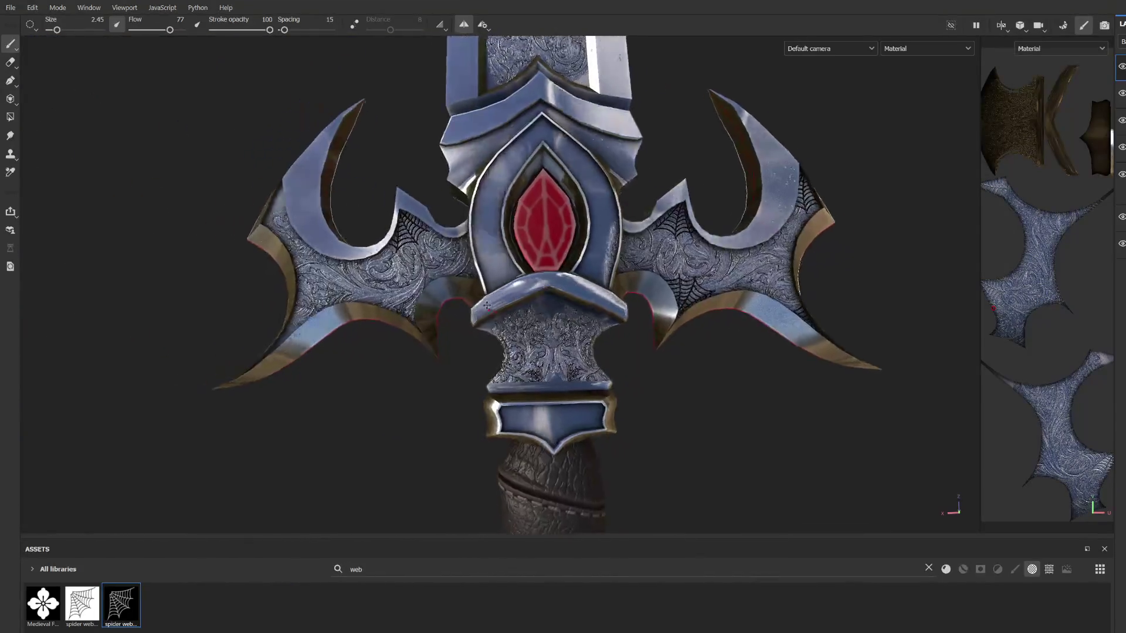
Step: Stamp spider webs on the left wing and, with flow raised to 70, on the lower left wing
scroll(350, 287, "up", 3)
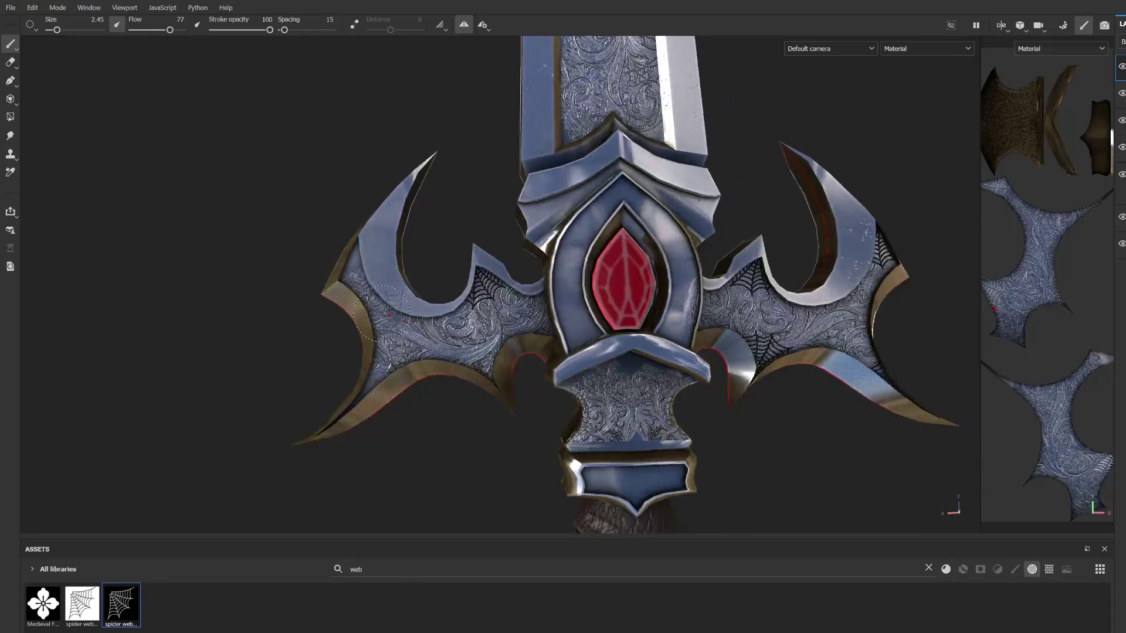
scroll(361, 291, "up", 2)
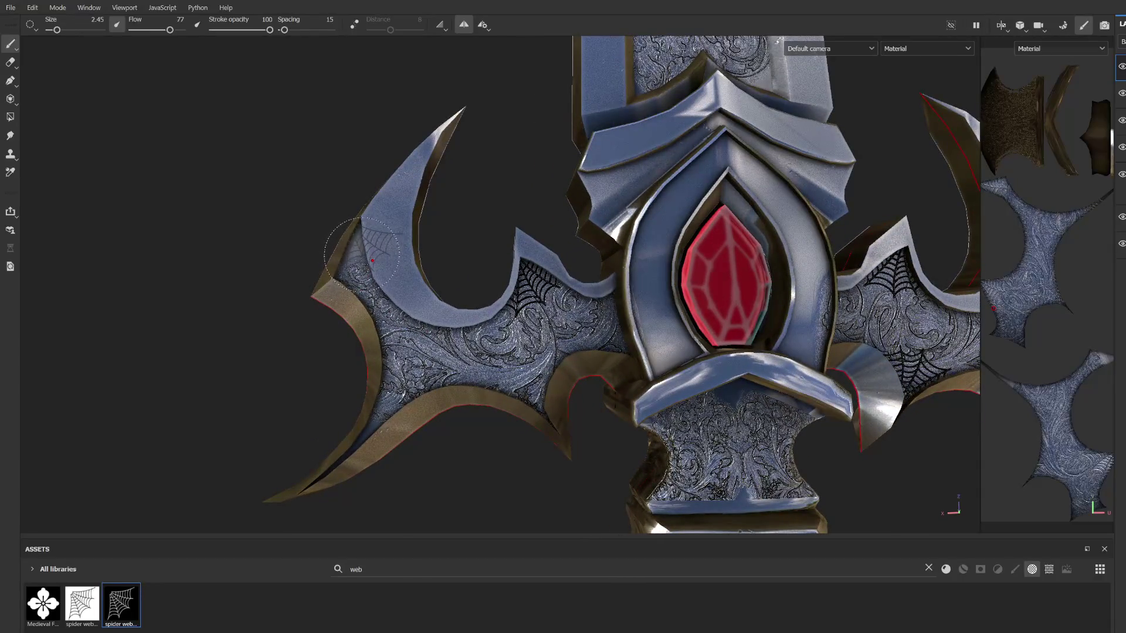
left_click(370, 265)
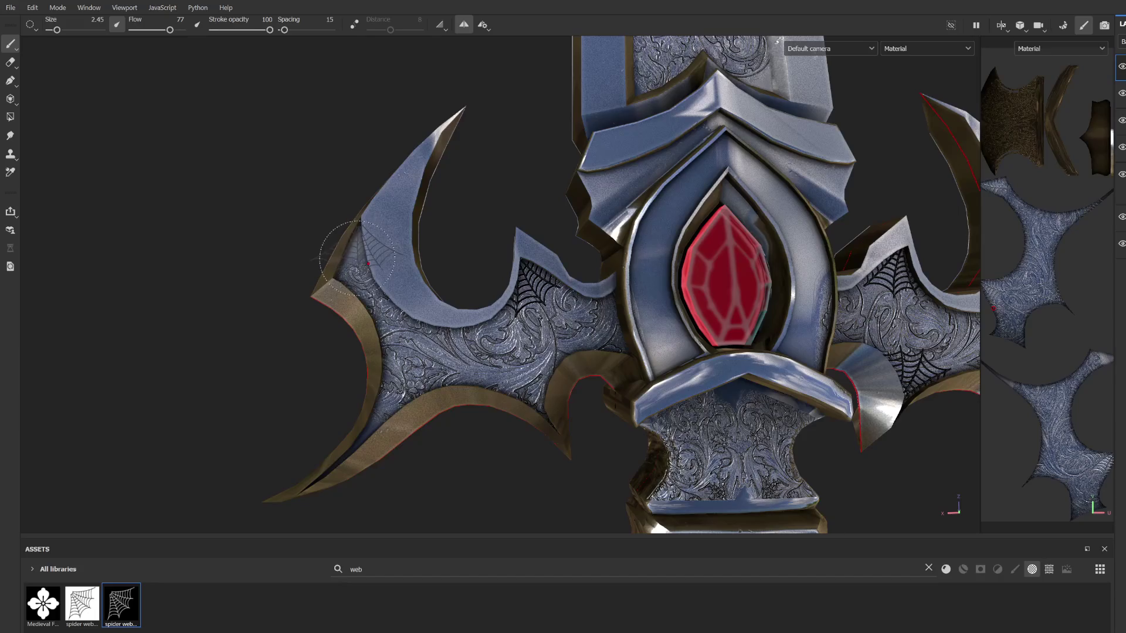
middle_click_drag(356, 258, 296, 141)
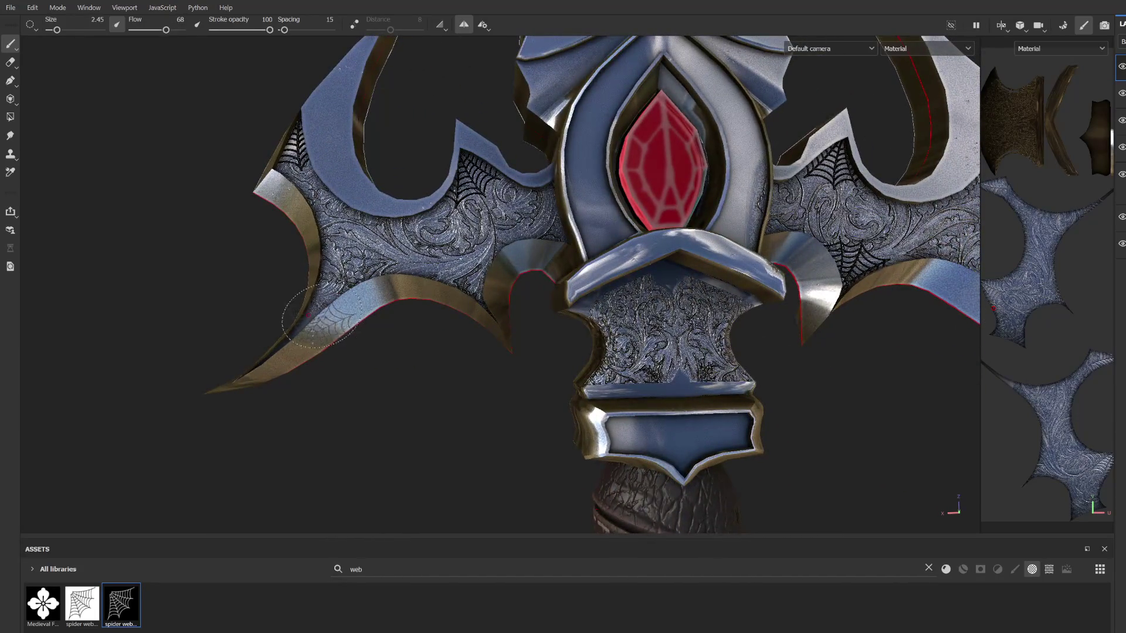
left_click_drag(321, 316, 326, 316, "ctrl")
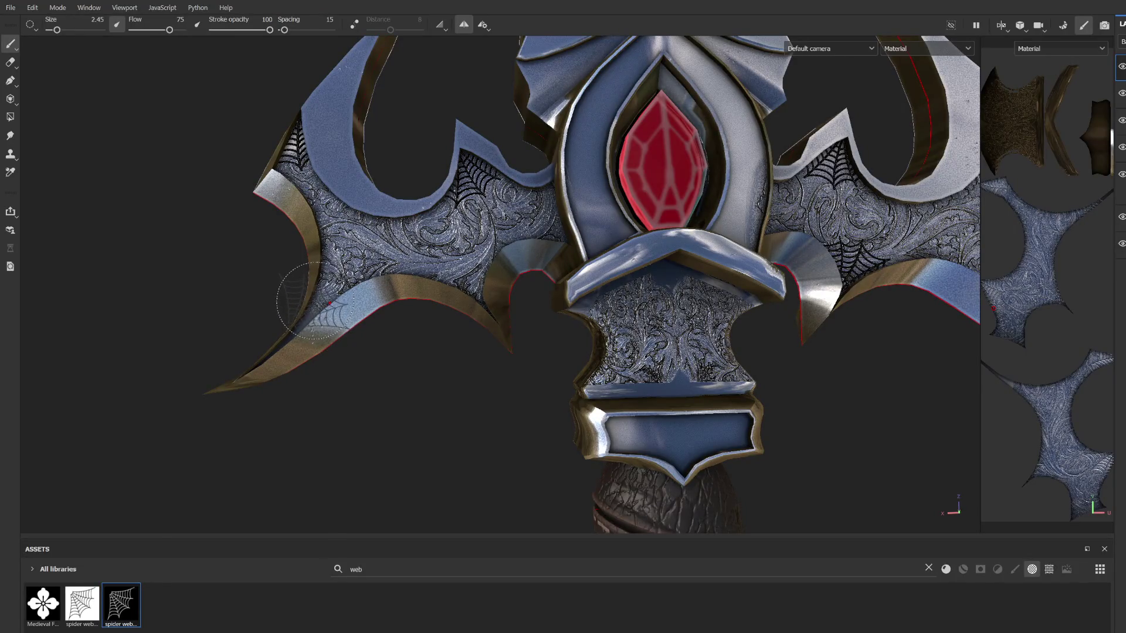
left_click(320, 308)
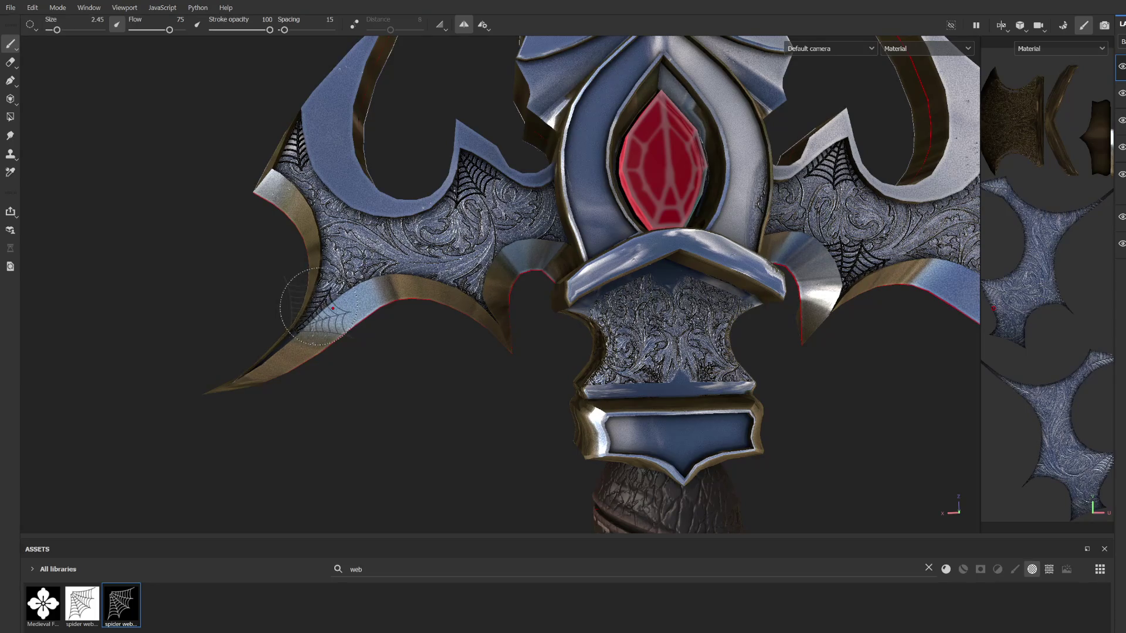
Step: Reframe the guard and grip and stamp a spider web on the collar's upper left
scroll(319, 328, "down", 3)
left_click_drag(329, 334, 449, 367, "alt")
scroll(458, 358, "up", 4)
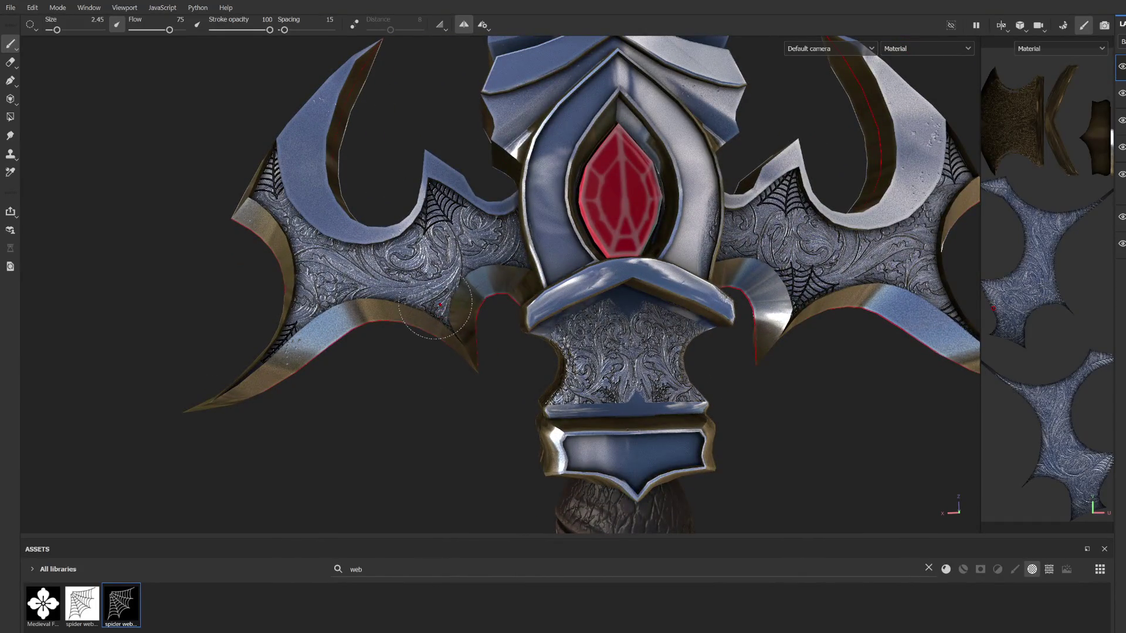
scroll(435, 304, "down", 3)
mouse_move(435, 303)
left_mouse_down("alt")
mouse_move(531, 52)
mouse_move(499, 219)
mouse_move(516, 153)
mouse_move(494, 400)
left_mouse_up("alt")
scroll(470, 399, "up", 3)
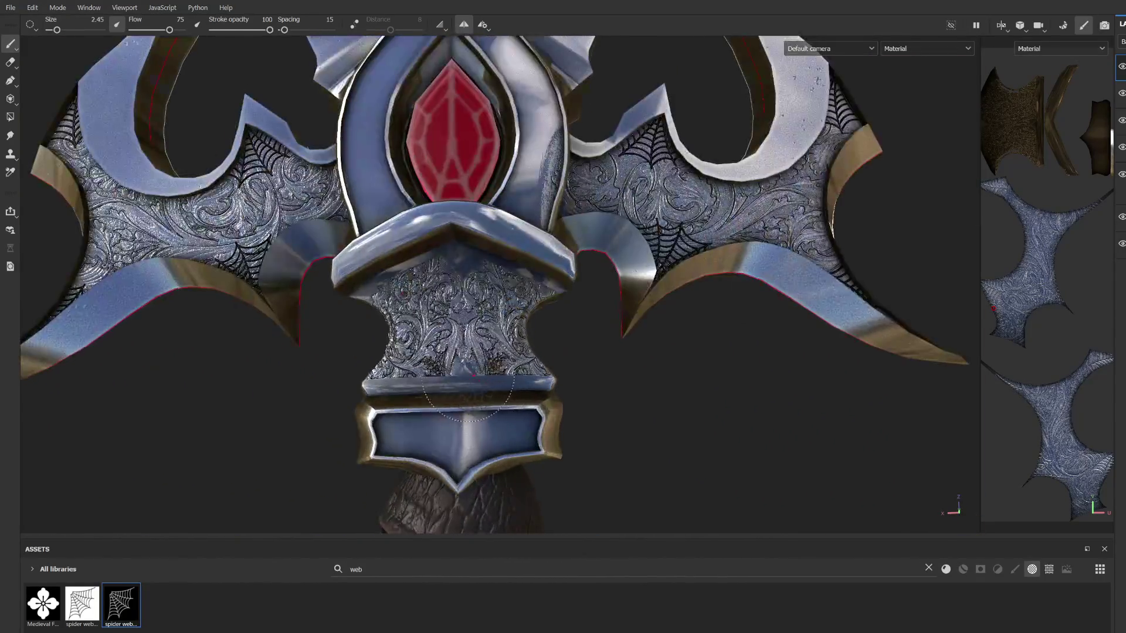
middle_click_drag(381, 306, 424, 319, "alt")
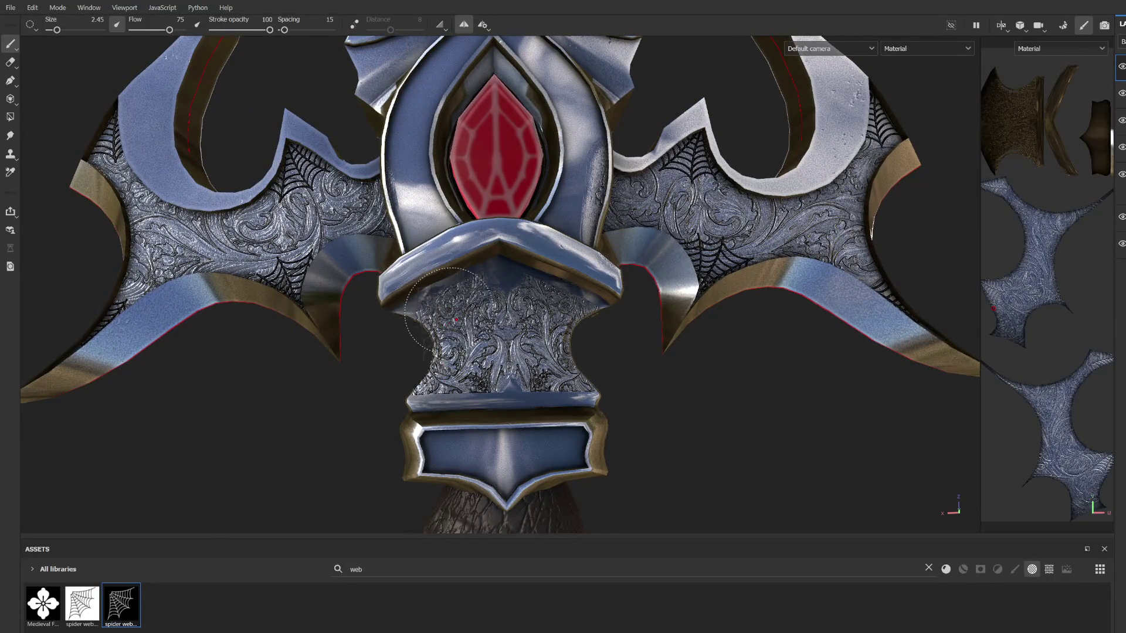
left_click(428, 311)
Step: Return the brush to size 2.45 and stamp a spider web on the collar's left side
right_click_drag(428, 310, 469, 315, "ctrl")
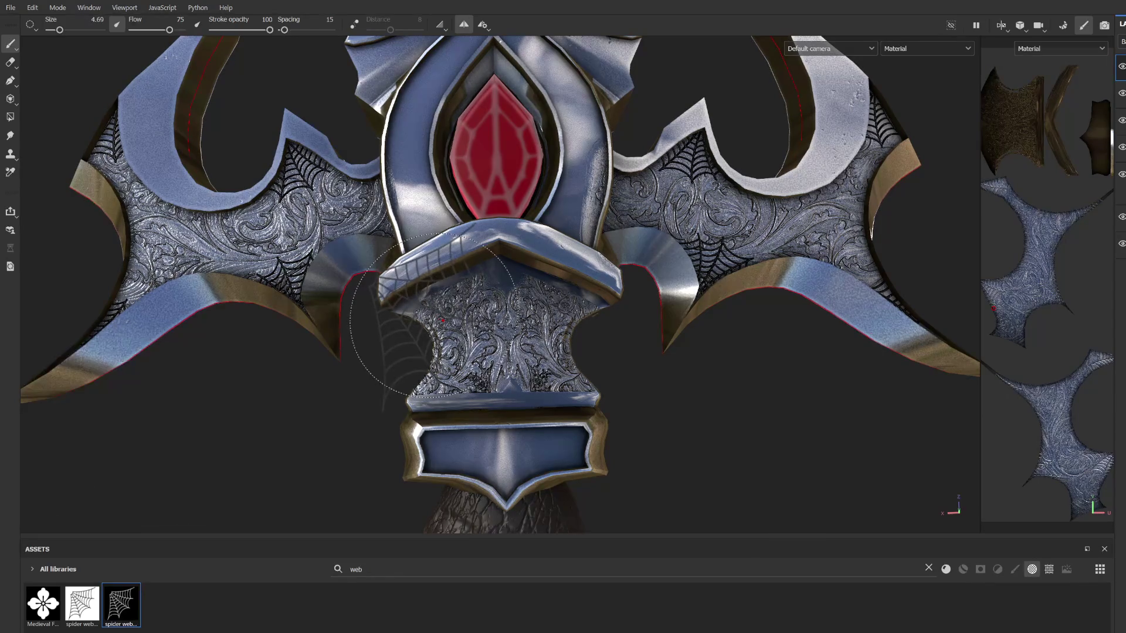
right_click_drag(466, 335, 452, 329, "ctrl")
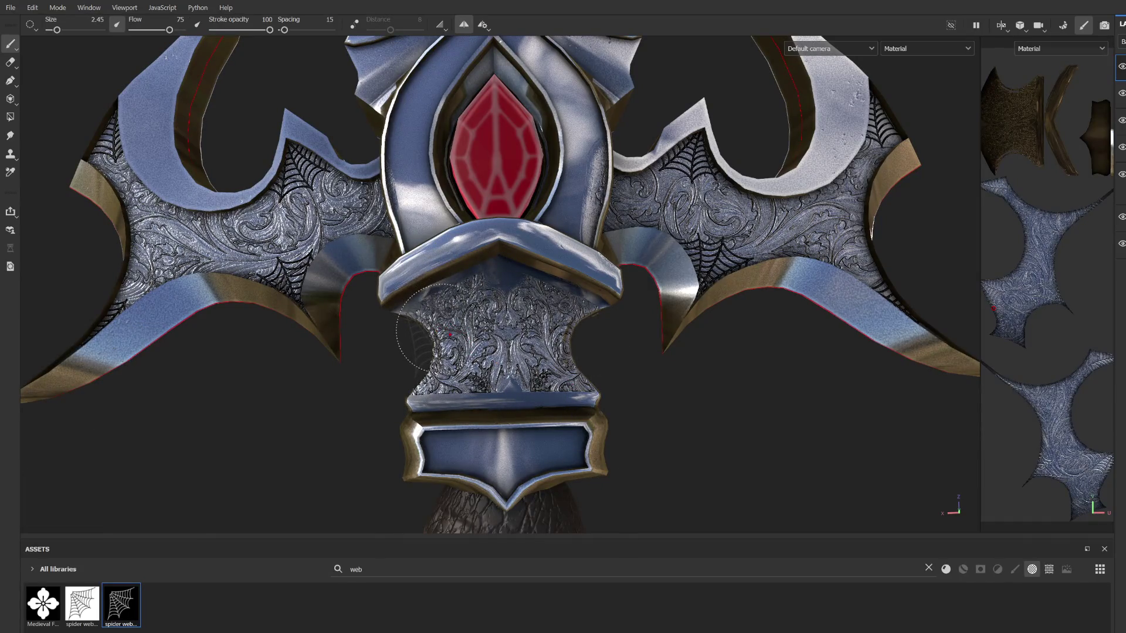
left_click(418, 328)
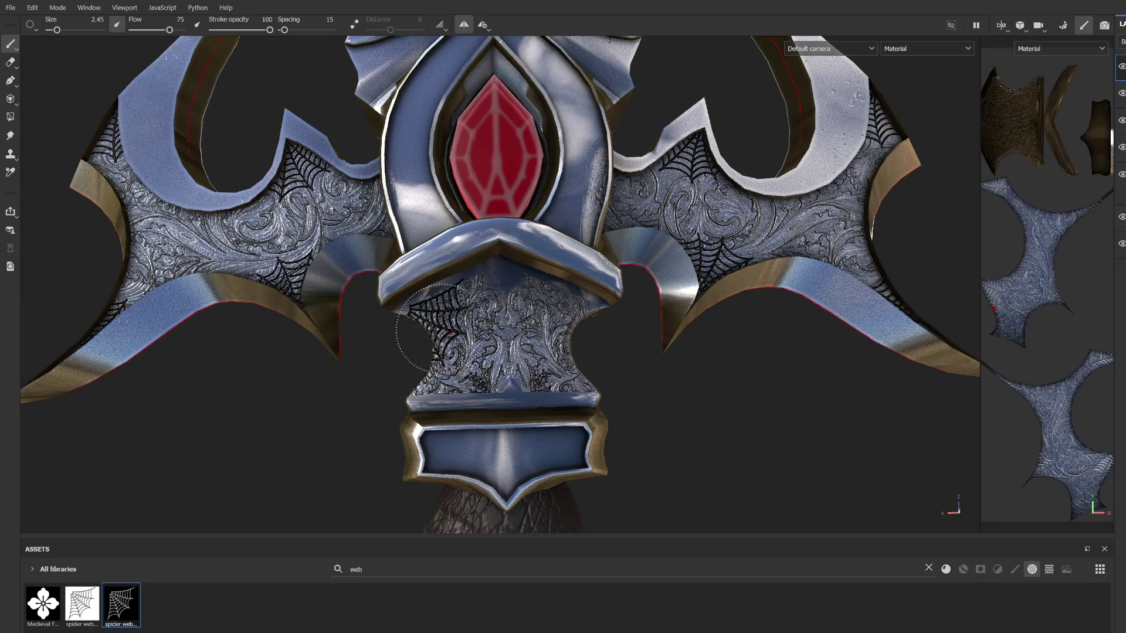
scroll(583, 346, "up", 1)
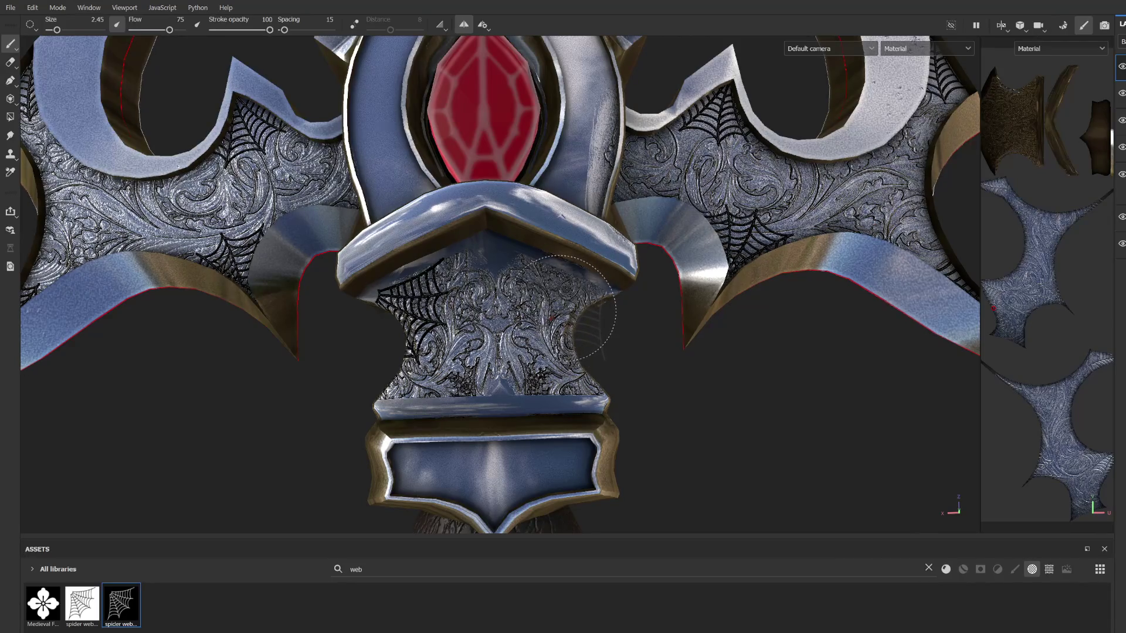
scroll(604, 352, "down", 5)
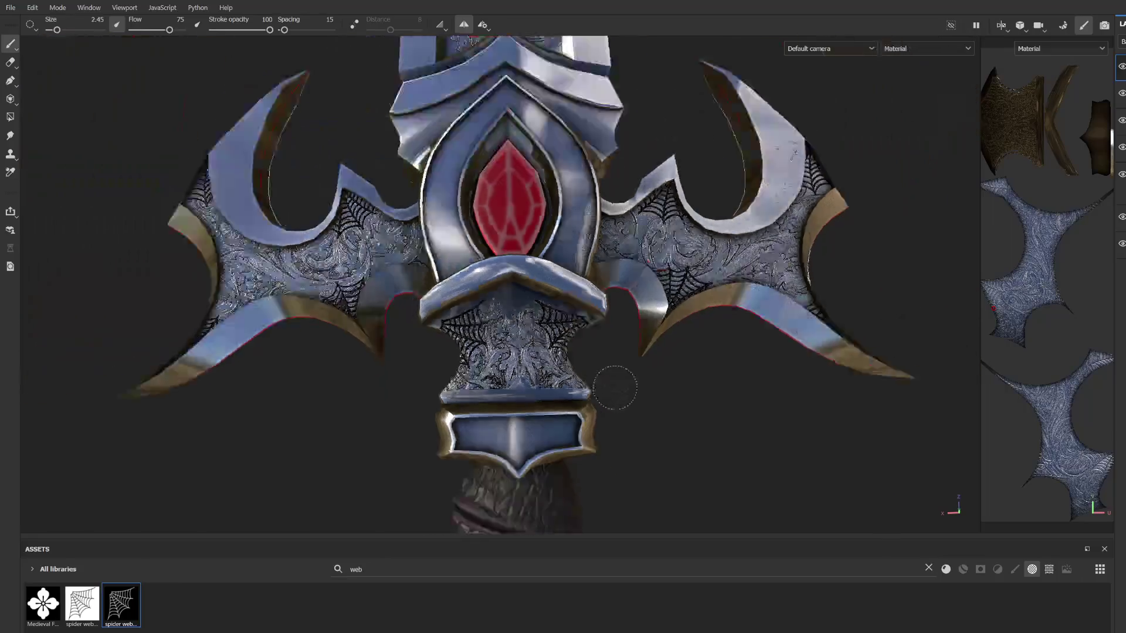
scroll(604, 371, "up", 3)
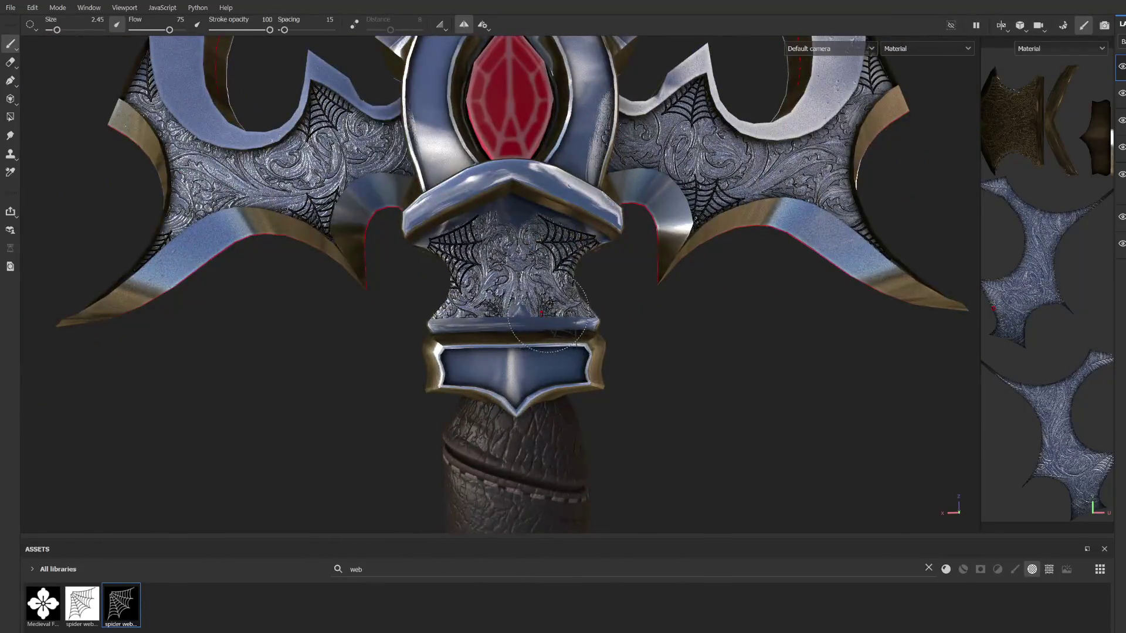
scroll(543, 314, "down", 3)
scroll(502, 338, "down", 3)
scroll(502, 331, "up", 4)
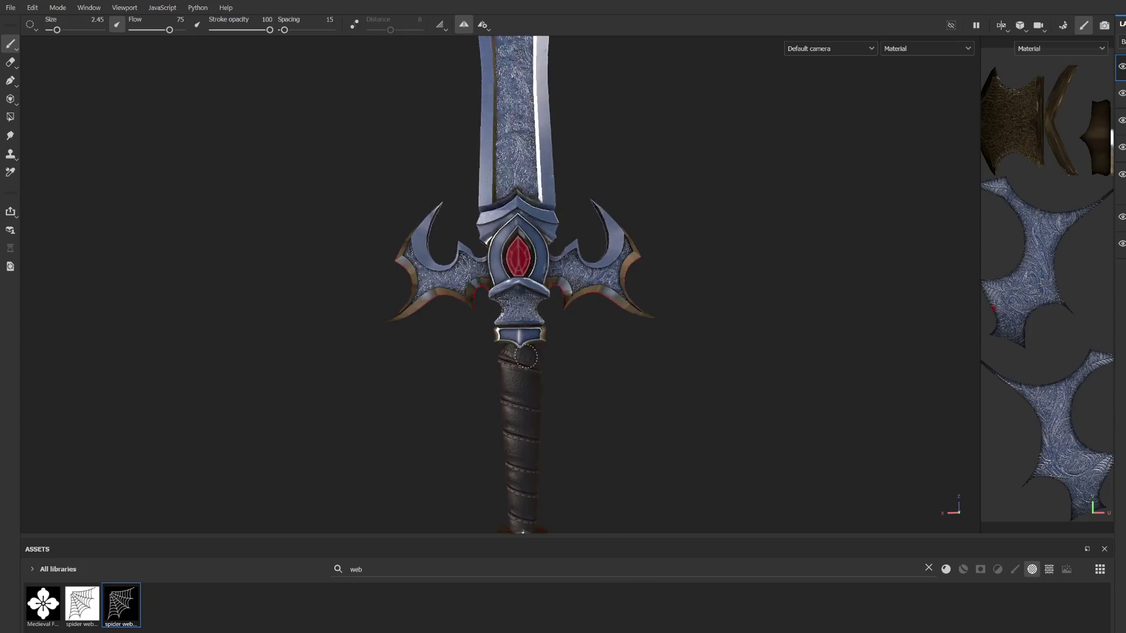
Step: Switch to the eraser and list all brushes, clearing the 'web' search
scroll(492, 333, "up", 2)
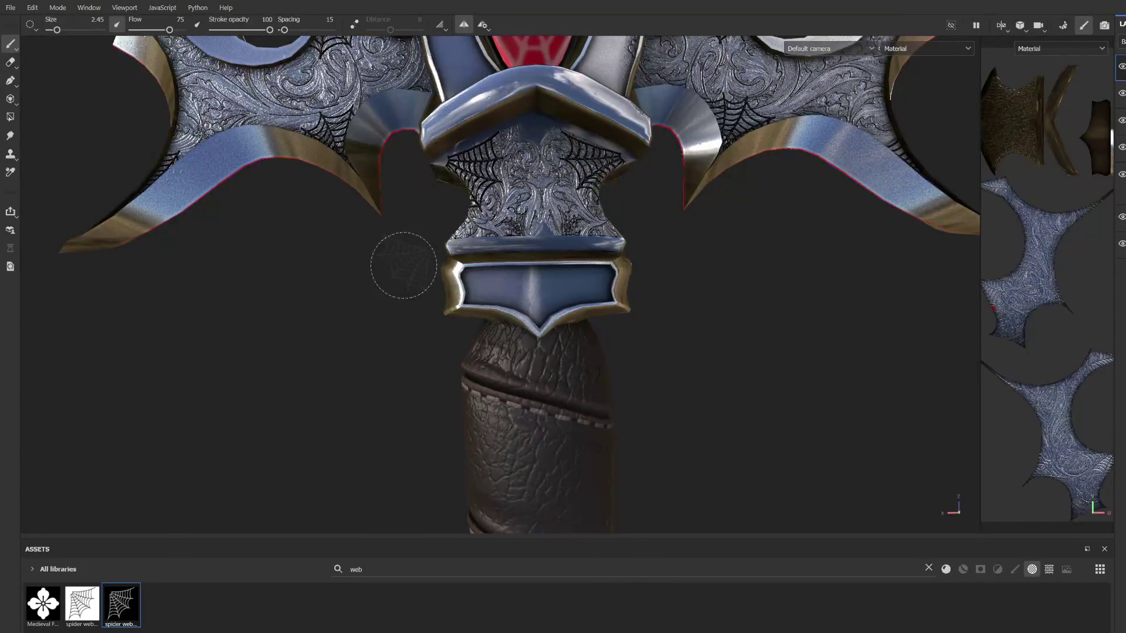
left_click_drag(465, 260, 563, 246, "alt")
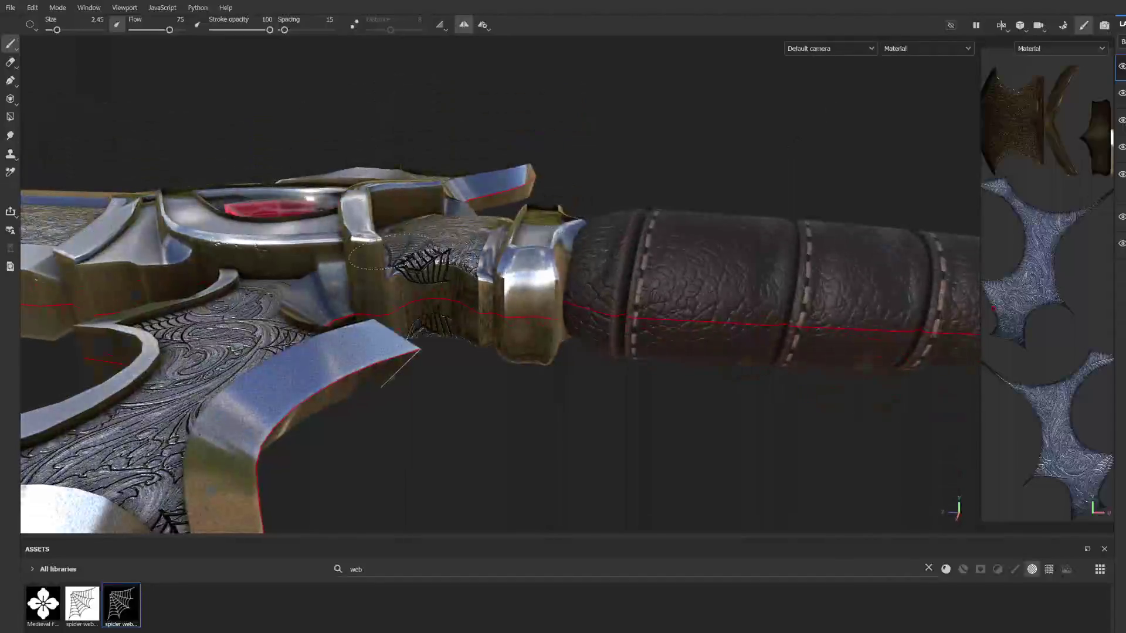
left_click(10, 63)
scroll(411, 264, "up", 5)
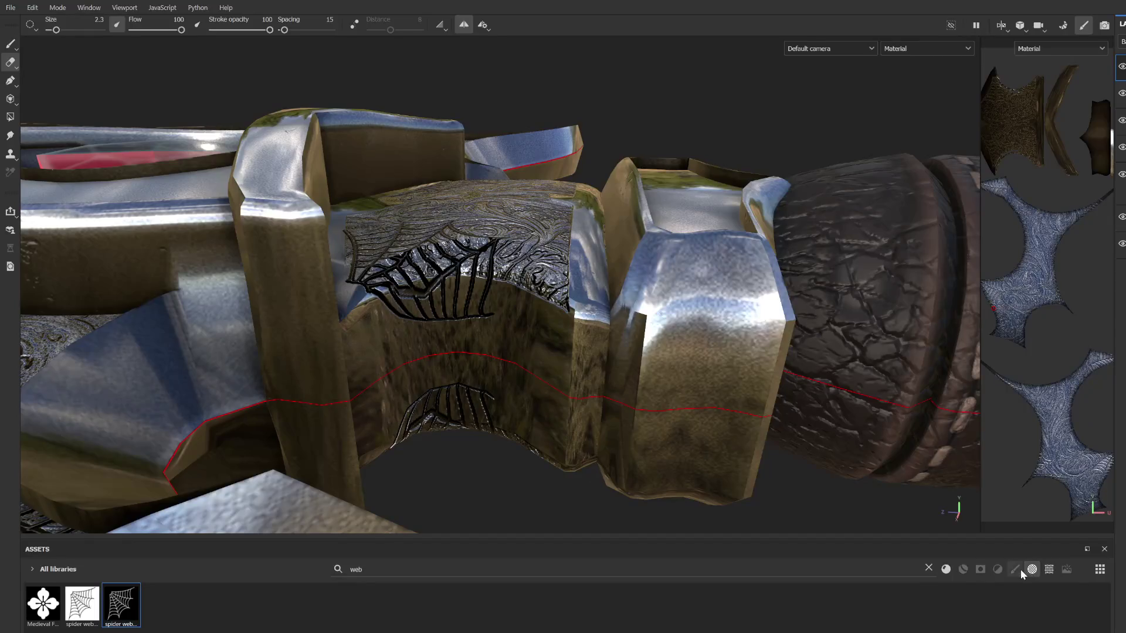
left_click(1015, 569)
left_click(931, 569)
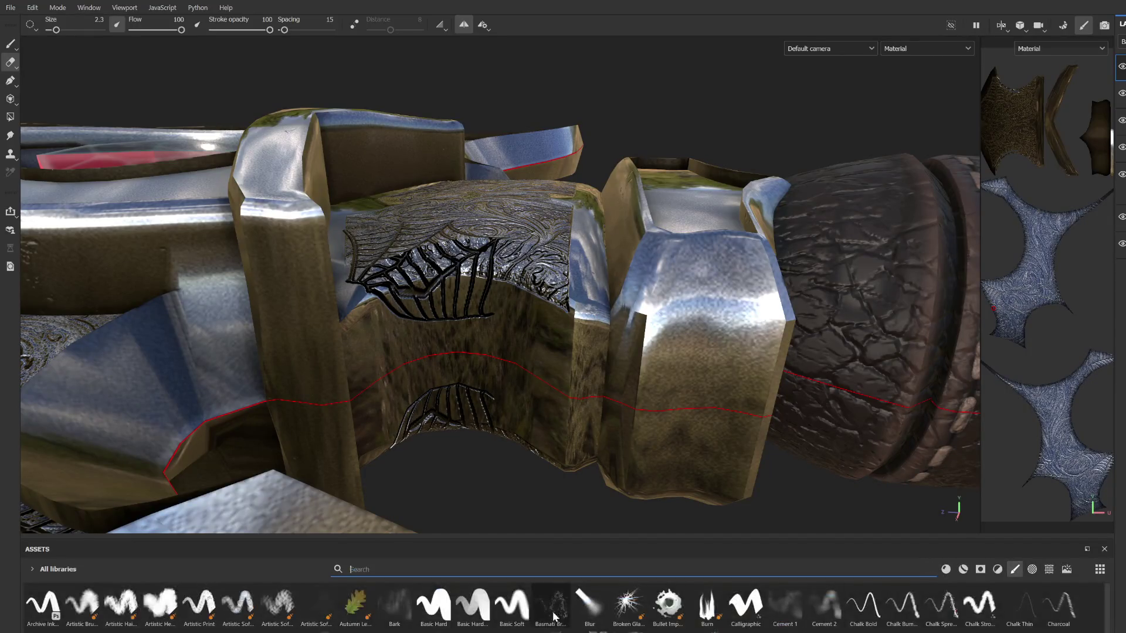
scroll(441, 334, "up", 5)
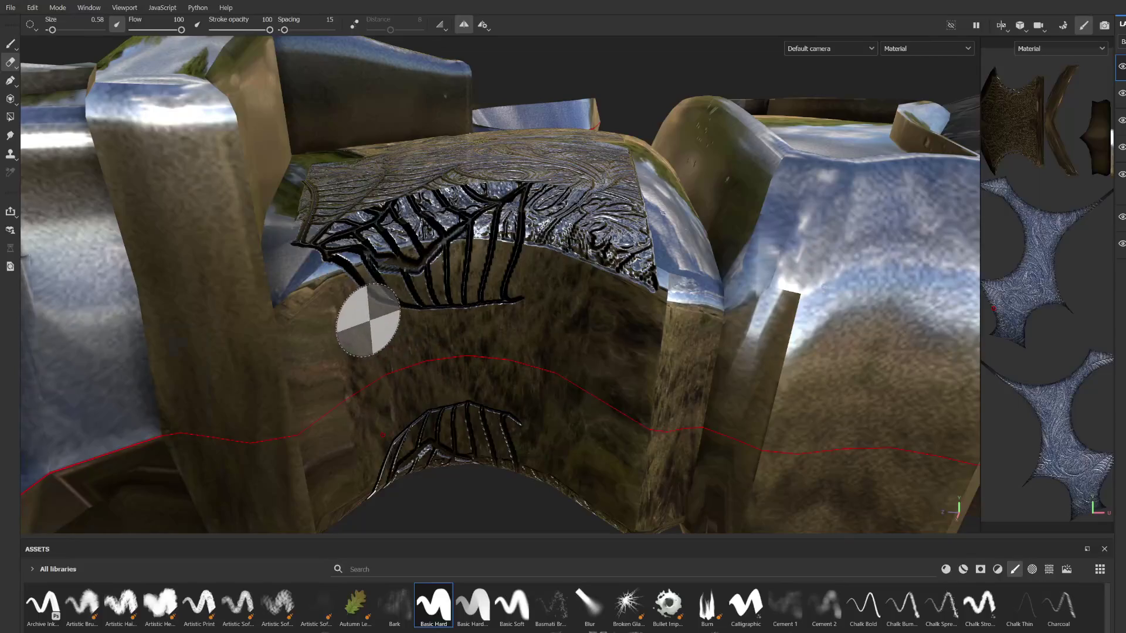
Step: Erase the stray black web strokes on the collar's side faces
left_click_drag(403, 292, 498, 281)
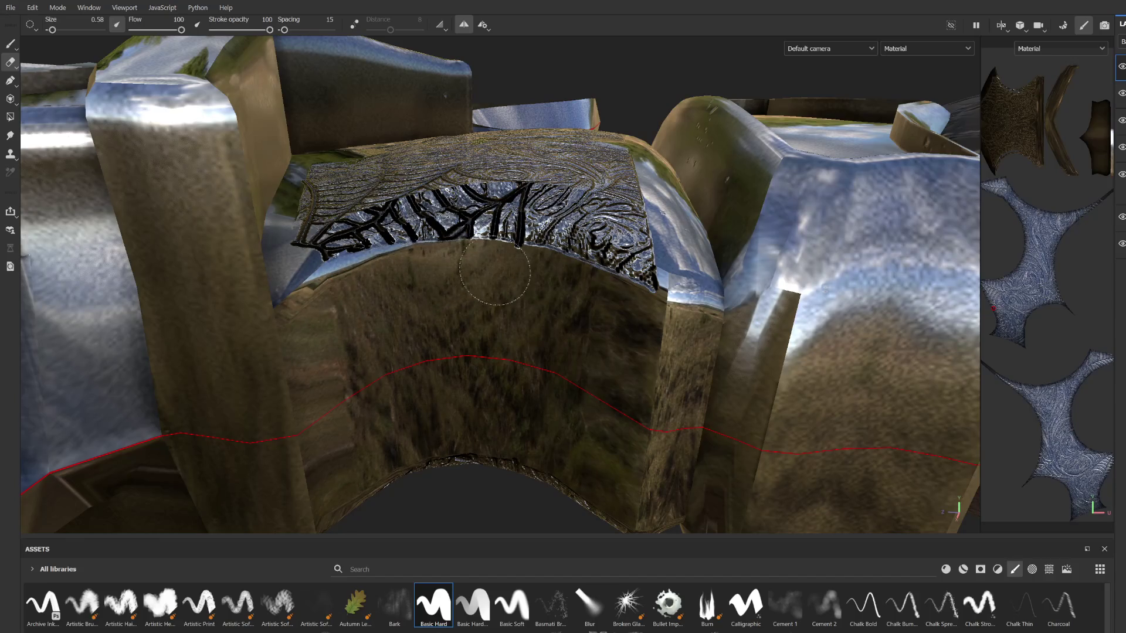
mouse_move(523, 274)
left_mouse_down("alt")
mouse_move(547, 376)
mouse_move(411, 375)
mouse_move(364, 410)
mouse_move(329, 375)
mouse_move(363, 352)
mouse_move(325, 303)
mouse_move(373, 297)
left_mouse_up("alt")
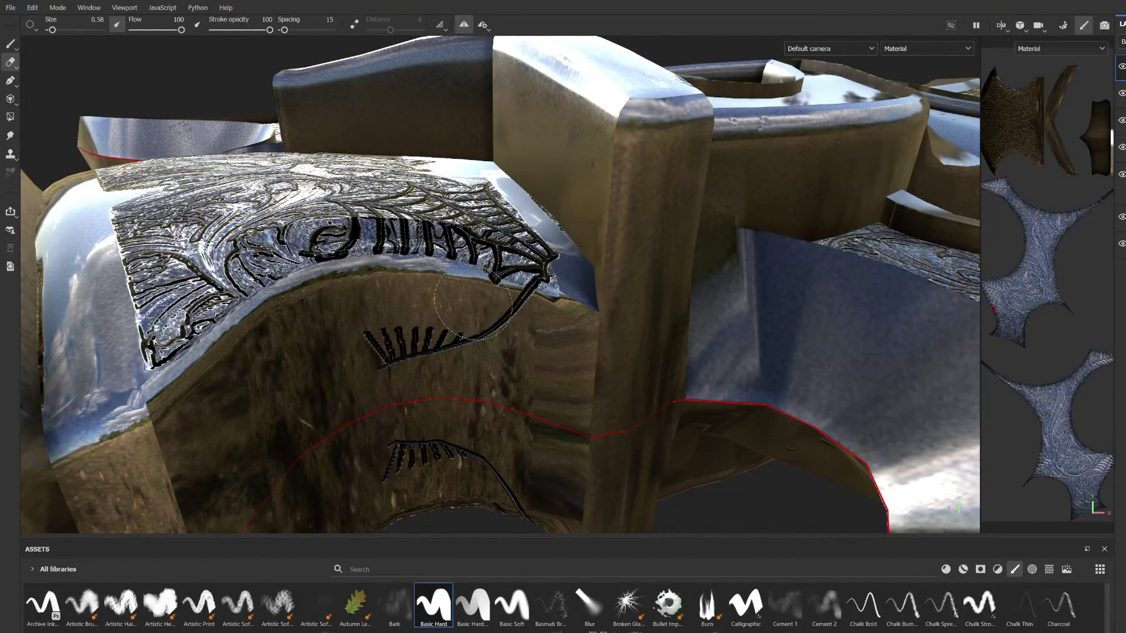
left_click_drag(519, 319, 424, 346)
mouse_move(372, 371)
left_mouse_down("alt")
mouse_move(537, 393)
mouse_move(487, 346)
mouse_move(543, 294)
mouse_move(612, 281)
mouse_move(717, 345)
mouse_move(528, 369)
left_mouse_up("alt")
scroll(453, 381, "up", 5)
scroll(452, 381, "down", 5)
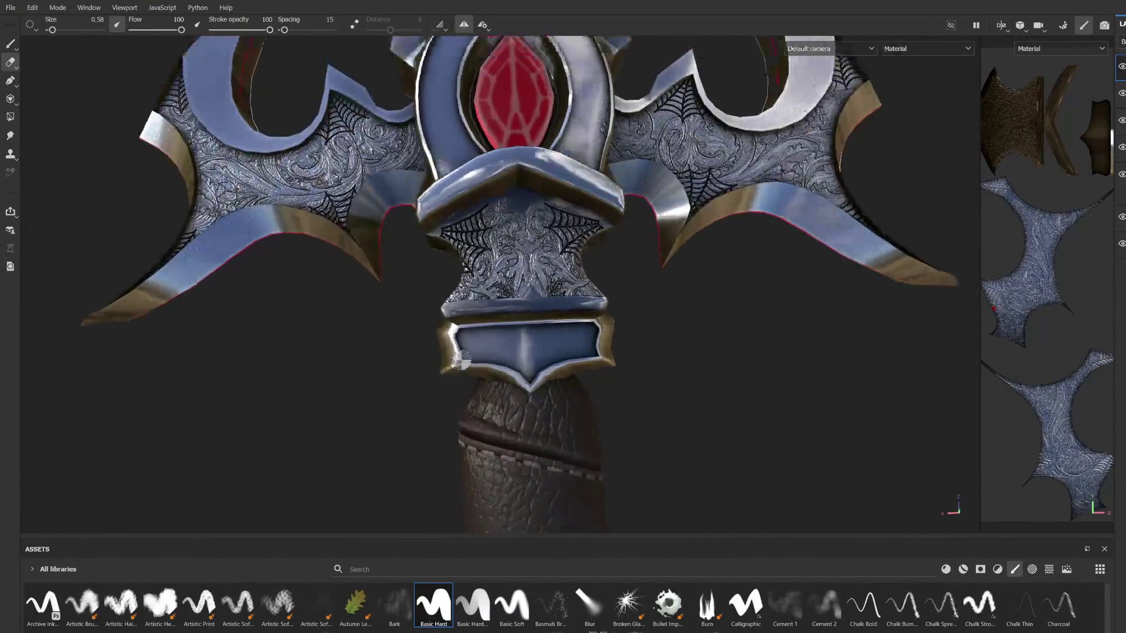
Step: Stamp a spider web with the paint brush on the frame beside the red gem
scroll(498, 319, "up", 5)
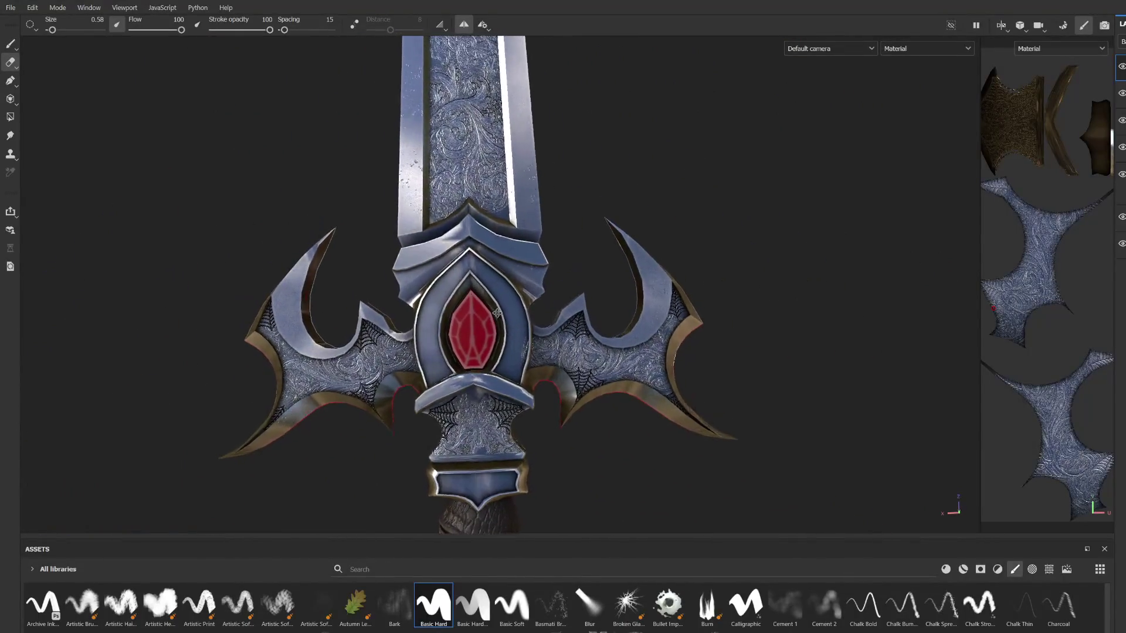
left_click(11, 47)
scroll(349, 332, "up", 3)
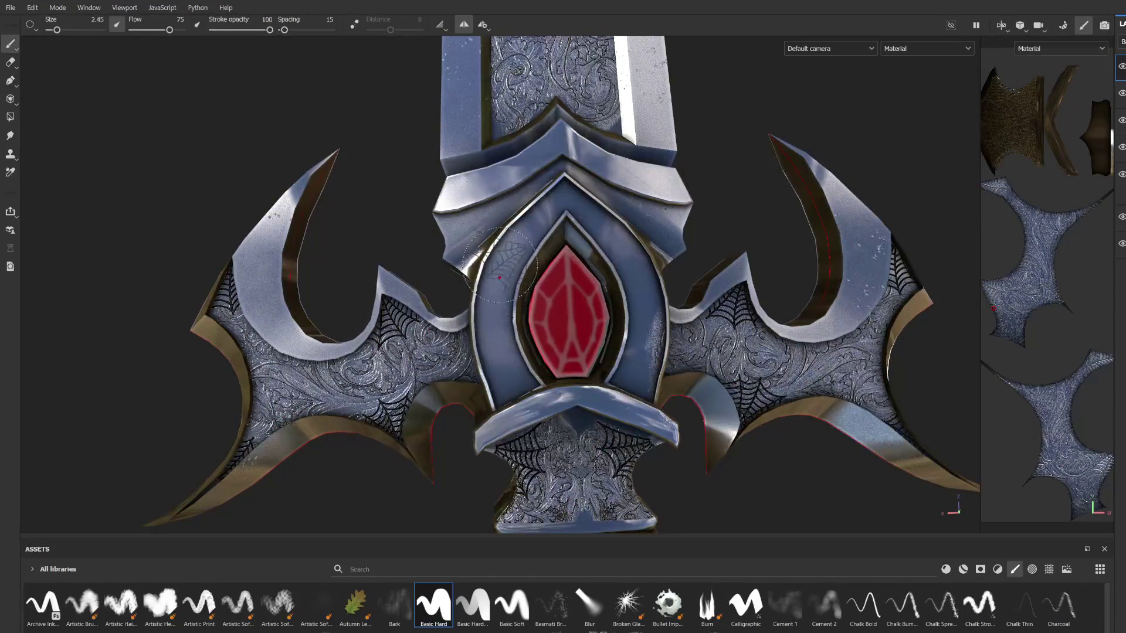
scroll(500, 278, "up", 3)
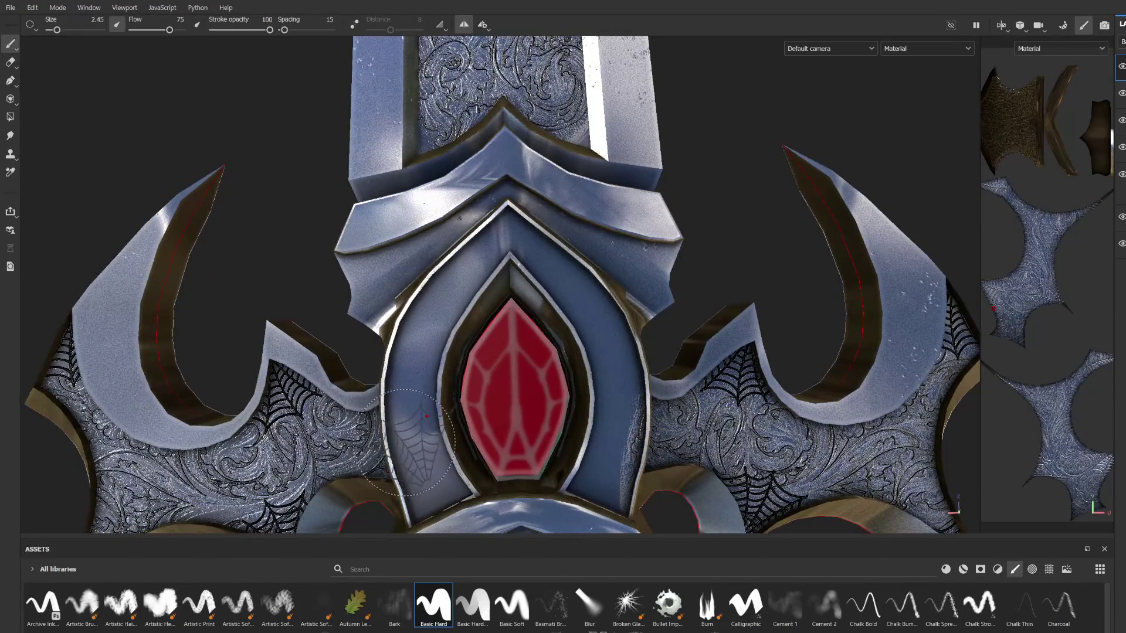
left_click(423, 473)
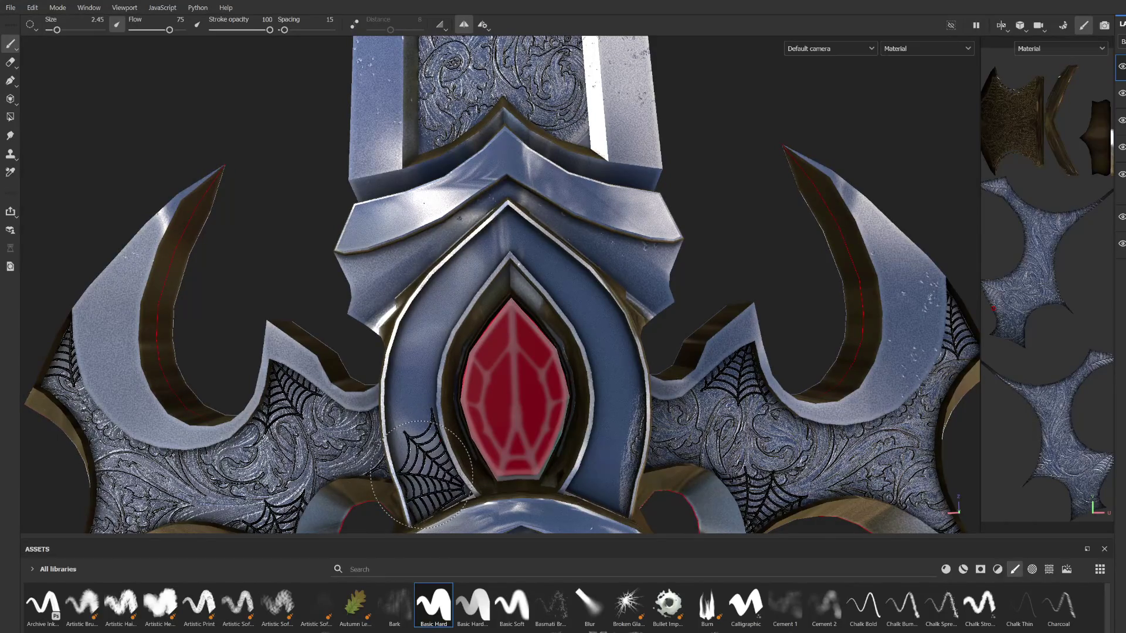
Step: Inspect the gem frame webs from other angles and switch to the eraser
mouse_move(422, 472)
left_mouse_down("alt")
mouse_move(432, 311)
mouse_move(639, 247)
mouse_move(373, 325)
left_mouse_up("alt")
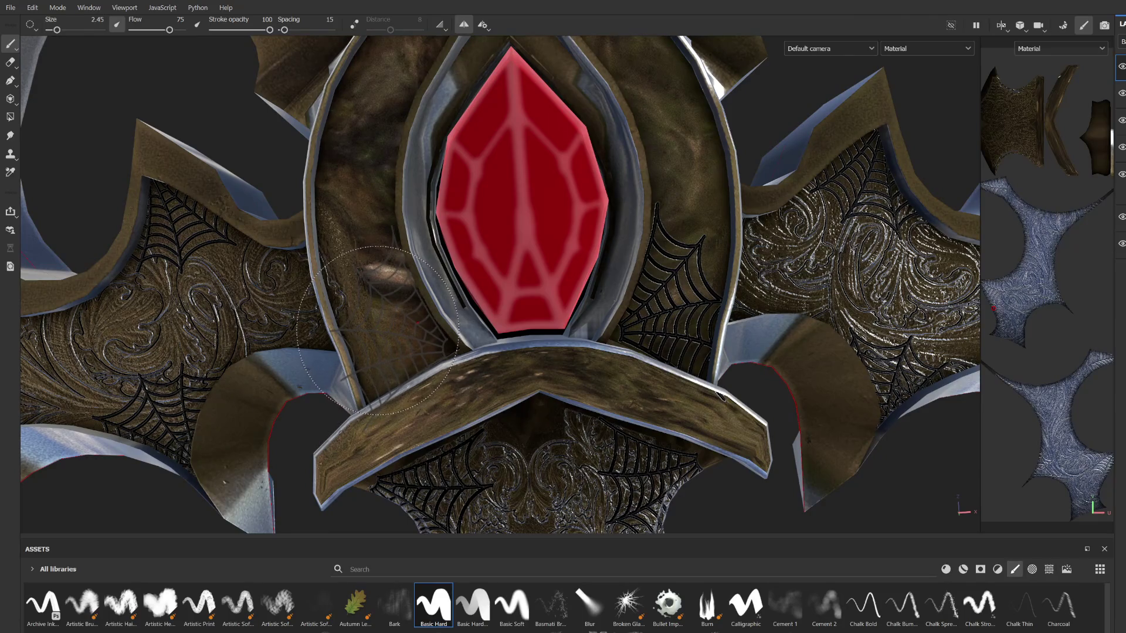
scroll(379, 328, "down", 3)
left_click_drag(378, 328, 446, 293, "alt")
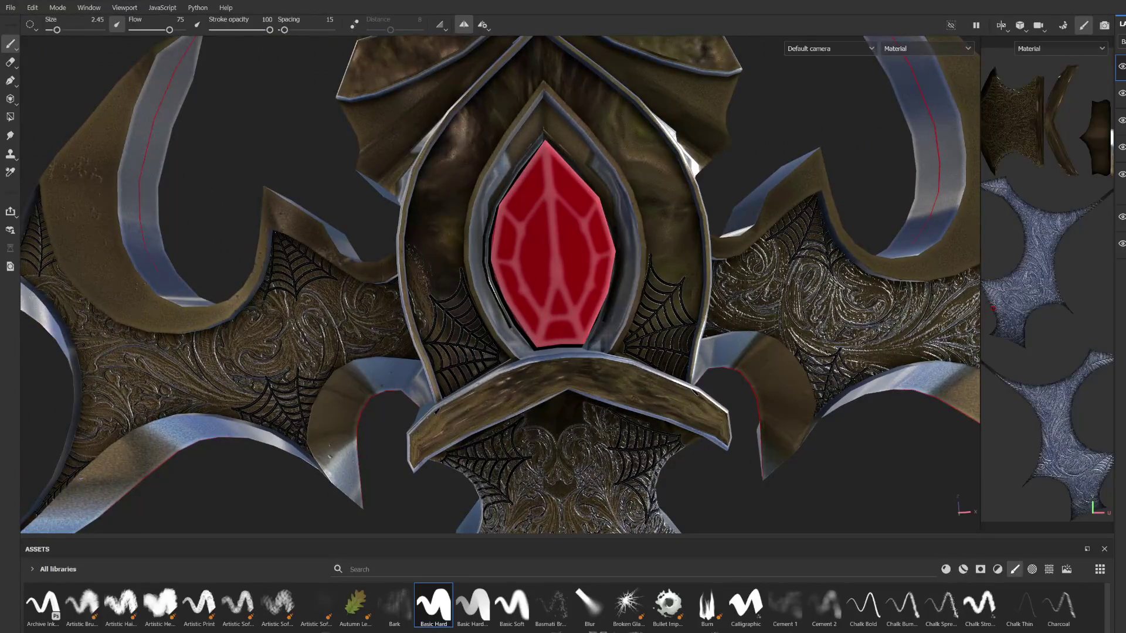
left_click(11, 63)
scroll(410, 317, "up", 4)
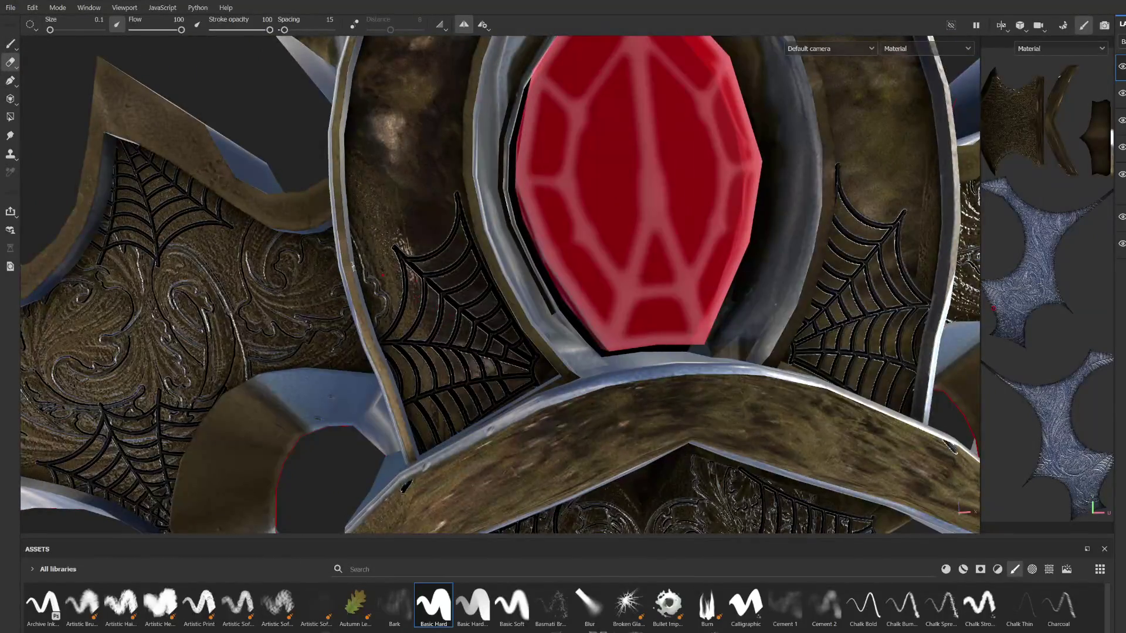
Step: Set the eraser to Basic Soft, enlarged, with flow 12
mouse_move(360, 227)
right_mouse_down("ctrl")
mouse_move(372, 176)
mouse_move(373, 213)
mouse_move(423, 181)
mouse_move(355, 226)
right_mouse_up("ctrl")
left_click(512, 604)
right_click_drag(373, 176, 372, 170, "ctrl")
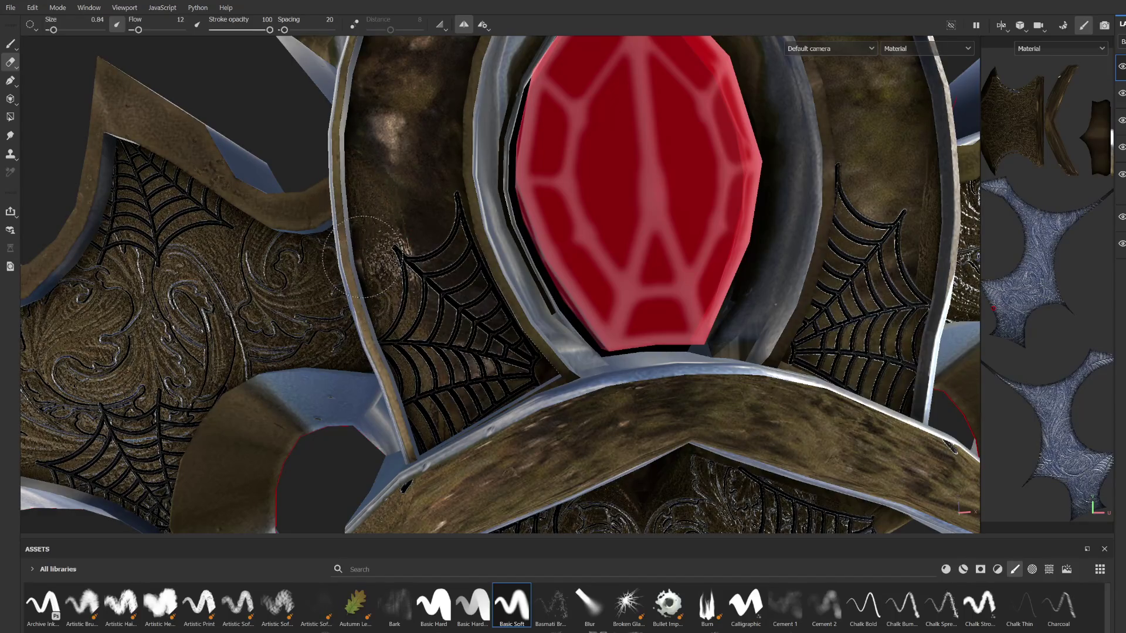
scroll(369, 279, "down", 10)
Step: Orbit the sword to lie horizontally, switch back to painting, and frame the blade beside the guard
left_click_drag(517, 303, 514, 275, "alt")
scroll(448, 275, "down", 3)
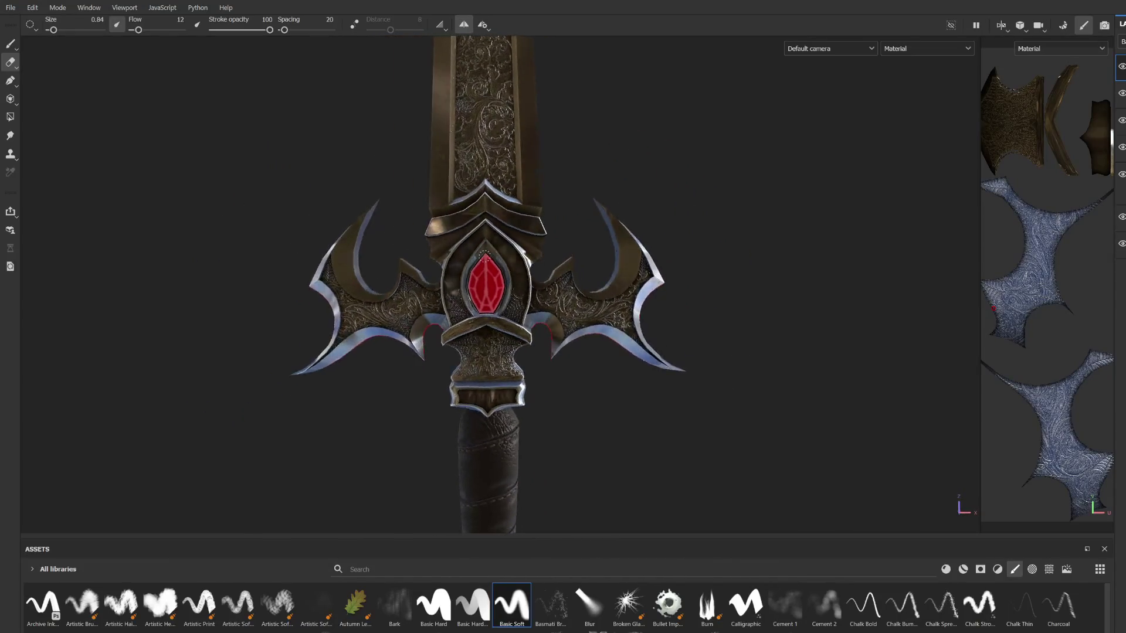
scroll(487, 264, "up", 6)
scroll(497, 255, "down", 4)
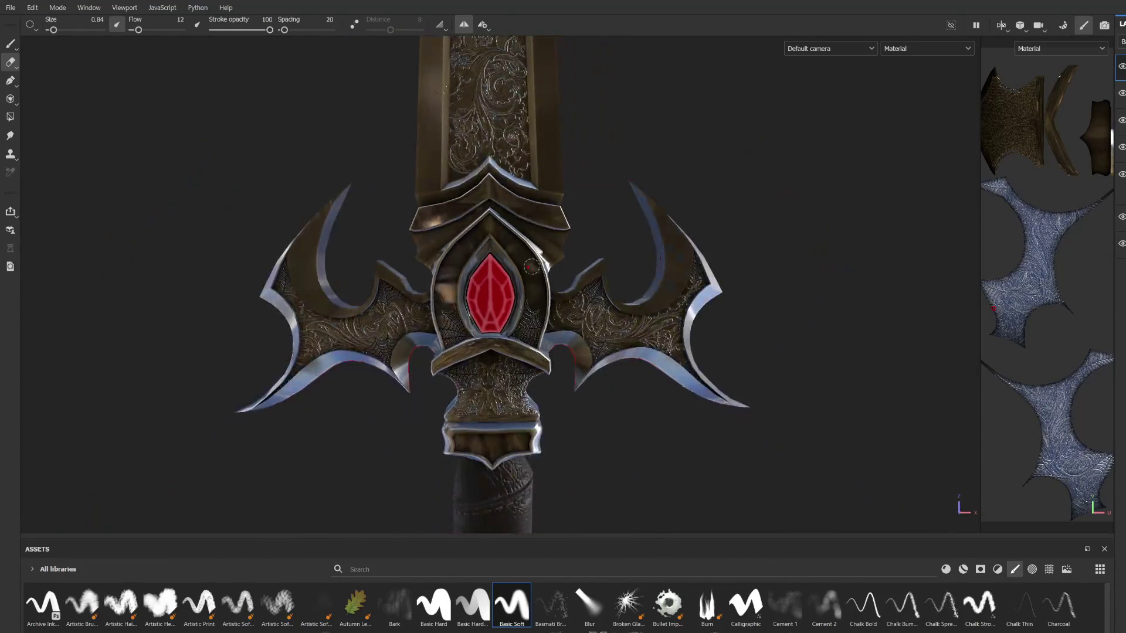
scroll(526, 265, "up", 3)
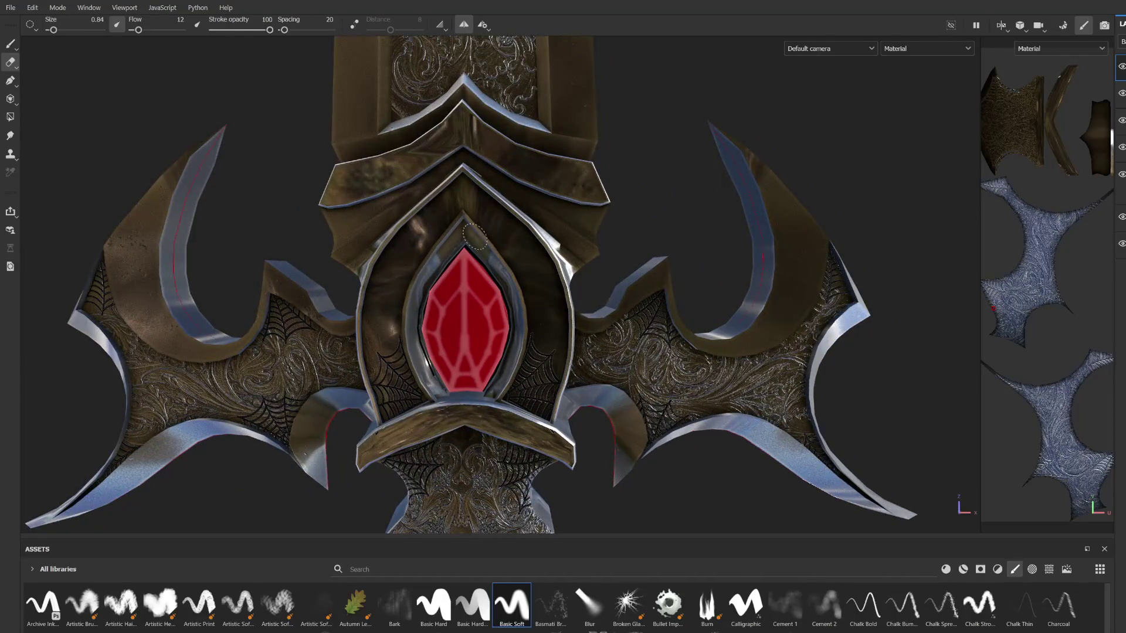
scroll(516, 319, "down", 3)
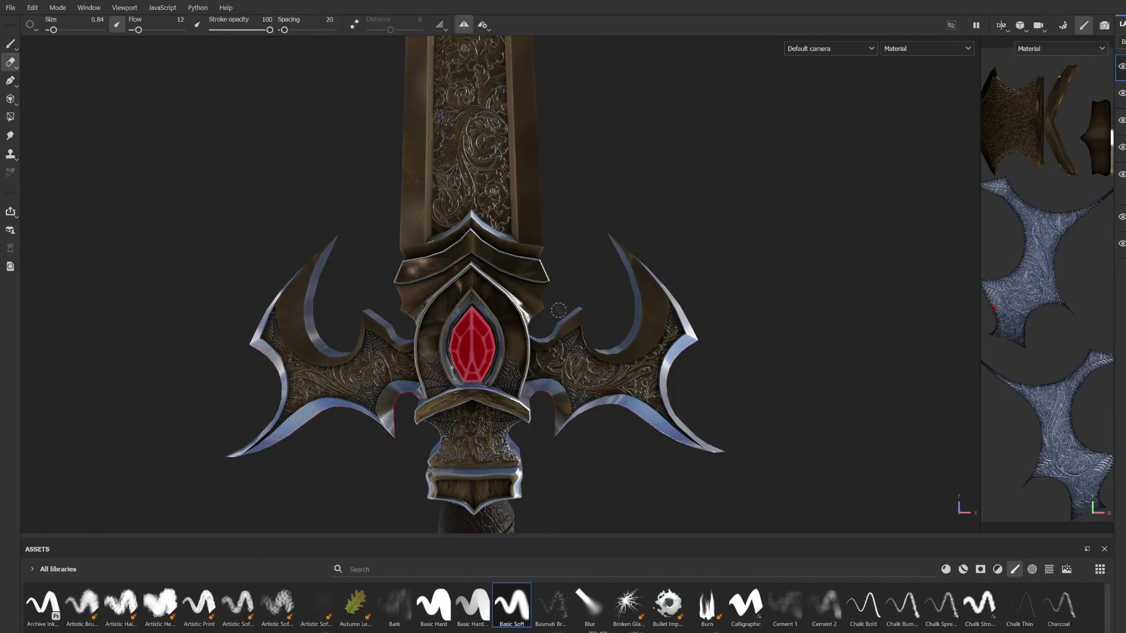
scroll(529, 280, "down", 3)
mouse_move(636, 244)
left_mouse_down("alt")
mouse_move(247, 181)
mouse_move(456, 332)
left_mouse_up("alt")
scroll(457, 332, "up", 3)
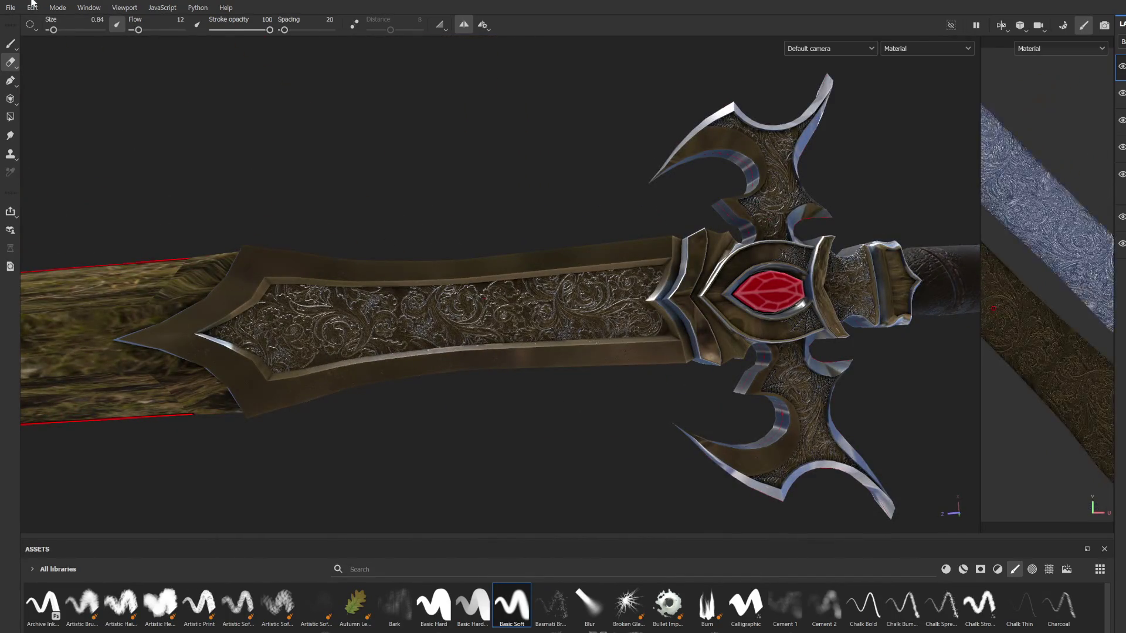
left_click(10, 42)
scroll(315, 221, "up", 3)
middle_click_drag(314, 221, 139, 221, "alt")
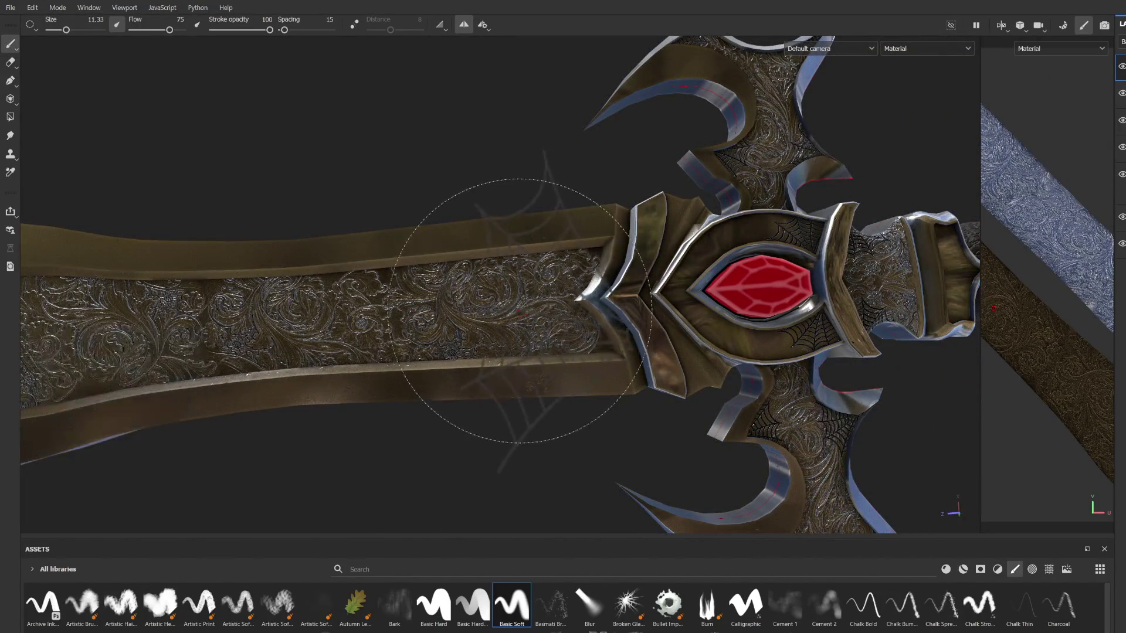
Step: Test a spider-web stamp on the engraved blade, then undo it
left_click(527, 301)
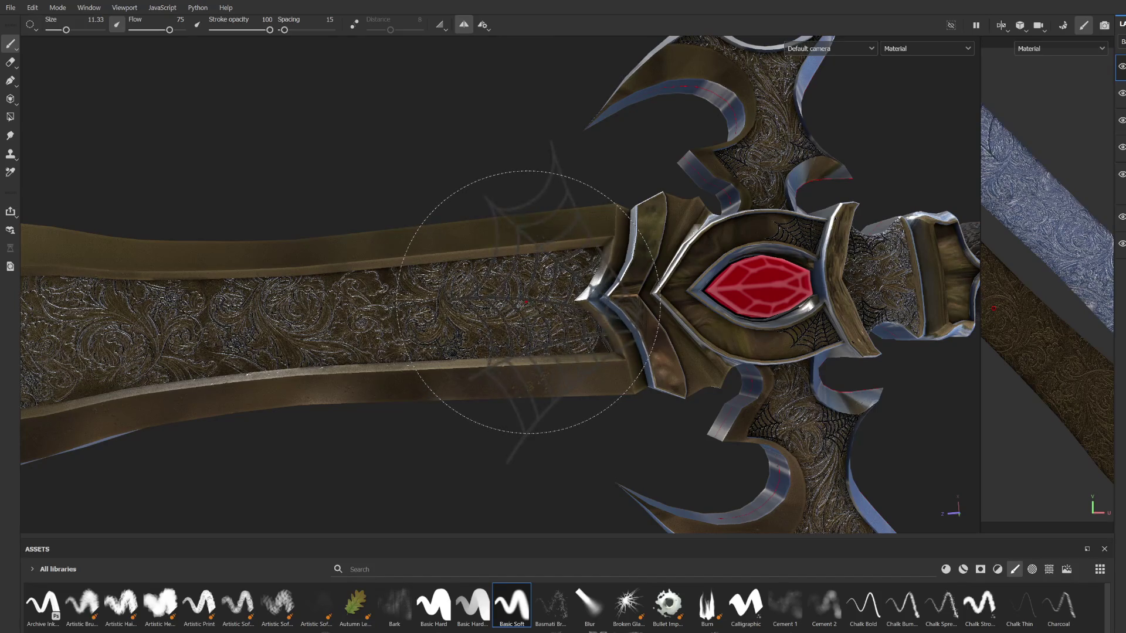
scroll(446, 275, "down", 3)
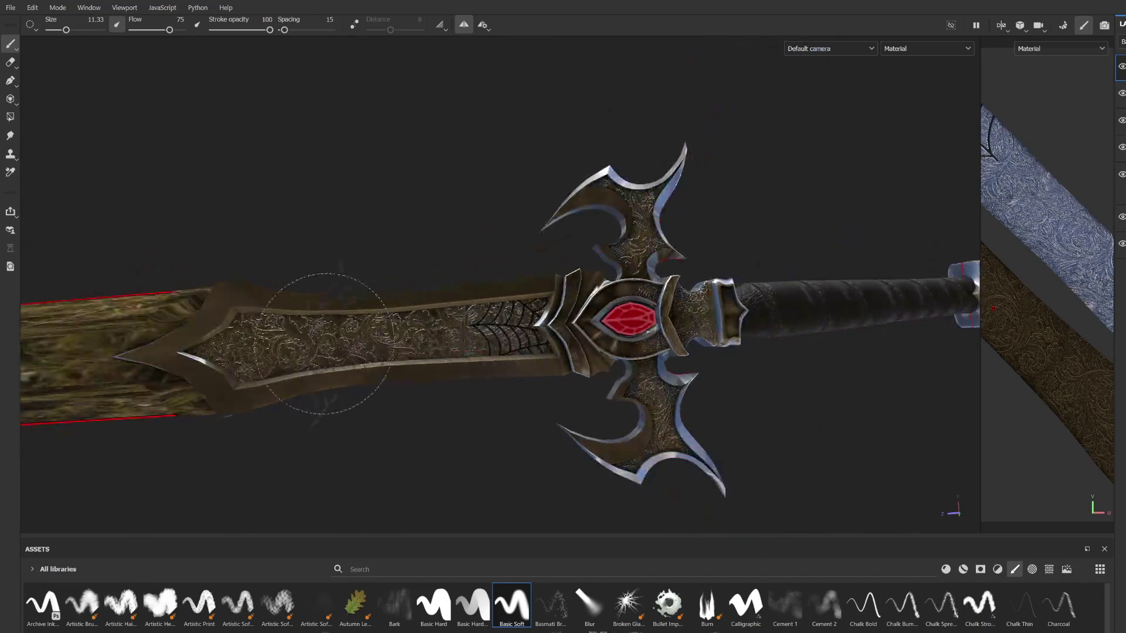
scroll(411, 279, "up", 4)
key("ctrl+z")
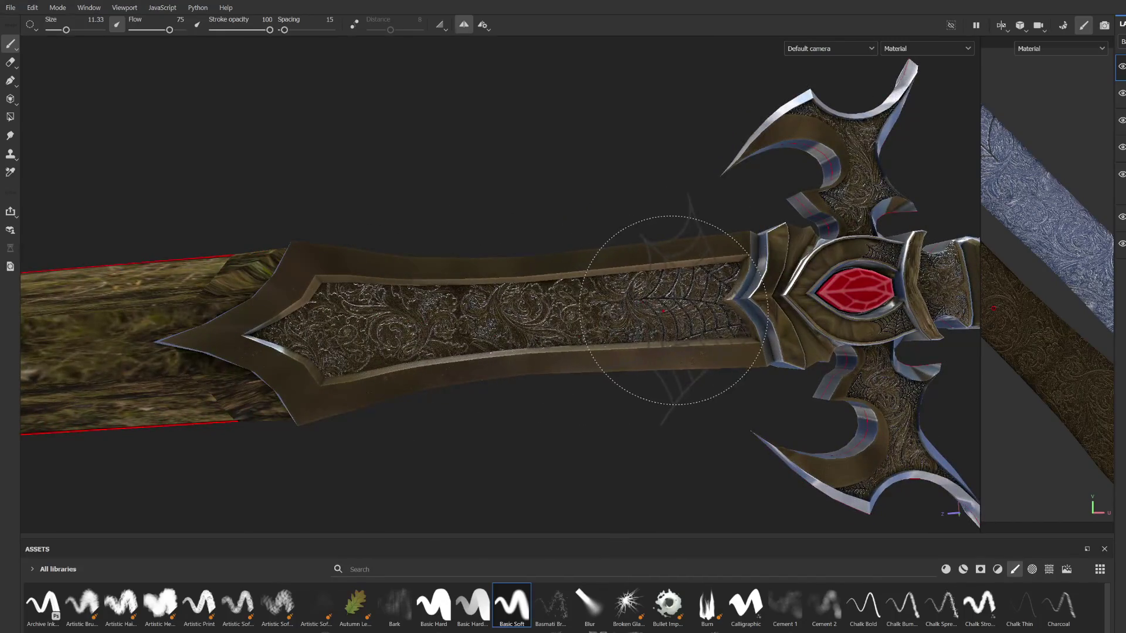
Step: Enlarge the stamp brush to 7.65, undo the fuller stamps, and return to the guard and gem
right_click_drag(674, 319, 702, 330, "ctrl")
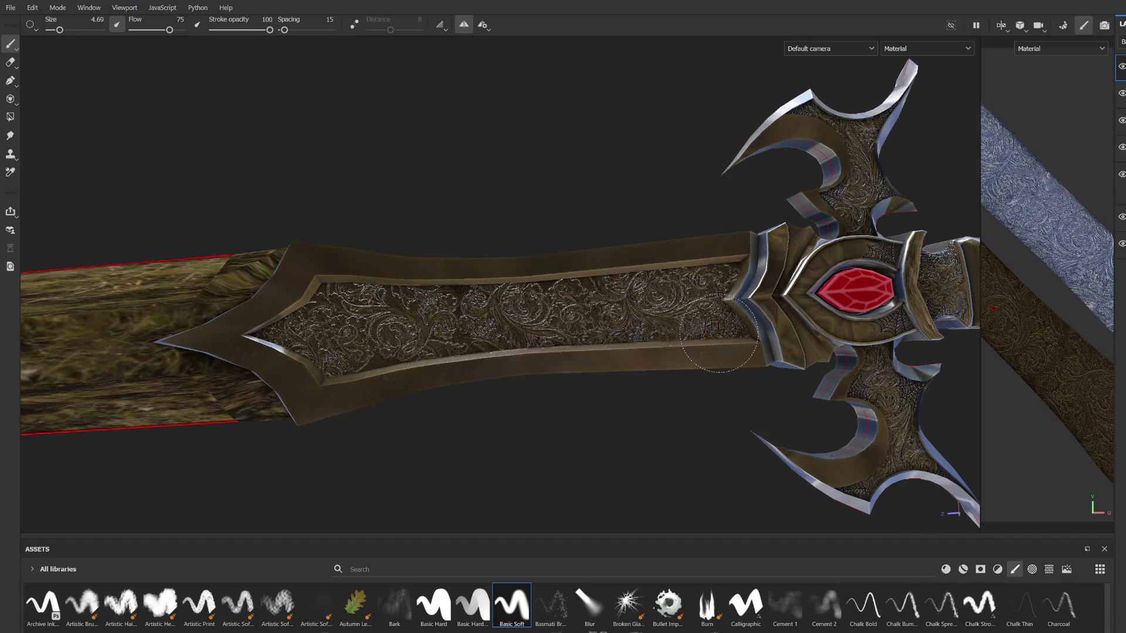
scroll(706, 333, "up", 3)
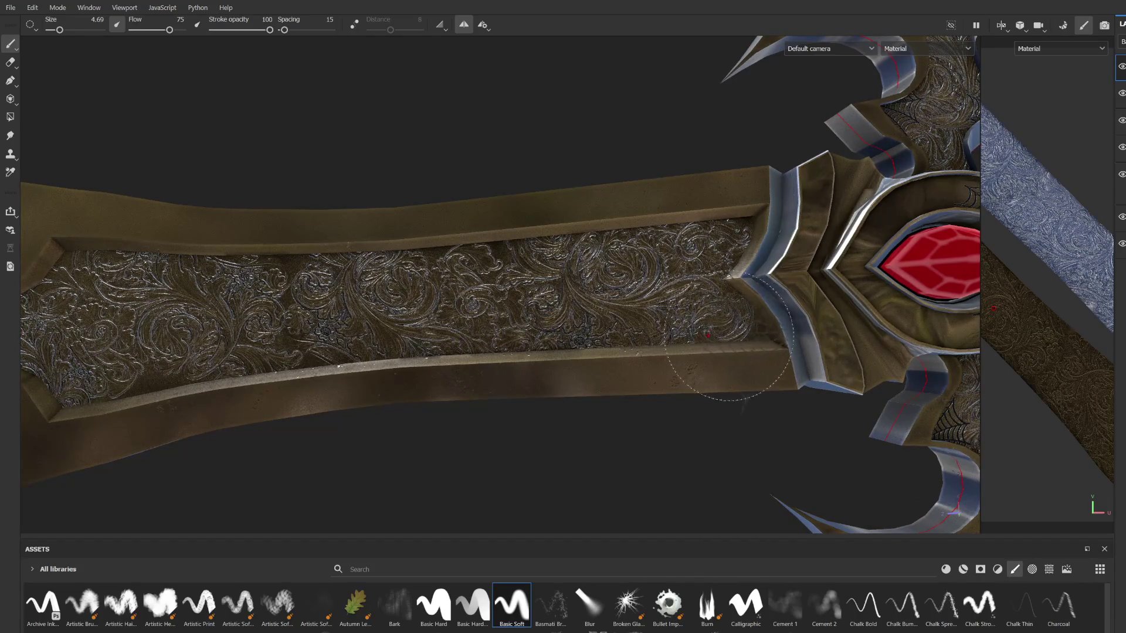
right_click_drag(685, 306, 704, 305, "ctrl")
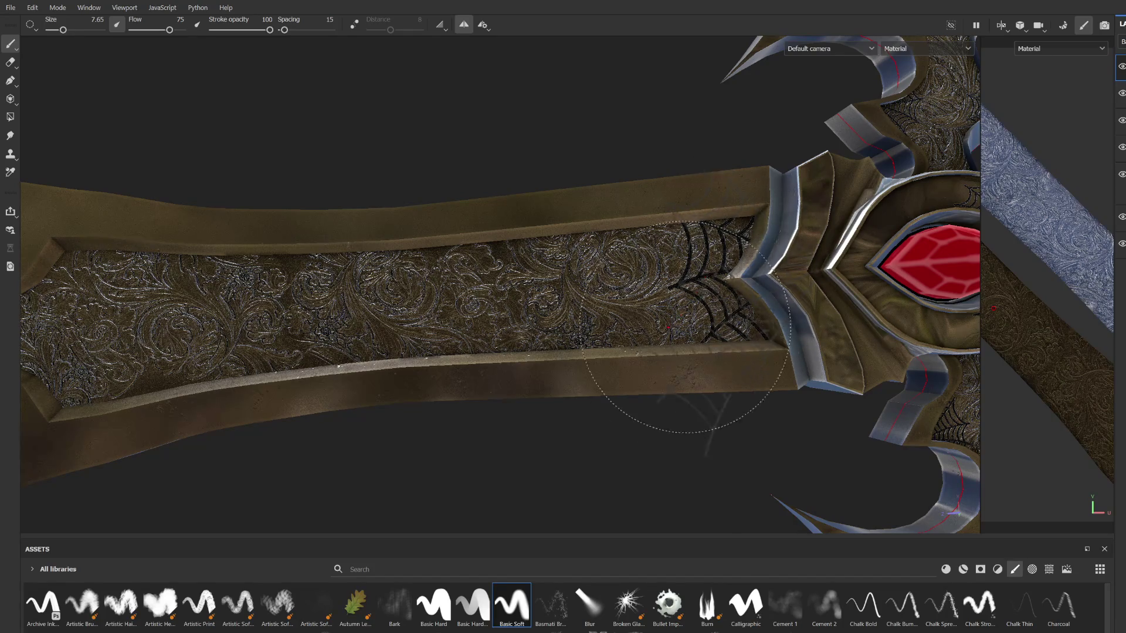
scroll(680, 314, "down", 5)
scroll(586, 301, "up", 2)
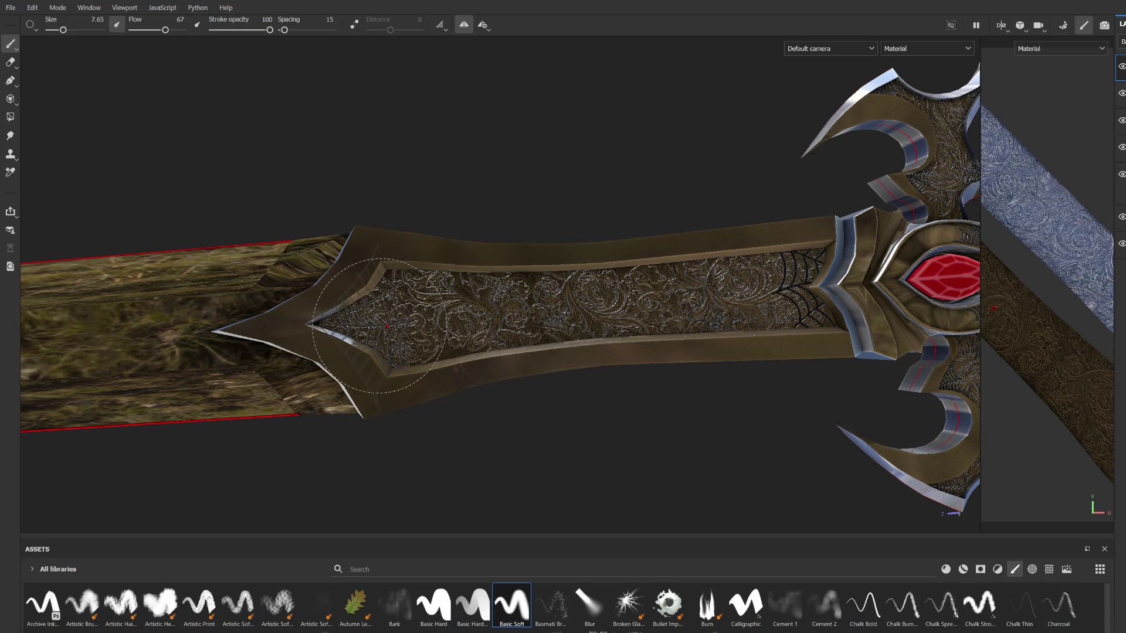
scroll(380, 326, "down", 3)
mouse_move(380, 326)
left_mouse_down("alt")
mouse_move(455, 370)
mouse_move(477, 191)
mouse_move(860, 231)
mouse_move(485, 162)
left_mouse_up("alt")
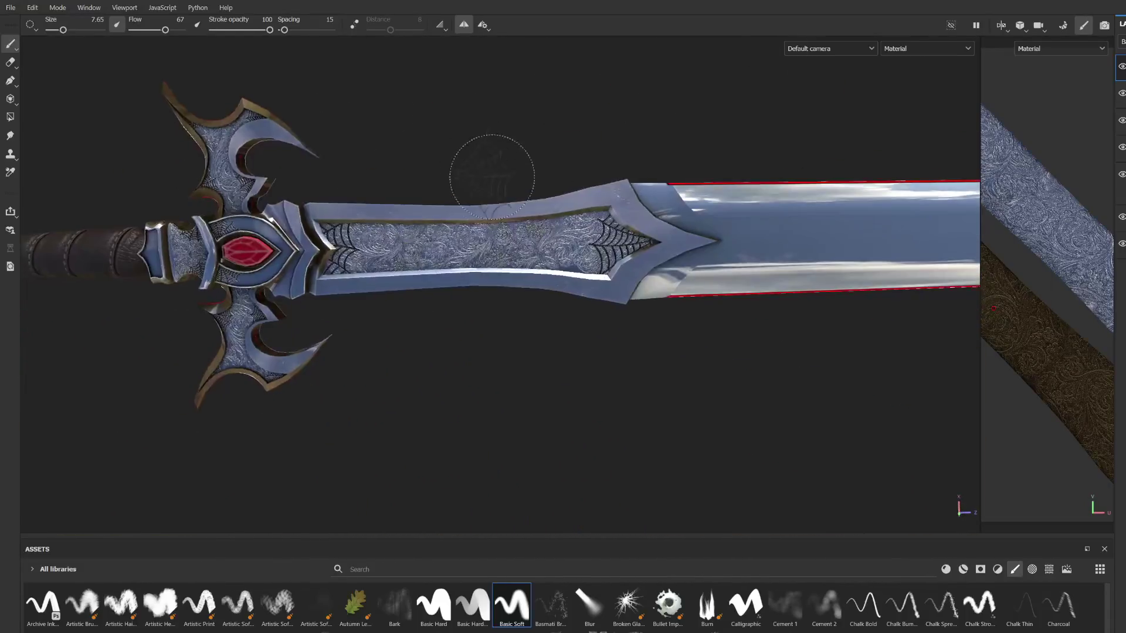
scroll(508, 199, "up", 5)
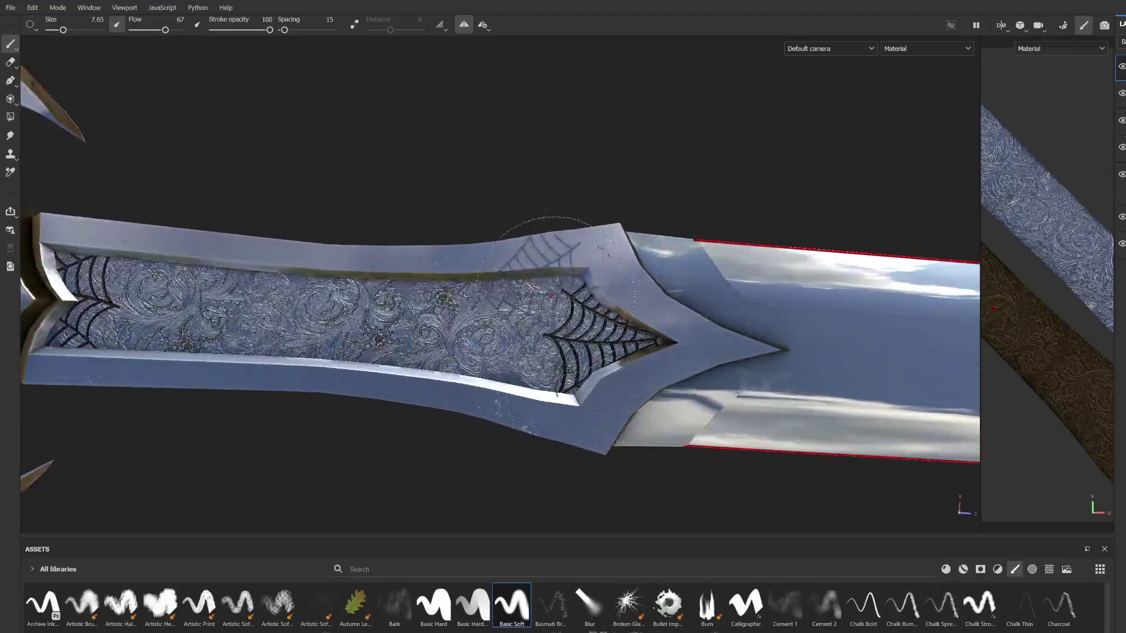
key("ctrl+z")
key("ctrl+z")
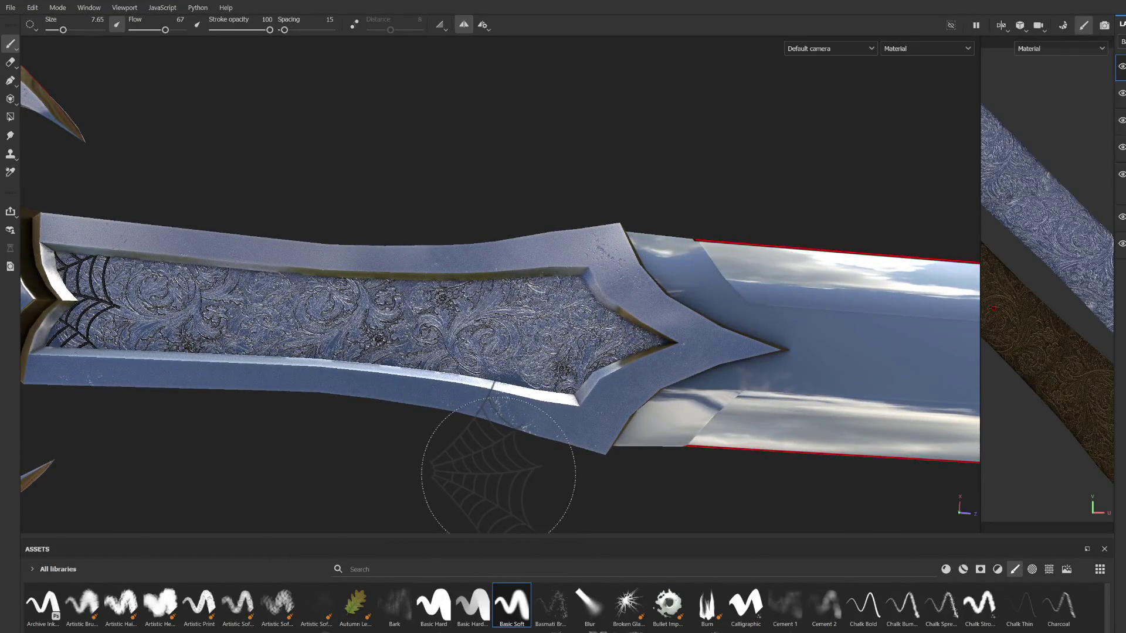
scroll(488, 469, "down", 2)
mouse_move(464, 440)
left_mouse_down("alt")
mouse_move(464, 284)
mouse_move(564, 456)
mouse_move(568, 209)
mouse_move(761, 176)
mouse_move(629, 328)
mouse_move(516, 307)
left_mouse_up("alt")
scroll(516, 307, "up", 6)
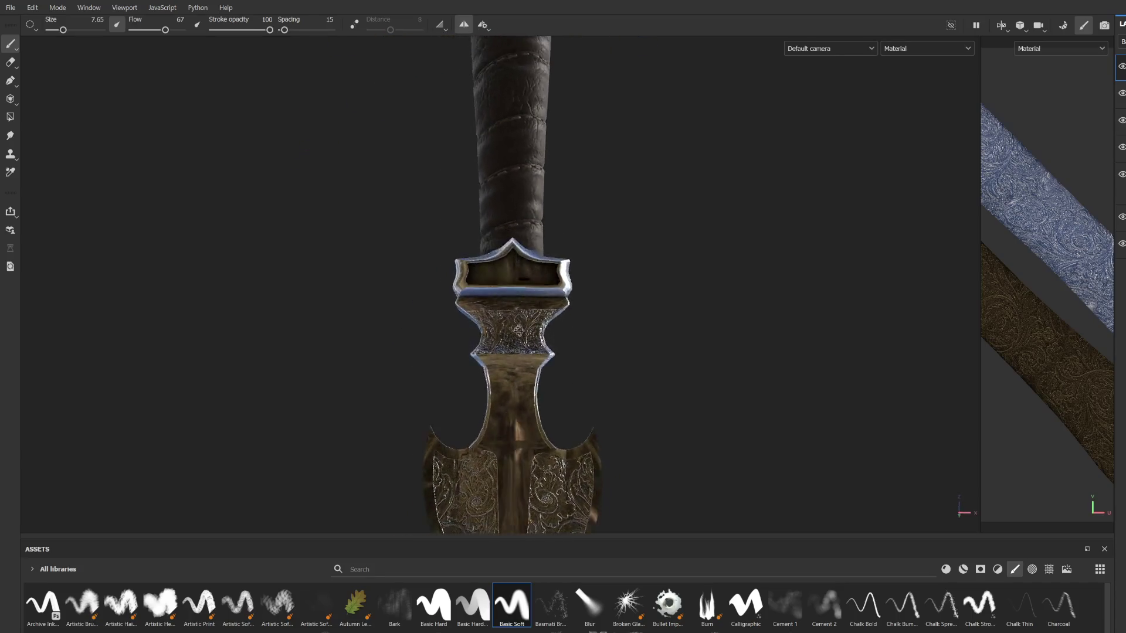
Step: Bring the lower hilt piece into view and select the Basic Hard brush at size 0.18
scroll(602, 339, "down", 5)
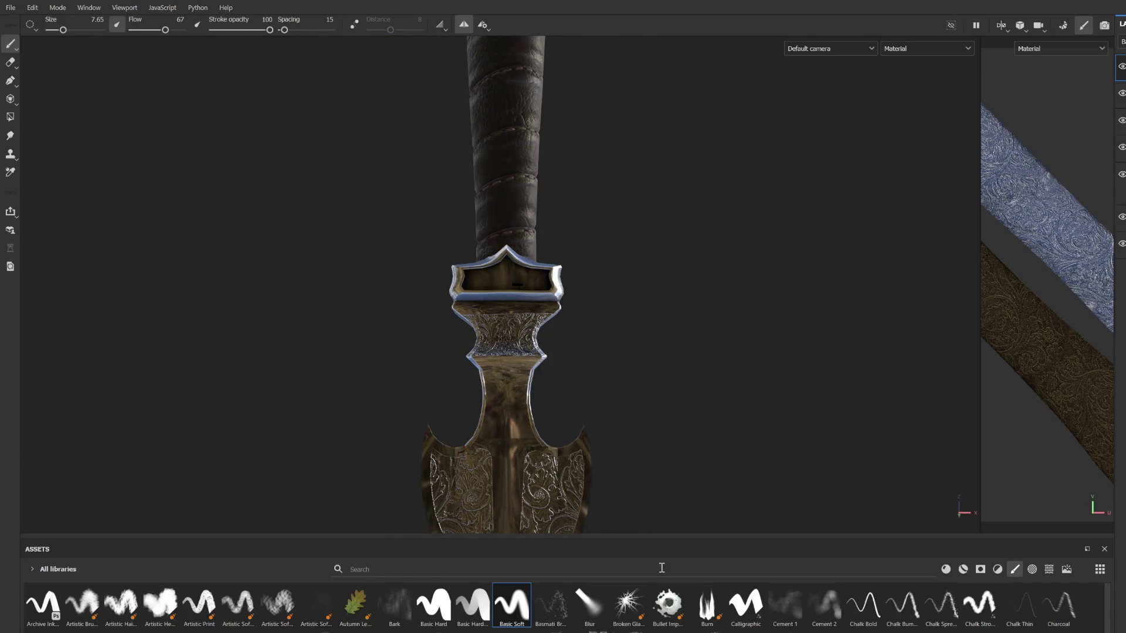
middle_click_drag(528, 461, 540, 315, "alt")
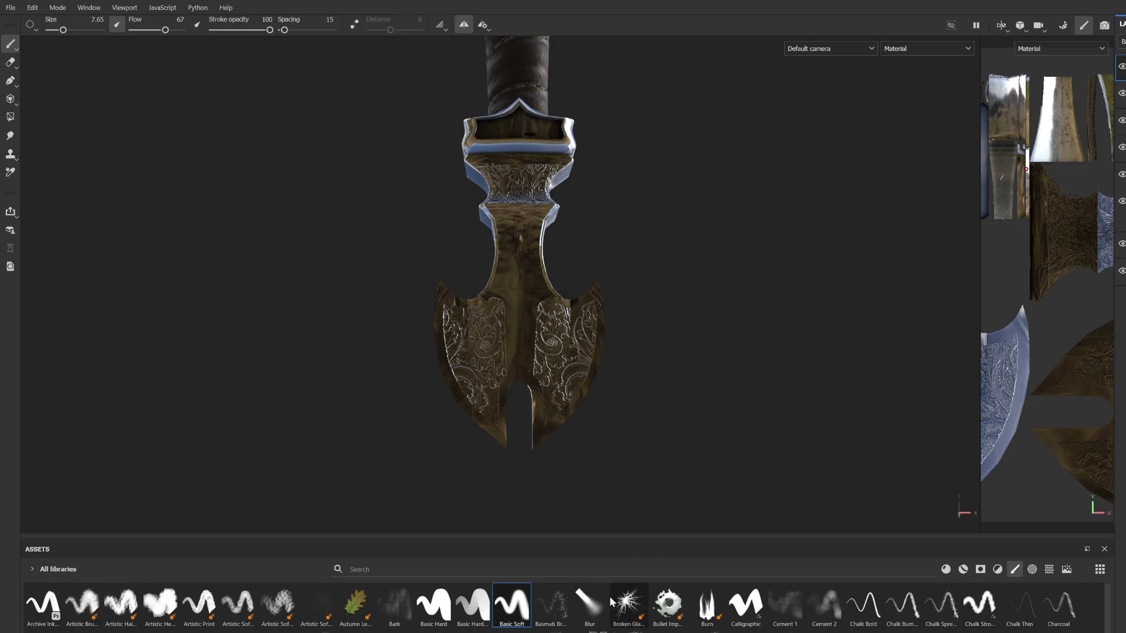
left_click(444, 610)
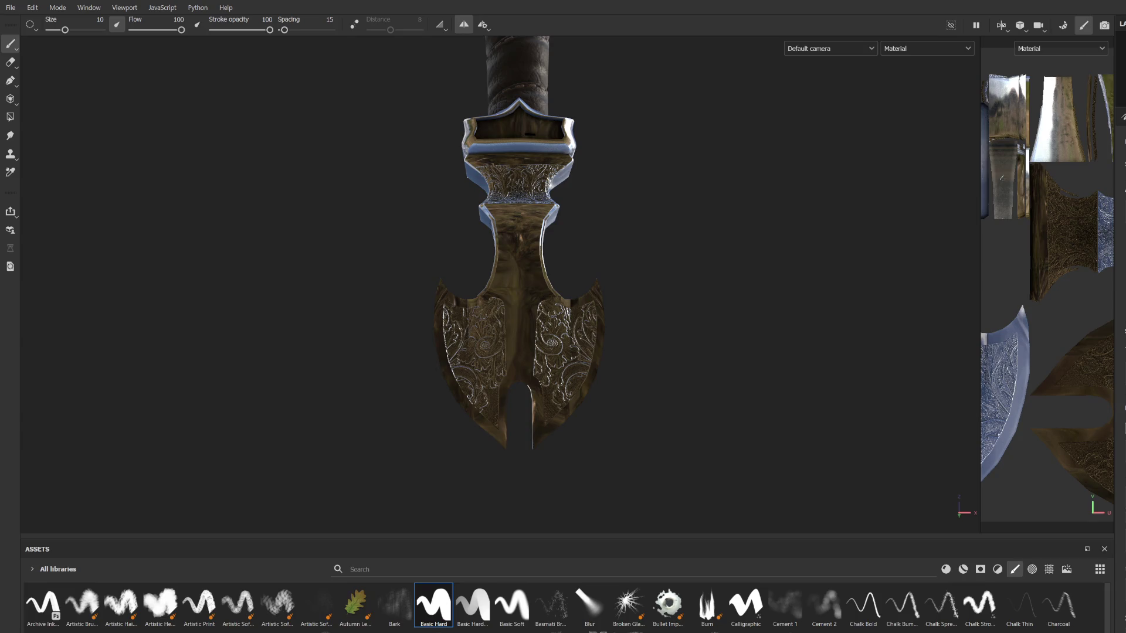
scroll(510, 264, "up", 5)
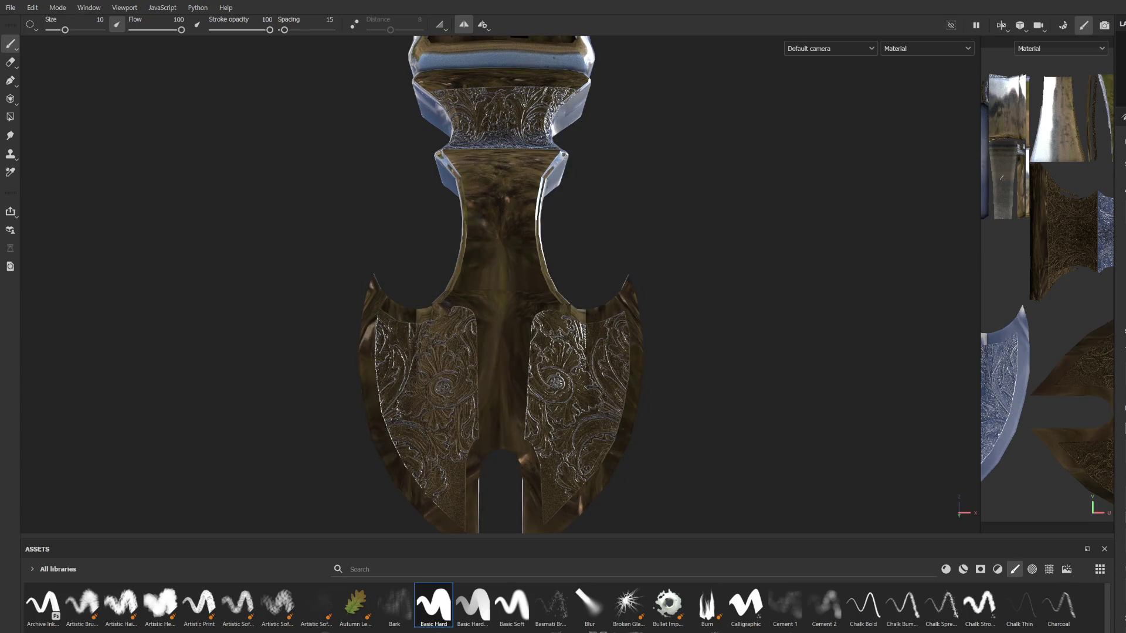
scroll(568, 284, "up", 3)
mouse_move(445, 301)
right_mouse_down("ctrl")
mouse_move(458, 209)
mouse_move(446, 218)
right_mouse_up("ctrl")
Step: Paint a thin dark line above the left engraved panel, undoing its extra left part
scroll(455, 211, "up", 2)
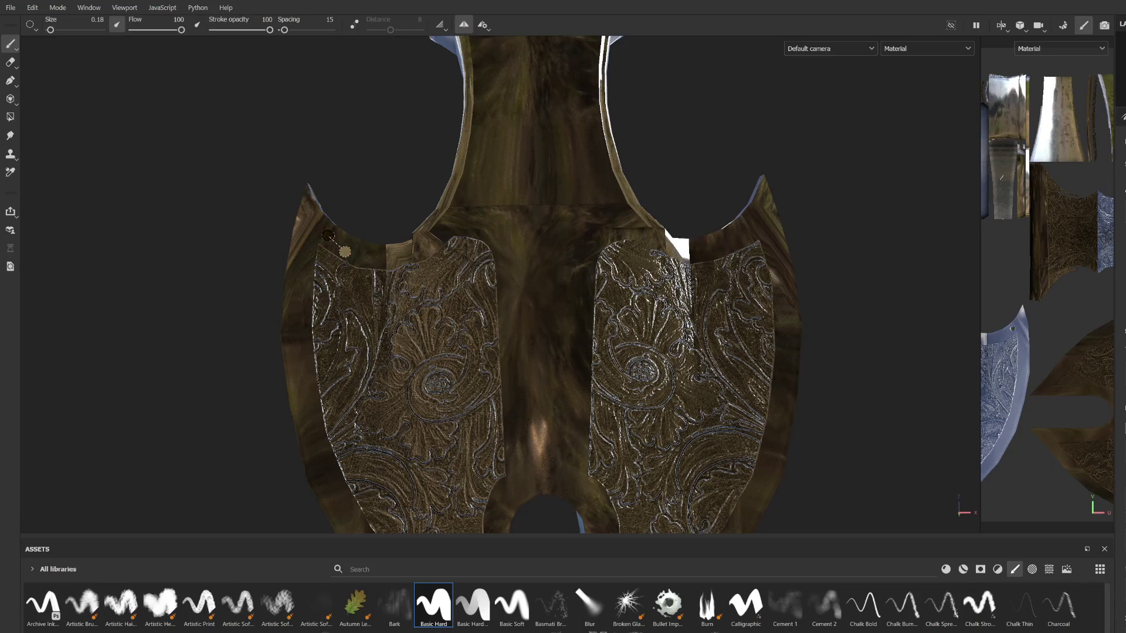
mouse_move(326, 235)
left_mouse_down()
mouse_move(391, 257)
mouse_move(458, 224)
mouse_move(489, 232)
left_mouse_up()
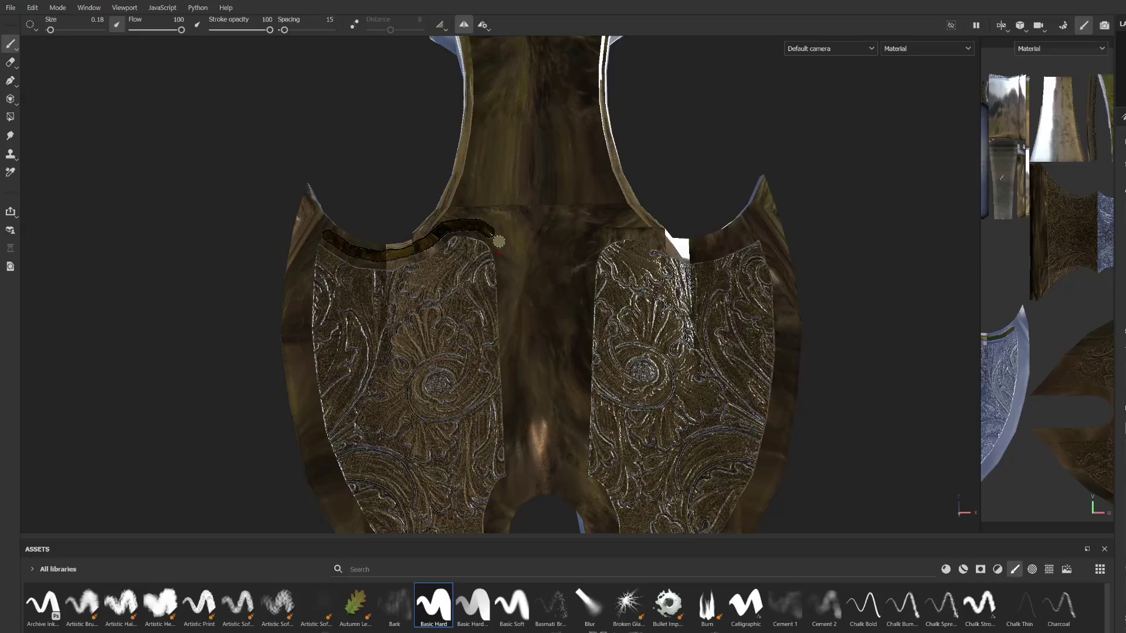
mouse_move(512, 465)
left_mouse_down("alt")
mouse_move(478, 280)
mouse_move(860, 329)
mouse_move(862, 470)
mouse_move(478, 211)
mouse_move(91, 129)
mouse_move(504, 286)
mouse_move(475, 179)
mouse_move(494, 234)
mouse_move(555, 320)
mouse_move(538, 277)
left_mouse_up("alt")
scroll(505, 285, "up", 2)
key("ctrl+z")
scroll(473, 205, "down", 3)
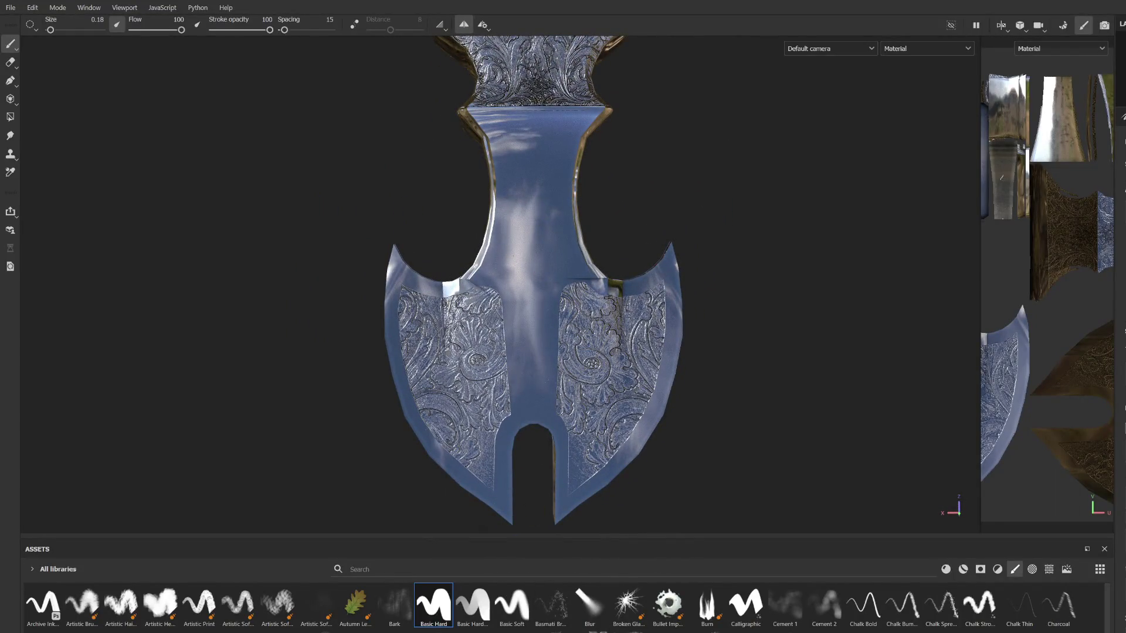
Step: Find the Grim Reaper alpha with a 'grim' asset search and enlarge the brush to about 7.98
left_click(375, 570)
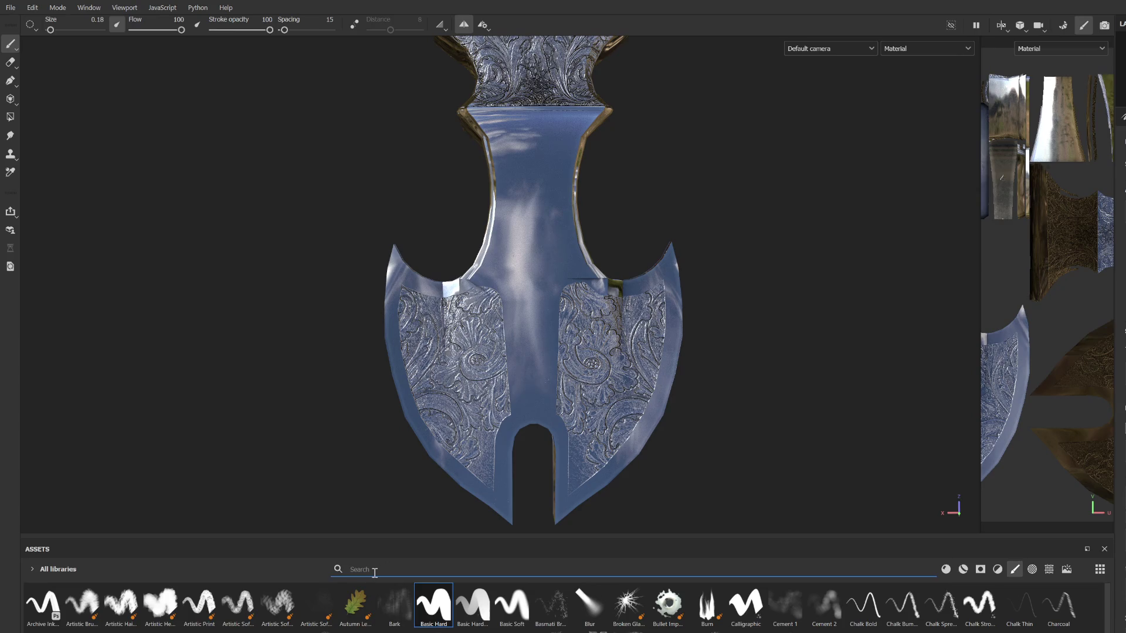
type("reaper")
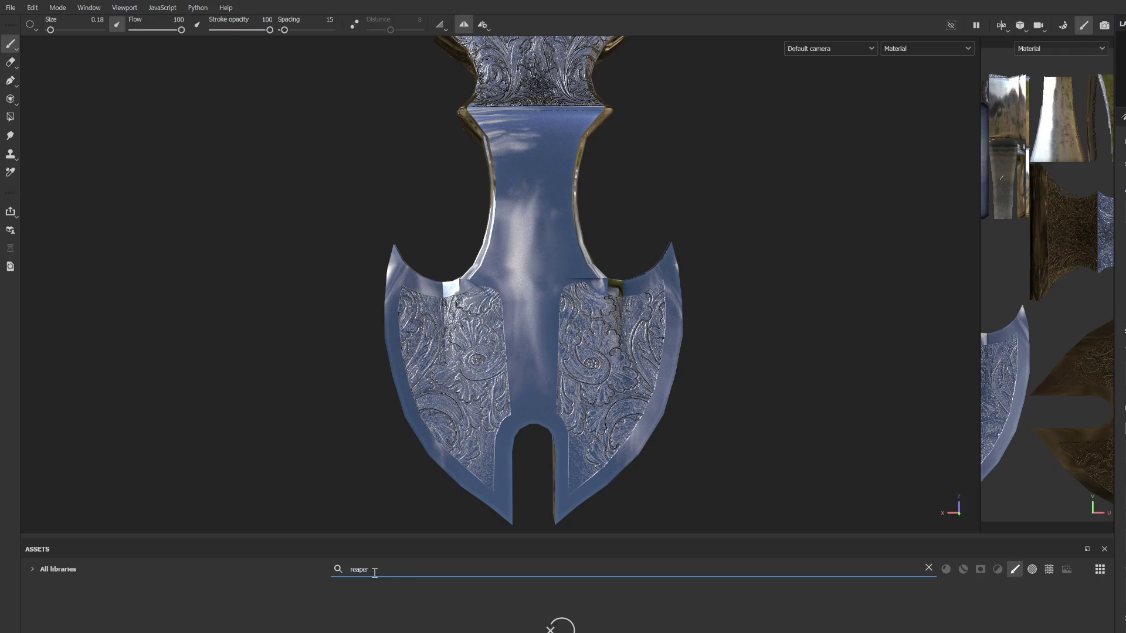
key("BackSpace")
key("BackSpace")
key("BackSpace")
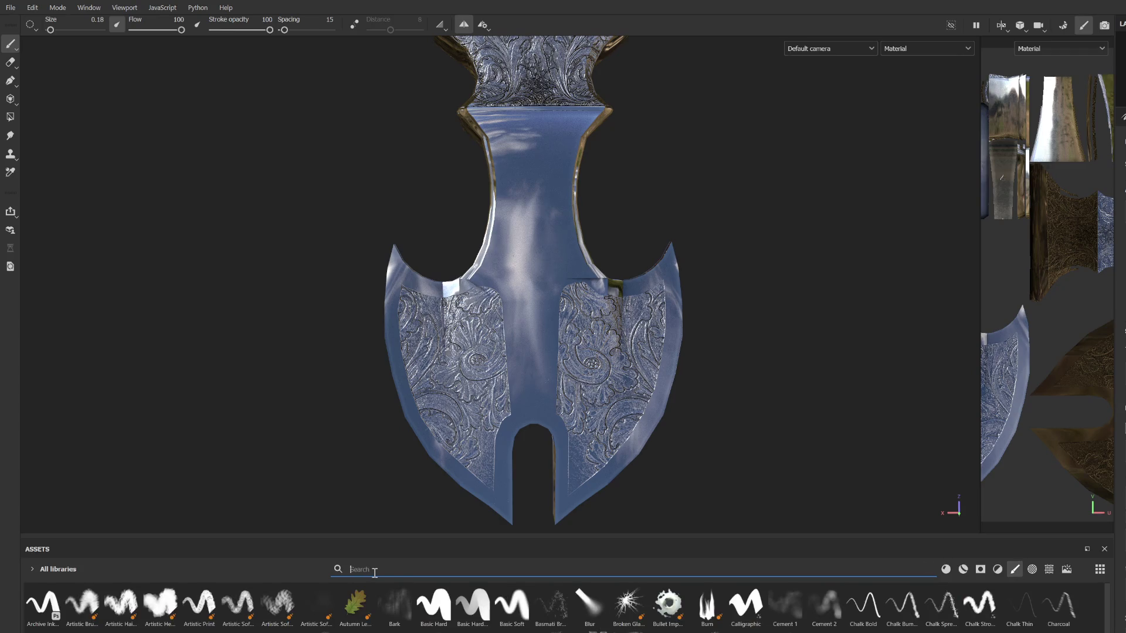
type("grim")
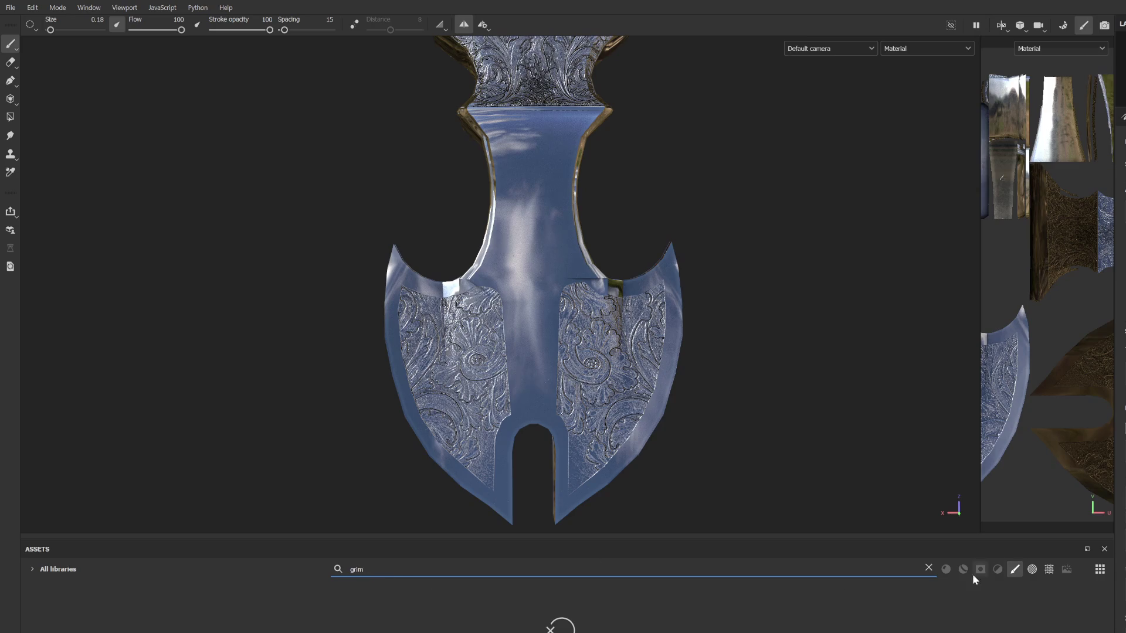
left_click(1034, 572)
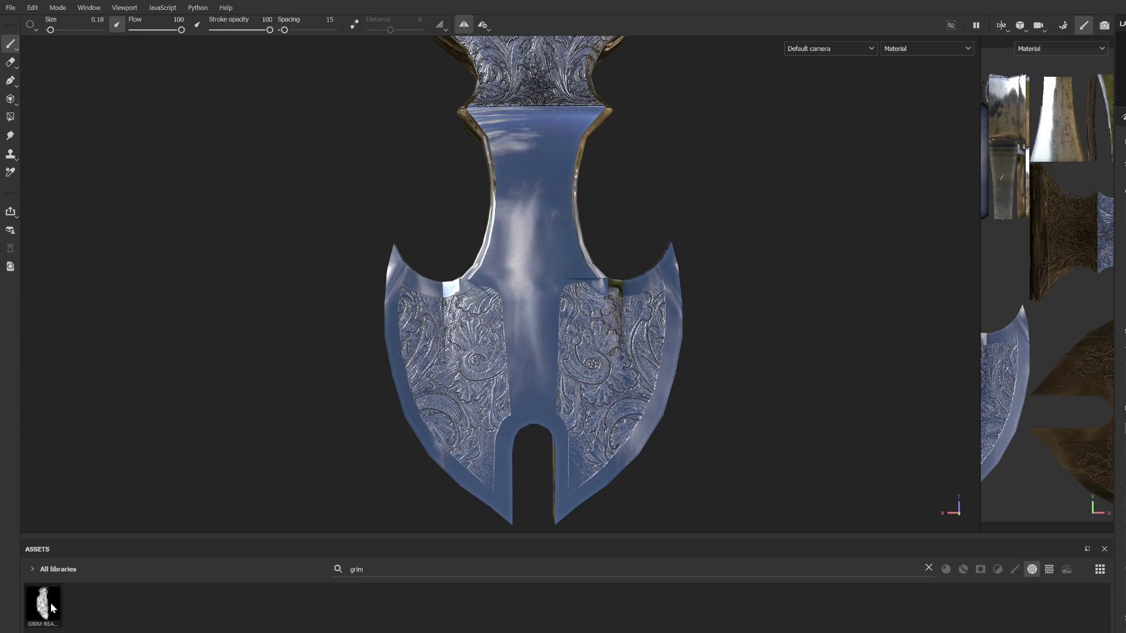
mouse_move(534, 260)
right_mouse_down("ctrl")
mouse_move(645, 261)
mouse_move(533, 260)
mouse_move(551, 261)
right_mouse_up("ctrl")
Step: Try stamping the grim reaper on the blade centre twice, undoing both attempts
scroll(532, 263, "down", 2)
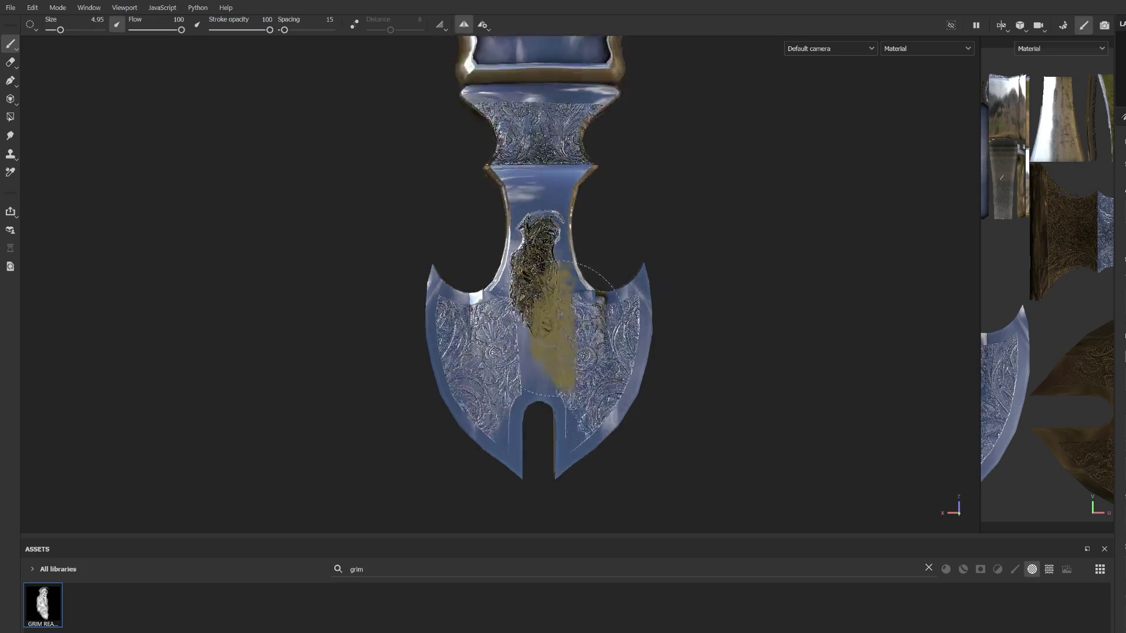
scroll(534, 258, "up", 3)
left_click(522, 235)
scroll(616, 332, "down", 3)
key("ctrl+z")
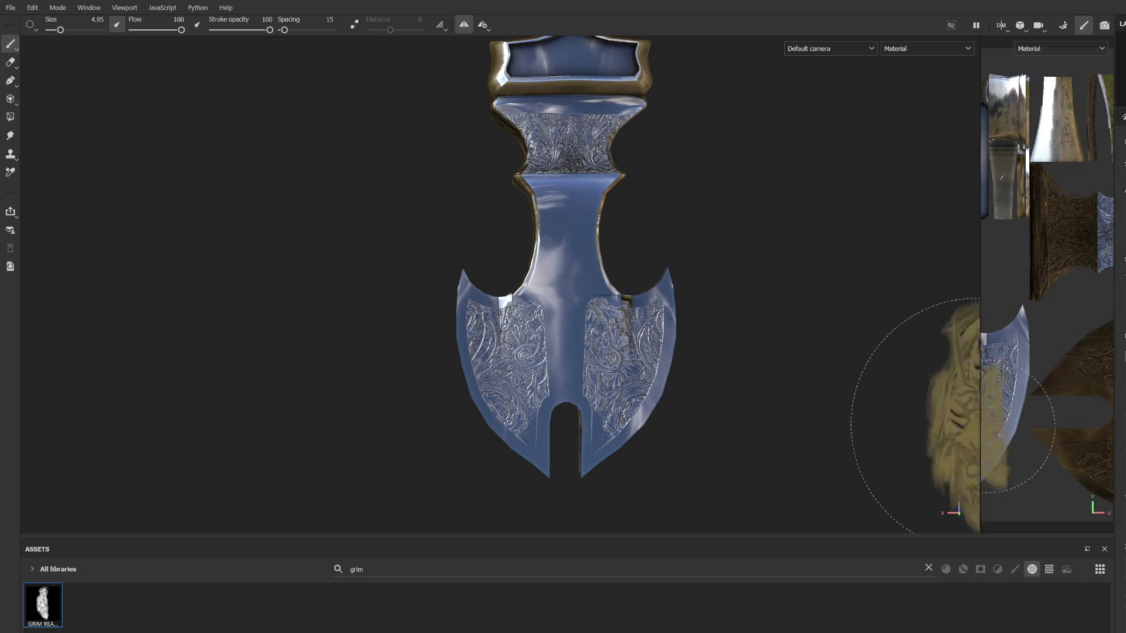
left_click(583, 253)
scroll(585, 251, "down", 3)
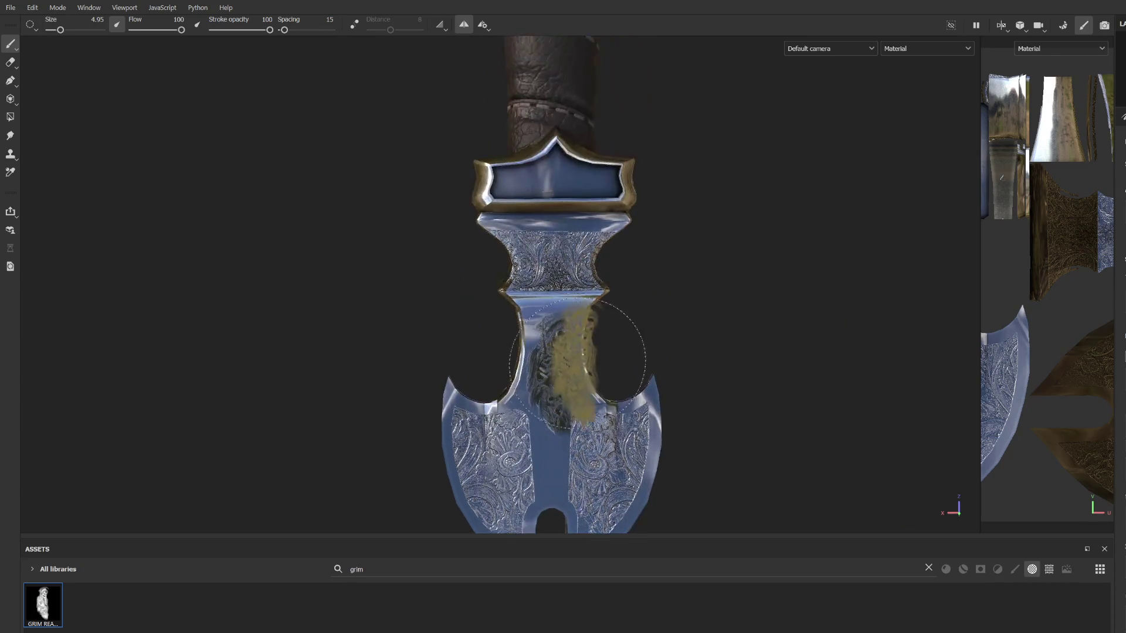
scroll(628, 326, "up", 3)
scroll(737, 389, "down", 3)
key("ctrl+z")
scroll(498, 457, "up", 5)
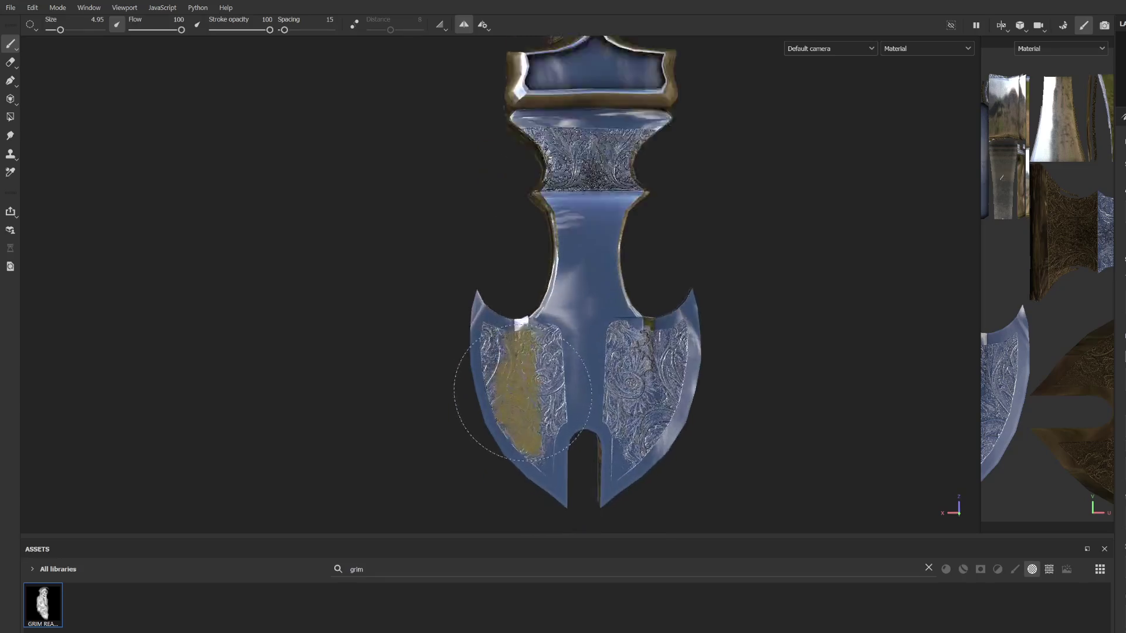
Step: Stamp the reaper alpha onto both axe blades
left_click(780, 470)
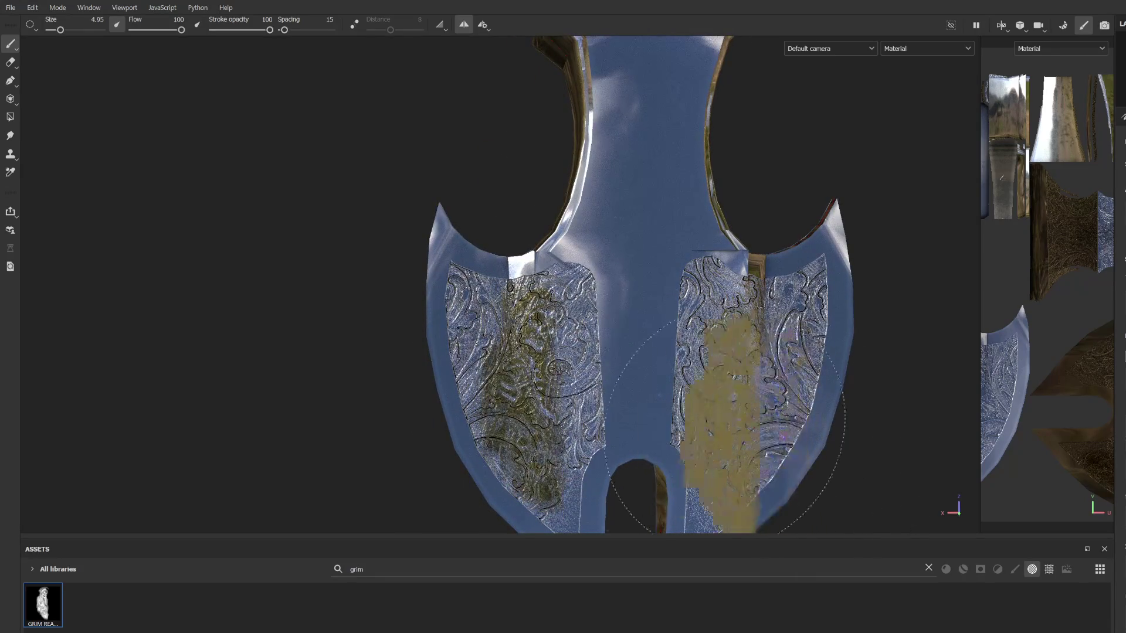
left_click(539, 393)
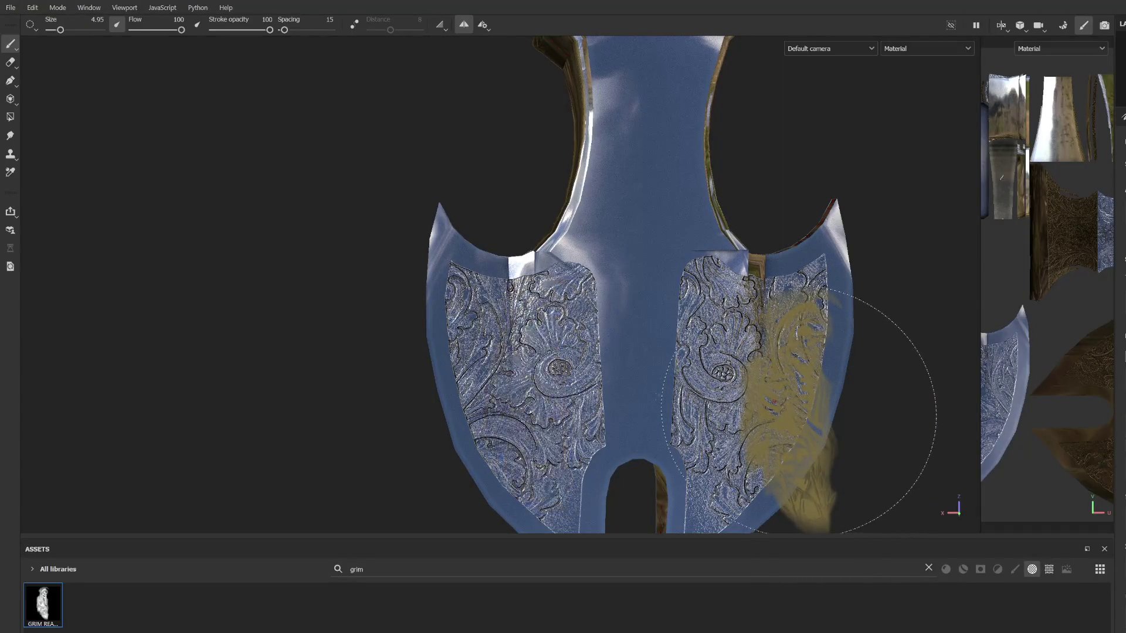
scroll(799, 414, "down", 5)
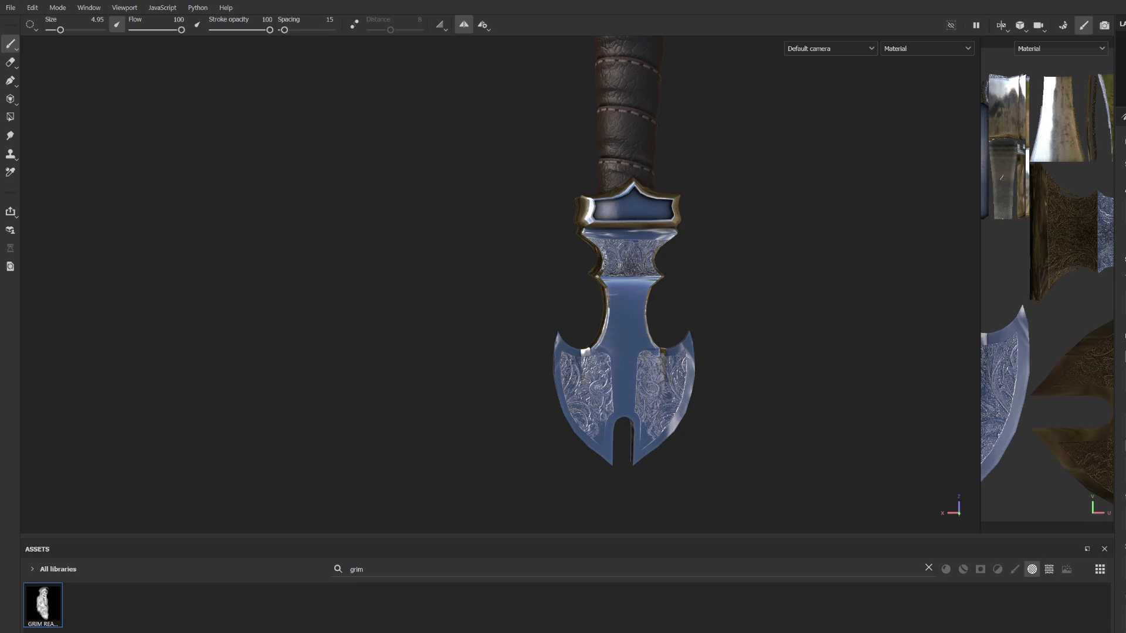
scroll(579, 315, "up", 2)
scroll(601, 437, "up", 3)
Step: Stand the blade upright in view, fit the stencil, and test an engraving, then undo it
mouse_move(589, 170)
middle_mouse_down()
mouse_move(595, 516)
mouse_move(604, 499)
middle_mouse_up()
scroll(604, 499, "up", 3)
scroll(624, 410, "down", 3)
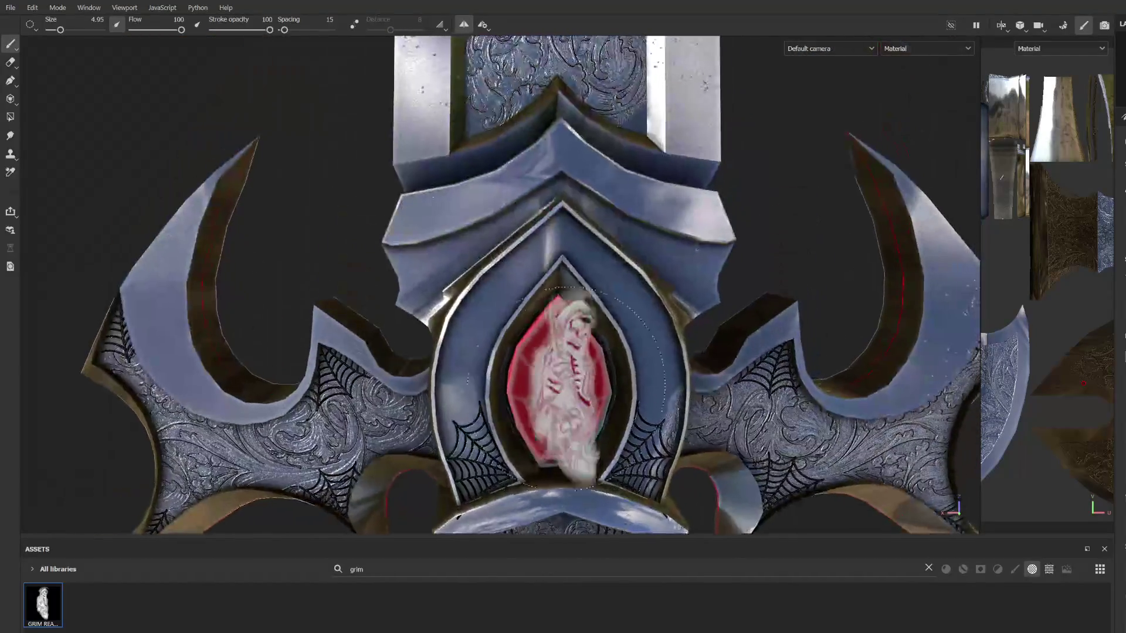
scroll(565, 252, "down", 2)
left_click_drag(571, 322, 627, 240, "alt")
mouse_move(416, 239)
left_mouse_down("alt")
mouse_move(608, 377)
mouse_move(558, 332)
mouse_move(343, 323)
mouse_move(496, 256)
left_mouse_up("alt")
scroll(502, 252, "down", 2)
right_click_drag(515, 232, 581, 232, "ctrl")
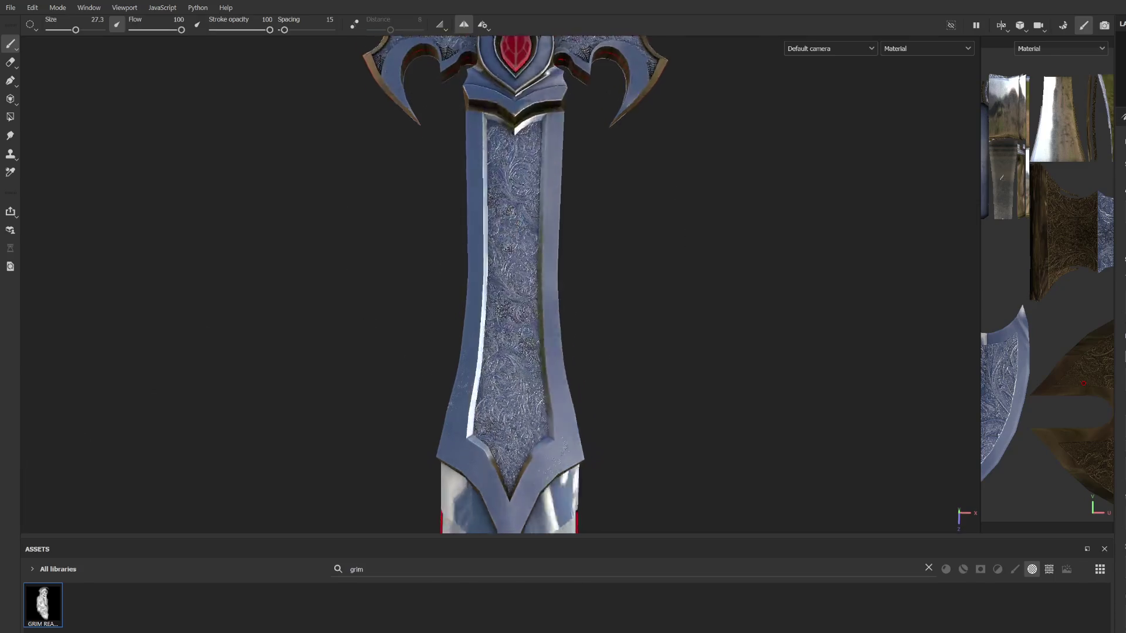
scroll(516, 247, "up", 3)
right_click_drag(516, 308, 516, 302, "ctrl")
left_click(516, 272)
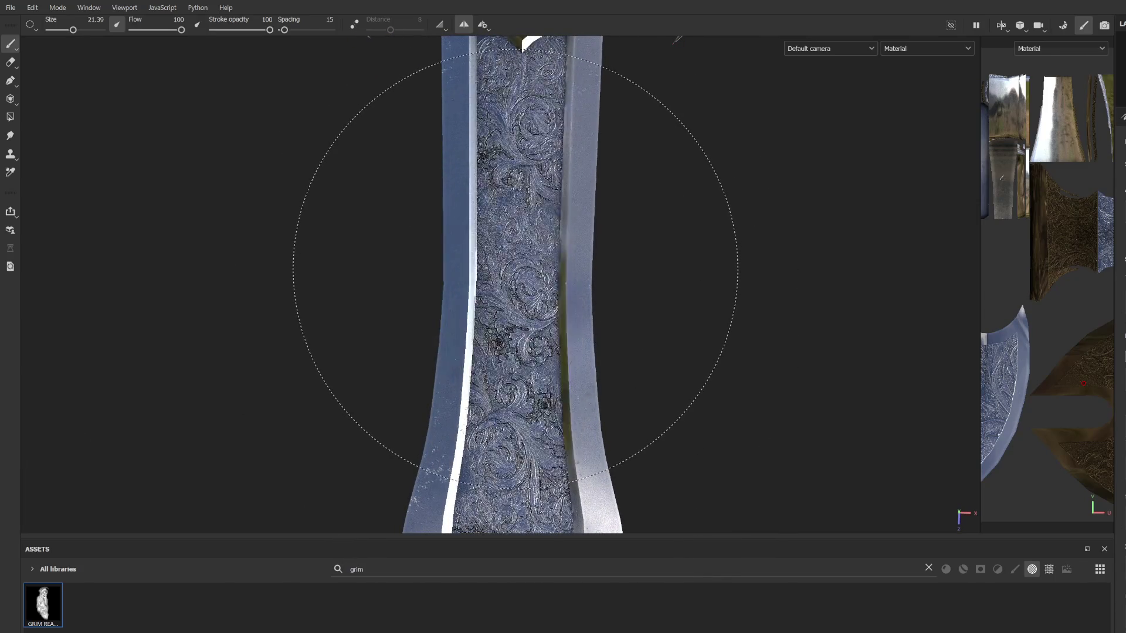
key("ctrl+z")
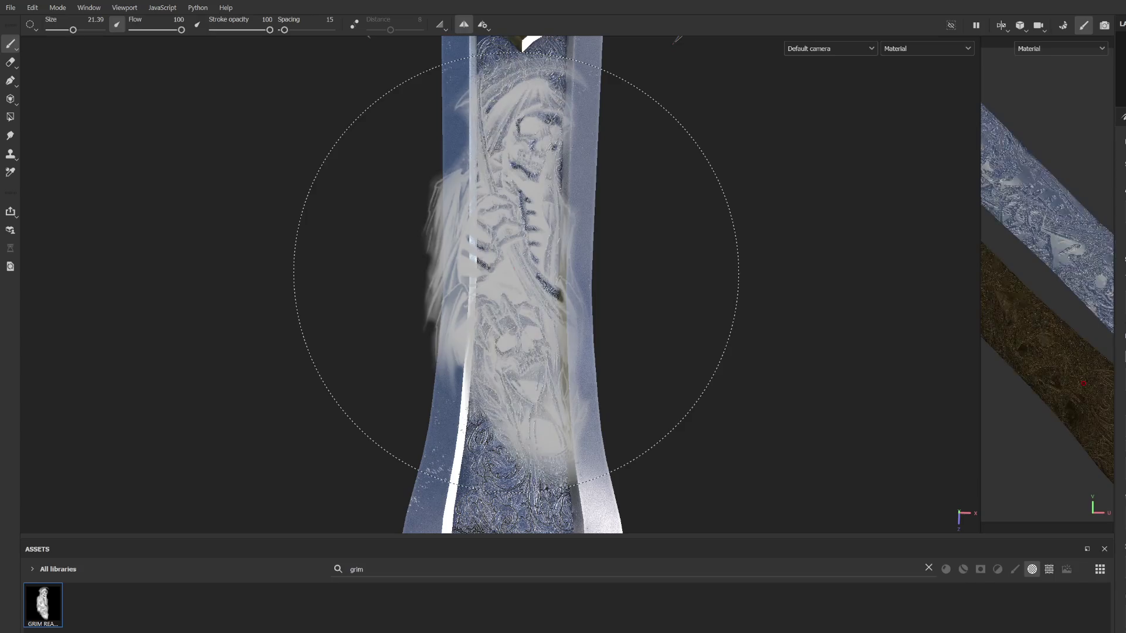
Step: Engrave the reaper stencil into the blade panel at brush size 16.2, then pick the Eraser
mouse_move(516, 272)
middle_mouse_down()
mouse_move(566, 328)
mouse_move(750, 389)
mouse_move(616, 328)
mouse_move(775, 375)
mouse_move(738, 399)
middle_mouse_up()
left_click(616, 328)
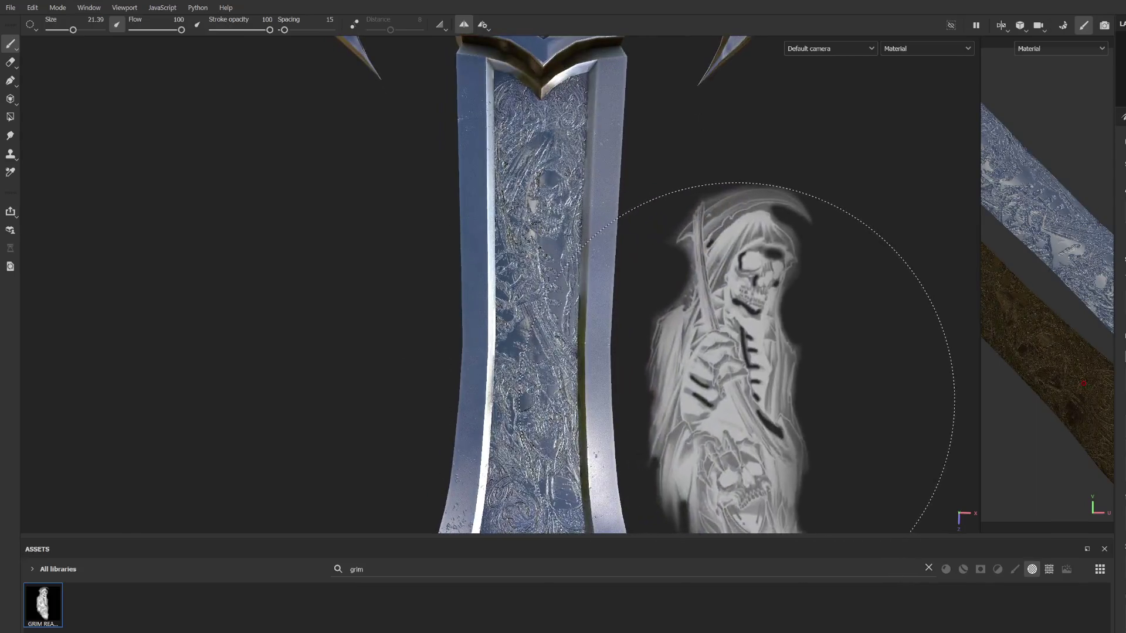
key("ctrl+z")
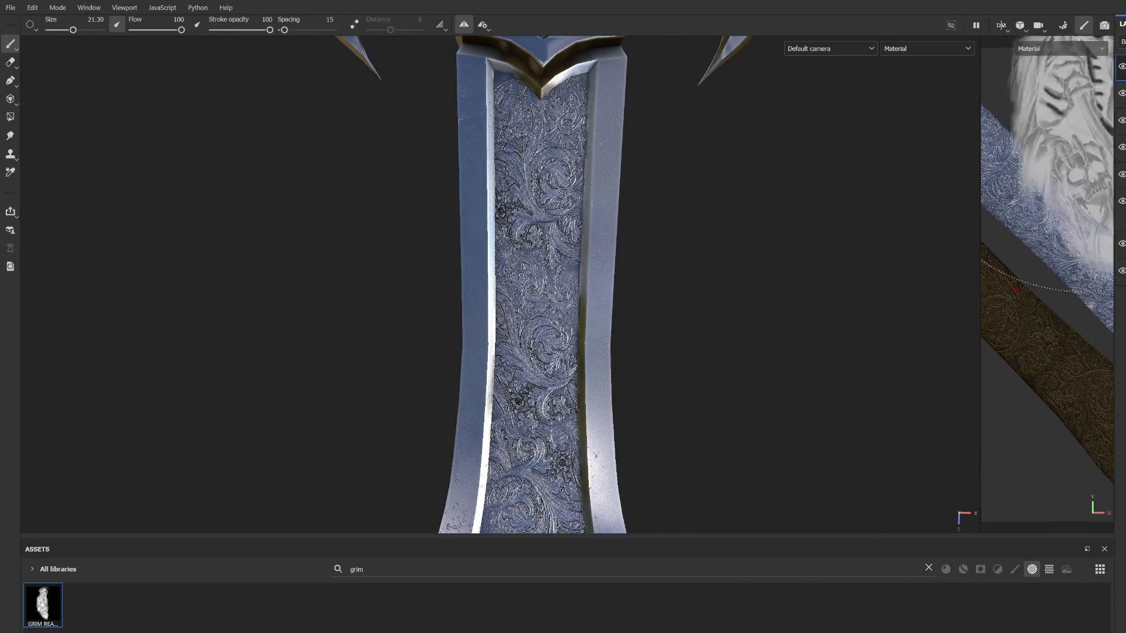
right_click_drag(563, 257, 537, 257, "ctrl")
left_click(538, 258)
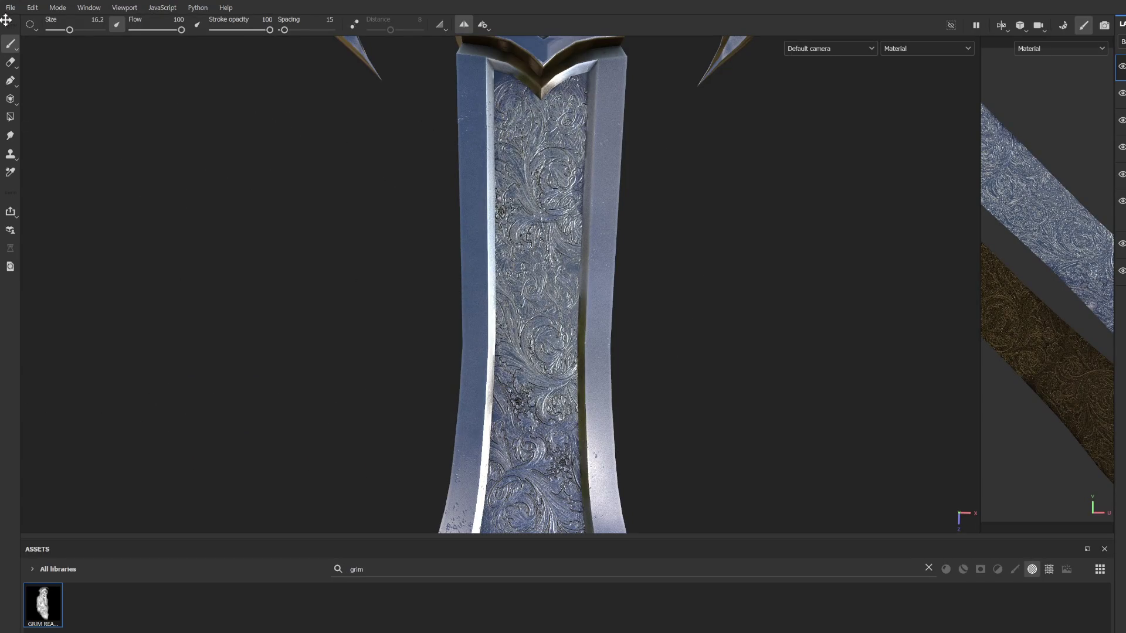
left_click(11, 62)
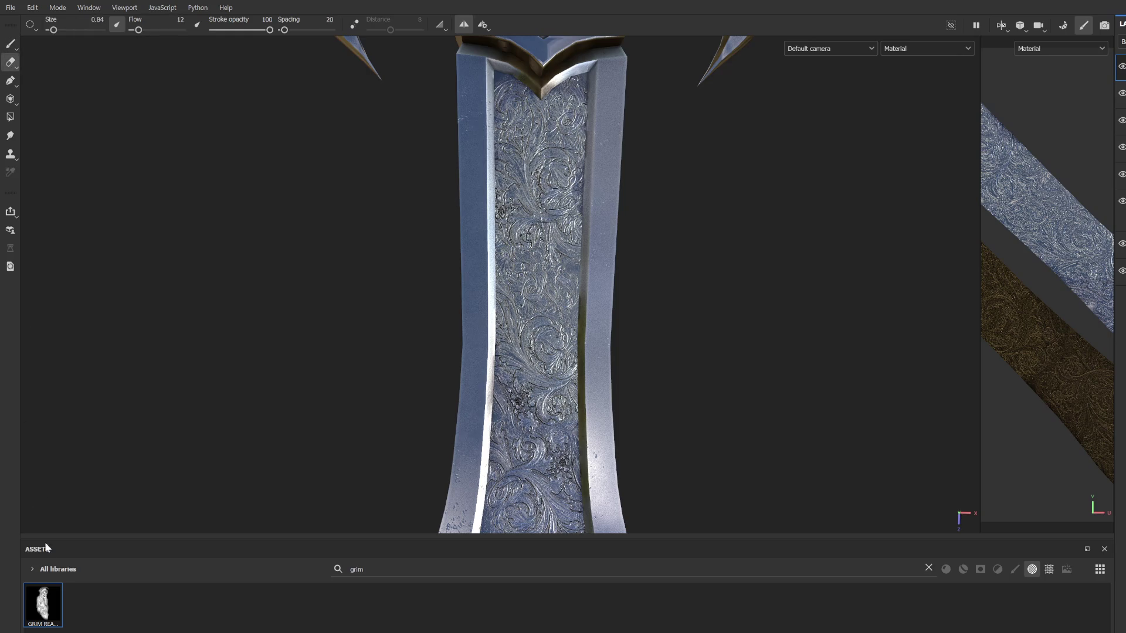
left_click_drag(477, 265, 529, 269, "alt")
right_click_drag(535, 226, 587, 226, "ctrl")
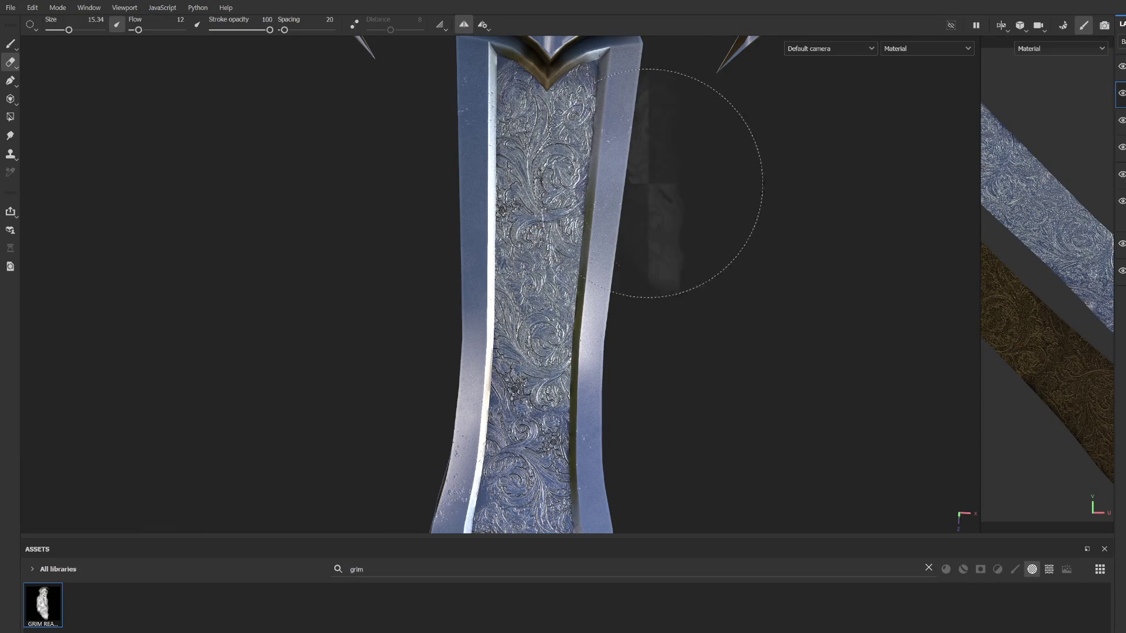
left_click(500, 245)
mouse_move(534, 231)
left_mouse_down()
mouse_move(506, 227)
mouse_move(523, 200)
mouse_move(613, 189)
mouse_move(518, 202)
mouse_move(503, 188)
mouse_move(592, 207)
mouse_move(526, 326)
mouse_move(525, 239)
mouse_move(603, 252)
mouse_move(709, 445)
left_mouse_up()
key("ctrl+z")
key("ctrl+z")
key("ctrl+z")
key("ctrl+z")
key("ctrl+z")
key("ctrl+z")
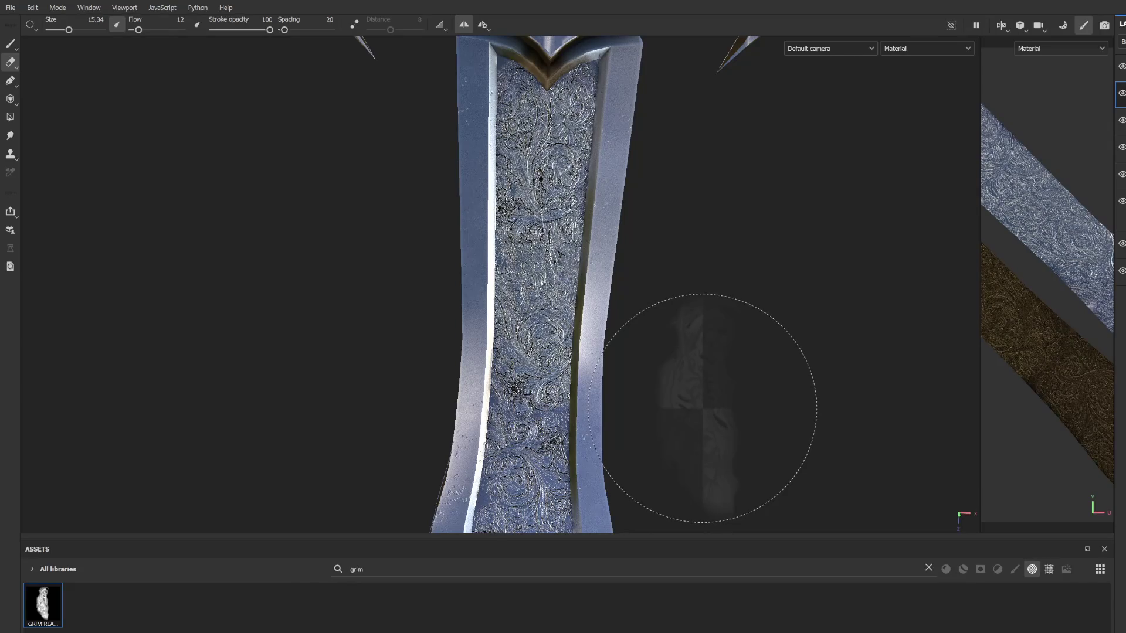
key("ctrl+z")
scroll(674, 305, "down", 5)
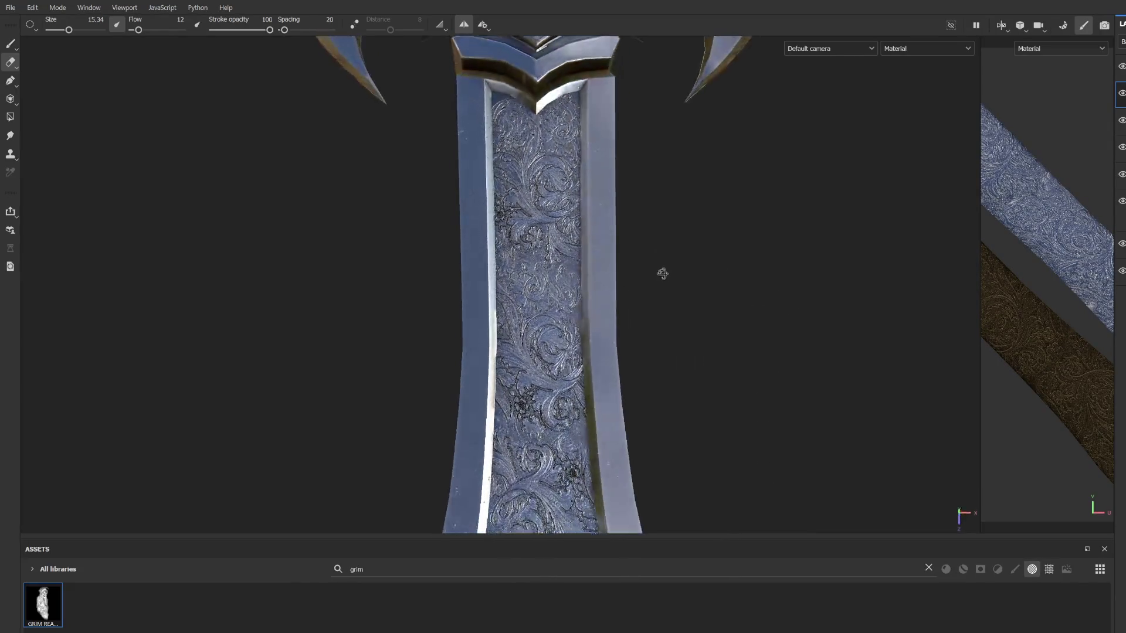
left_click_drag(667, 252, 592, 224, "alt")
mouse_move(592, 224)
middle_mouse_down("alt")
mouse_move(558, 213)
mouse_move(495, 263)
middle_mouse_up("alt")
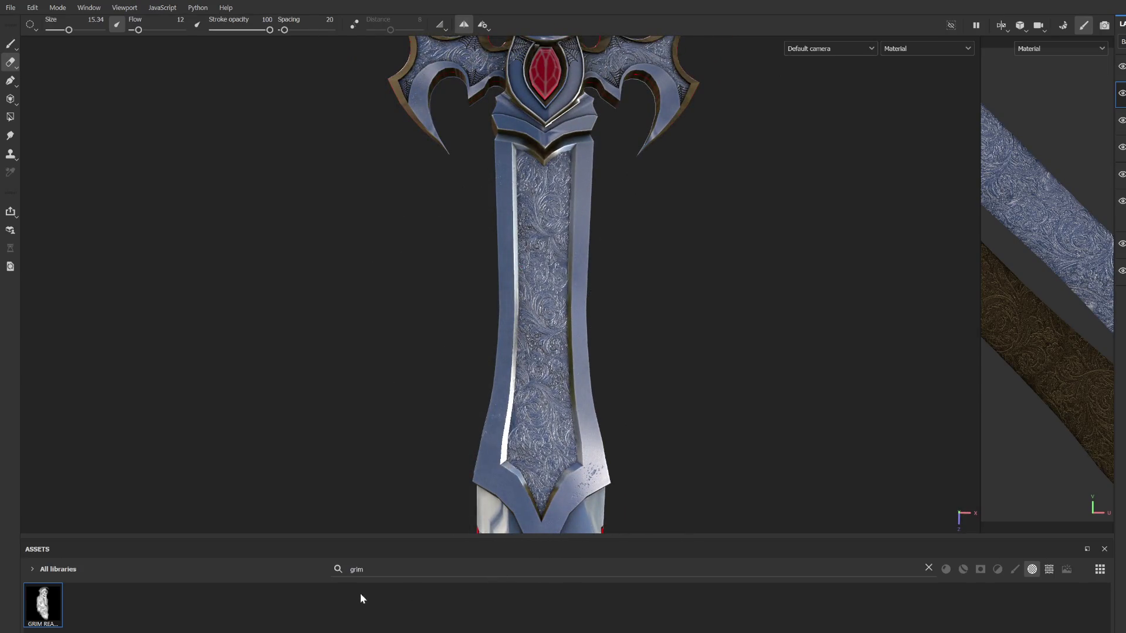
left_click(928, 569)
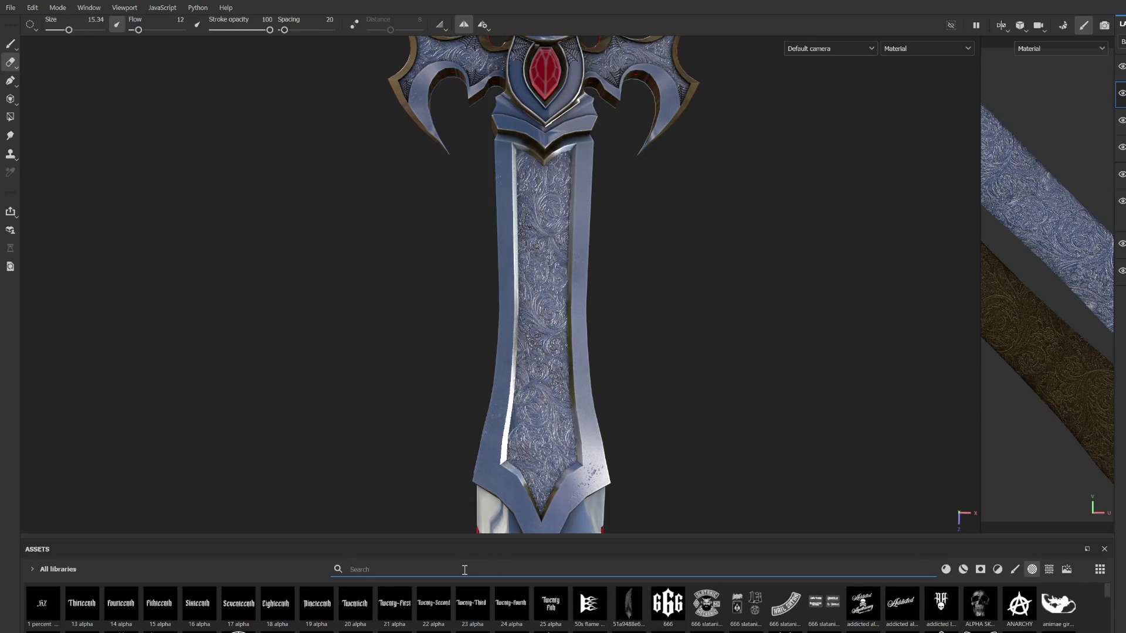
Step: Load the viking tattoo alpha via a 'vik' search, set size 26.18 and flow 96, then clear the search
type("tatt")
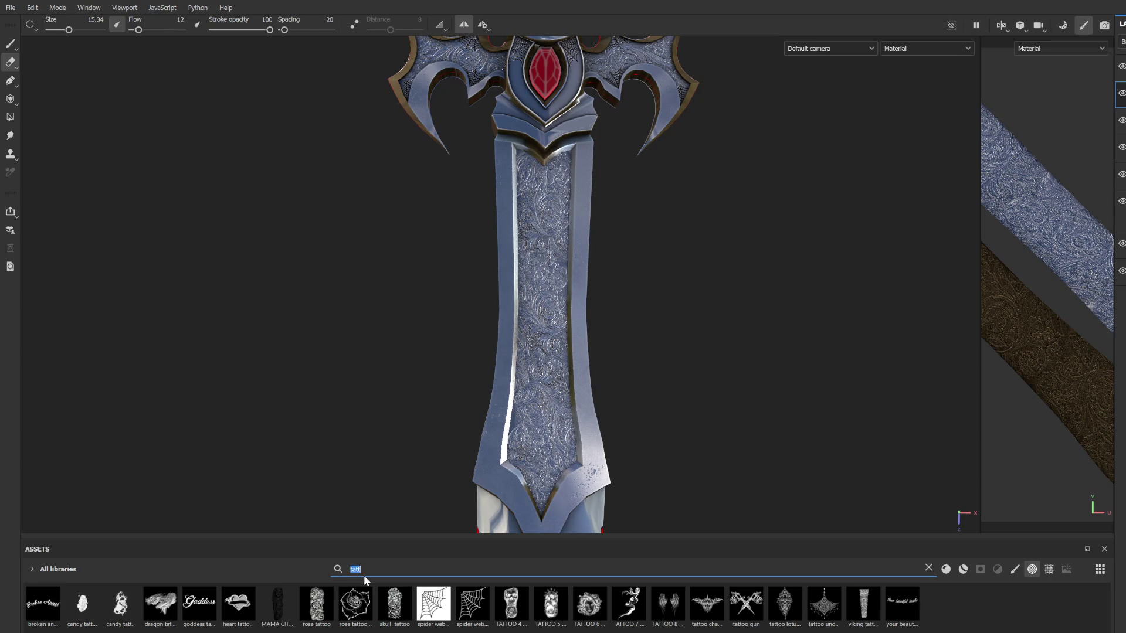
type("vik")
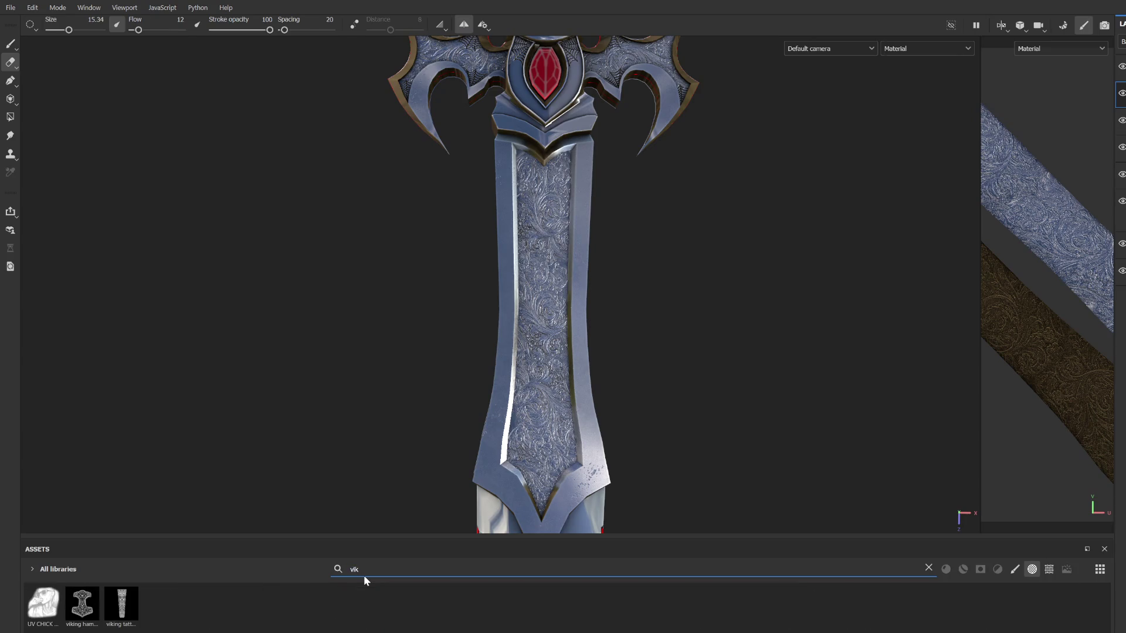
mouse_move(389, 352)
right_mouse_down("alt")
mouse_move(616, 238)
mouse_move(461, 331)
right_mouse_up("alt")
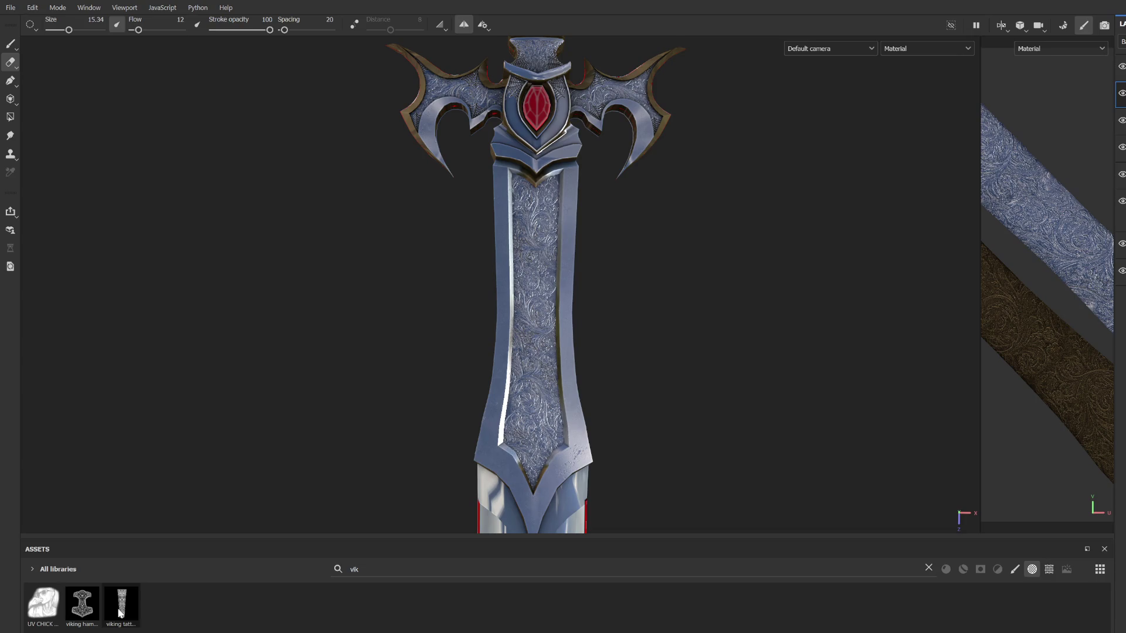
scroll(499, 262, "up", 3)
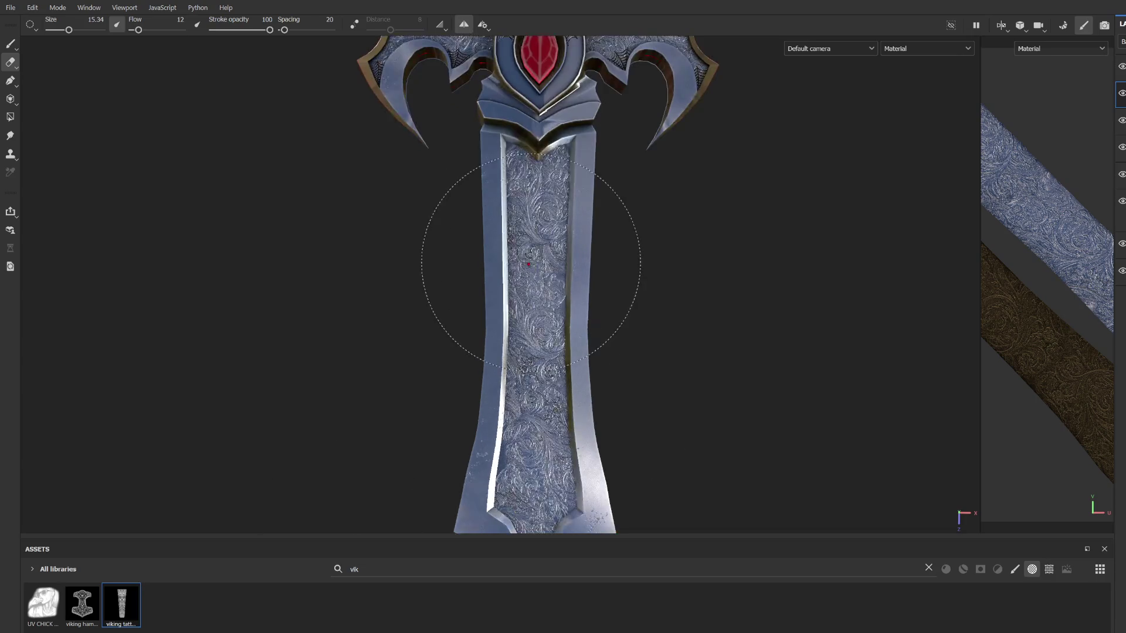
right_click_drag(501, 262, 519, 276, "ctrl")
left_click_drag(519, 276, 510, 303, "ctrl")
scroll(511, 303, "down", 5)
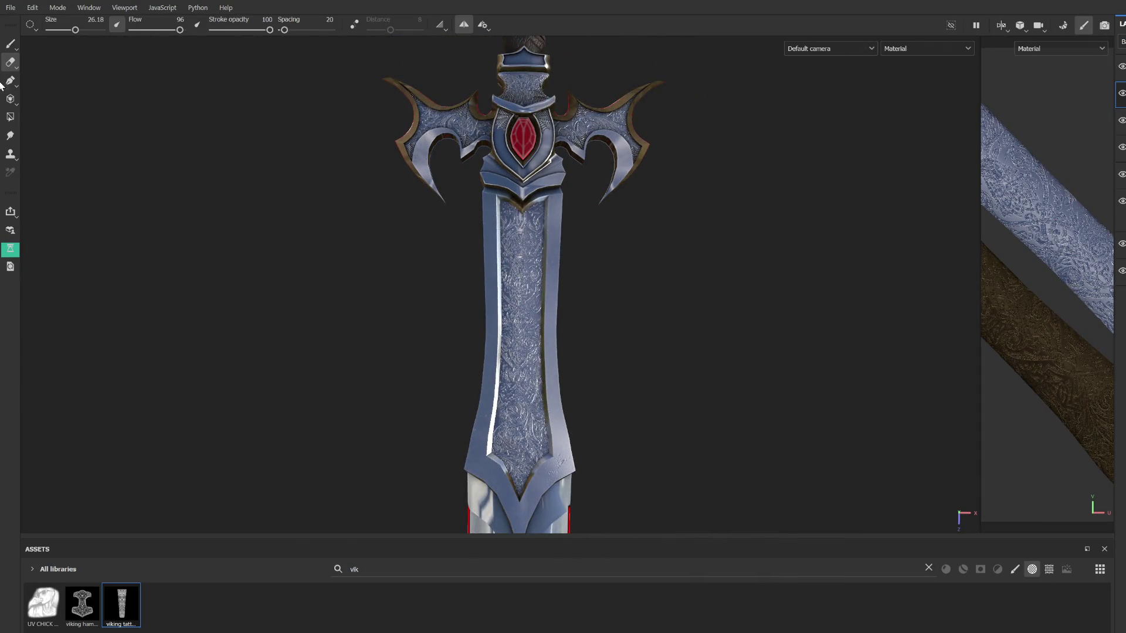
left_click(929, 569)
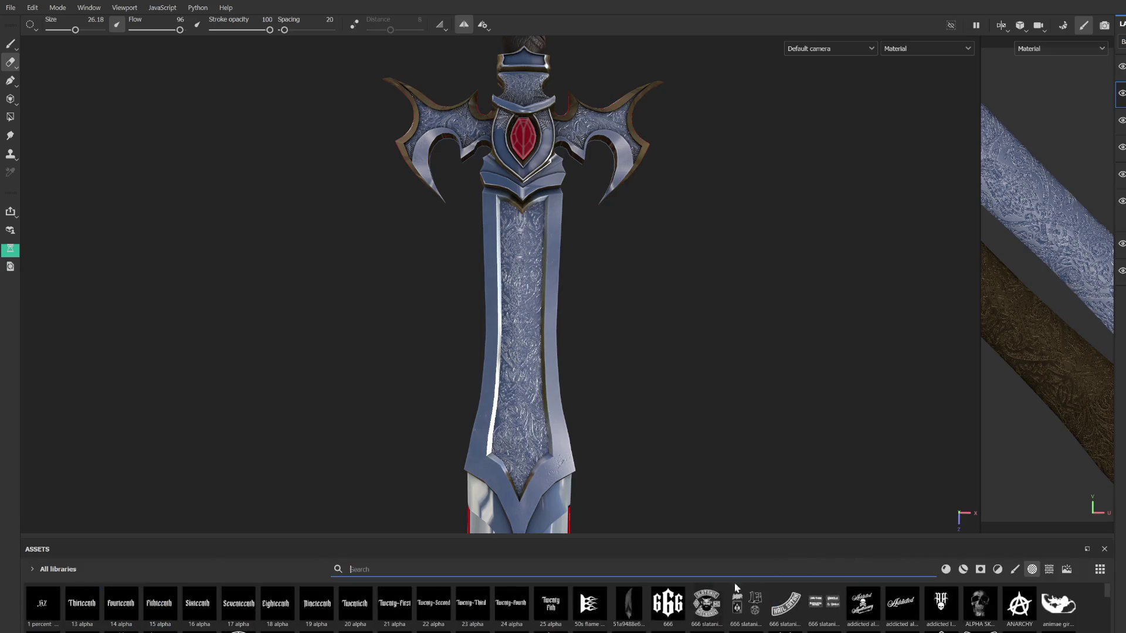
Step: Pick the Basic Hard brush and erase the engraving on the upper blade panel
left_click(1016, 573)
left_click(434, 604)
mouse_move(548, 452)
left_mouse_down("alt")
mouse_move(548, 287)
mouse_move(515, 469)
left_mouse_up("alt")
left_click(531, 244)
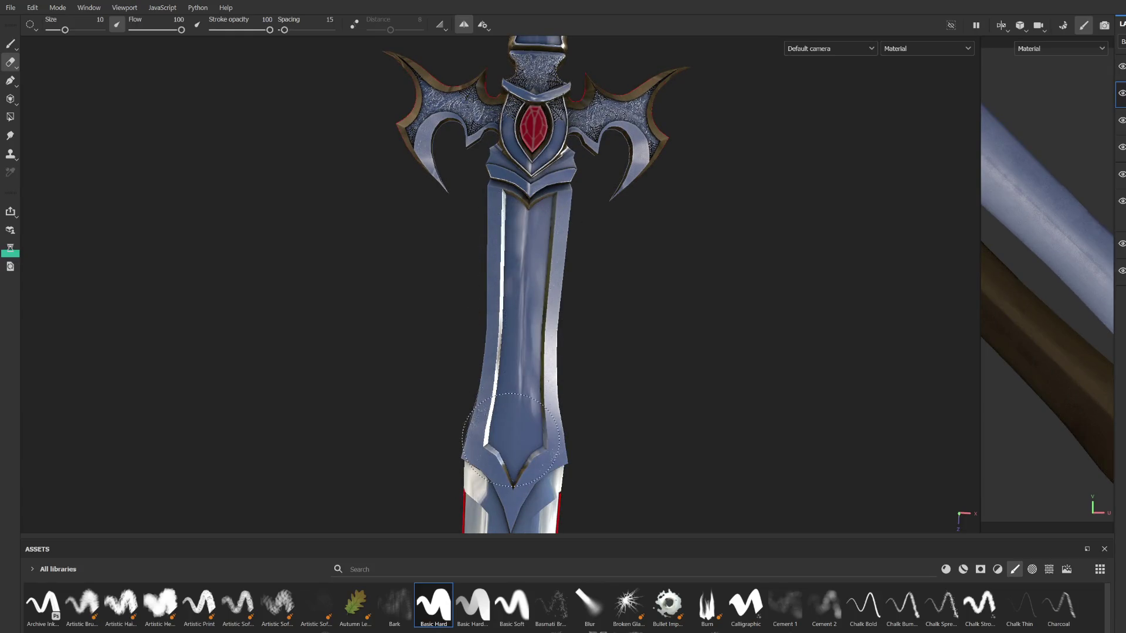
Step: Return to the Paint tool and search the assets for 'vike'
left_click(10, 43)
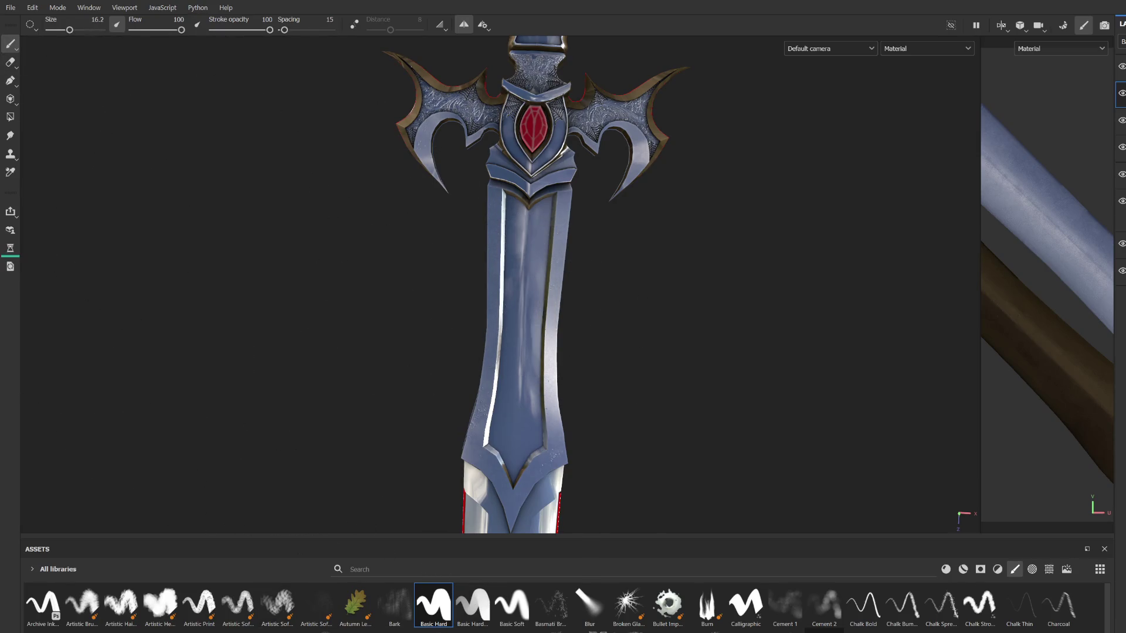
left_click(459, 570)
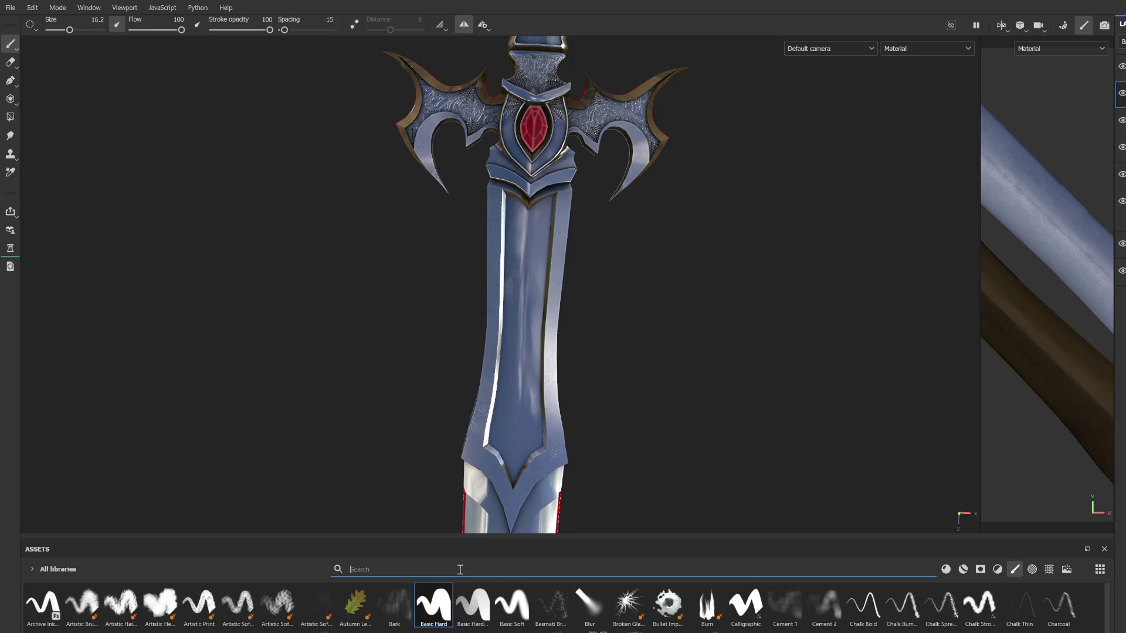
left_click(423, 577)
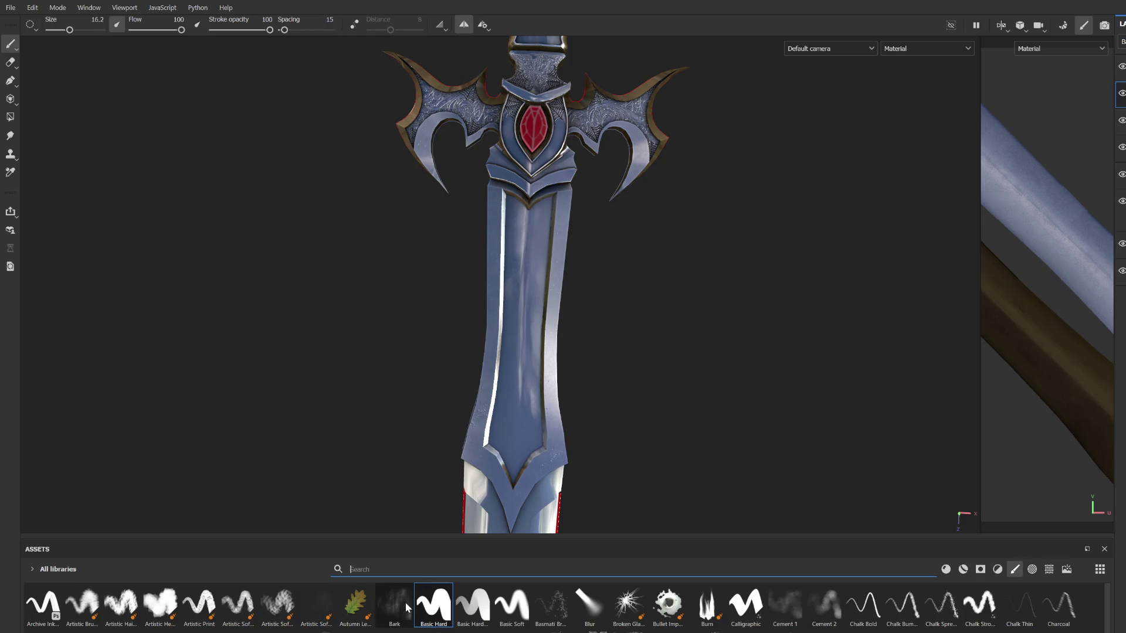
type("vike")
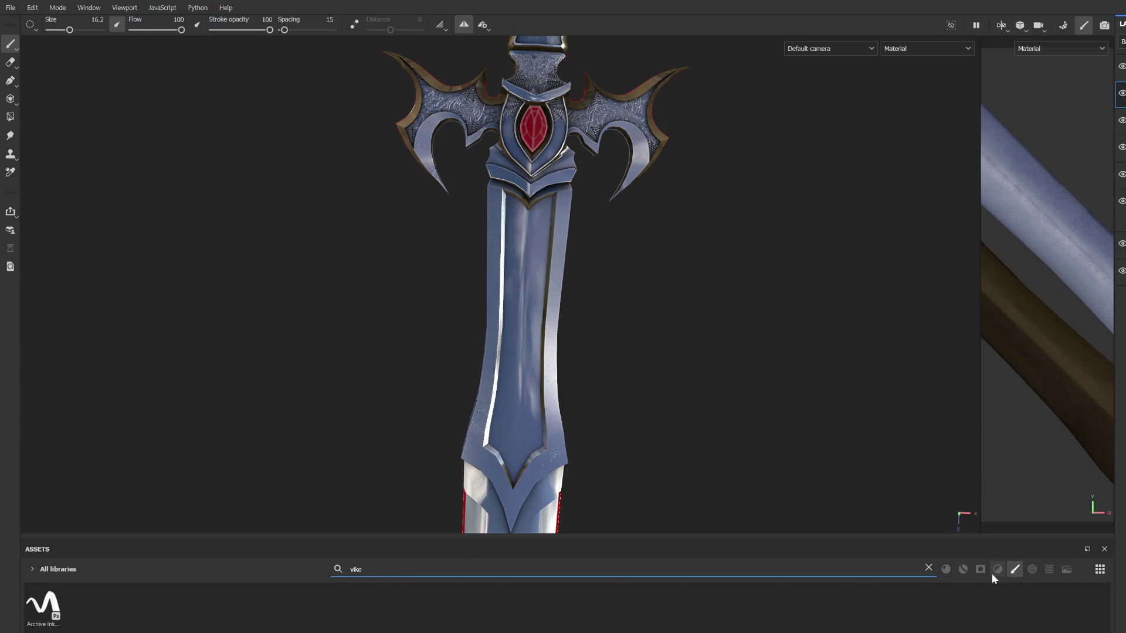
Step: Apply the viking tattoo alpha from a 'vik' search as a stencil and enlarge it over the blade
left_click(1029, 574)
left_click(381, 568)
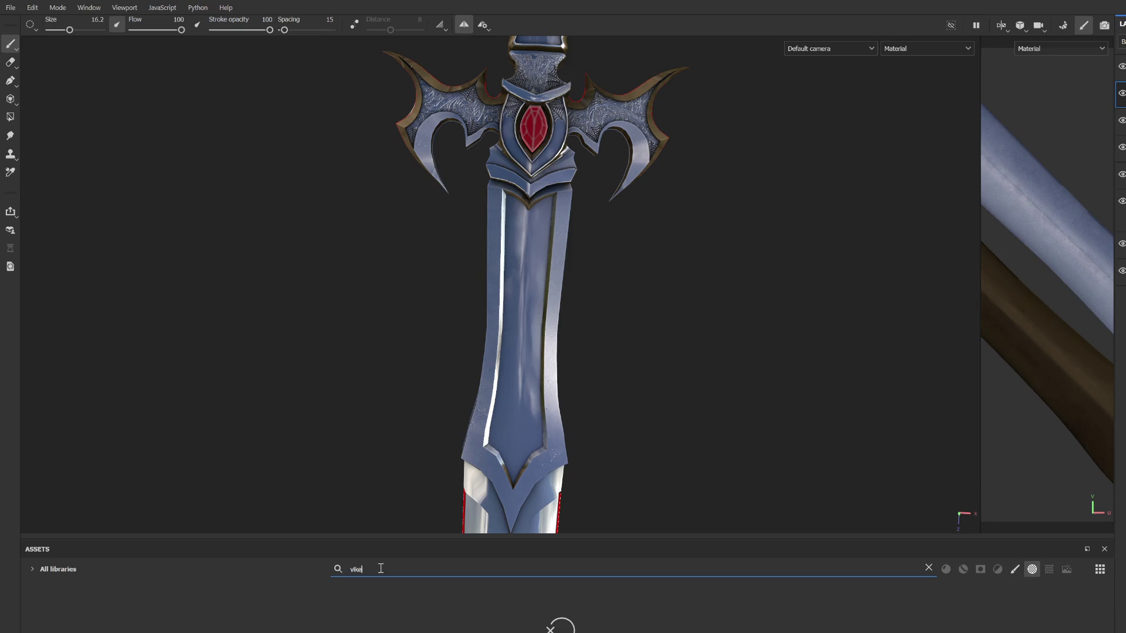
type("vik")
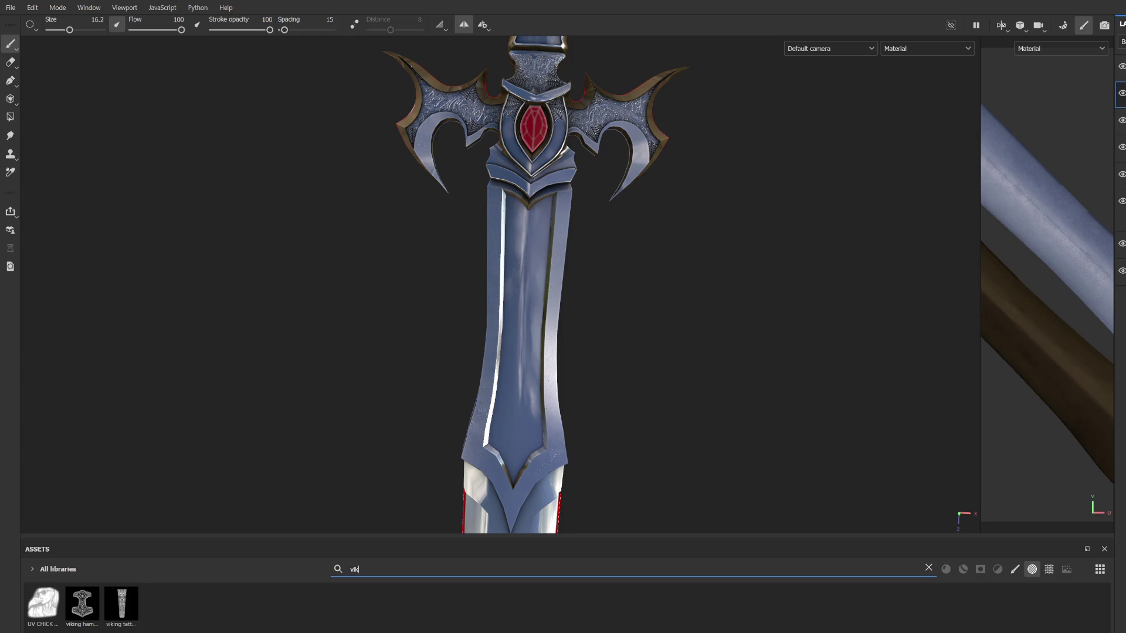
mouse_move(121, 610)
left_mouse_down()
mouse_move(584, 240)
mouse_move(505, 294)
left_mouse_up()
mouse_move(505, 295)
right_mouse_down("ctrl")
mouse_move(518, 326)
mouse_move(477, 352)
mouse_move(519, 329)
right_mouse_up("ctrl")
scroll(543, 327, "up", 5)
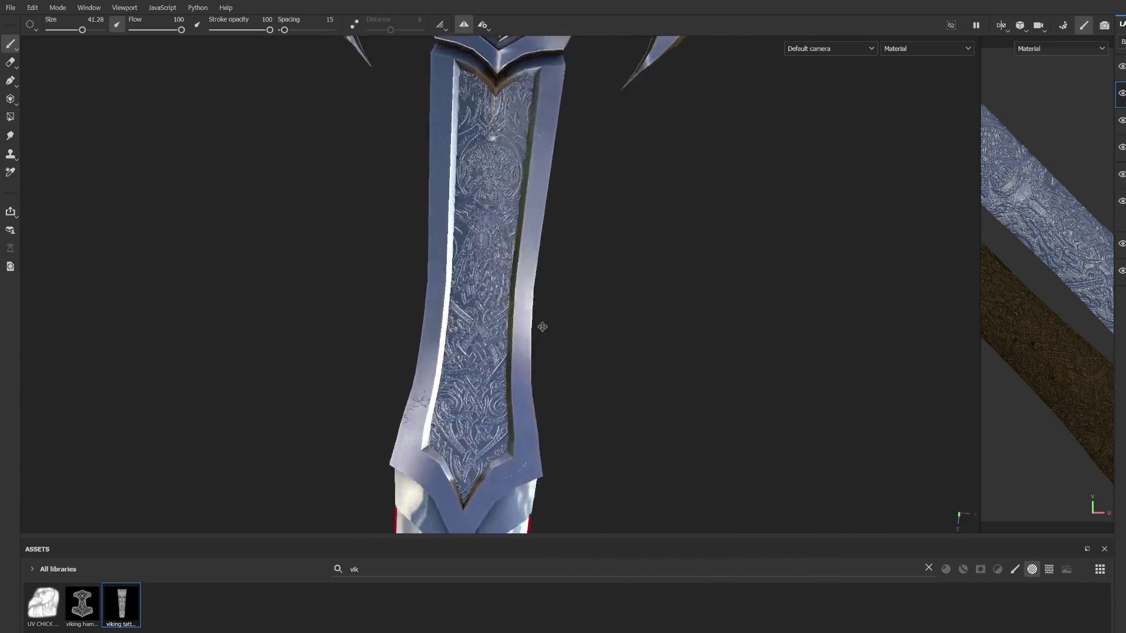
scroll(543, 327, "down", 5)
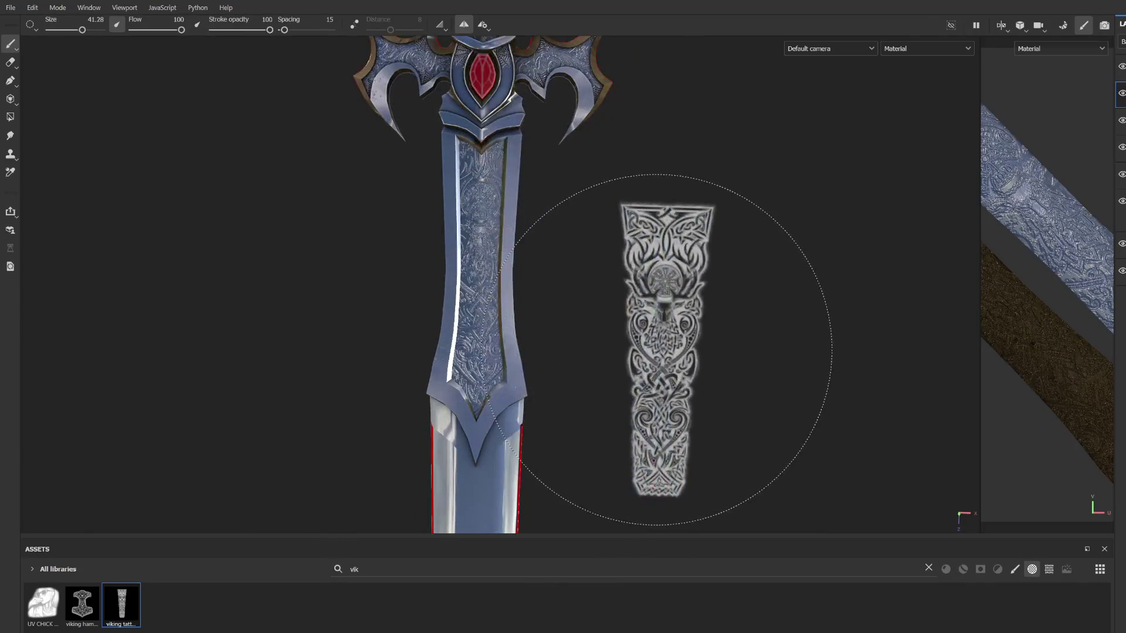
scroll(440, 328, "up", 5)
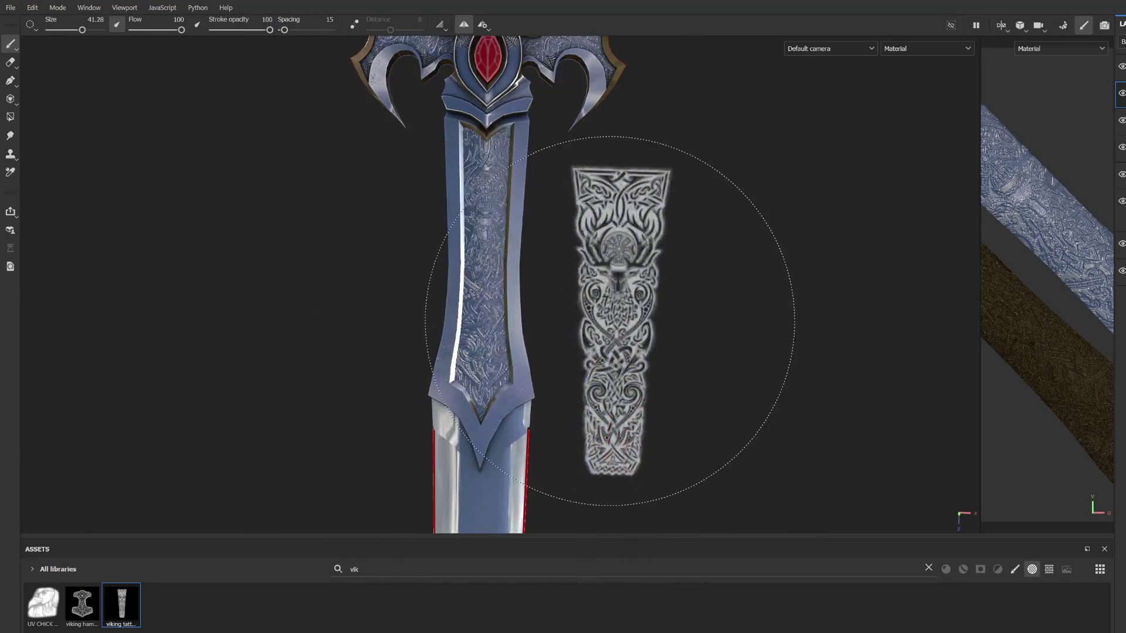
right_click_drag(485, 292, 480, 290, "ctrl")
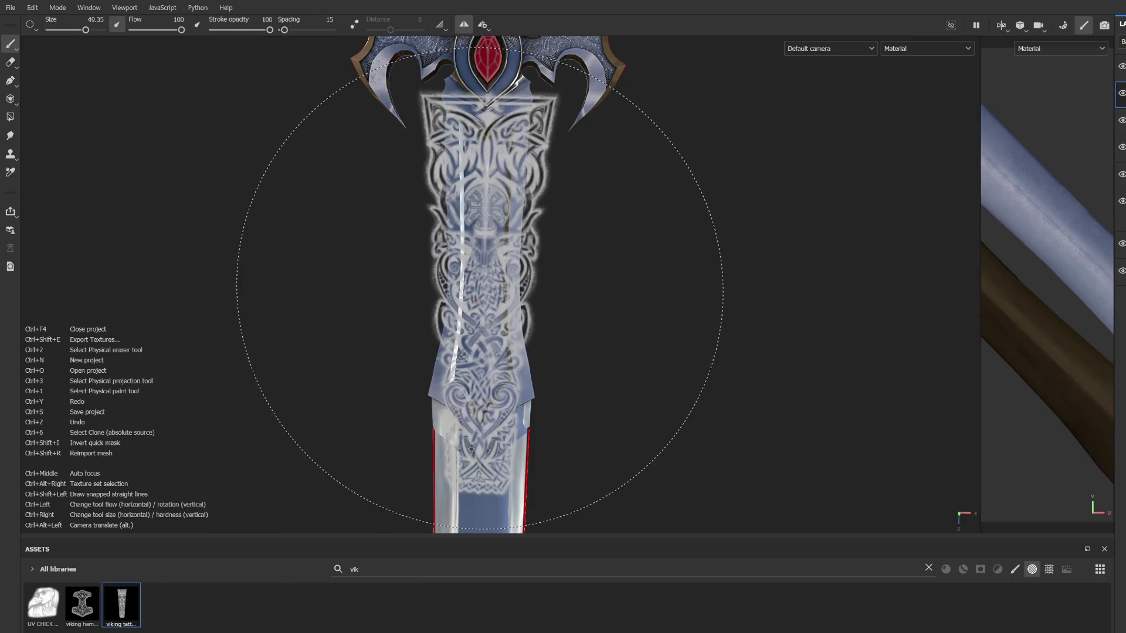
Step: Stamp the Viking pattern on the blade fuller after undoing tries and enlarging the stencil to 40.35
left_click(480, 289)
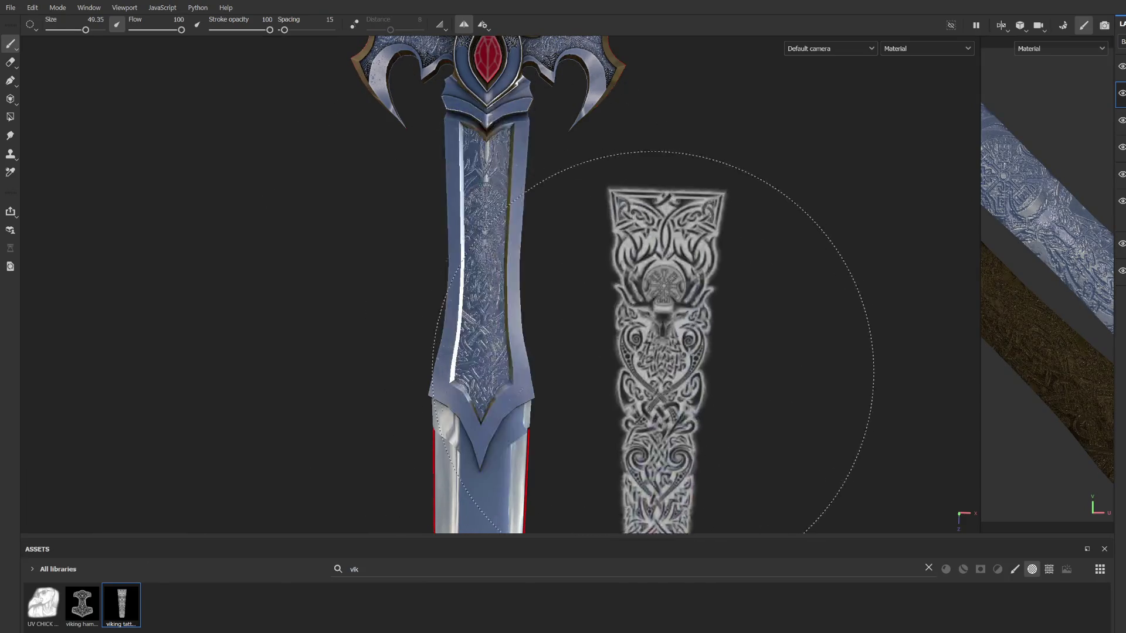
scroll(630, 343, "up", 3)
key("ctrl+z")
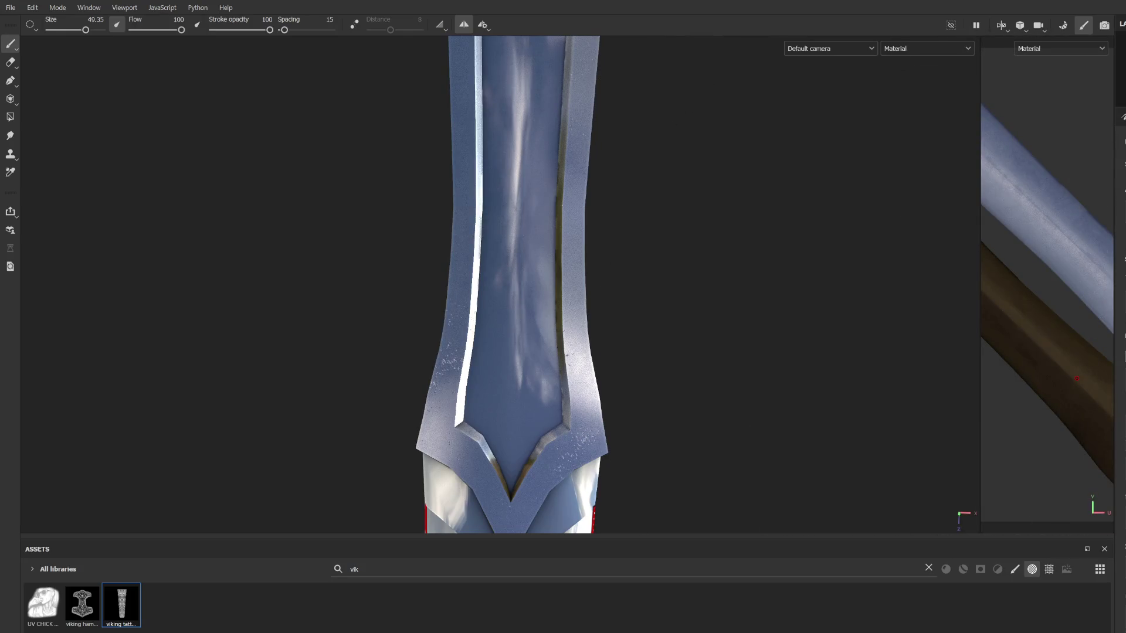
scroll(633, 326, "down", 5)
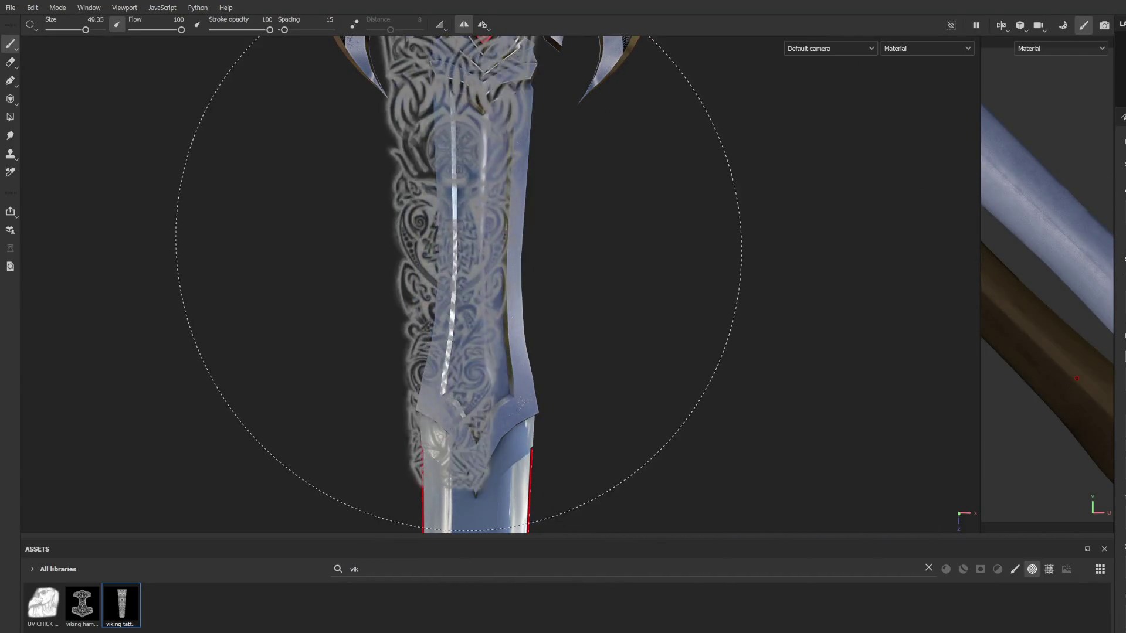
left_click(476, 284)
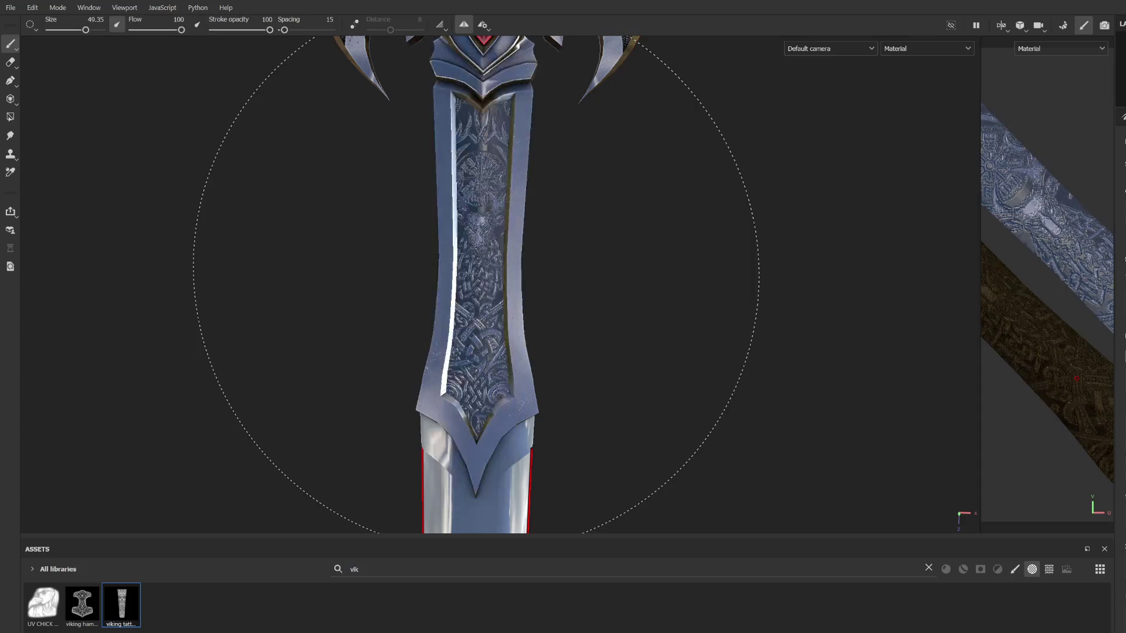
key("ctrl+z")
mouse_move(477, 281)
left_mouse_down()
mouse_move(470, 261)
mouse_move(470, 321)
mouse_move(600, 299)
mouse_move(593, 288)
left_mouse_up()
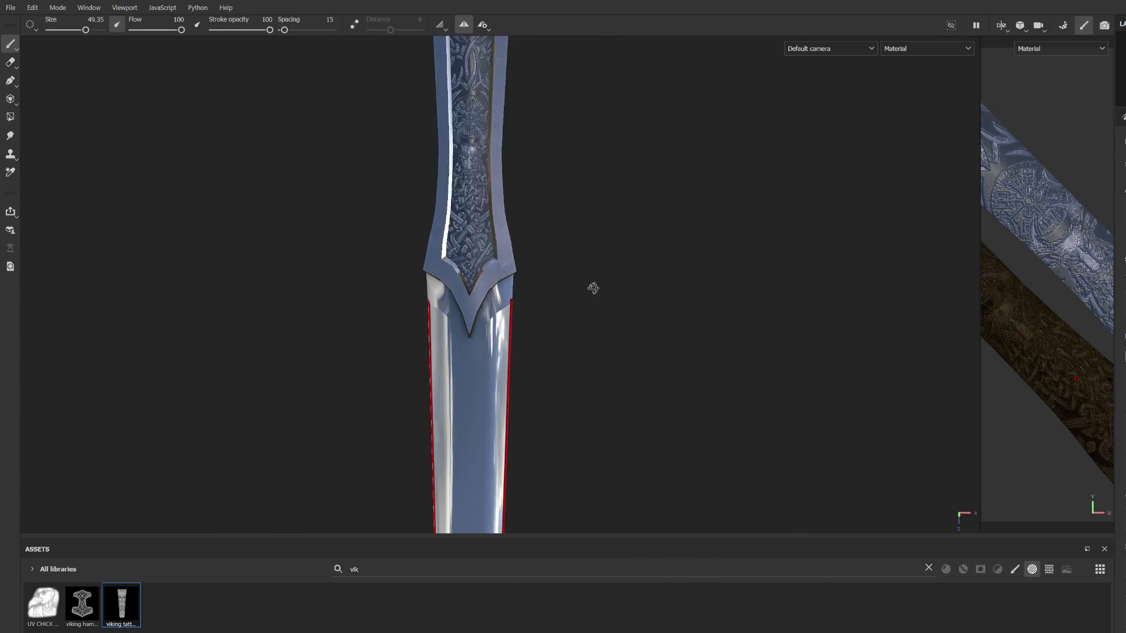
left_click_drag(491, 382, 473, 307)
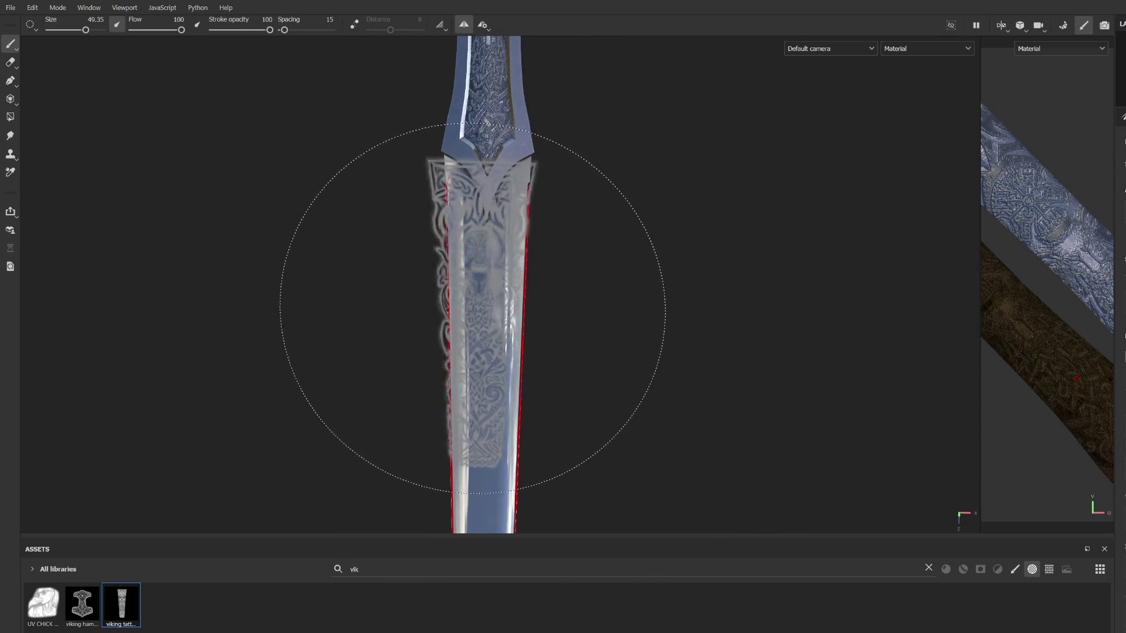
key("ctrl+shift+u")
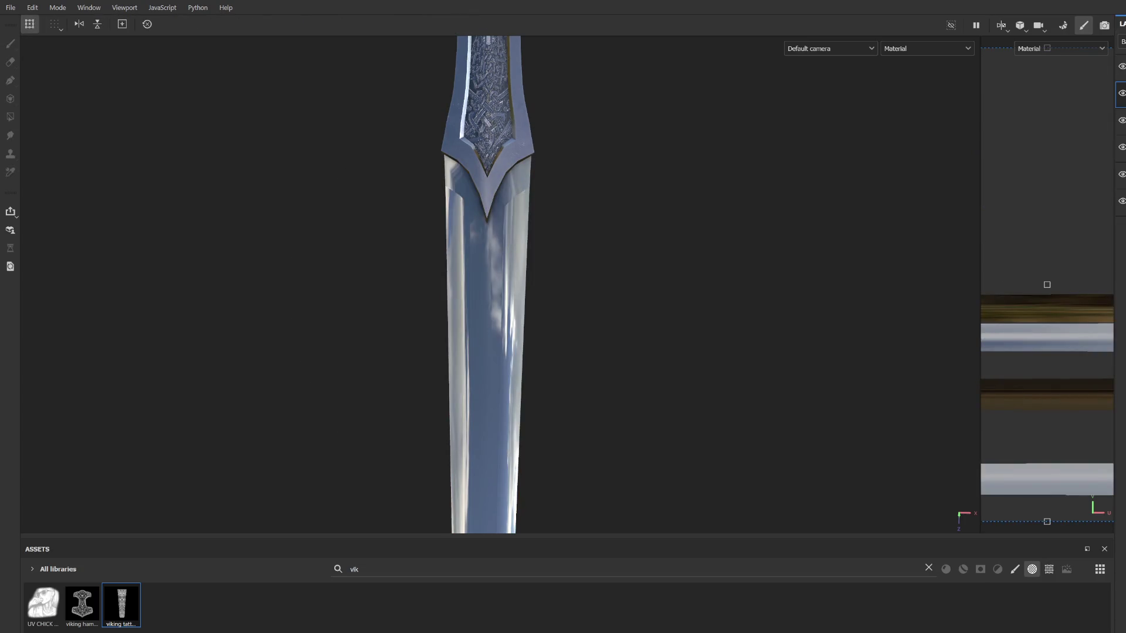
Step: Move the stencil beside the blade and stamp the knotwork below the collar
key("1")
mouse_move(544, 324)
left_mouse_down()
mouse_move(490, 380)
mouse_move(506, 390)
mouse_move(477, 322)
left_mouse_up()
mouse_move(470, 293)
middle_mouse_down()
mouse_move(649, 291)
mouse_move(563, 249)
mouse_move(582, 302)
mouse_move(528, 282)
mouse_move(484, 173)
mouse_move(484, 193)
mouse_move(475, 191)
middle_mouse_up()
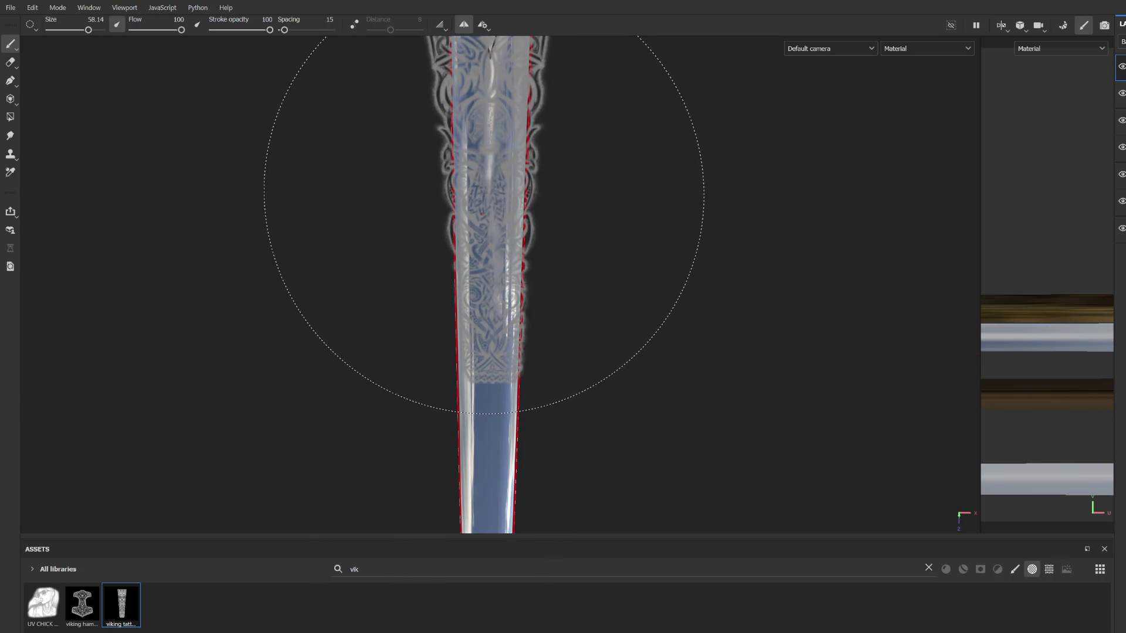
left_click(480, 195)
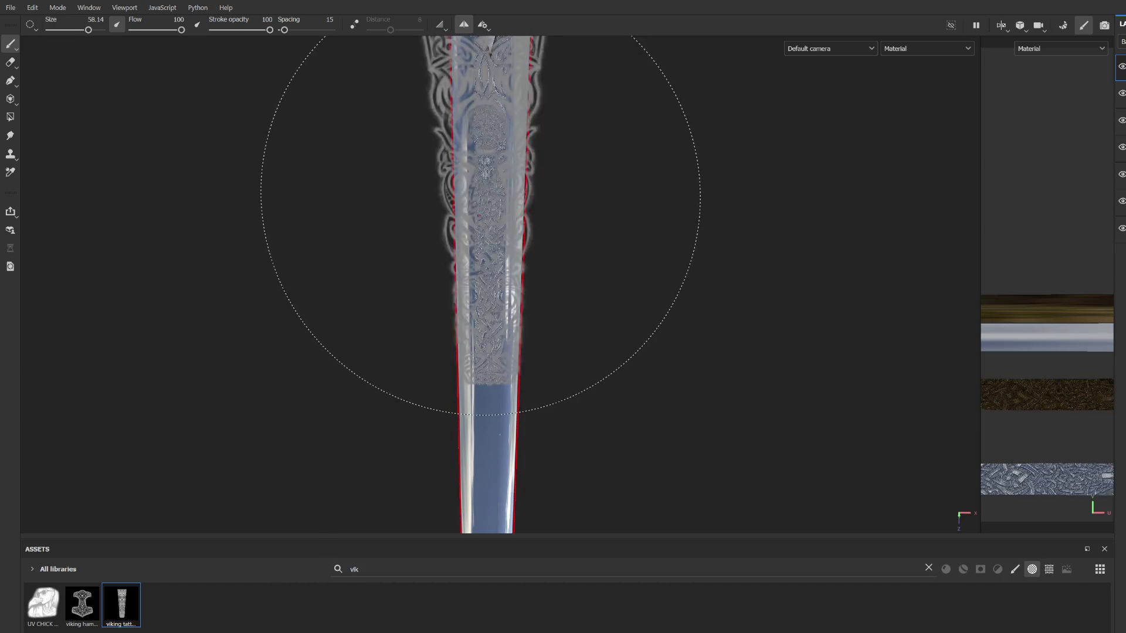
scroll(551, 312, "down", 3)
middle_click_drag(552, 312, 566, 349, "alt")
mouse_move(566, 349)
right_mouse_down("alt")
mouse_move(528, 342)
mouse_move(488, 260)
right_mouse_up("alt")
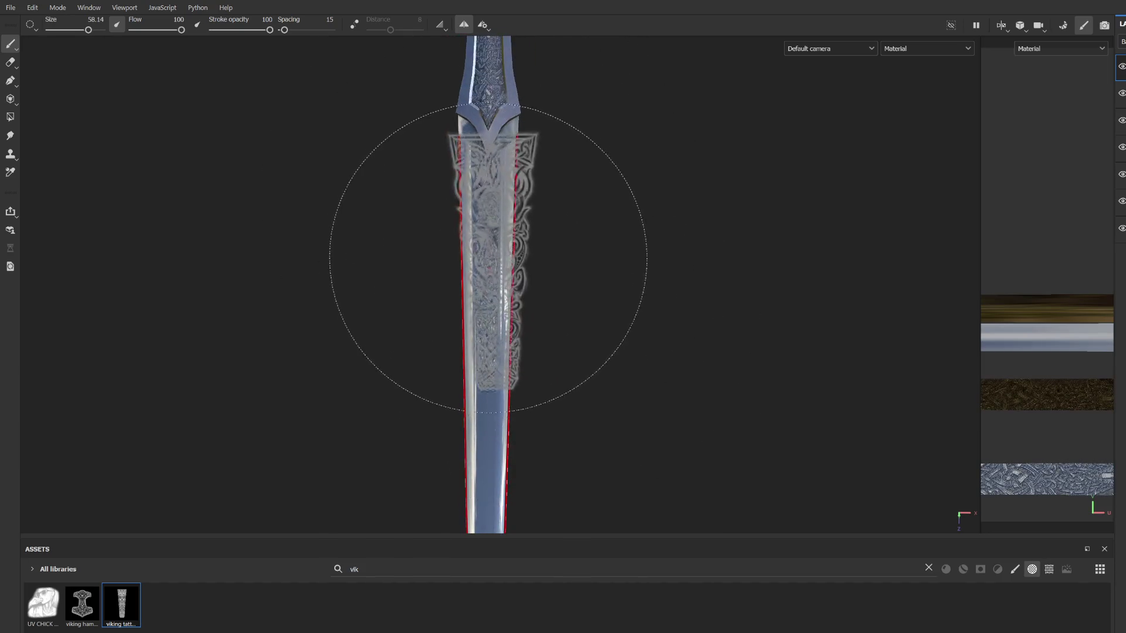
left_click(485, 239)
Step: Straighten and centre the stencil over the lower blade and paint the knotwork there
mouse_move(485, 240)
middle_mouse_down()
mouse_move(528, 314)
mouse_move(601, 314)
mouse_move(520, 314)
mouse_move(499, 251)
mouse_move(710, 276)
middle_mouse_up()
scroll(601, 315, "up", 2)
scroll(745, 346, "up", 2)
scroll(684, 352, "down", 2)
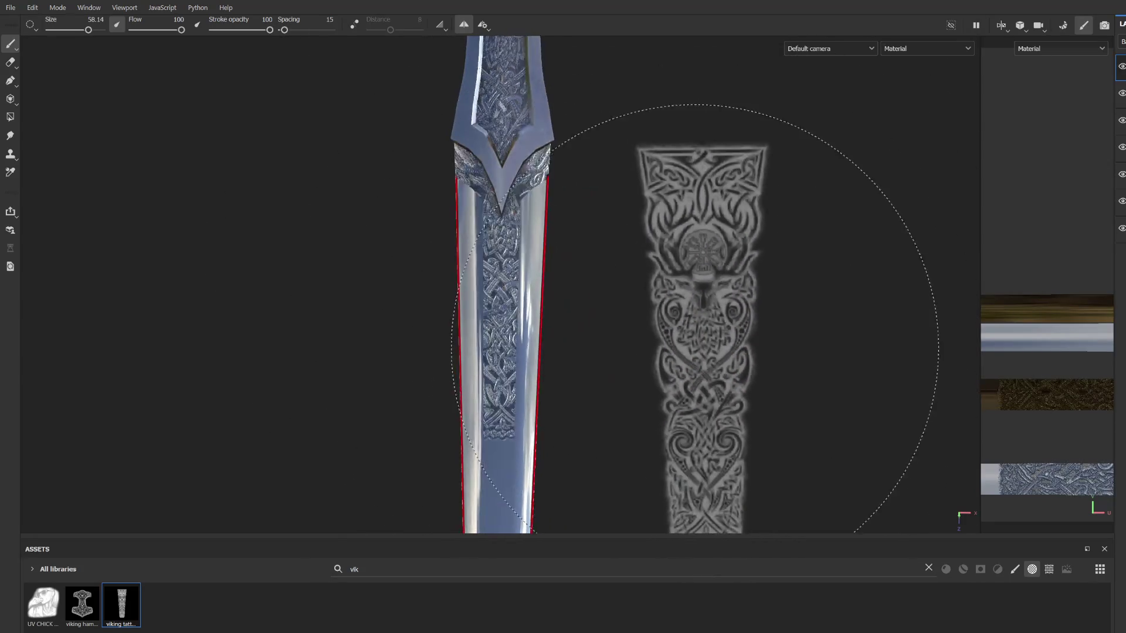
middle_click_drag(684, 352, 668, 209)
left_click_drag(668, 209, 528, 165)
mouse_move(528, 166)
middle_mouse_down()
mouse_move(530, 352)
mouse_move(532, 300)
middle_mouse_up()
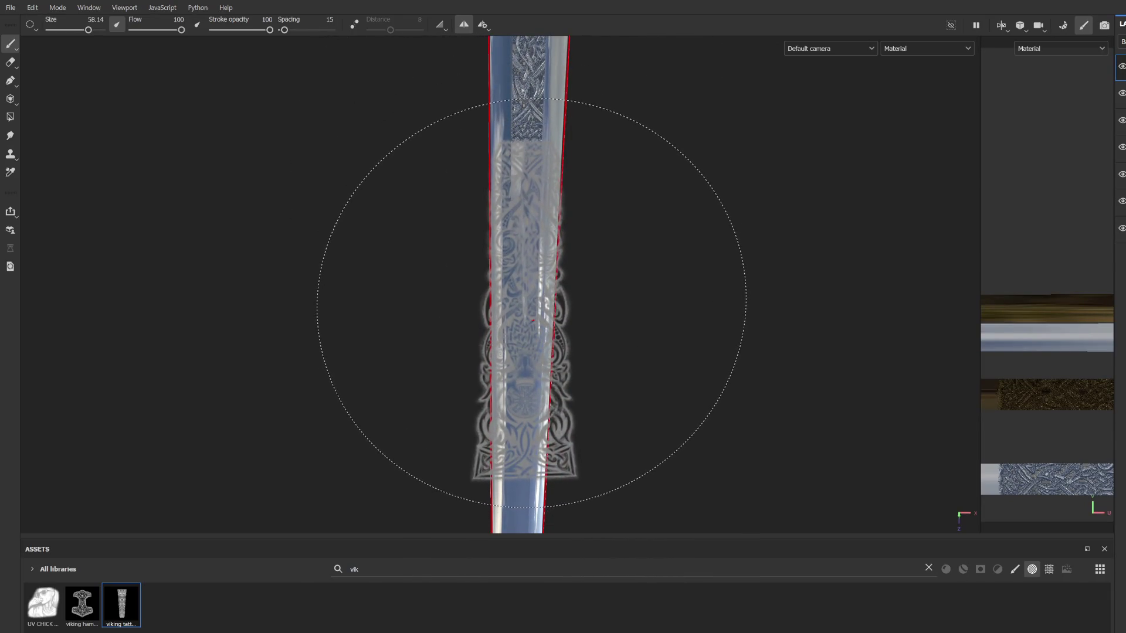
left_click_drag(530, 317, 531, 304)
mouse_move(531, 305)
middle_mouse_down()
mouse_move(631, 358)
mouse_move(626, 350)
mouse_move(617, 377)
mouse_move(618, 256)
mouse_move(510, 446)
mouse_move(510, 428)
mouse_move(576, 433)
mouse_move(43, 226)
middle_mouse_up()
Step: Erase a band of the lower engraving, then return to painting and move the stencil aside
left_click(10, 62)
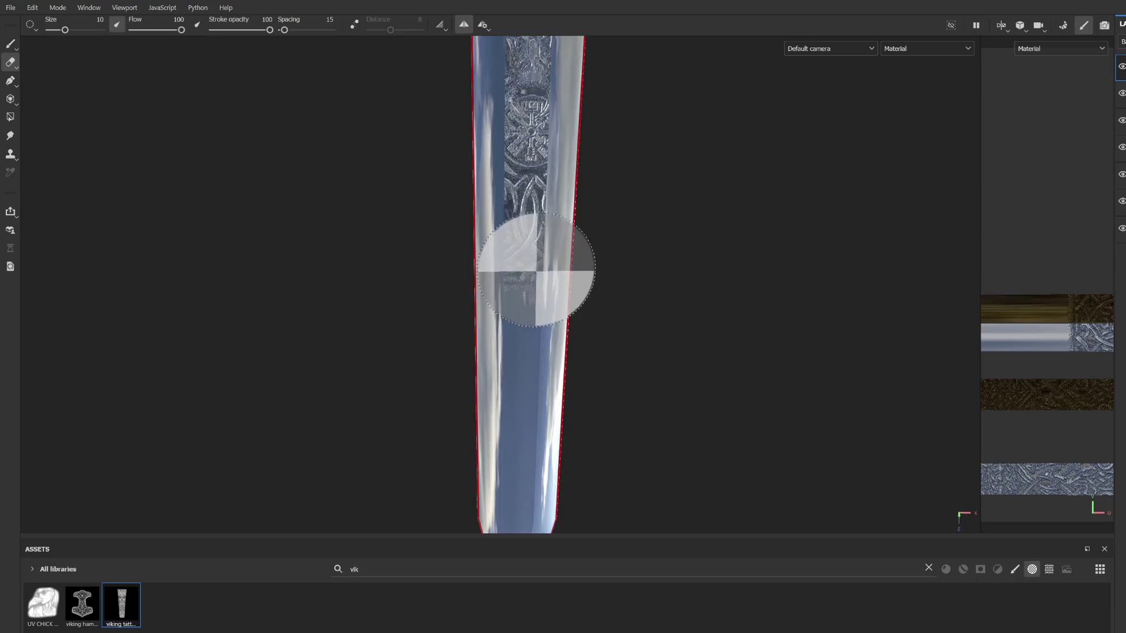
middle_click_drag(535, 274, 499, 328)
left_click_drag(485, 271, 565, 251)
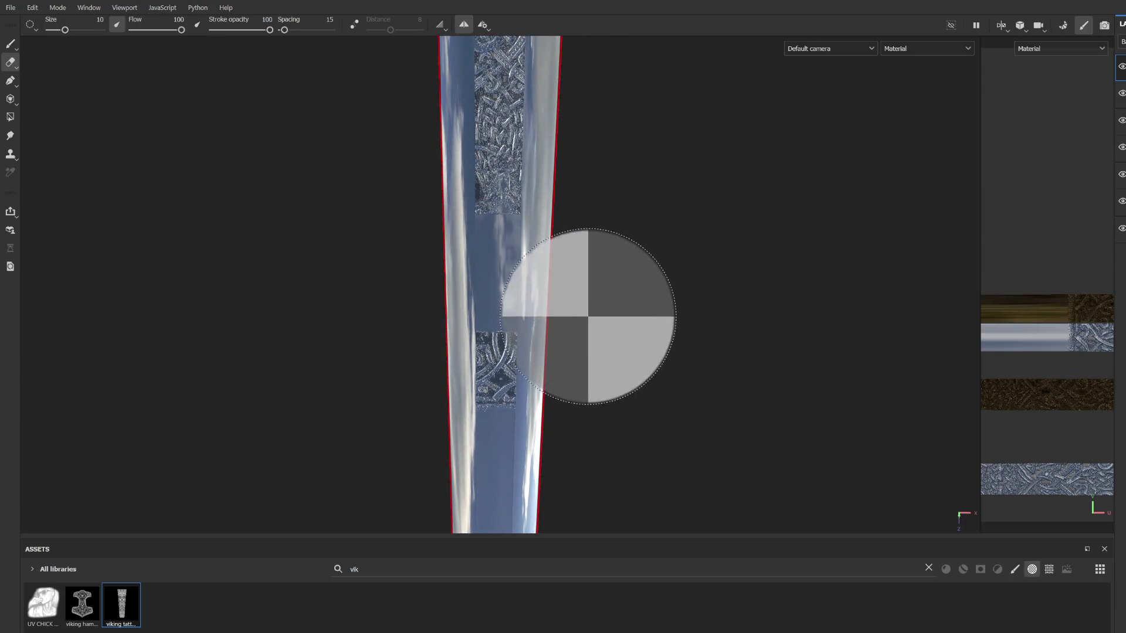
left_click_drag(585, 314, 585, 375)
left_click(10, 43)
scroll(497, 297, "down", 3)
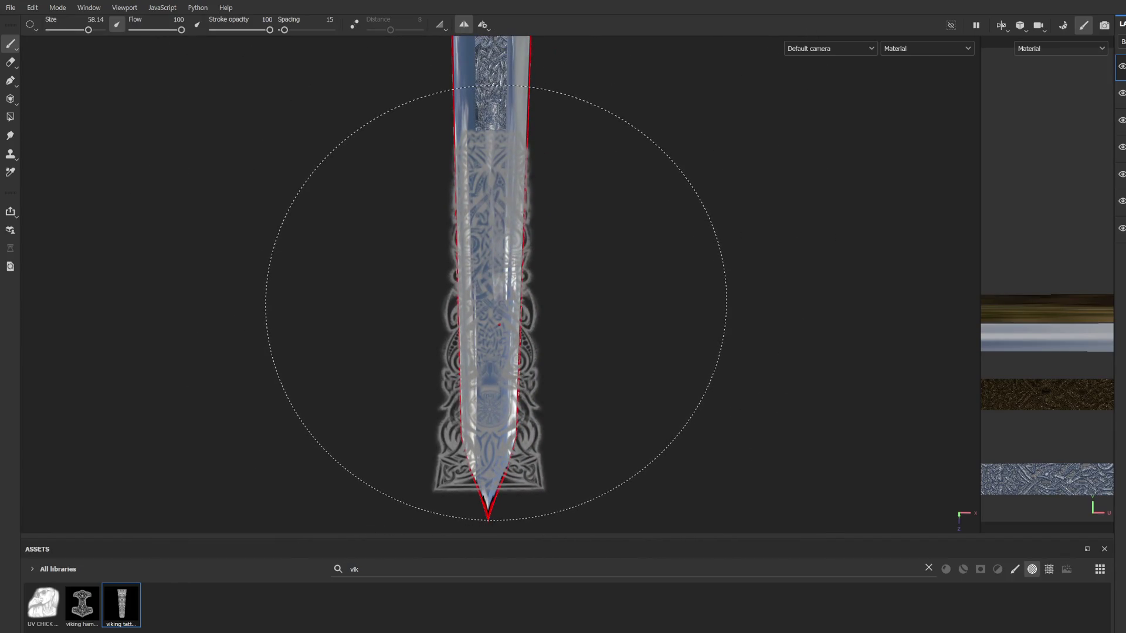
mouse_move(498, 302)
middle_mouse_down()
mouse_move(540, 378)
mouse_move(678, 427)
mouse_move(684, 360)
mouse_move(603, 344)
mouse_move(571, 414)
mouse_move(573, 465)
mouse_move(583, 280)
mouse_move(631, 281)
mouse_move(632, 403)
mouse_move(649, 393)
mouse_move(649, 223)
middle_mouse_up()
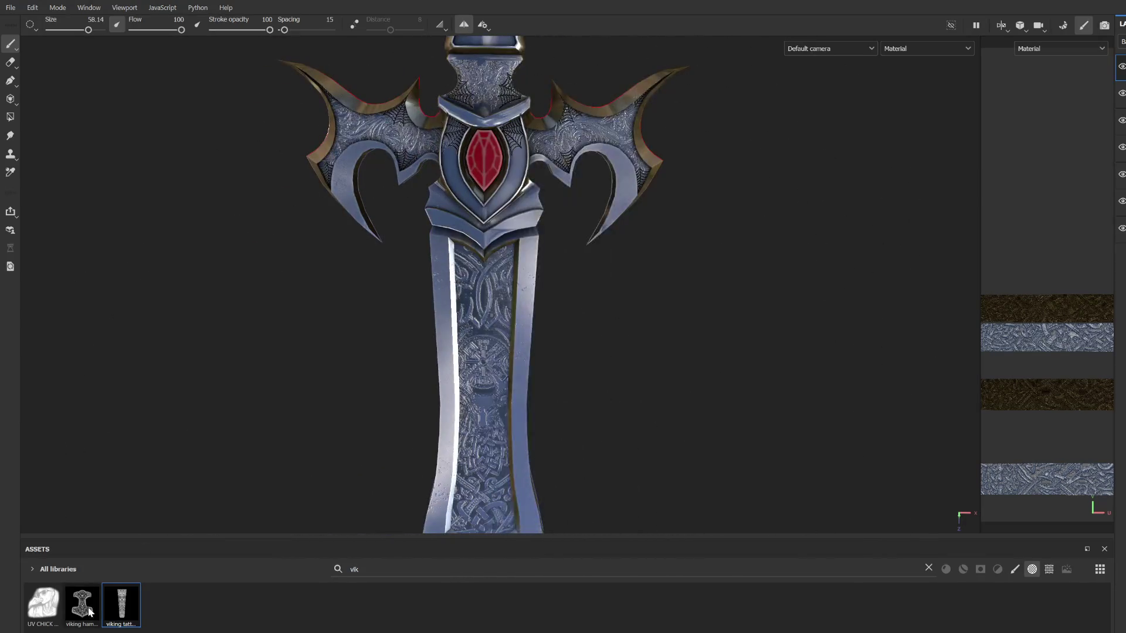
Step: Pick the viking hammer stencil and shrink the brush from 11.73 to 7.98
left_click(82, 605)
right_click_drag(487, 317, 434, 319, "ctrl")
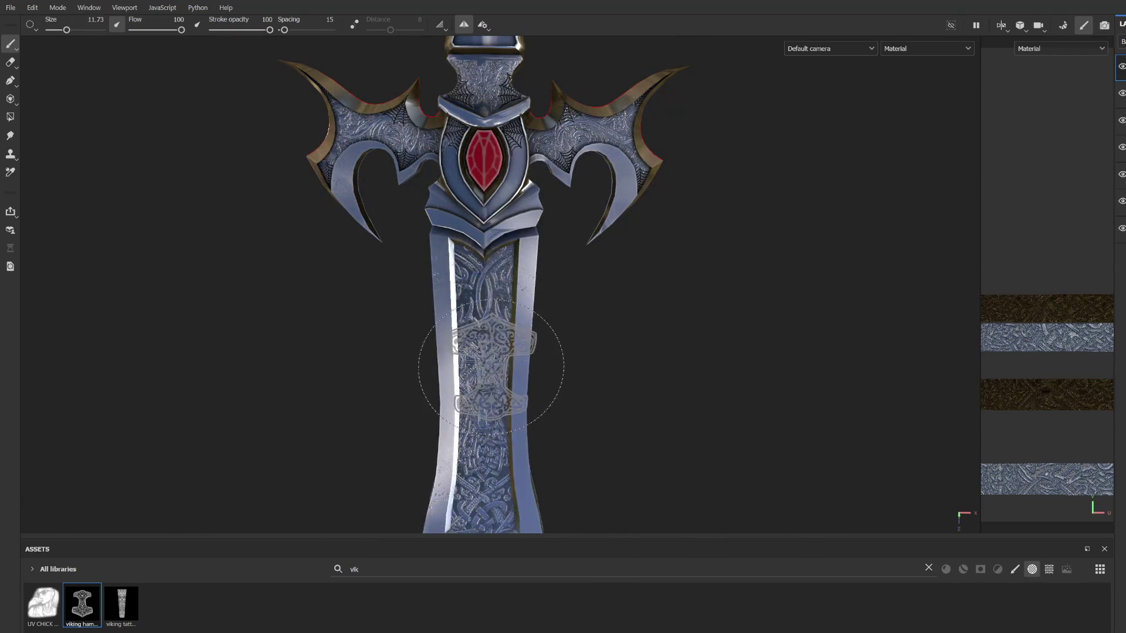
scroll(488, 322, "up", 5)
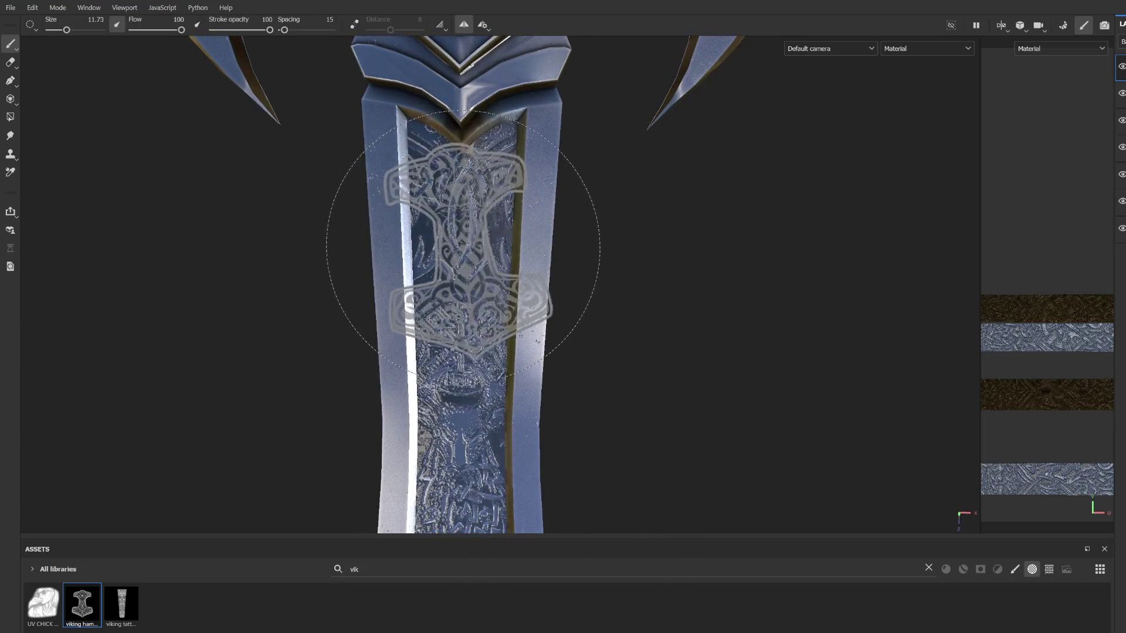
right_click_drag(463, 225, 434, 227, "ctrl")
scroll(463, 226, "down", 5)
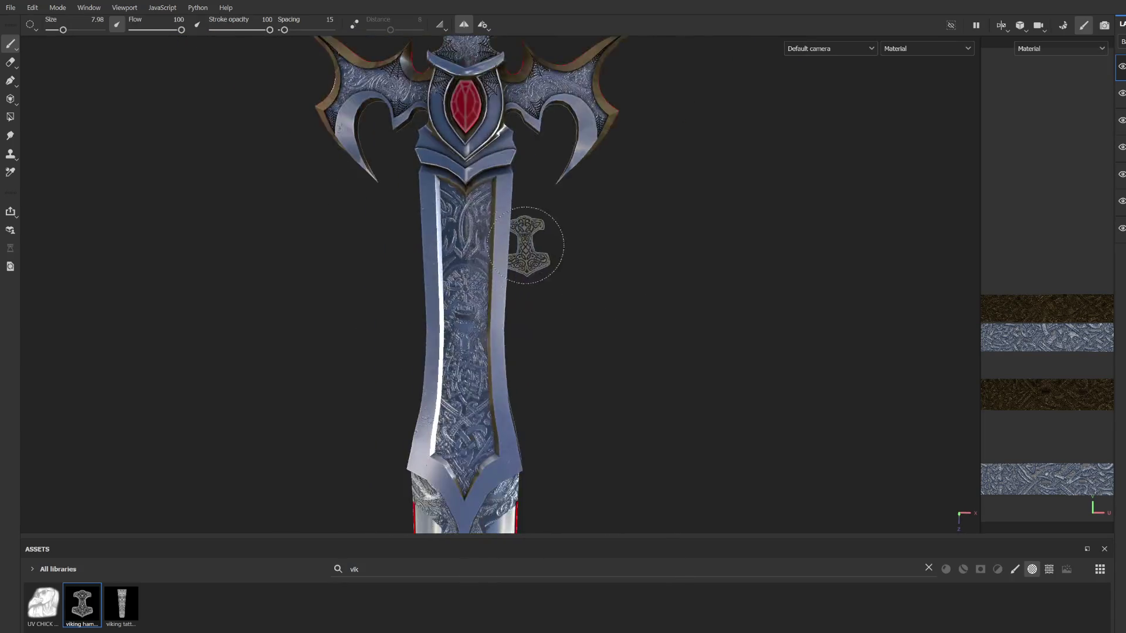
left_click_drag(573, 289, 526, 267, "alt")
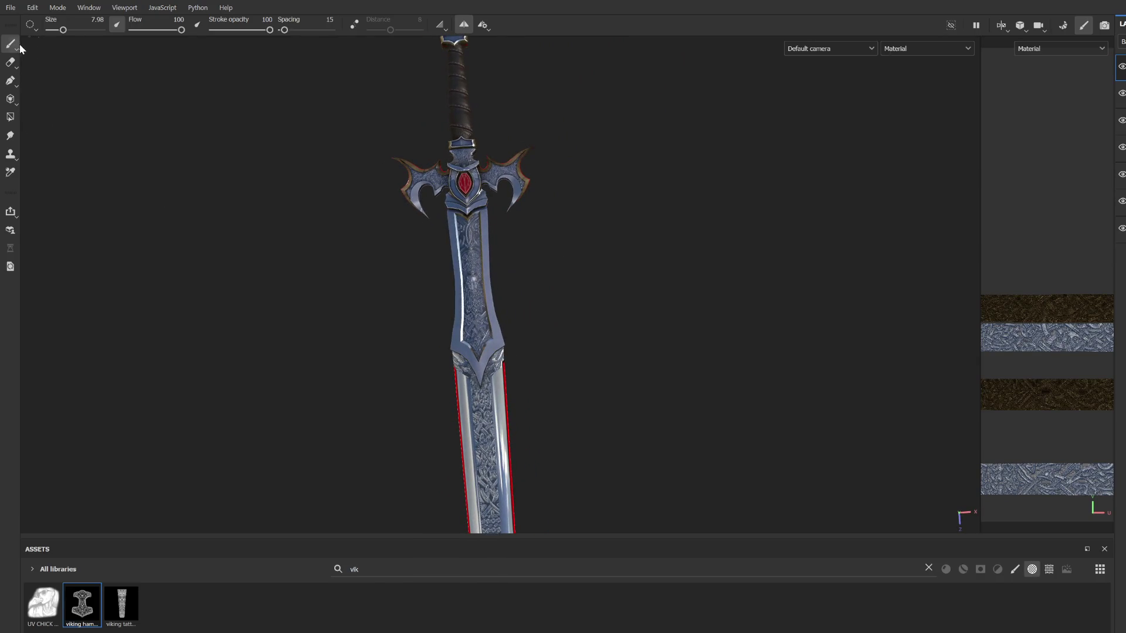
Step: Clear the 'vik' search, filter the assets to brushes, and choose Basic Hard
left_click(1016, 571)
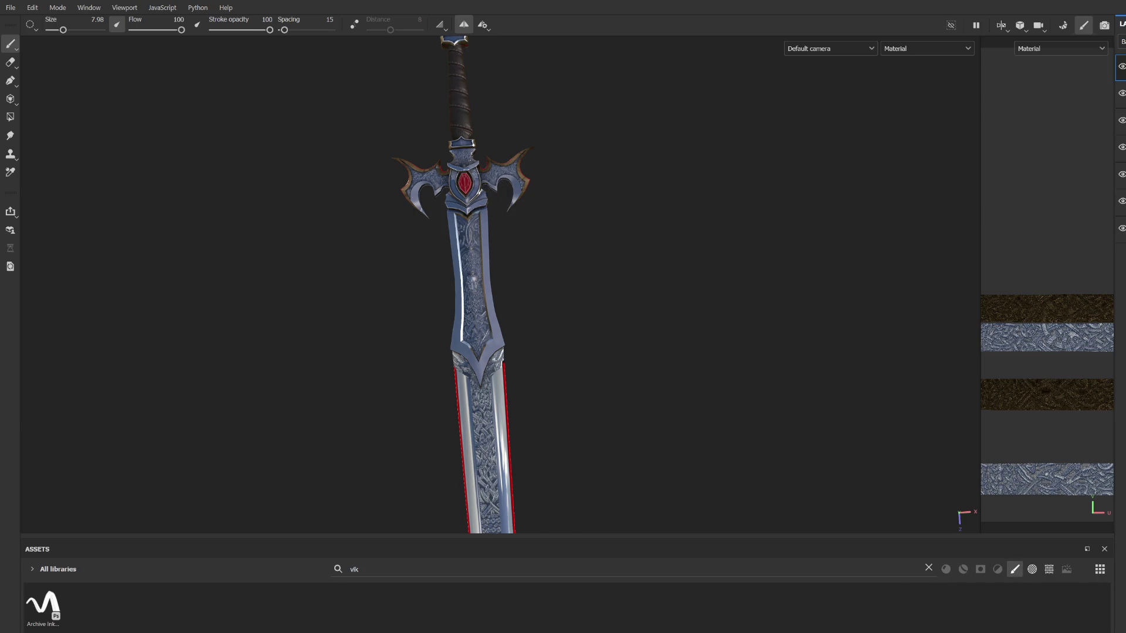
left_click(1015, 570)
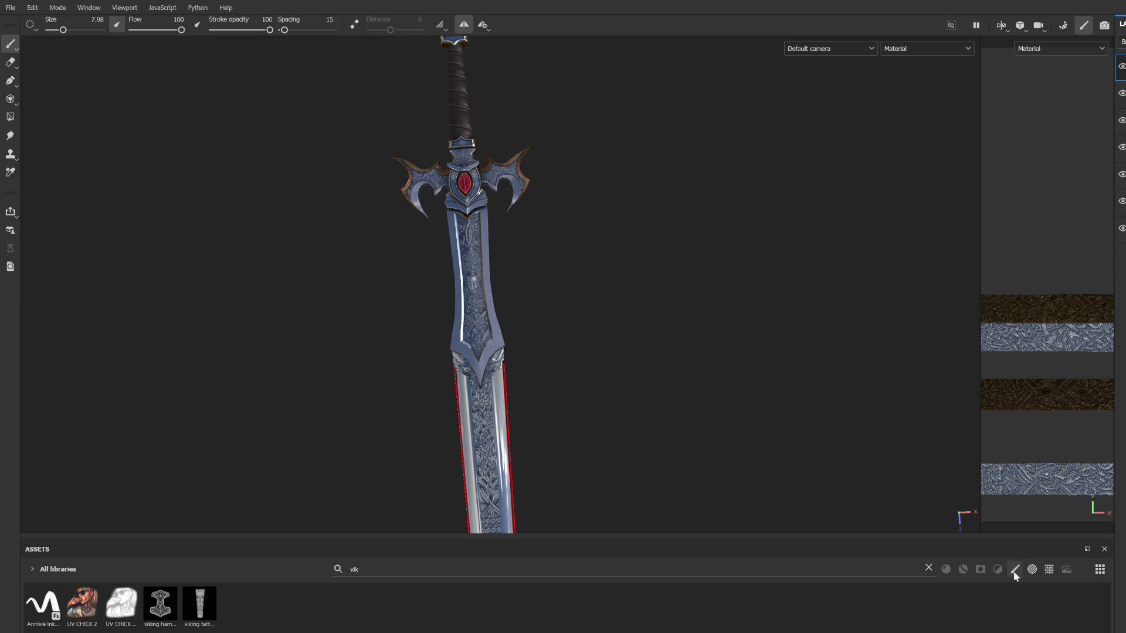
left_click(929, 569)
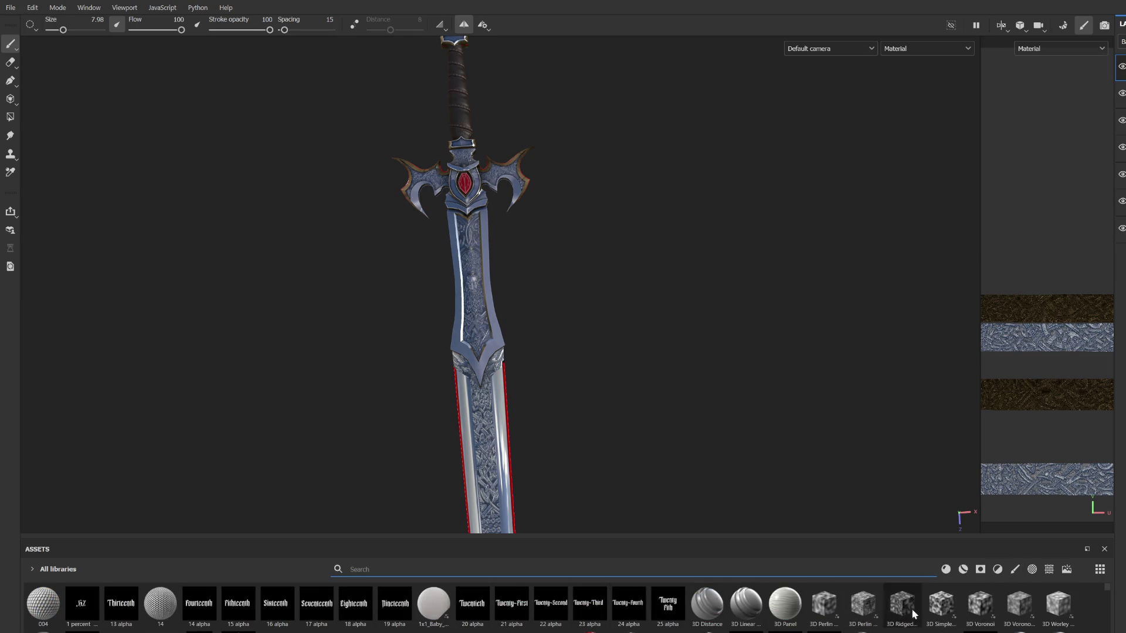
left_click(1015, 569)
left_click(434, 604)
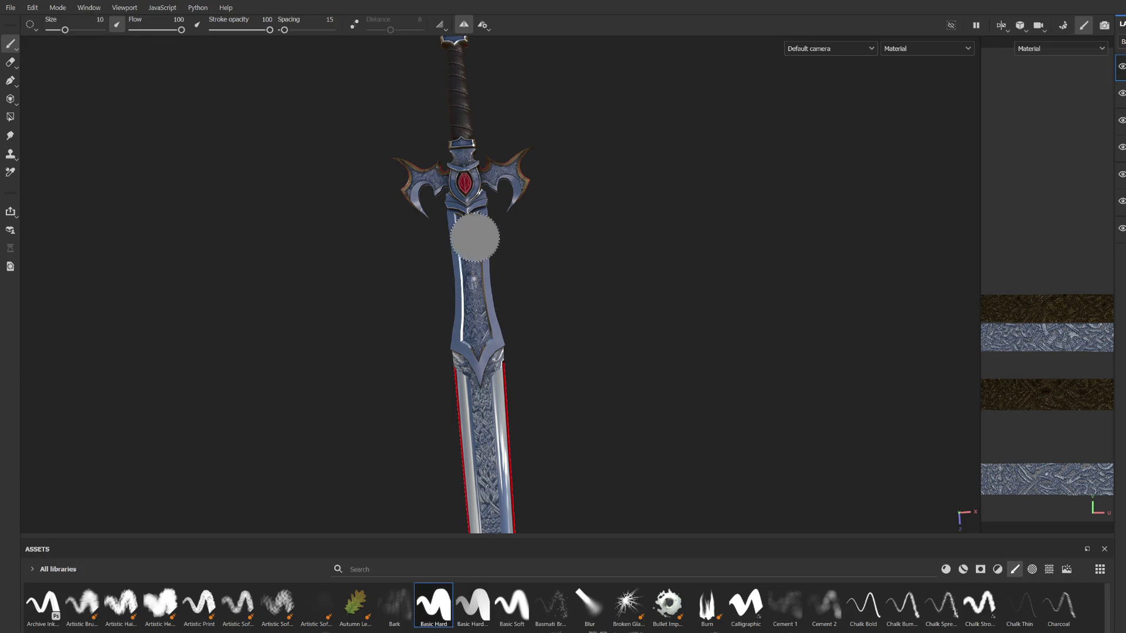
Step: Set a fine 0.58 brush on the top layer and rotate the environment lighting
scroll(475, 226, "up", 5)
middle_click_drag(463, 227, 502, 187)
right_click_drag(502, 187, 493, 187, "ctrl")
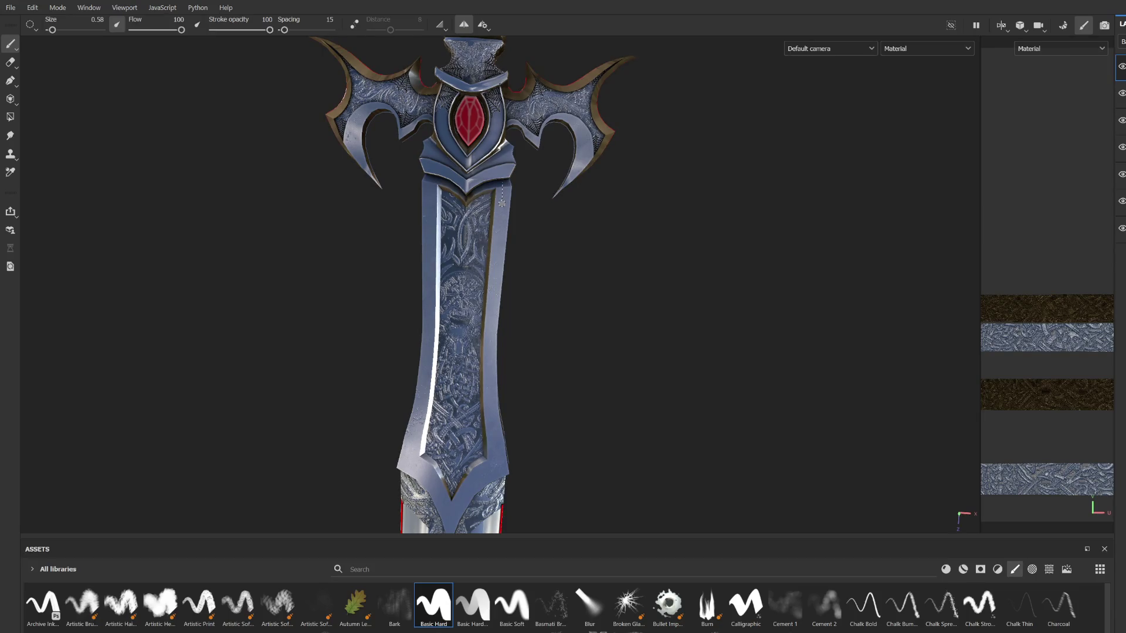
key("F9")
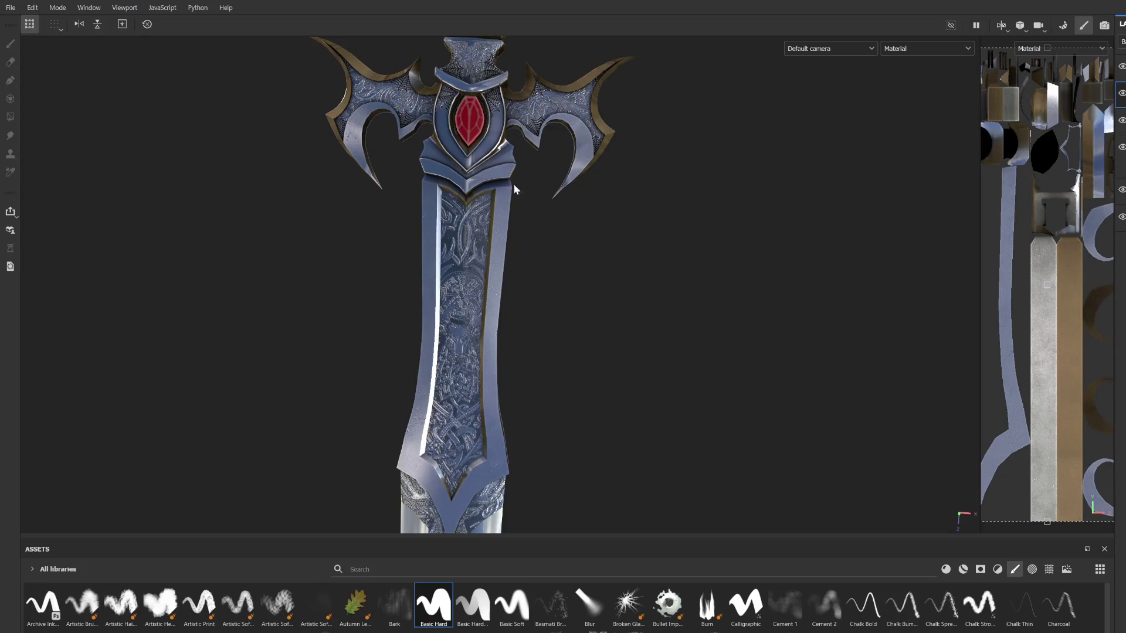
left_click(1122, 67)
key("1")
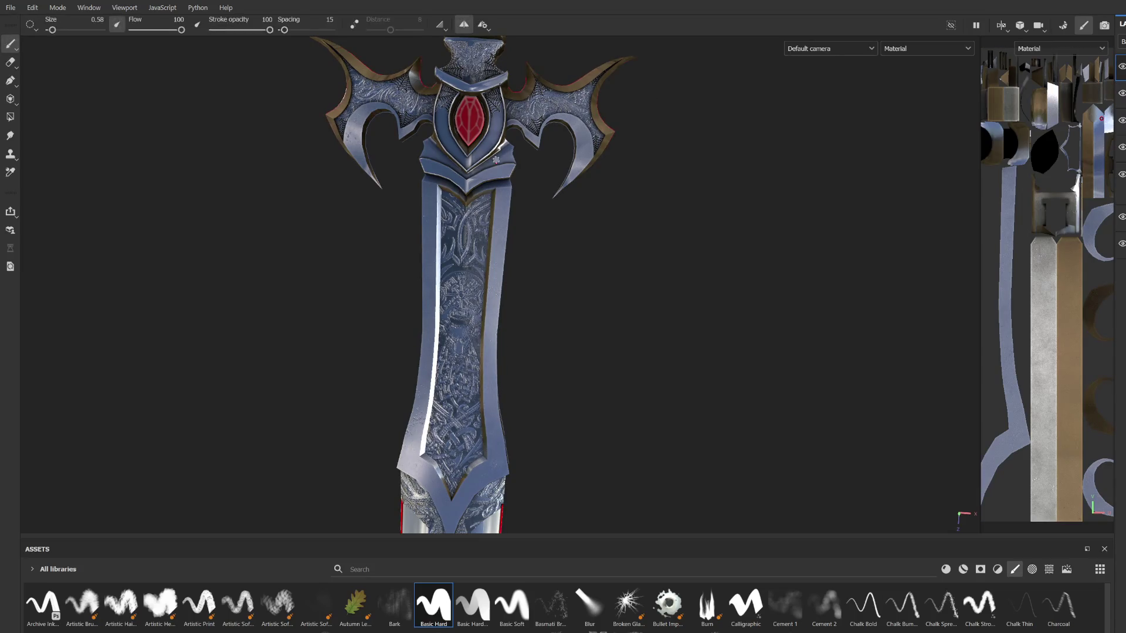
right_click_drag(503, 182, 668, 187, "shift")
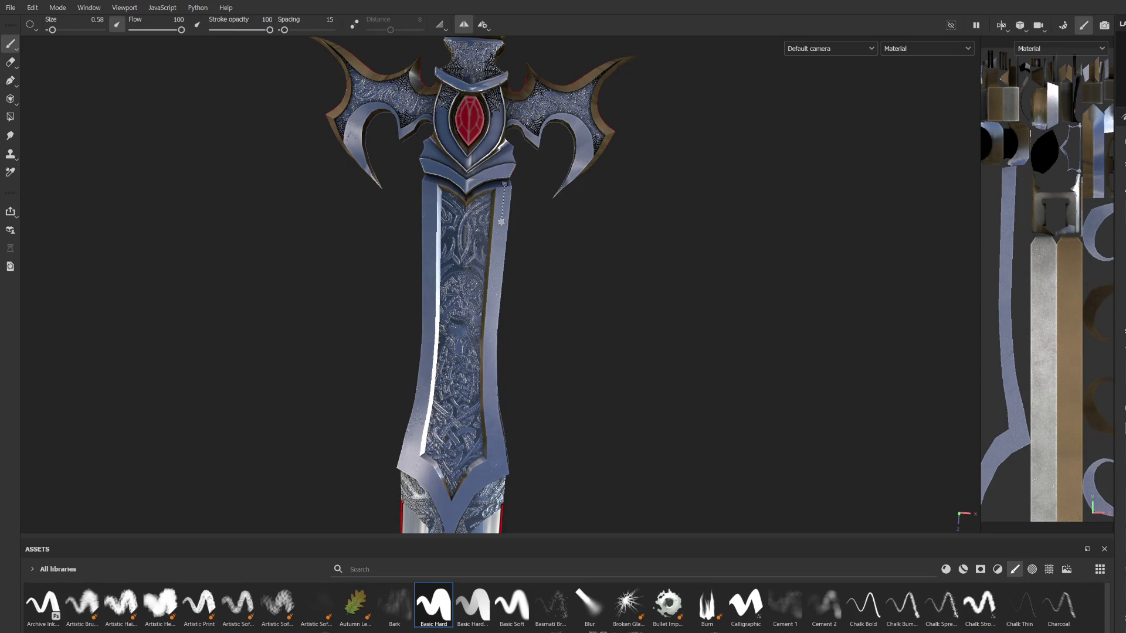
Step: Paint a straight groove line down the blade edge and along the V-shaped collar
left_click(491, 320, "shift")
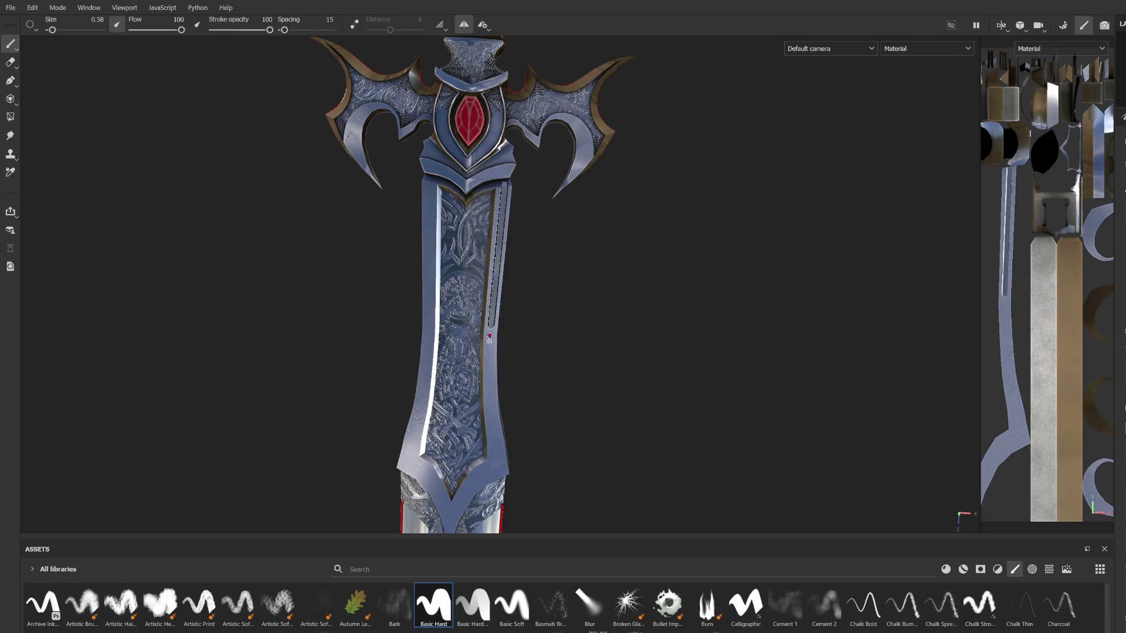
left_click(490, 358, "shift")
left_click(490, 405, "shift")
left_click(495, 440, "shift")
left_click(496, 469, "shift")
middle_click_drag(497, 450, 535, 317, "alt")
scroll(535, 317, "up", 2)
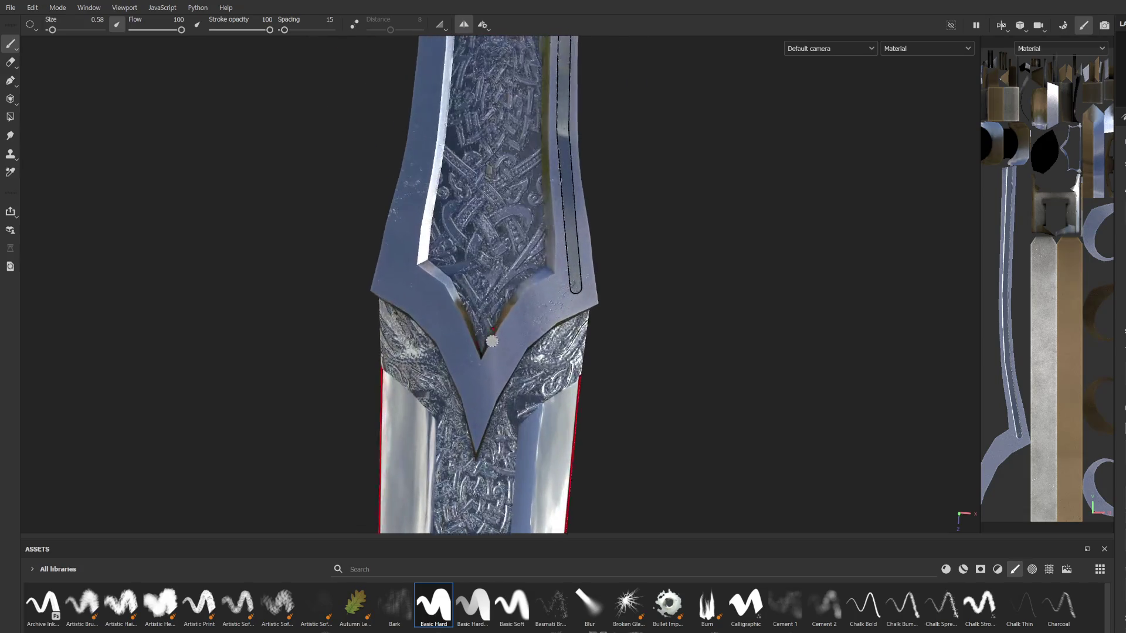
left_click_drag(575, 287, 525, 319)
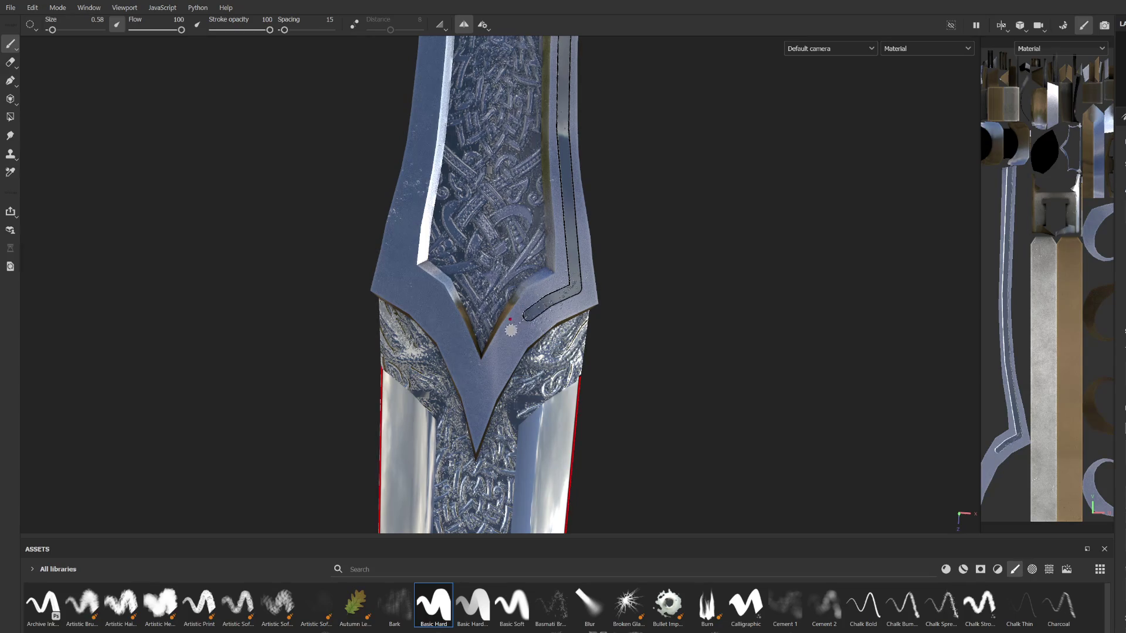
left_click(510, 344, "shift")
left_click(480, 395, "shift")
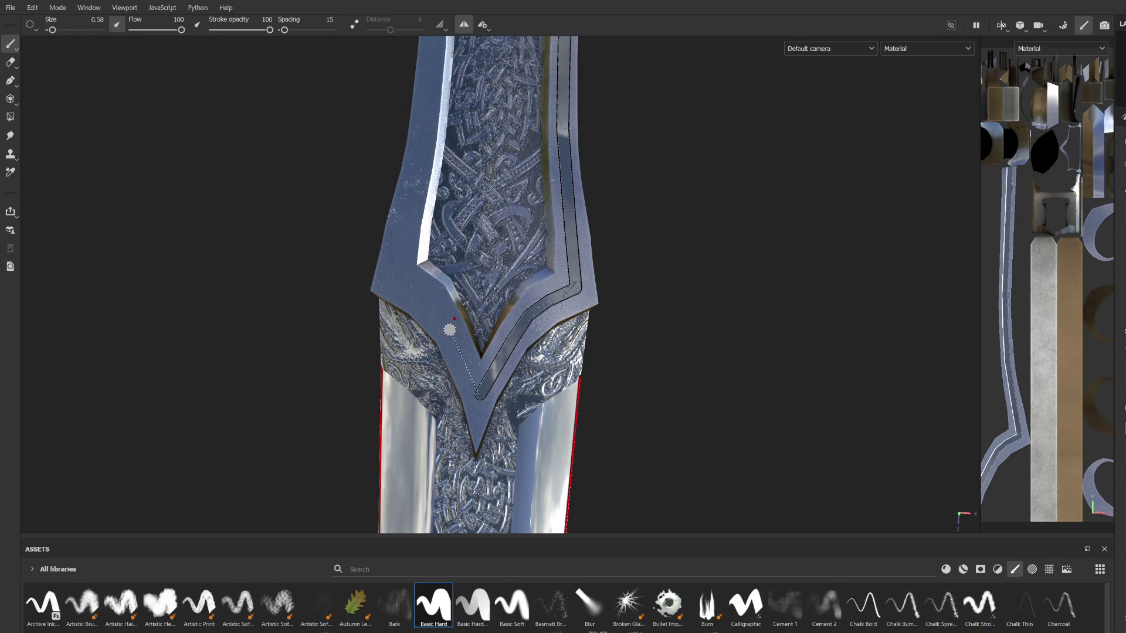